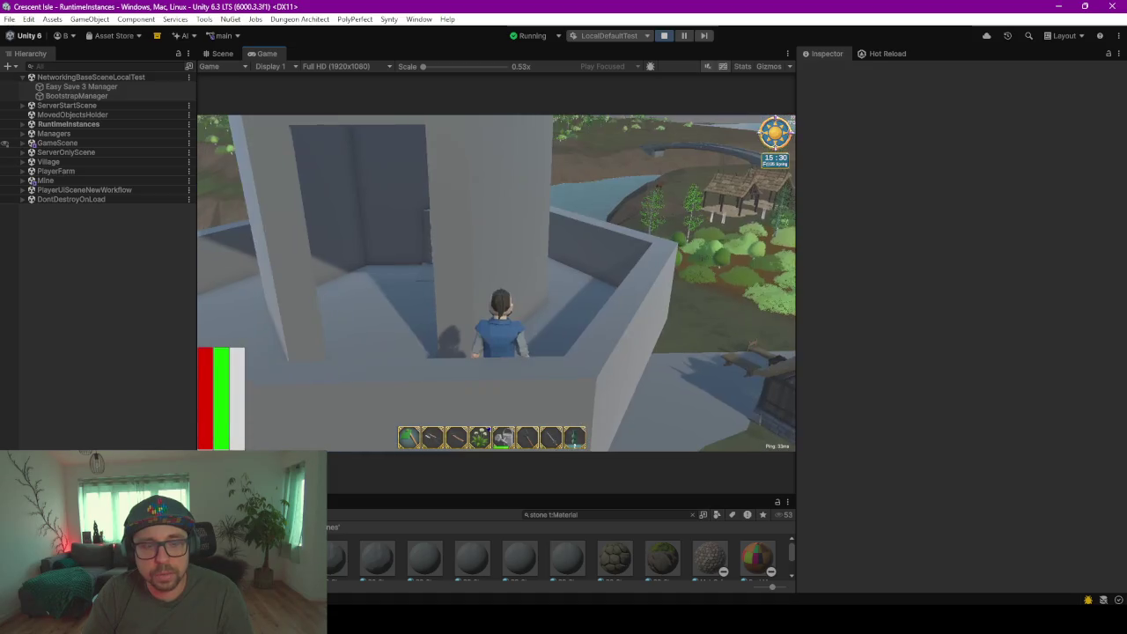
- Walk the character along the tower wall and into the room beside the ladder
key(w)
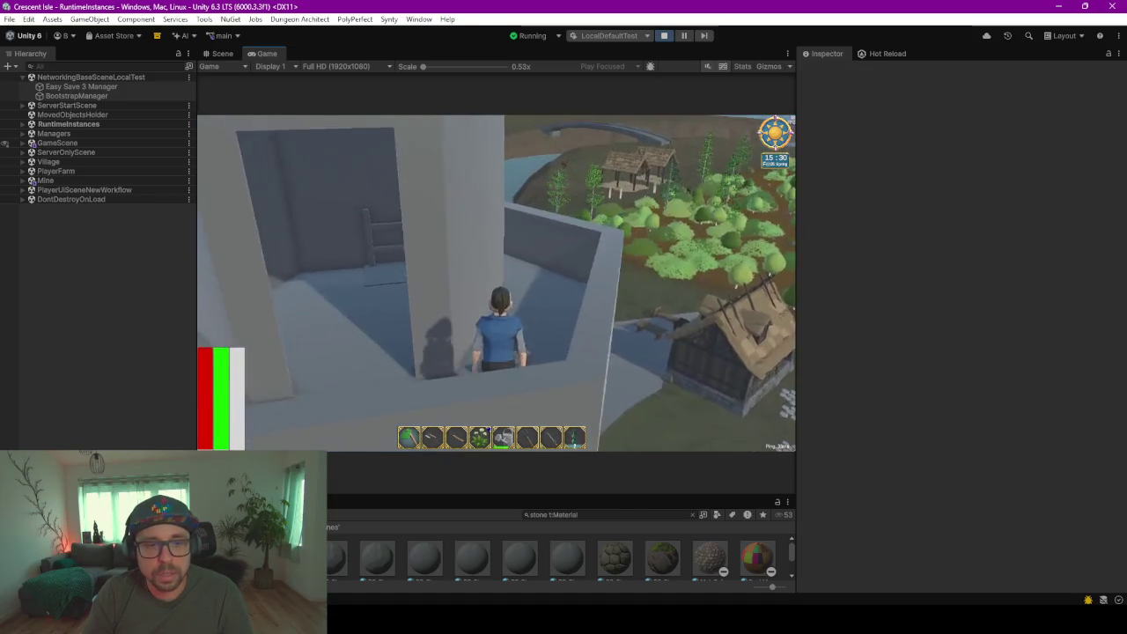
key(w)
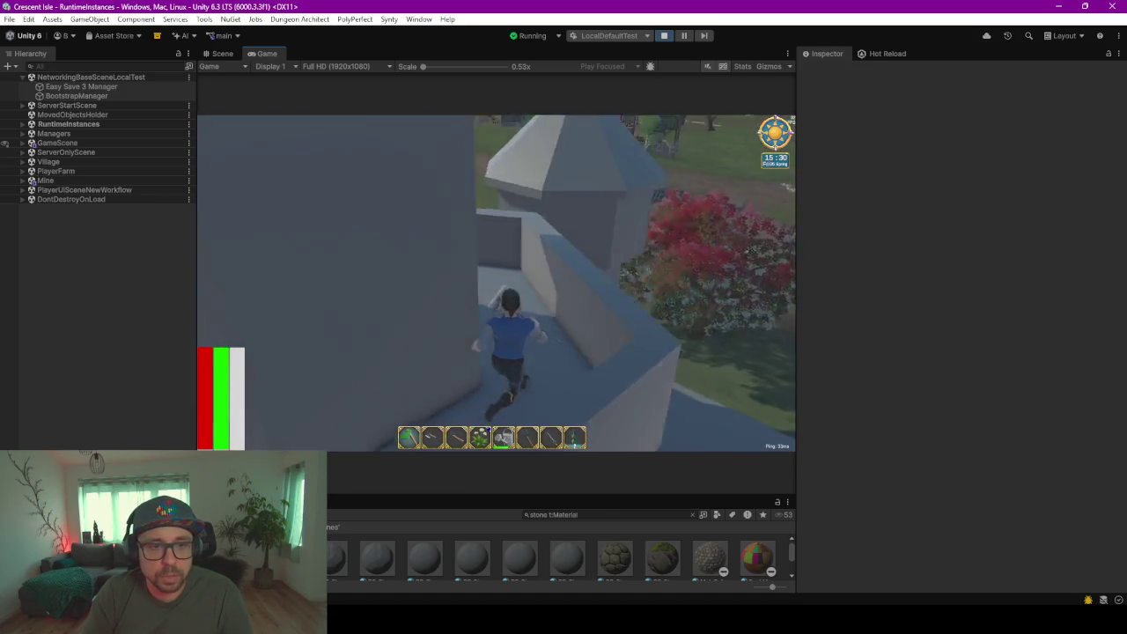
key(w)
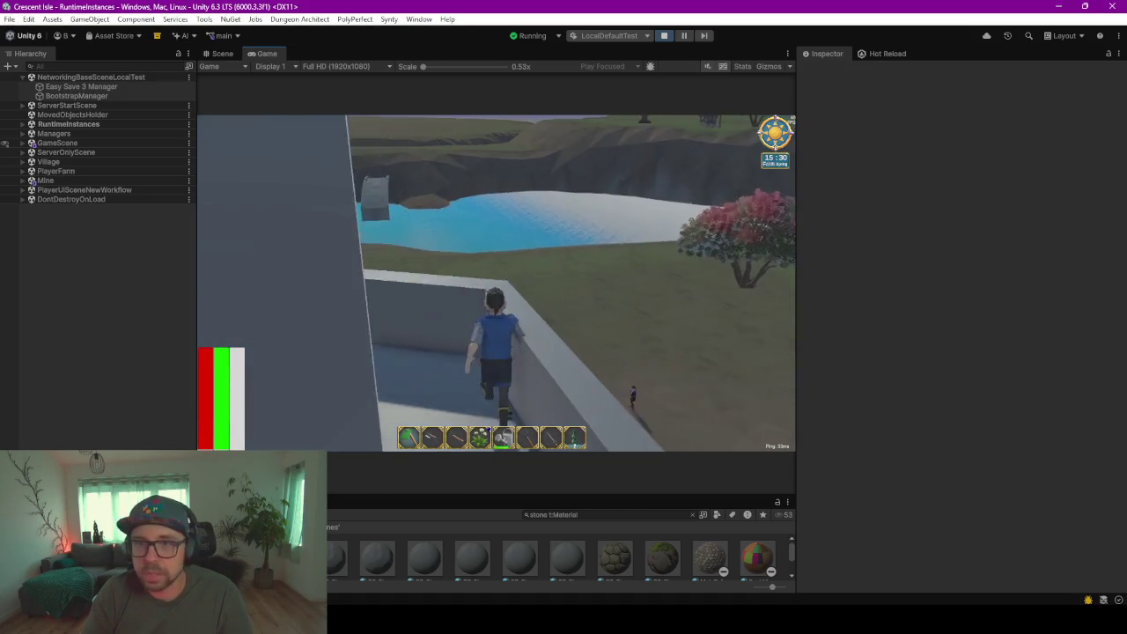
key(w)
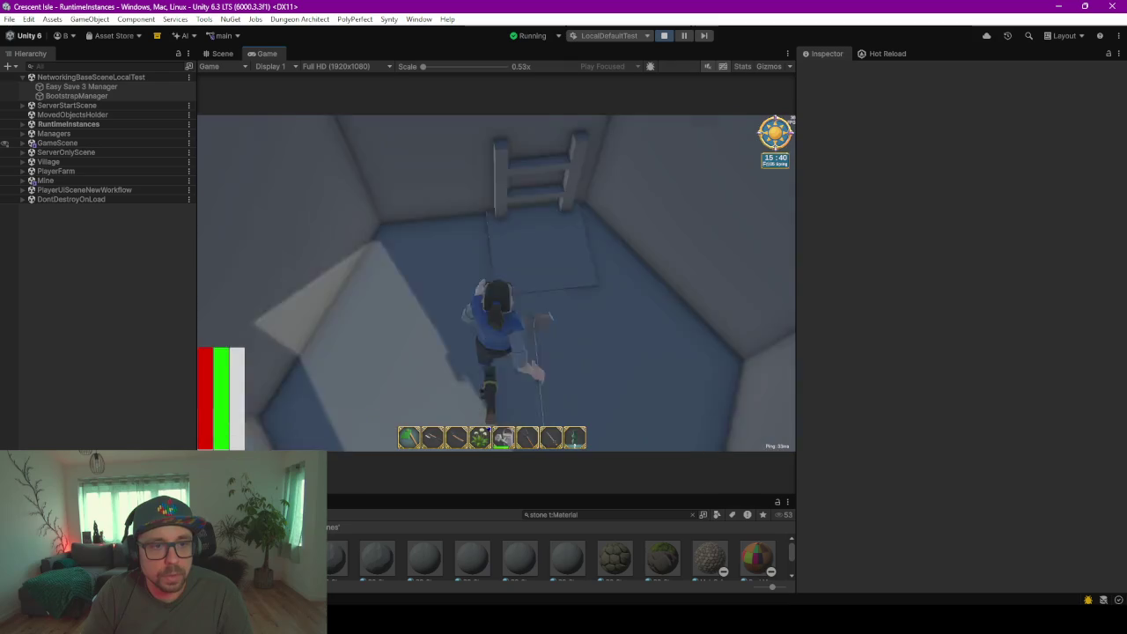
key(w)
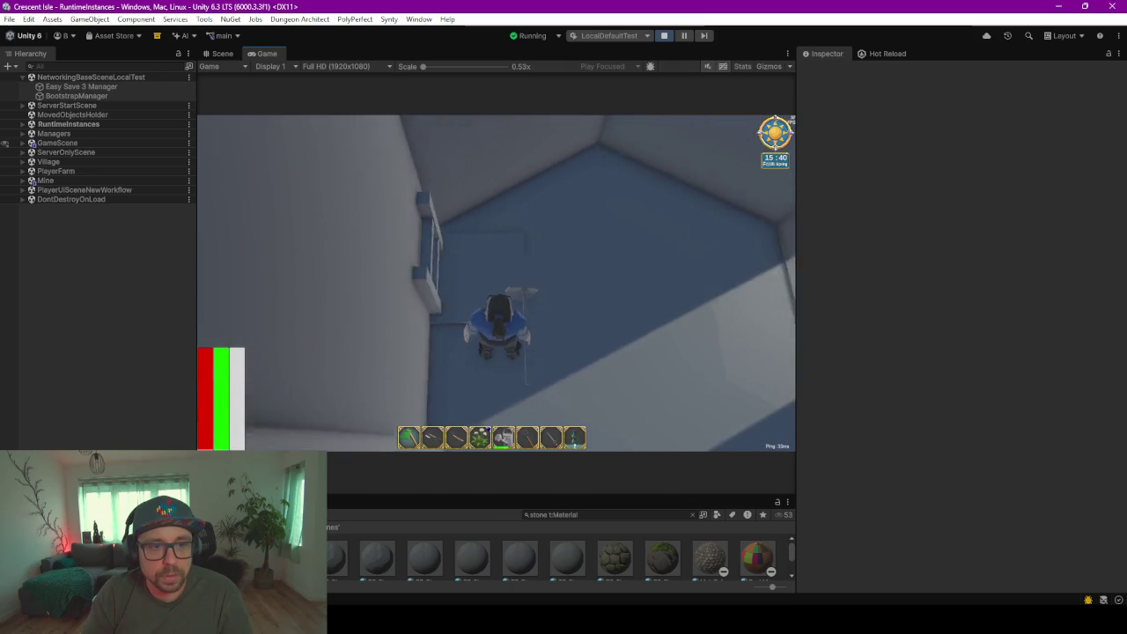
key(w)
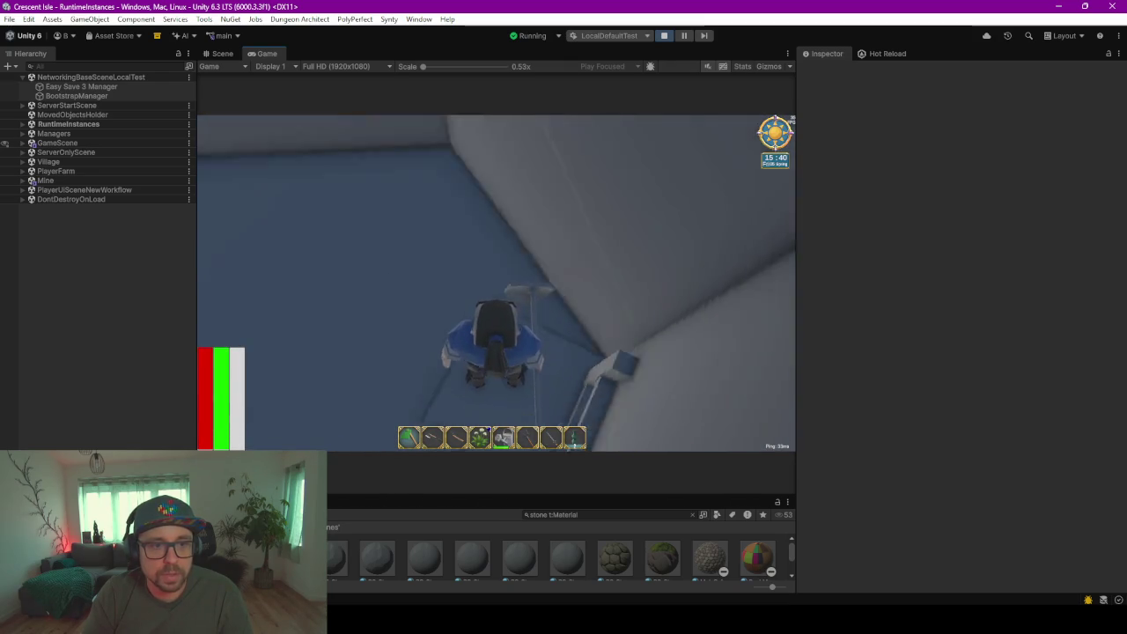
- Cross the blue floor and raised slab up to the ladders, then switch to the Scene view
key(w)
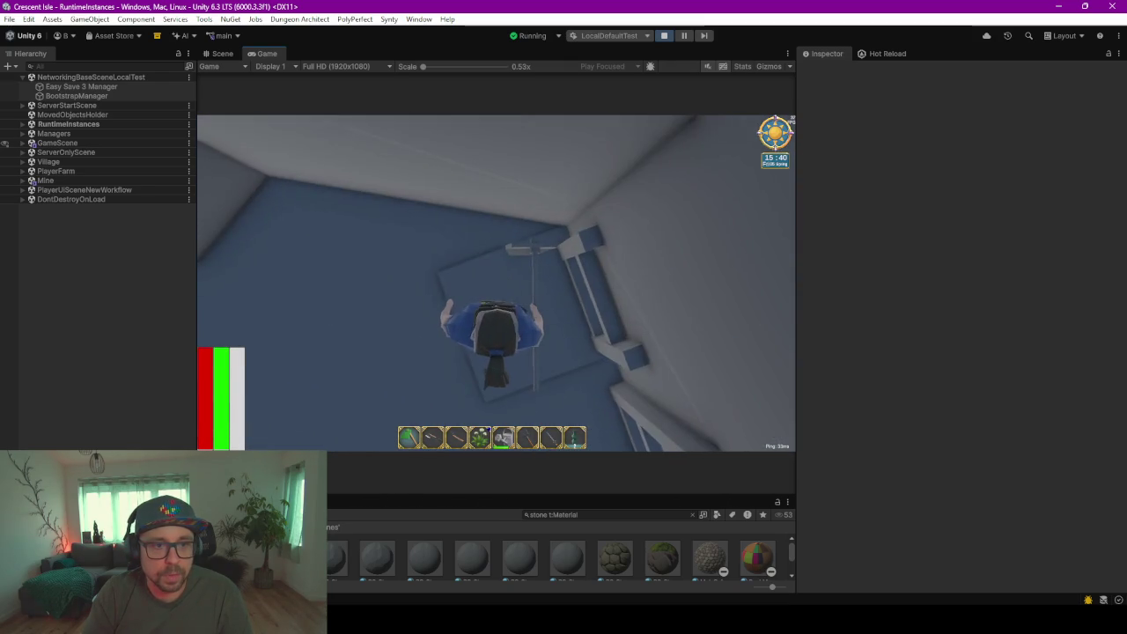
key(w)
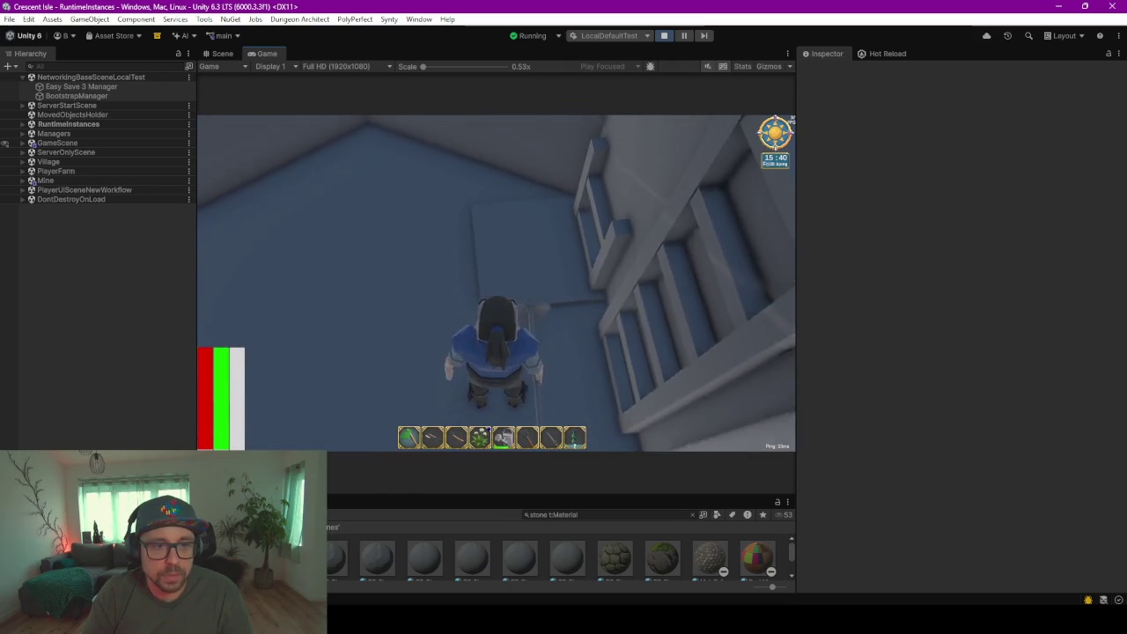
key(w)
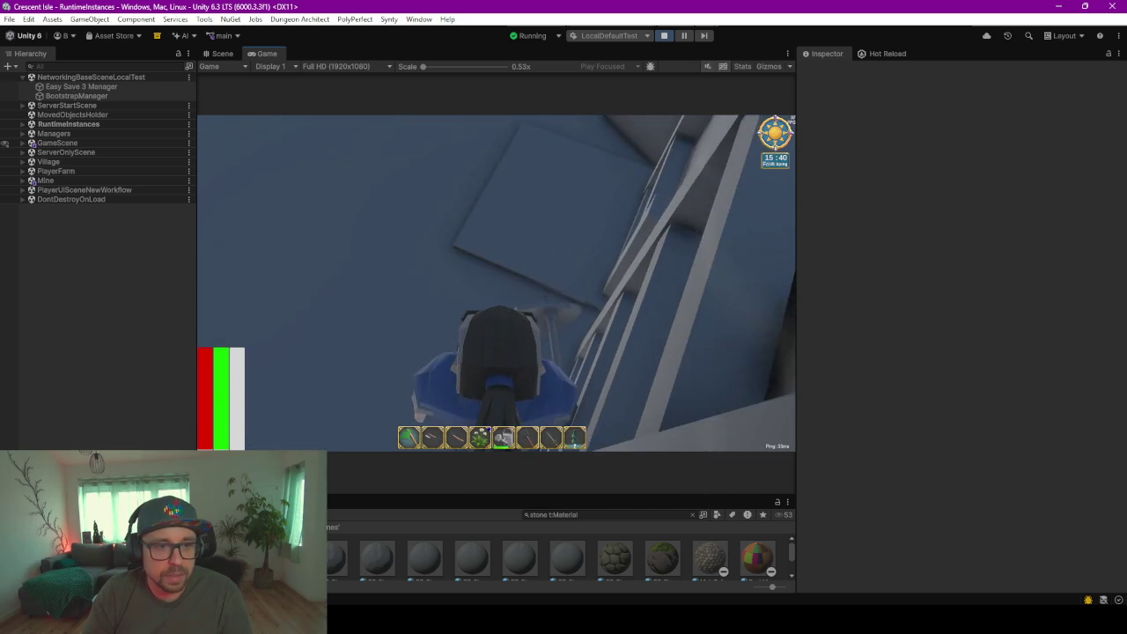
key(w)
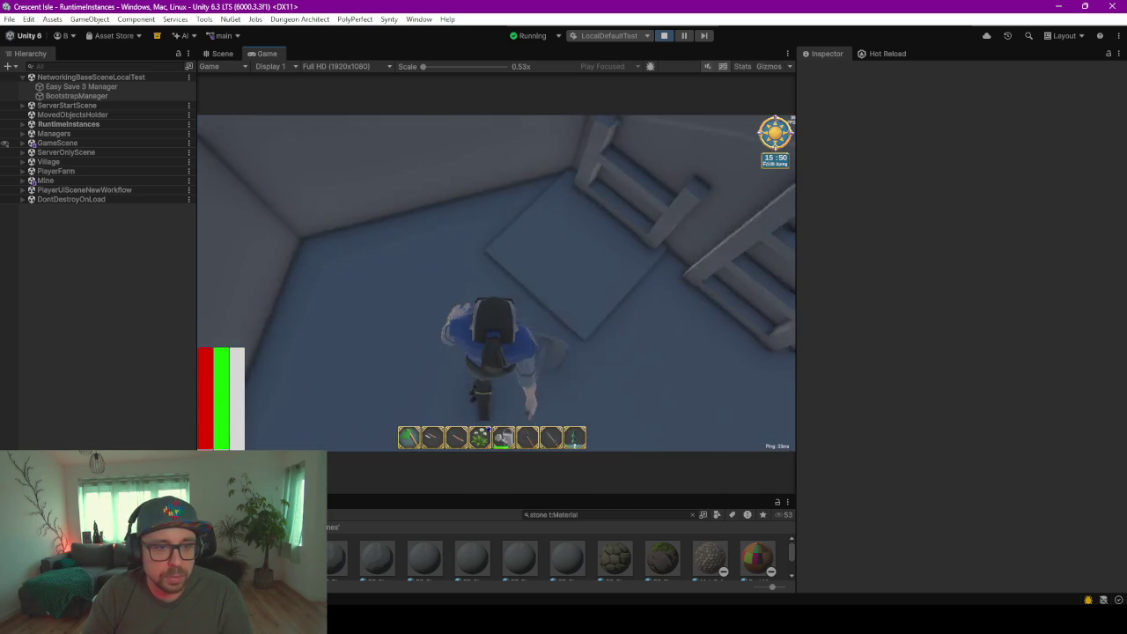
key(w)
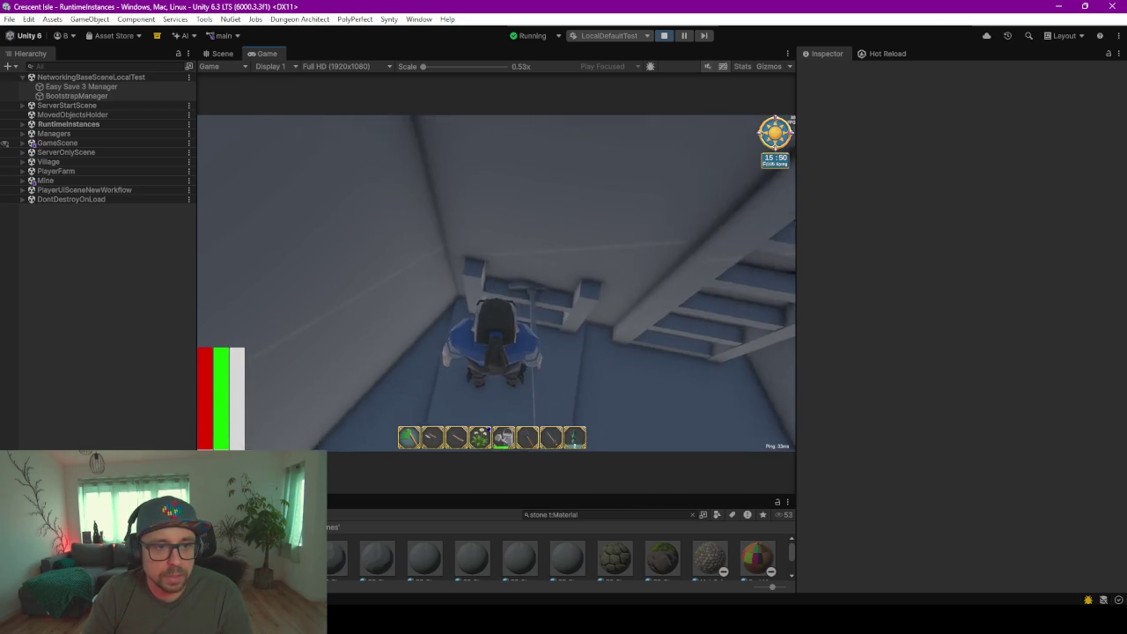
key(s)
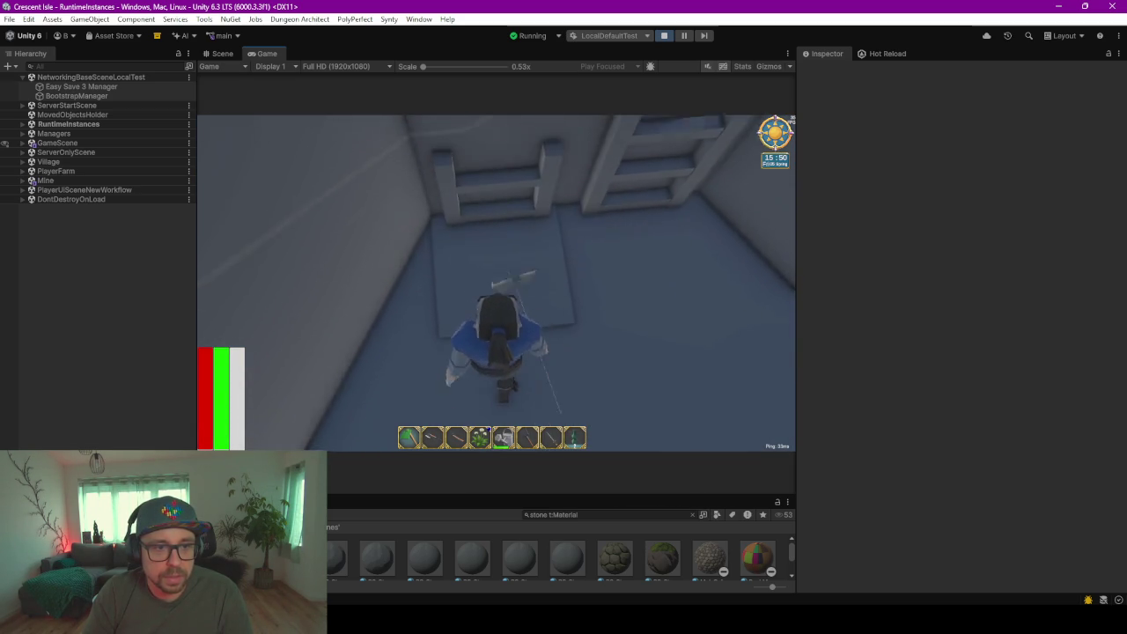
key(w)
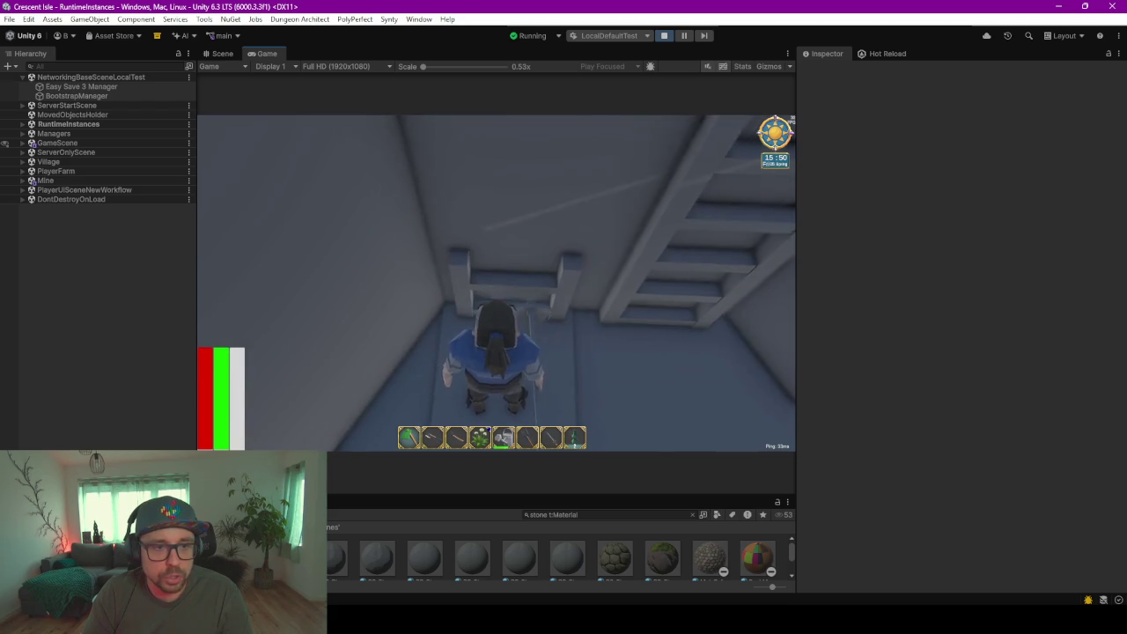
click(221, 55)
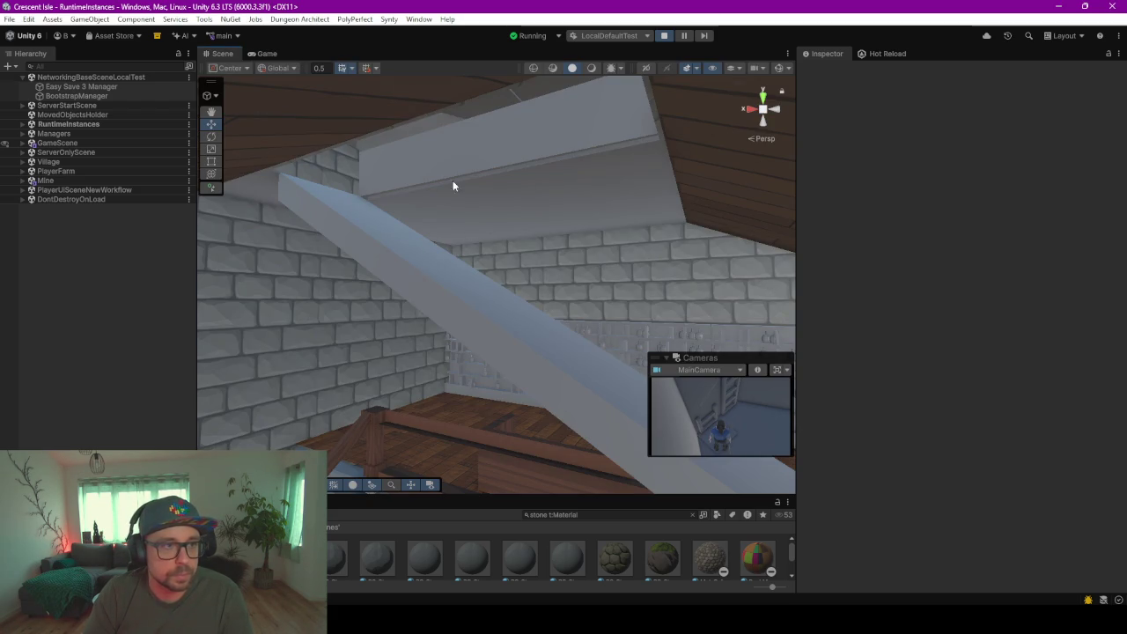
- Expand RuntimeInstances, select and frame the Player, then select the Hatch showing target WarpPointTargetF1to2
key(Right)
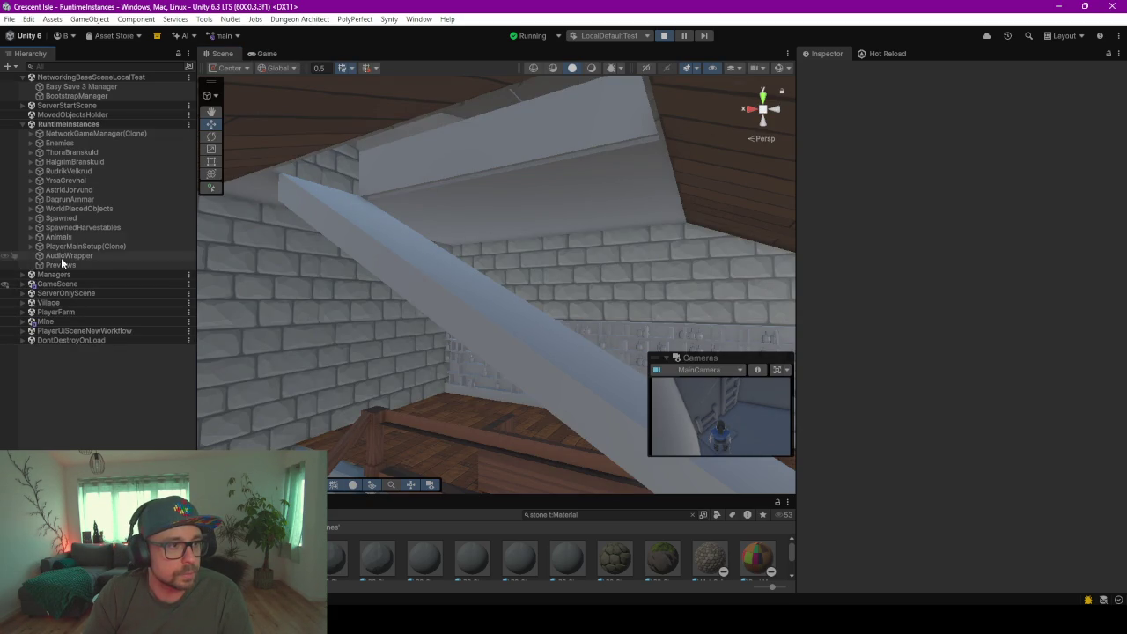
click(30, 246)
click(81, 255)
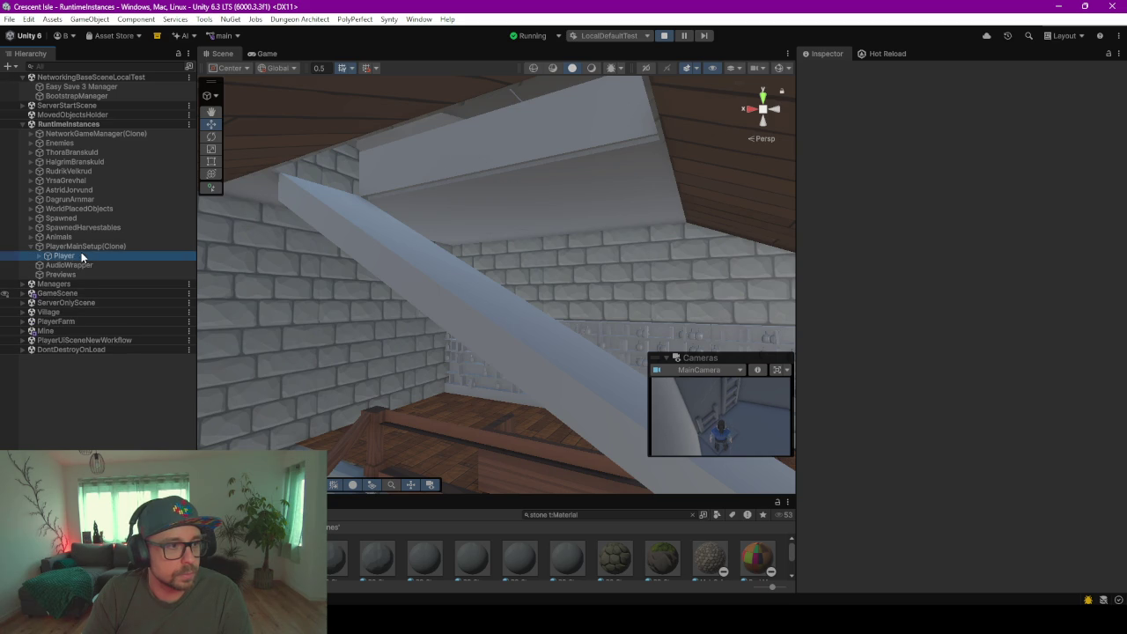
key(f)
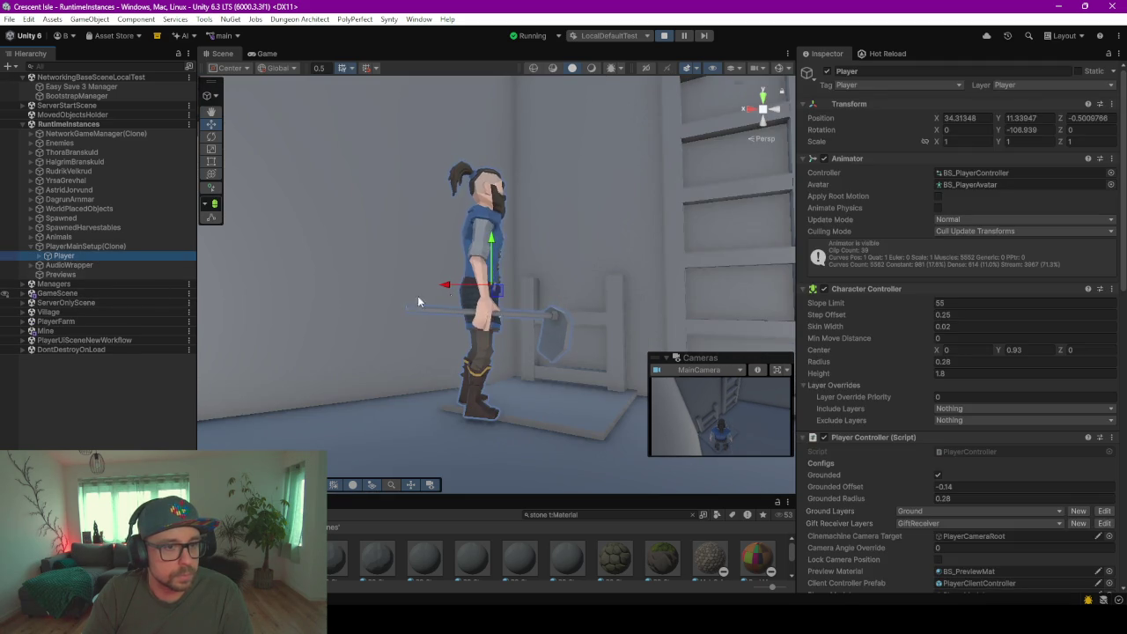
click(548, 417)
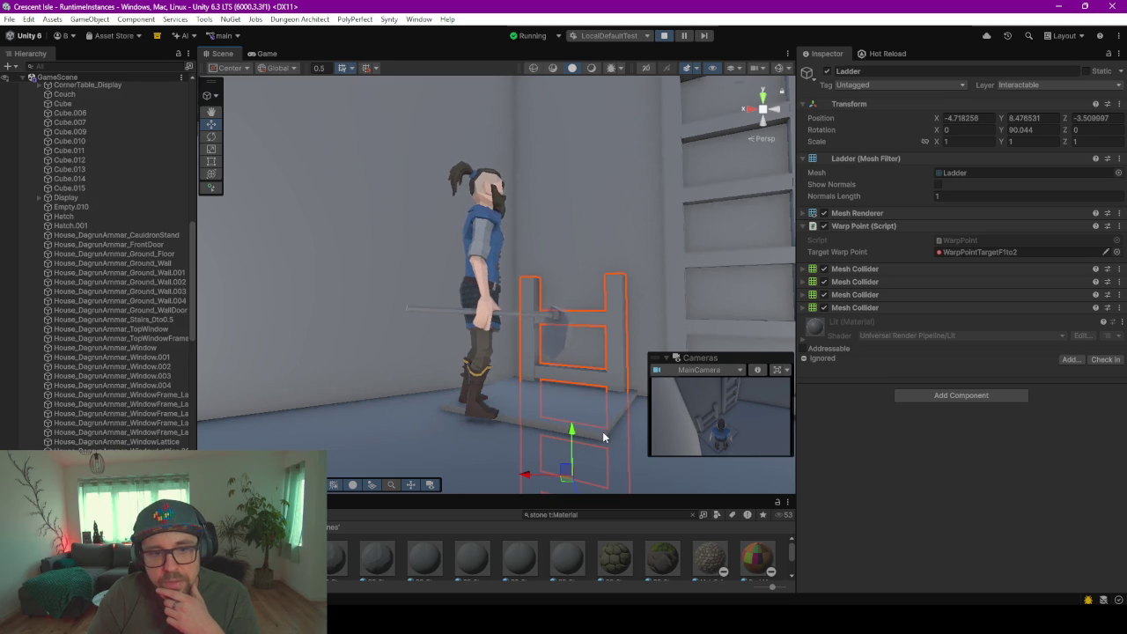
- Set the Hatch's Target Warp Point to WarpPointTargetF2to1 and return to the Game view
click(1116, 252)
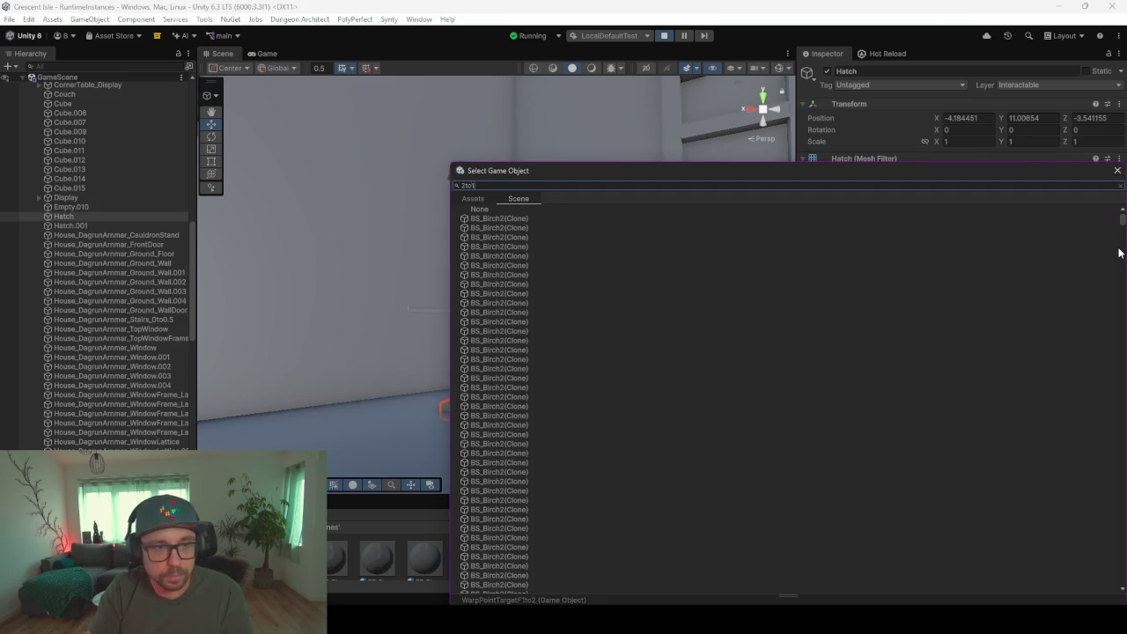
text(to1)
key(Down)
key(Return)
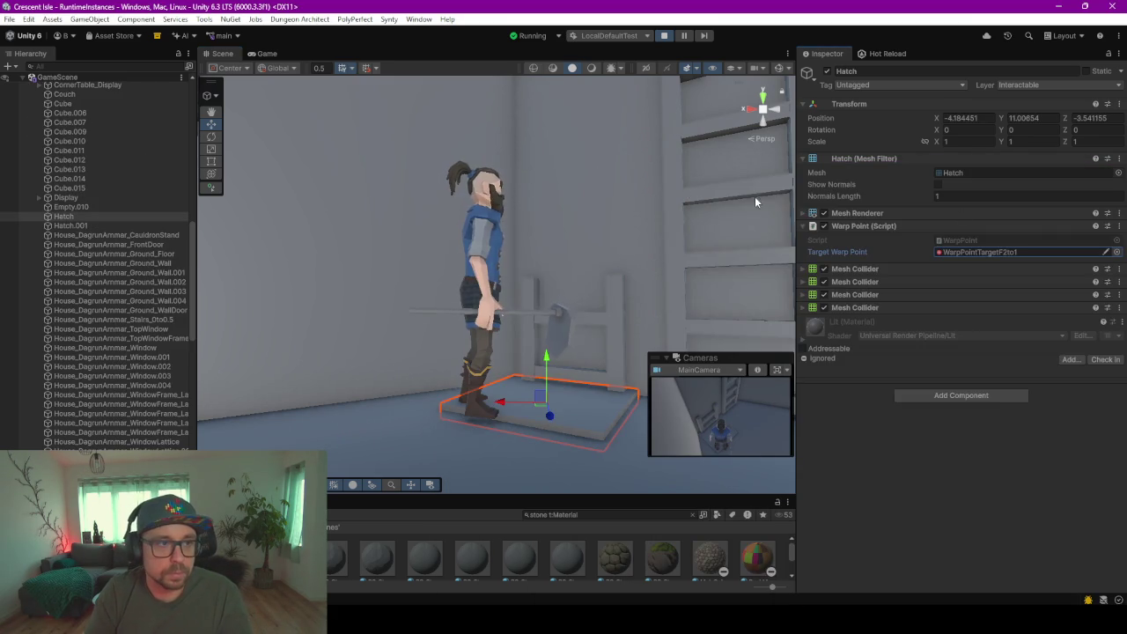
click(262, 53)
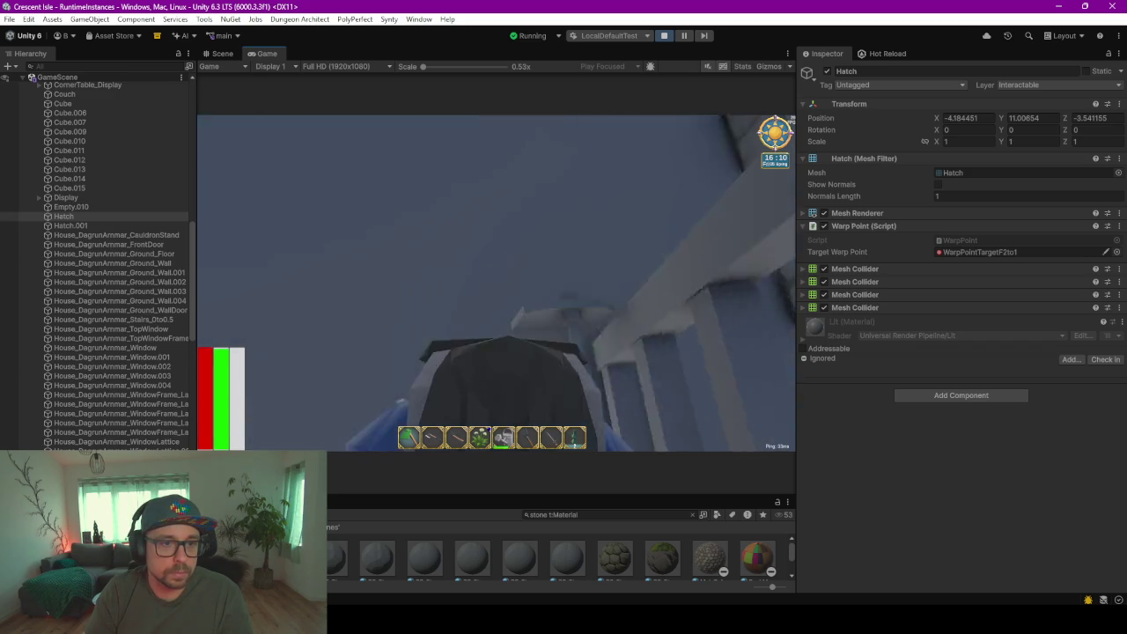
- Warp down through the hatch, walk outside, and exit the game from the pause menu
key(e)
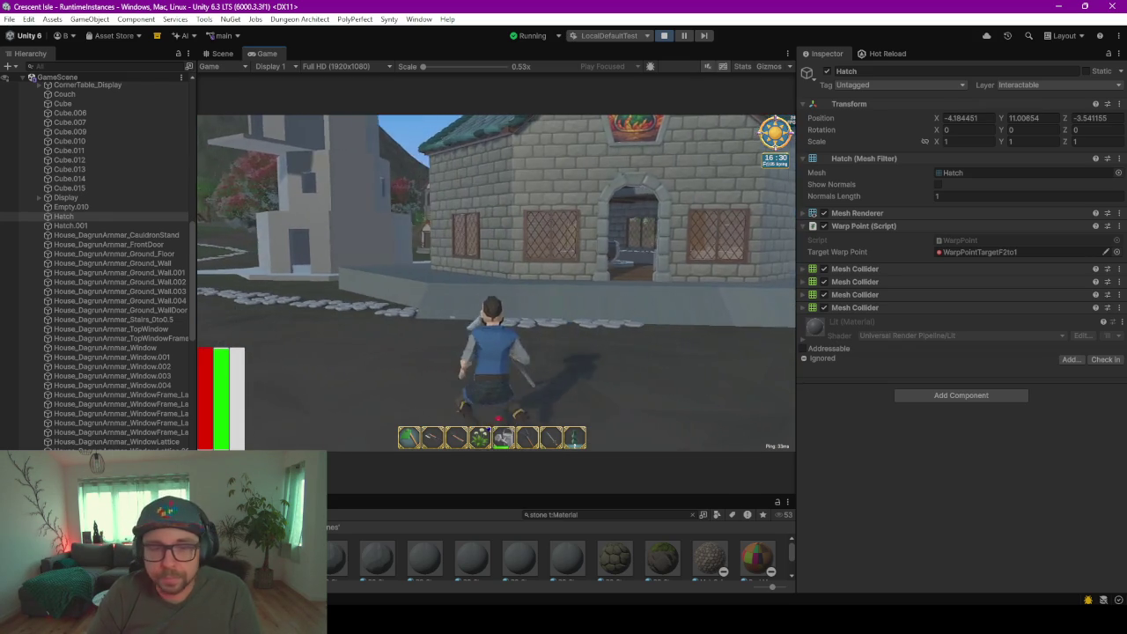
key(Escape)
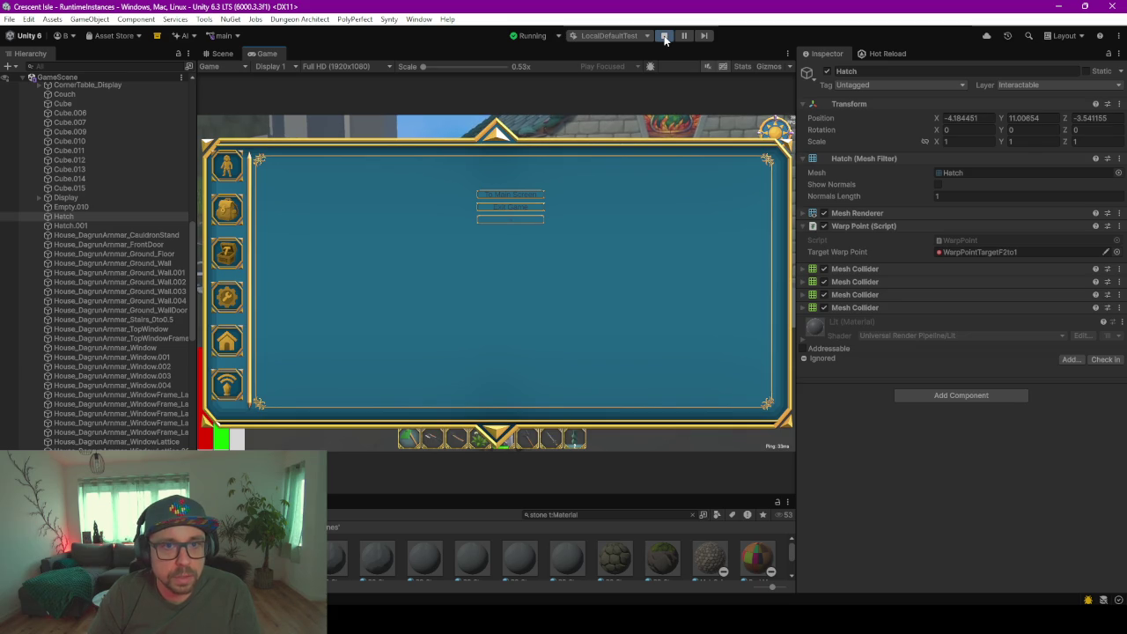
click(504, 209)
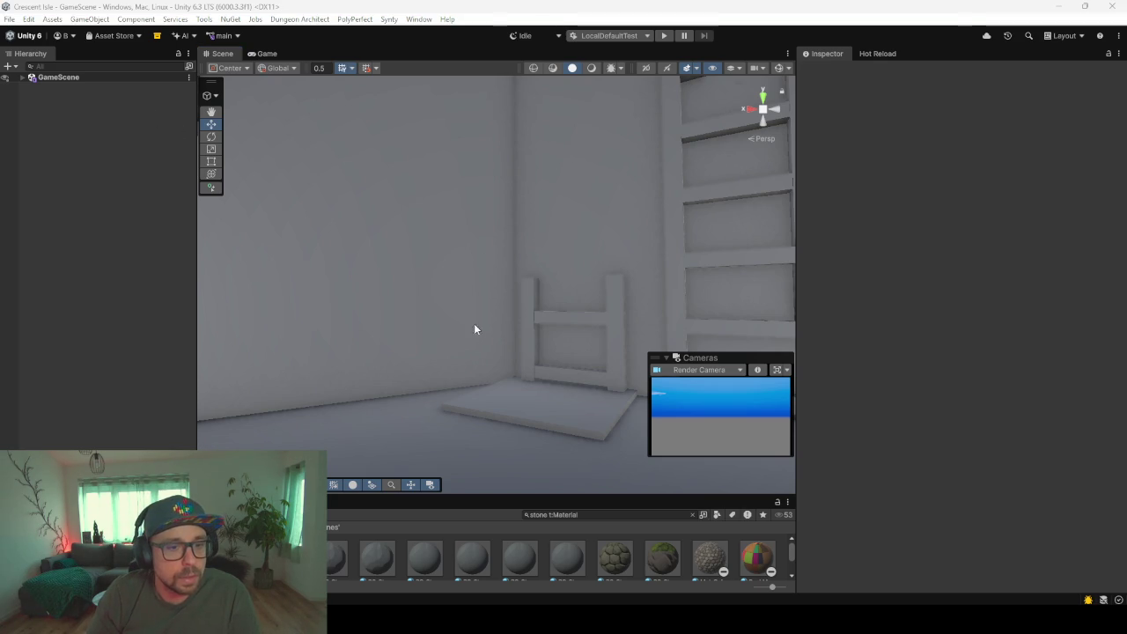
- Reselect the Hatch in edit mode and set its Target Warp Point to WarpPointTargetF2to1
click(529, 412)
click(537, 411)
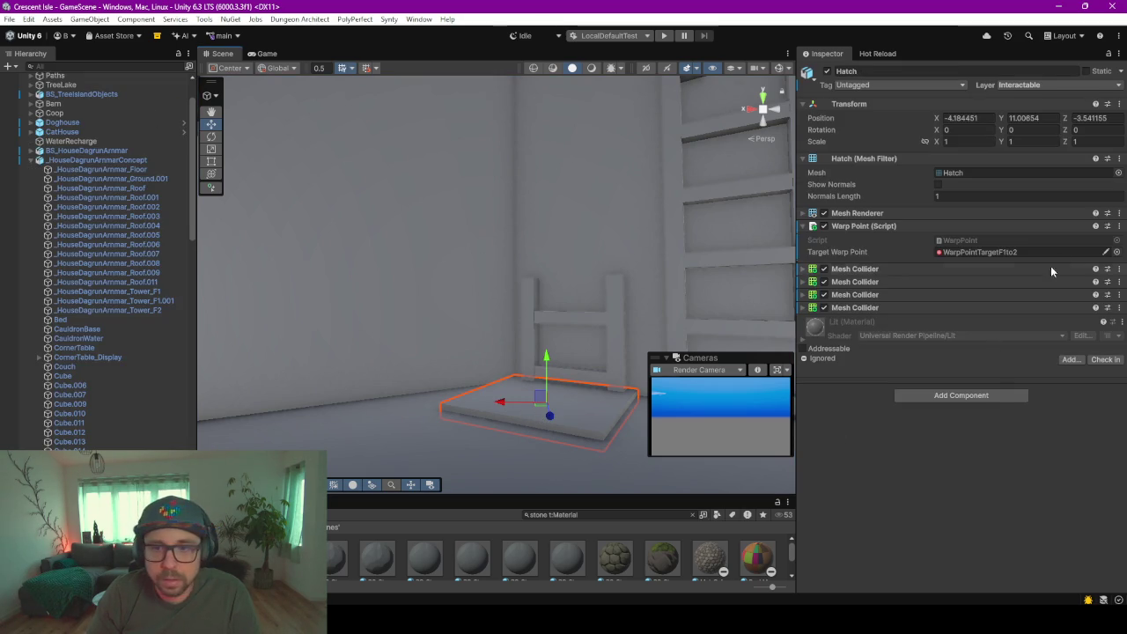
click(1116, 252)
text(2)
key(Down)
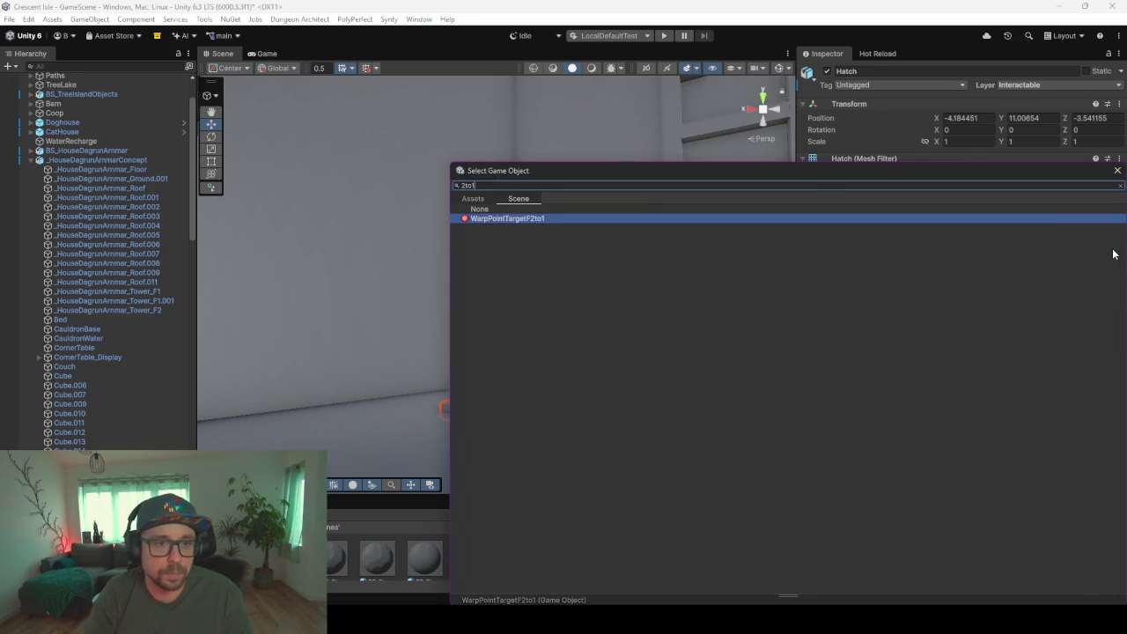
key(Return)
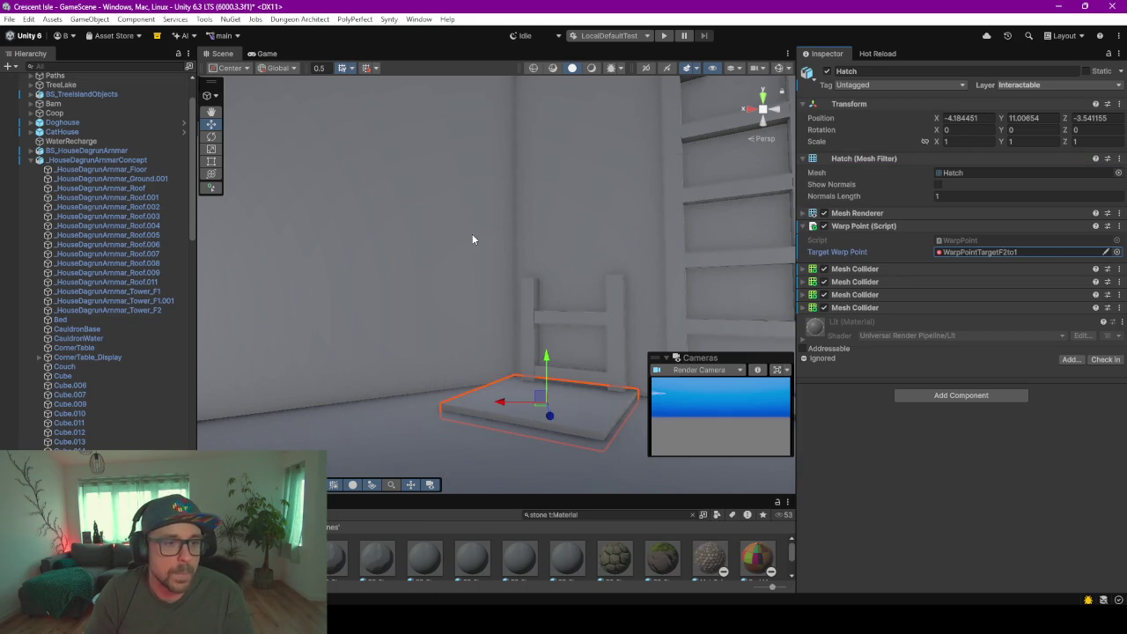
- Frame the hatch, select _HouseDagrunArnmarConcept in the Hierarchy, and orbit down toward the ground
key(f)
scroll(460, 318, down, 3)
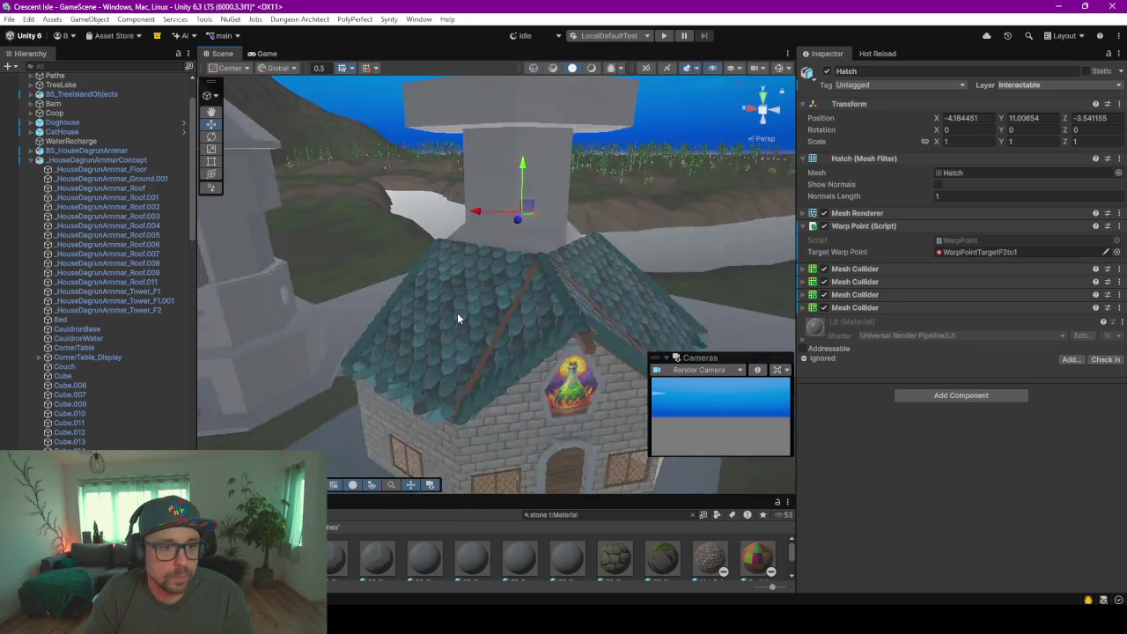
scroll(457, 313, down, 5)
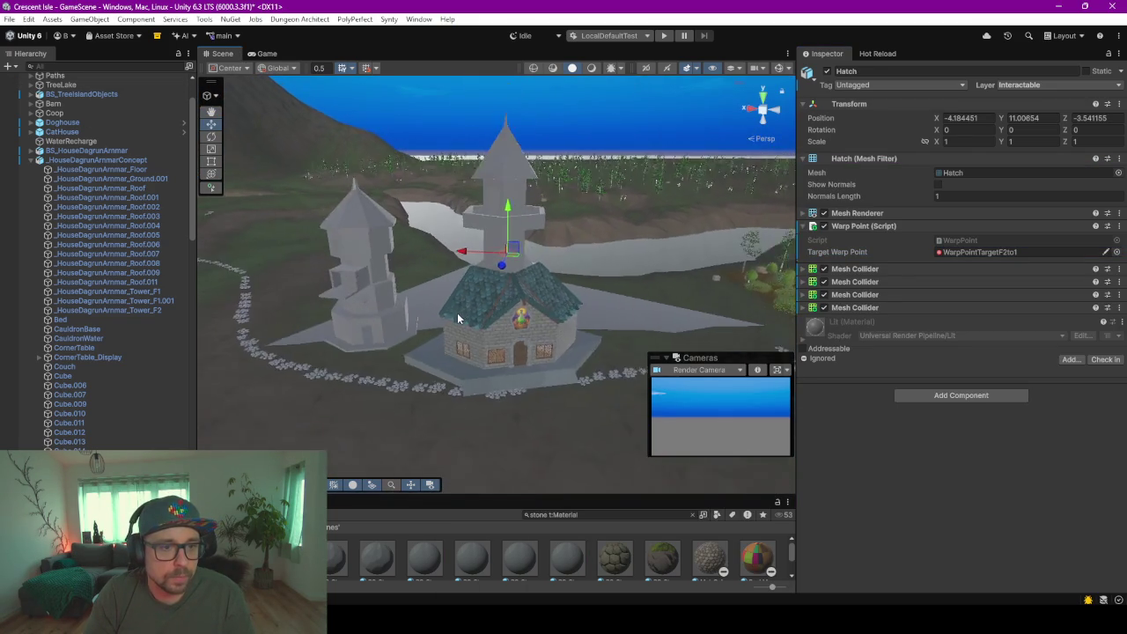
click(40, 162)
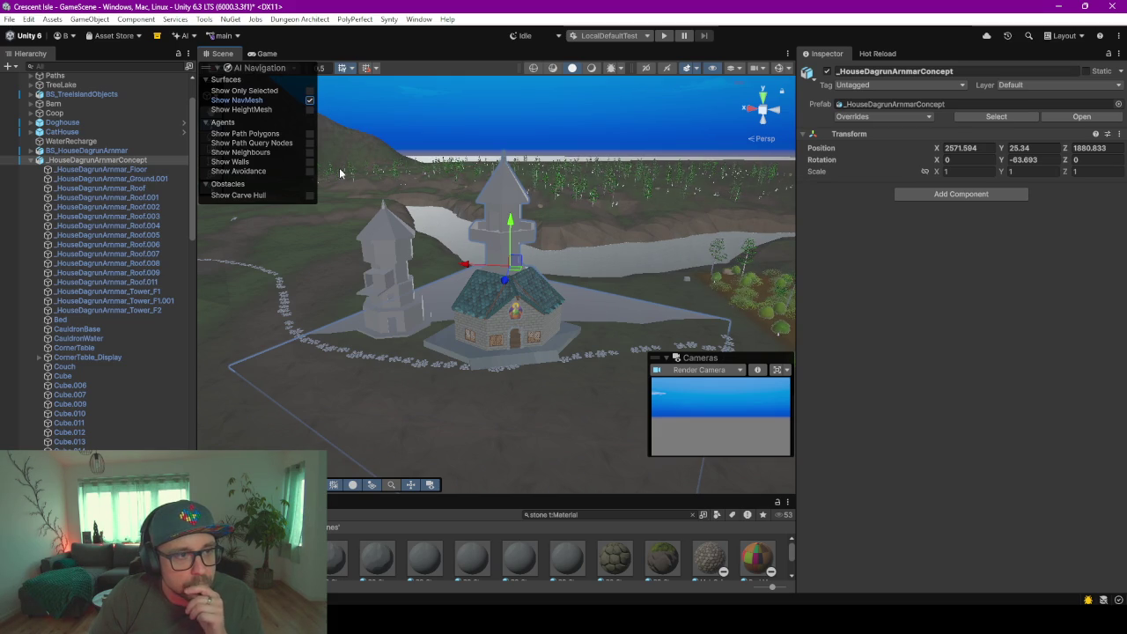
right_drag(498, 243, 370, 273)
- Turn on the NavMesh display and frame Dagrun's house on the terrain
click(783, 69)
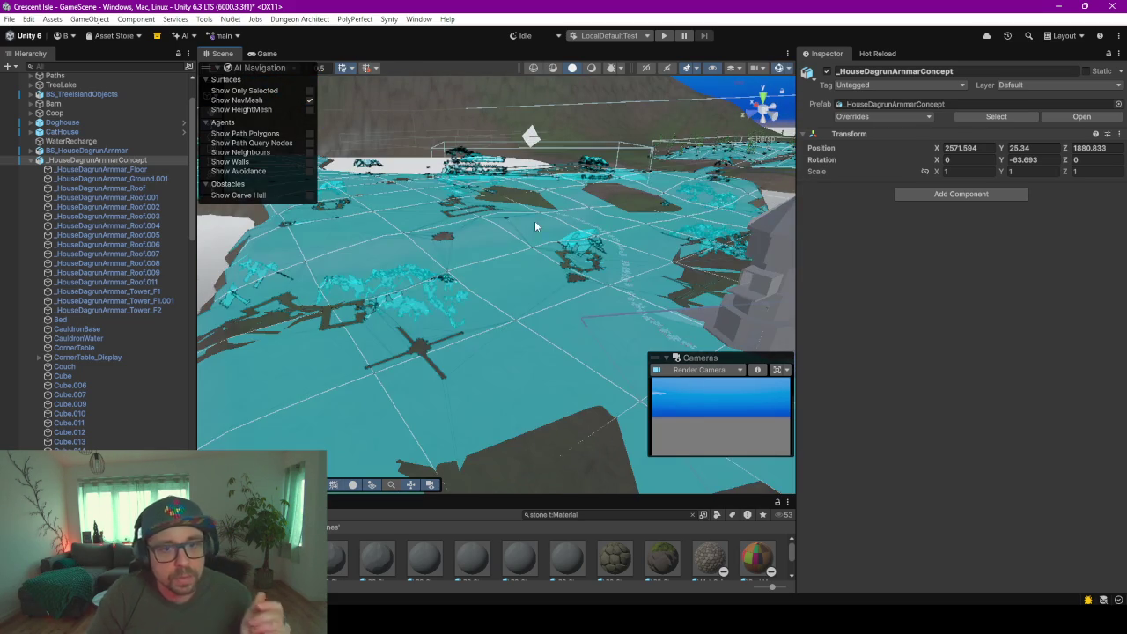
key(f)
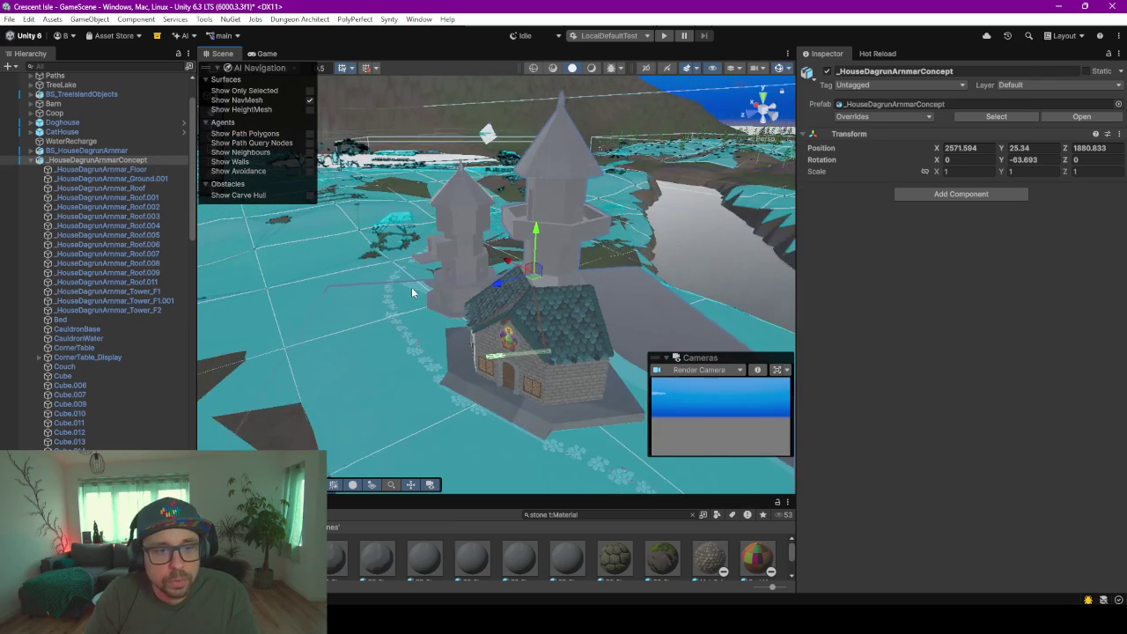
click(464, 241)
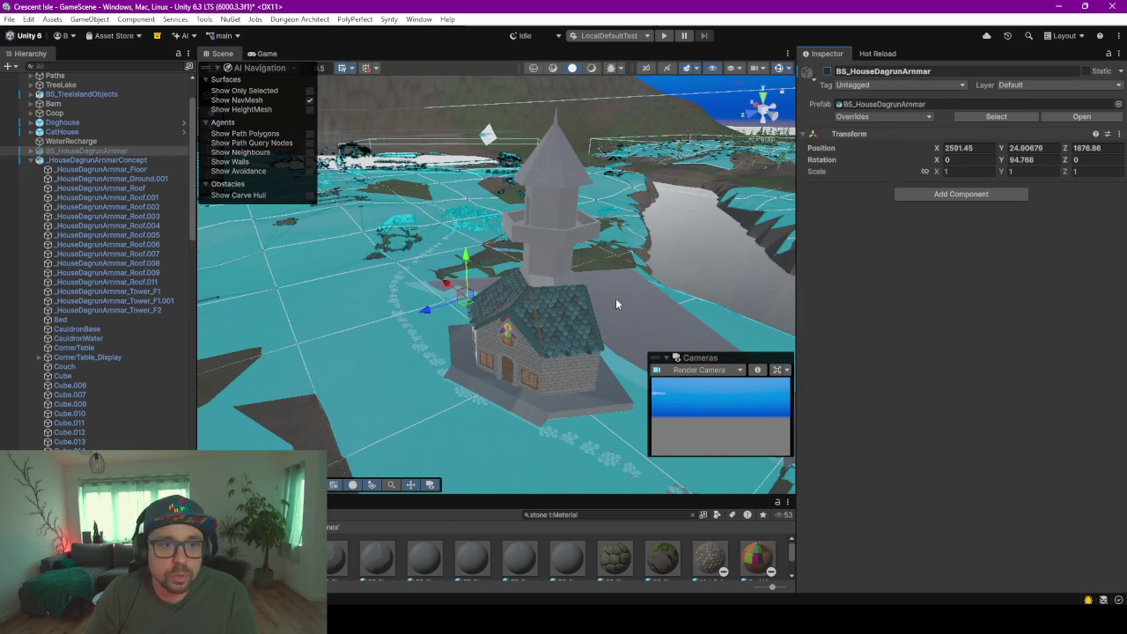
click(662, 307)
click(661, 308)
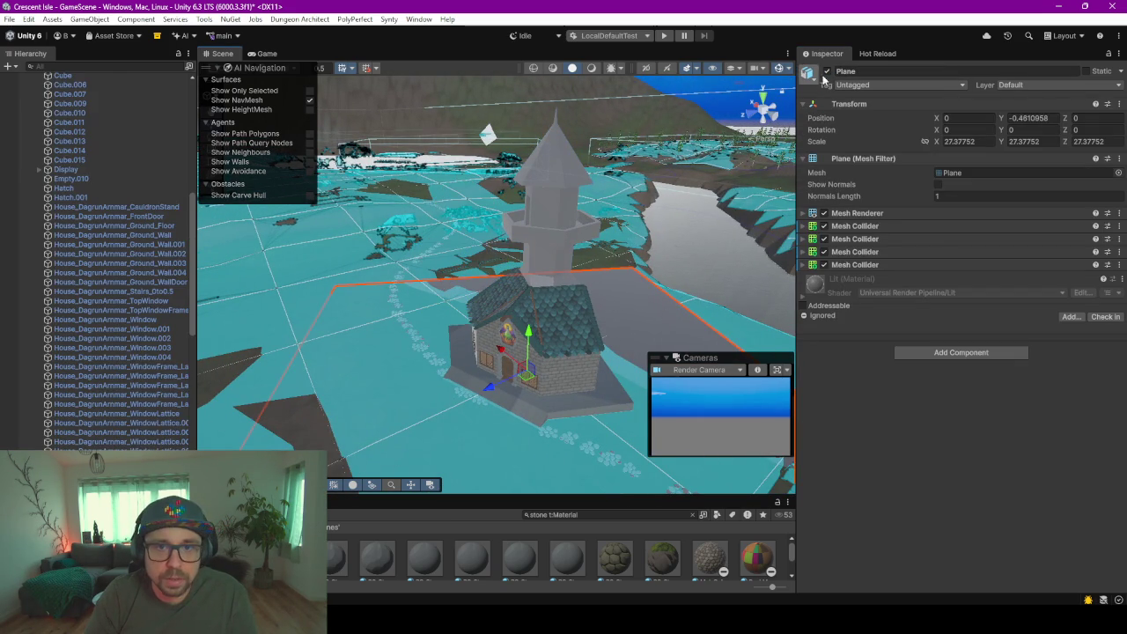
mouse_move(578, 330)
middle_down()
mouse_move(515, 247)
mouse_move(536, 266)
middle_up()
scroll(421, 279, up, 2)
scroll(329, 249, up, 2)
scroll(372, 243, up, 2)
scroll(372, 243, down, 5)
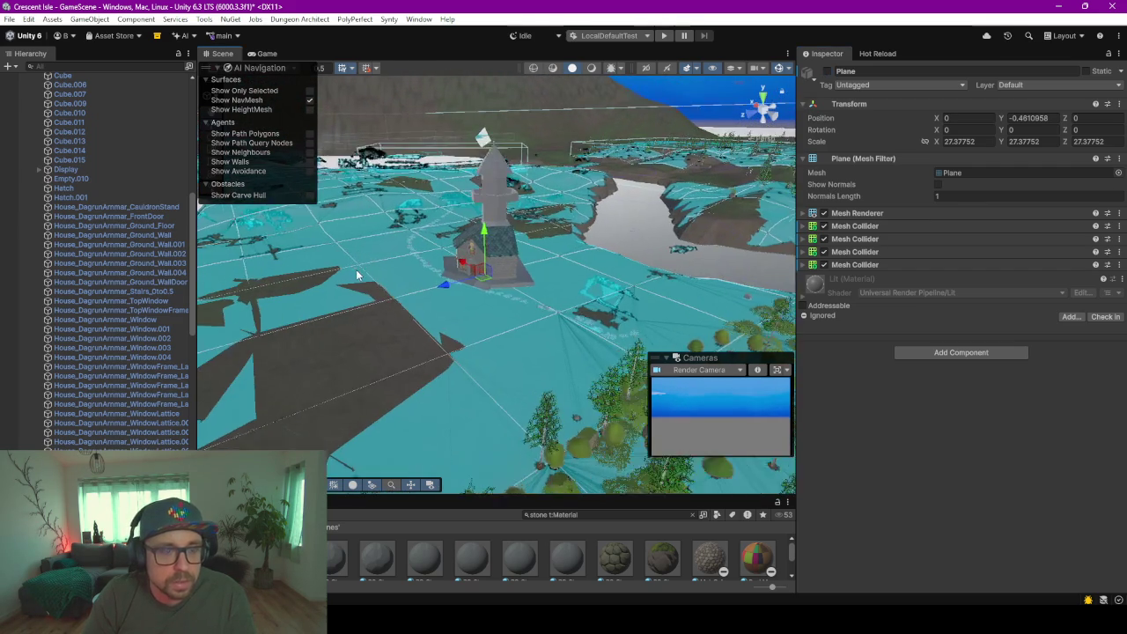
middle_drag(373, 243, 528, 315)
scroll(35, 176, up, 10)
- Collapse the house concept, enlarge the Project panel, and load the Village and PlayerFarm scenes
click(33, 211)
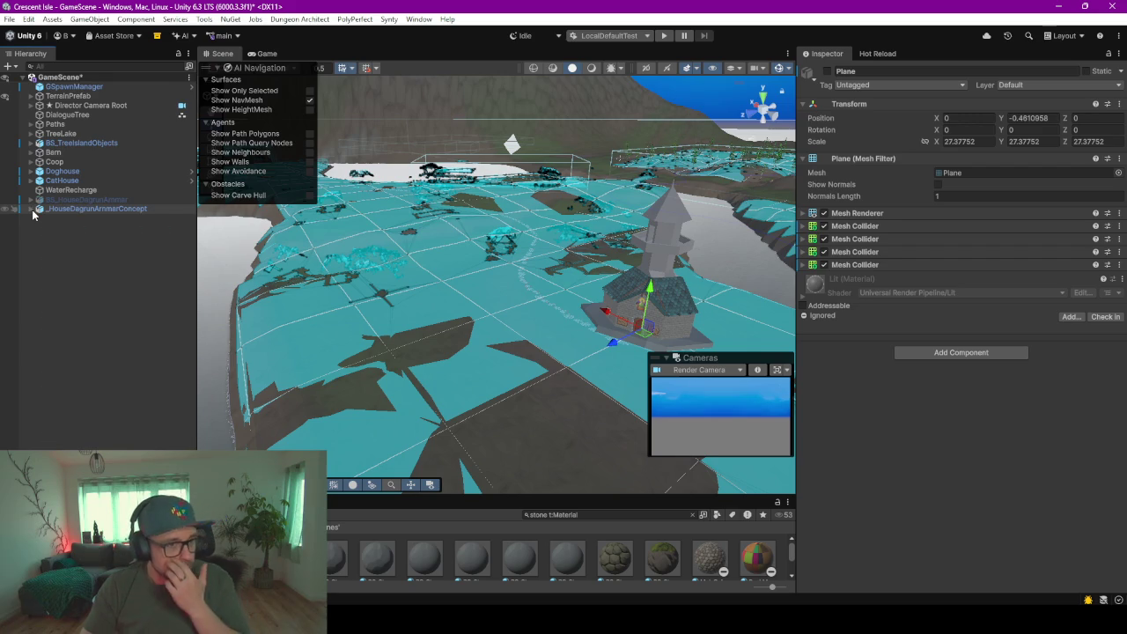
drag(115, 497, 115, 356)
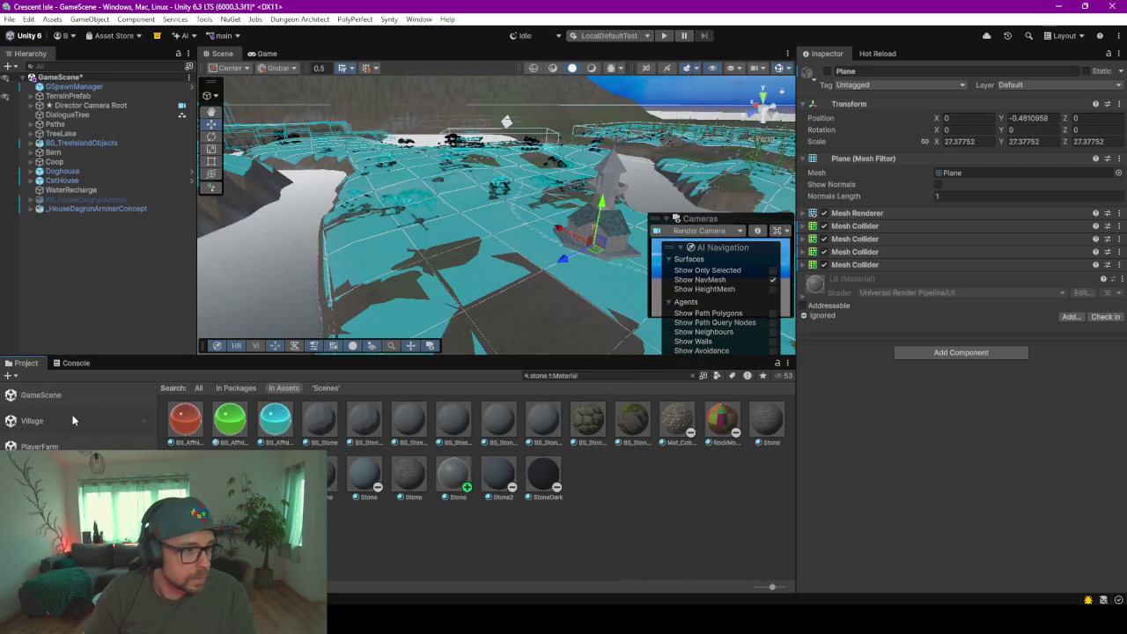
click(73, 420)
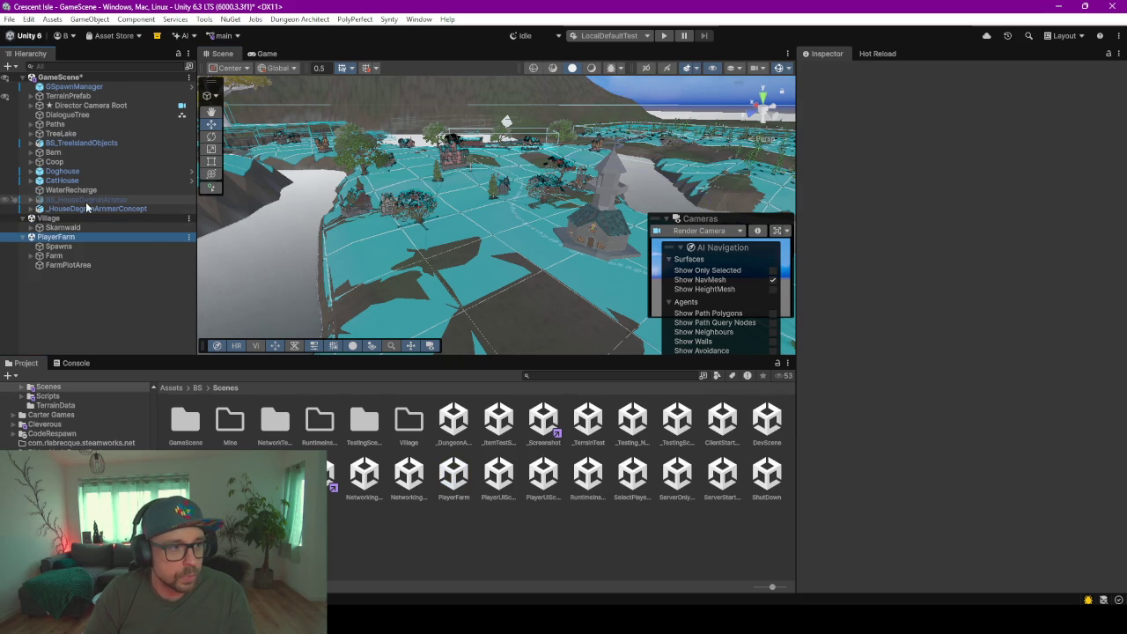
alt+drag(446, 255, 245, 224)
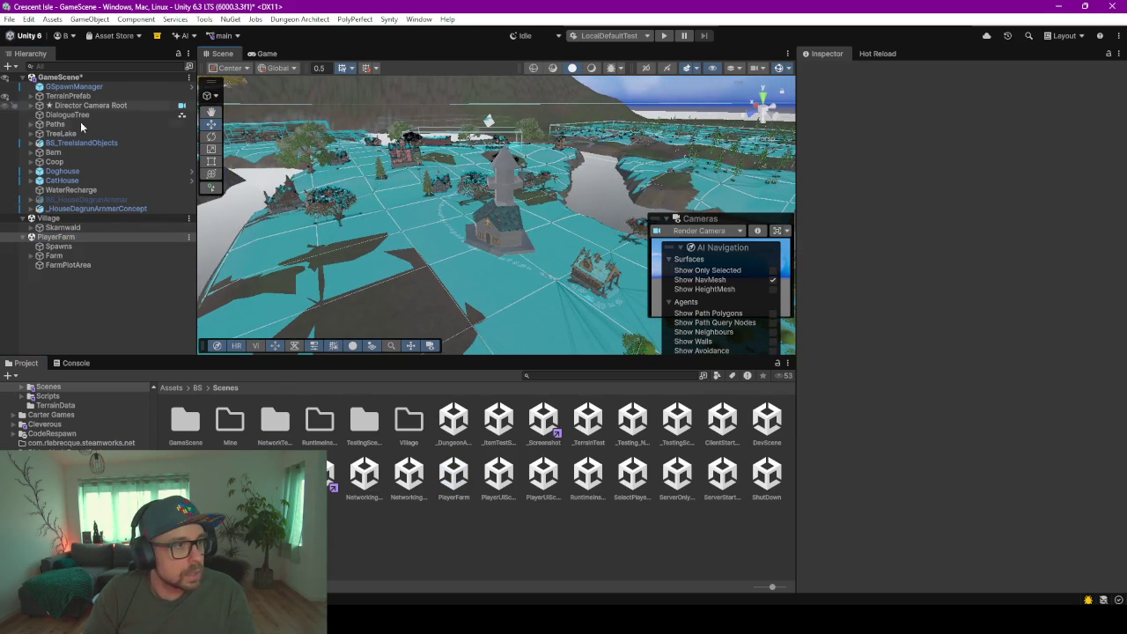
mouse_move(81, 142)
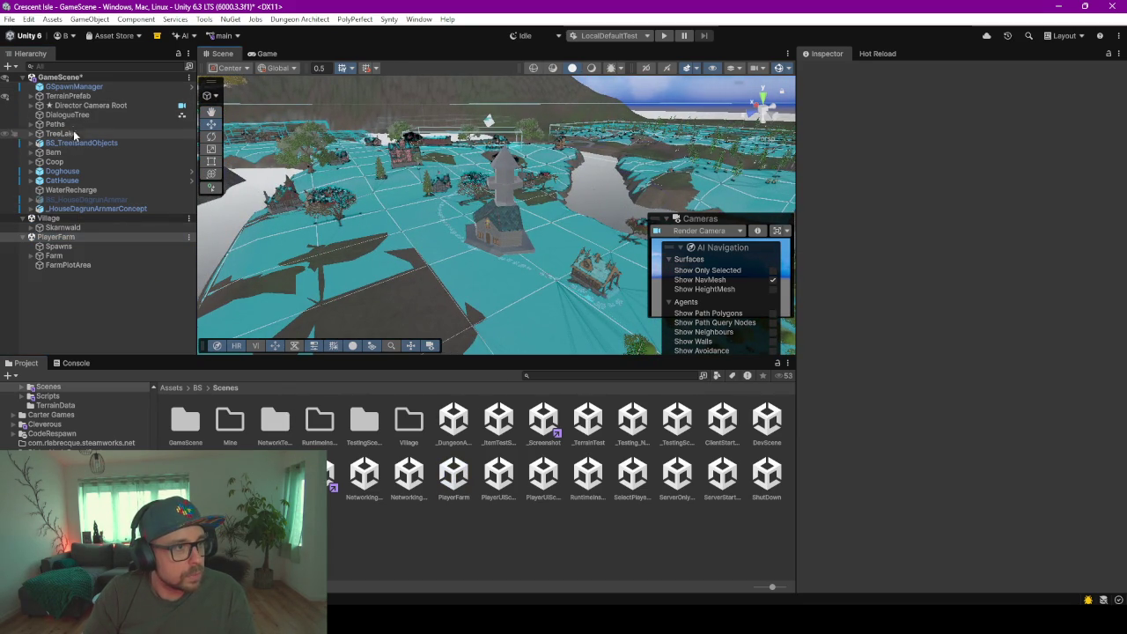
- Expand TerrainPrefab > AllTerrain > NavMeshes and select NpcNavMesh1 to view its NavMesh Surface
click(69, 97)
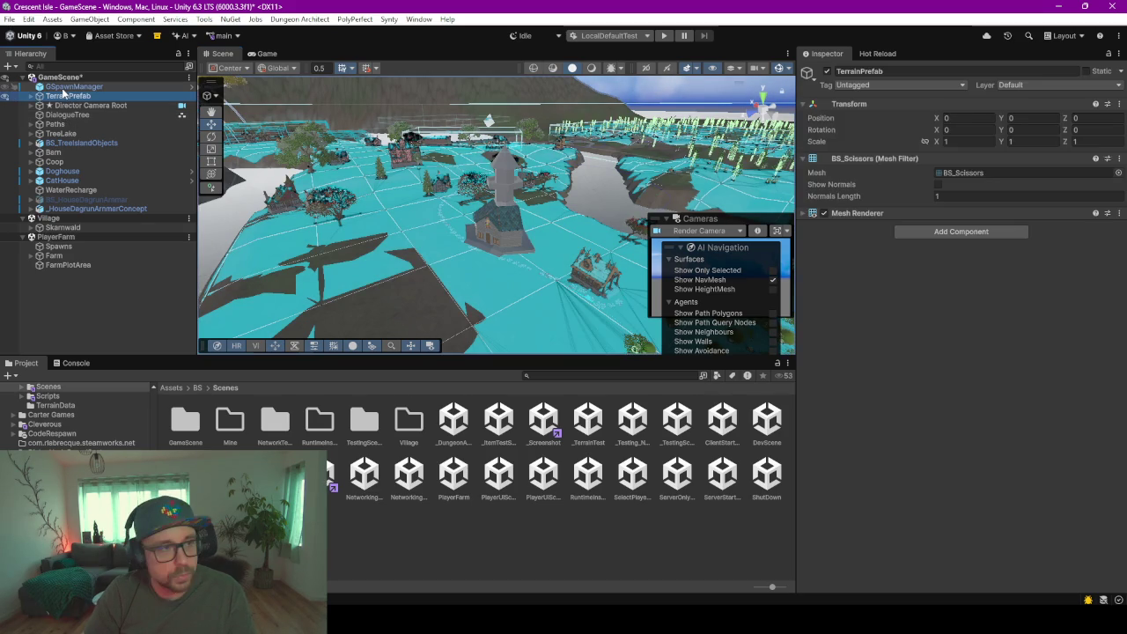
key(Right)
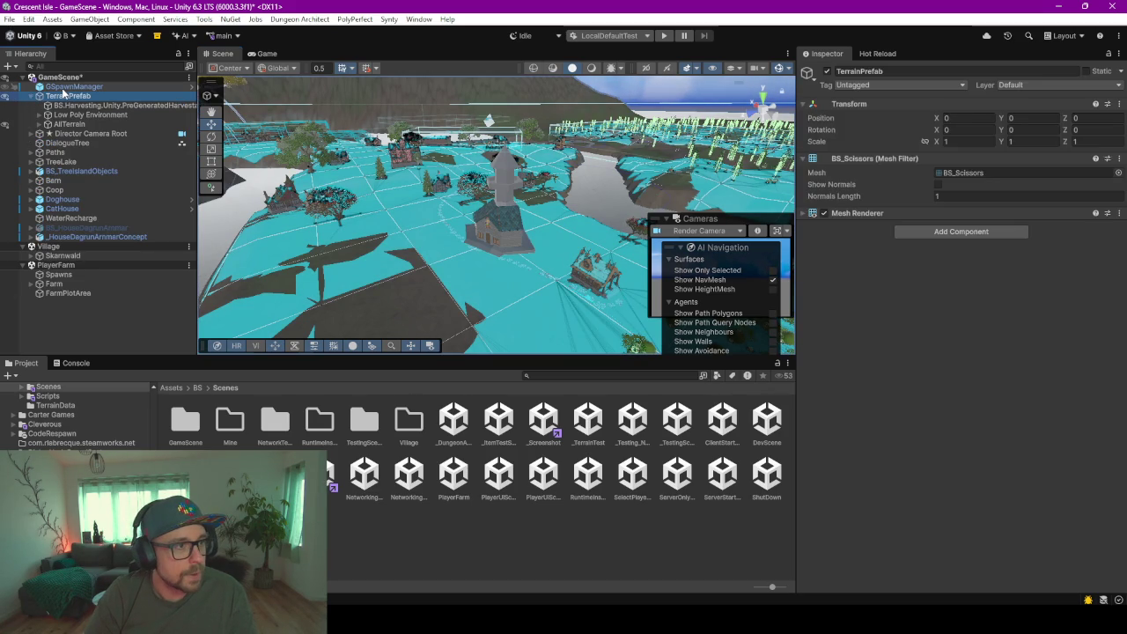
key(Down)
key(Down)
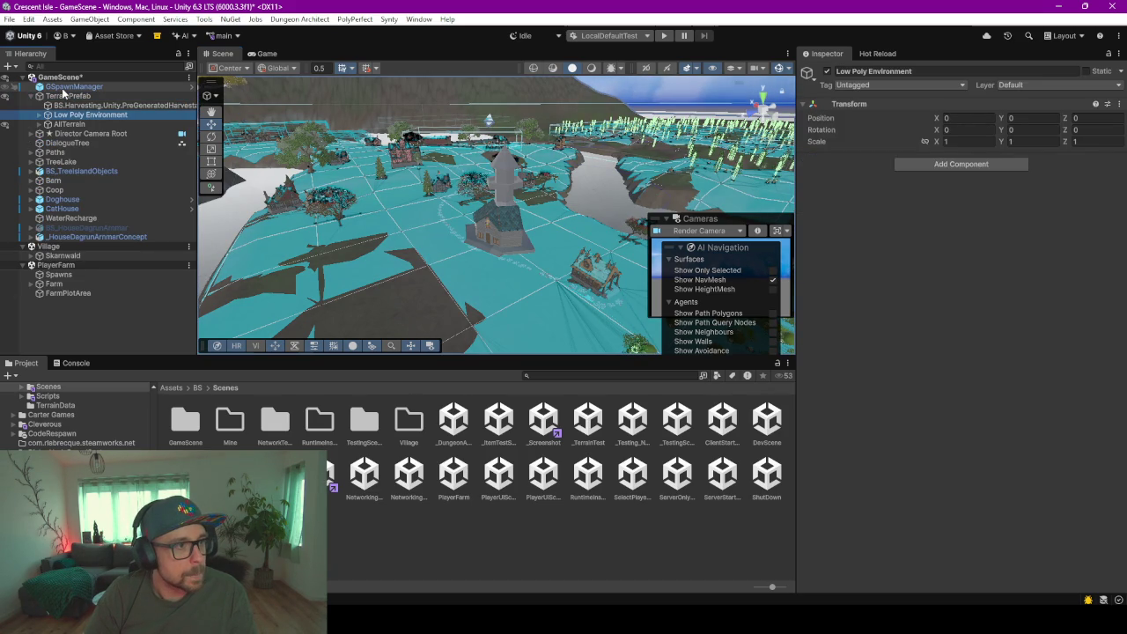
key(Down)
key(Right)
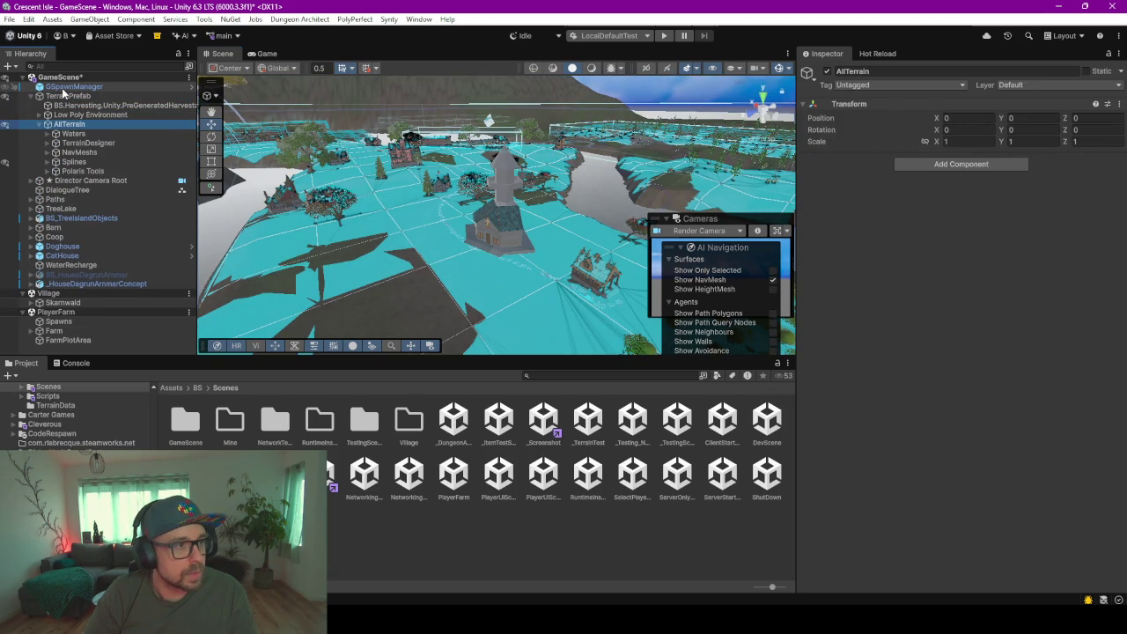
key(Down)
key(Down)
key(Down)
key(Right)
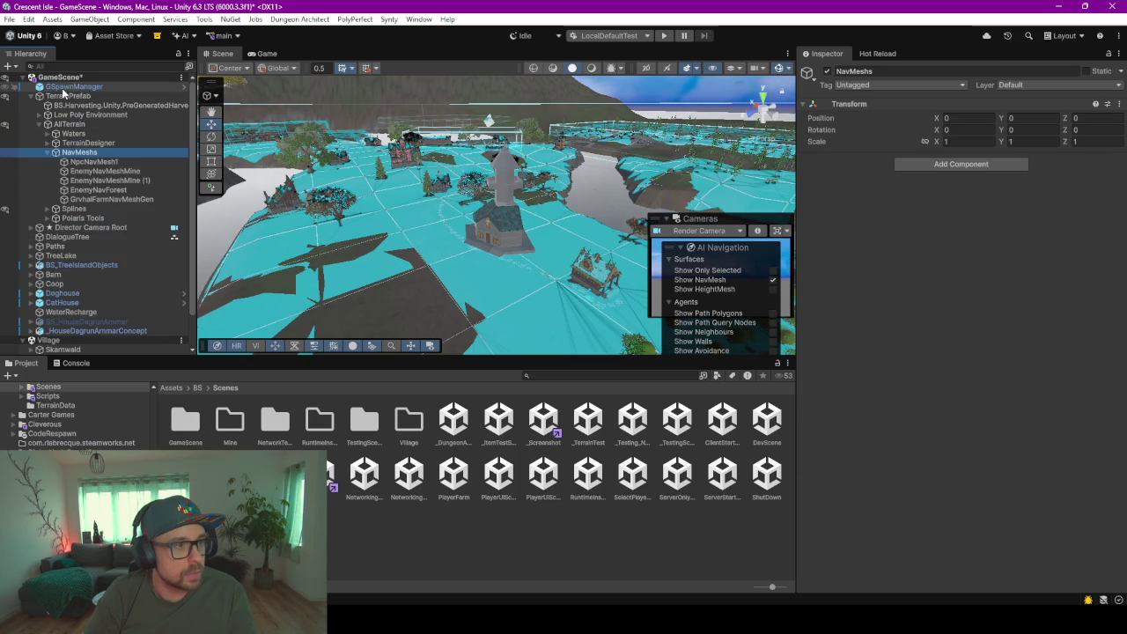
key(Down)
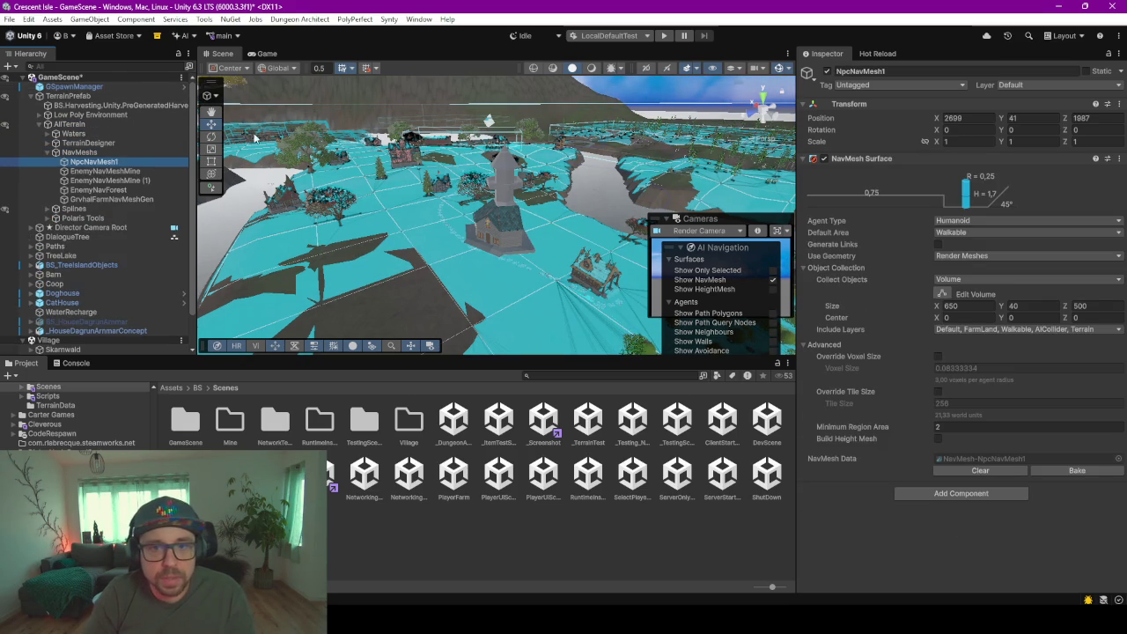
scroll(408, 270, down, 5)
scroll(490, 239, up, 3)
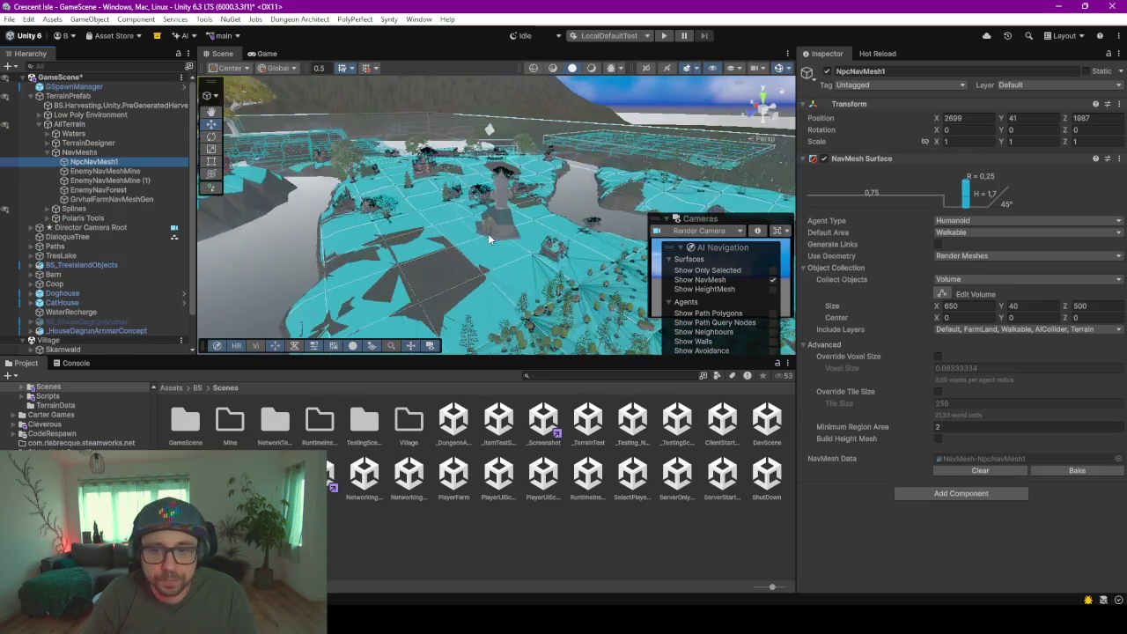
scroll(528, 266, up, 2)
- Bake the NpcNavMesh1 navmesh and enlarge the Scene view toward the house
click(1077, 471)
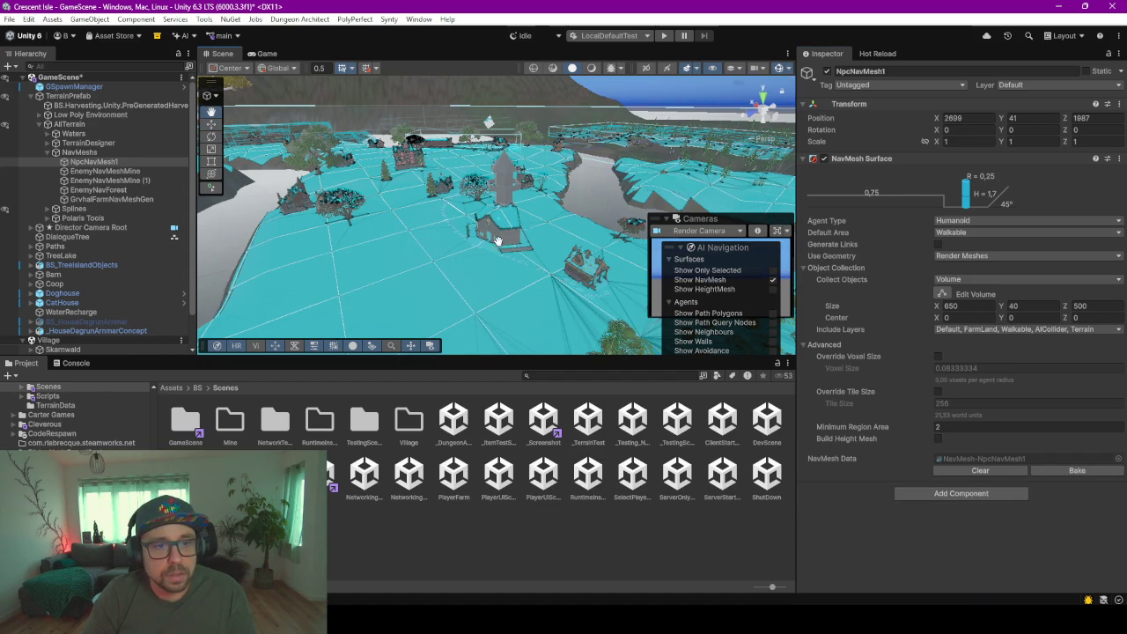
scroll(485, 238, up, 5)
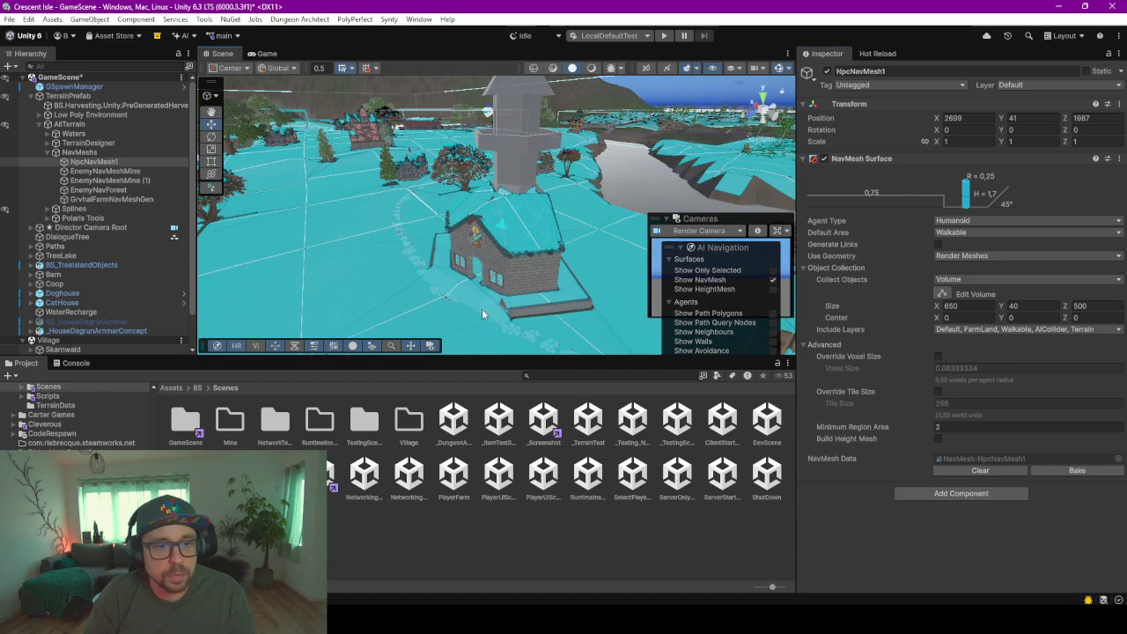
drag(494, 357, 484, 506)
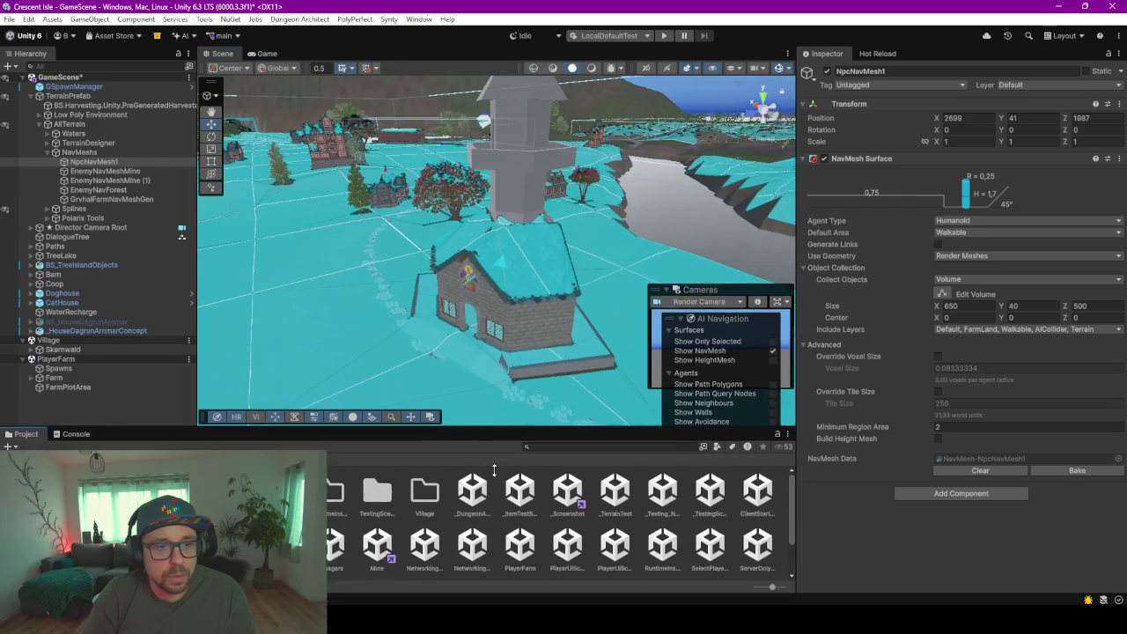
alt+drag(456, 389, 484, 442)
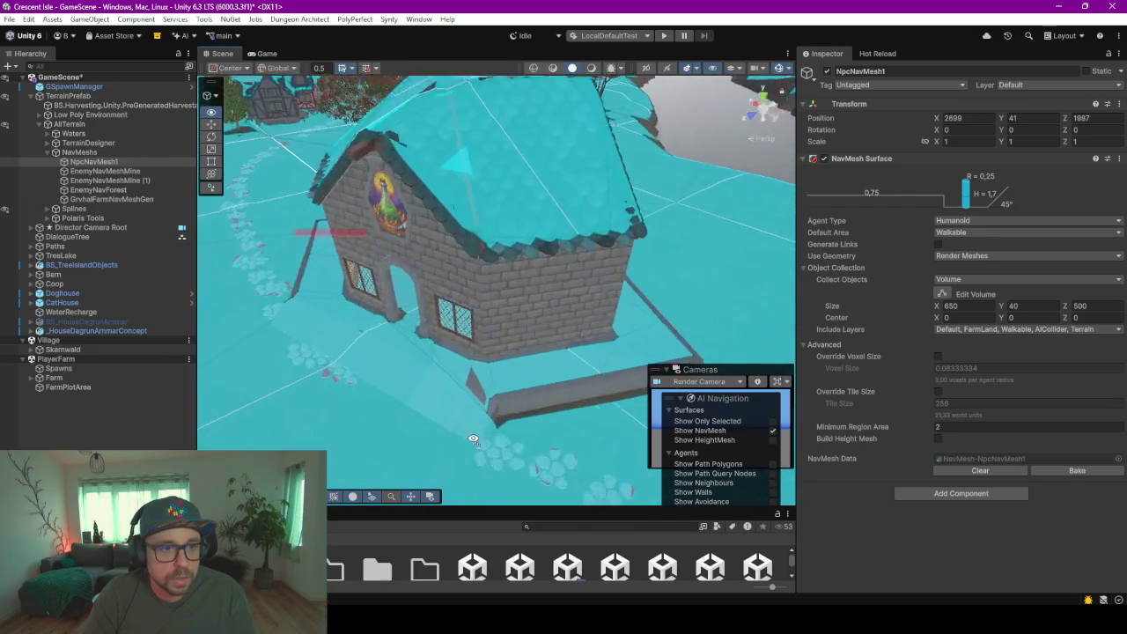
- Fly through the house interior to check navmesh coverage, then back out to the stone path
mouse_move(485, 441)
right_down()
mouse_move(468, 368)
mouse_move(583, 371)
mouse_move(619, 355)
right_up()
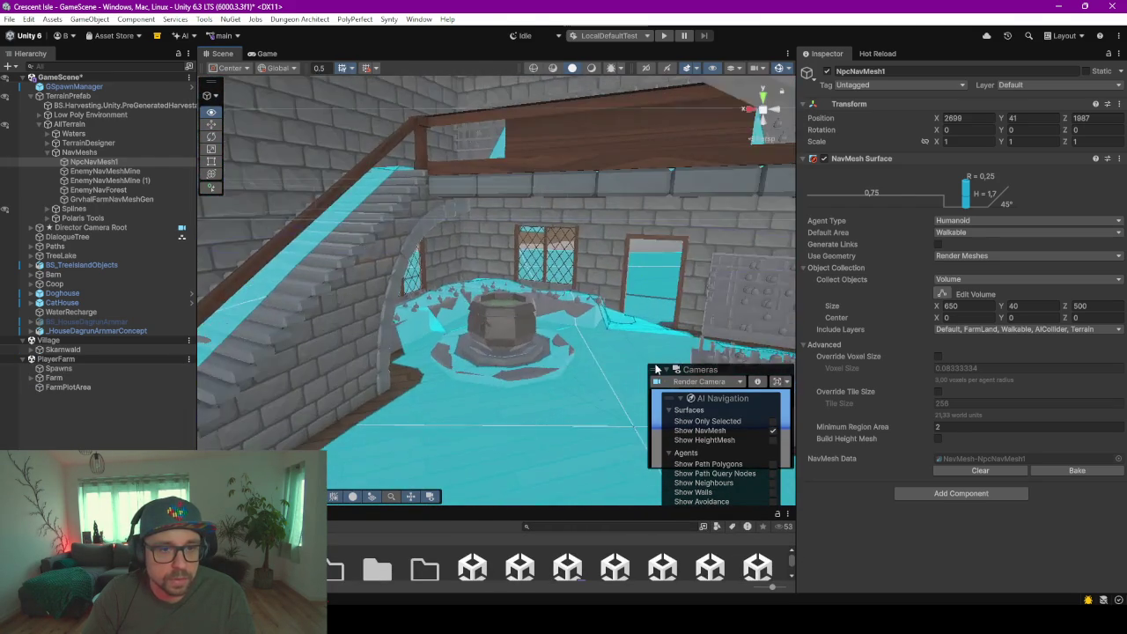
mouse_move(545, 347)
right_down()
mouse_move(1001, 355)
mouse_move(713, 354)
mouse_move(854, 372)
mouse_move(55, 380)
right_up()
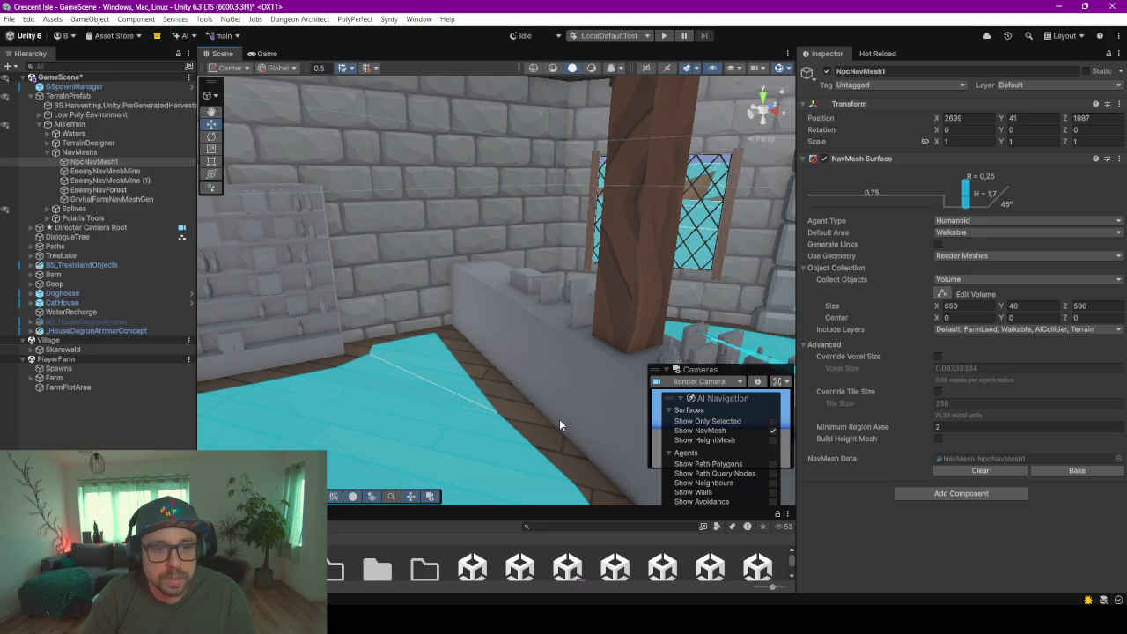
mouse_move(472, 388)
right_down()
mouse_move(1082, 310)
mouse_move(223, 352)
mouse_move(507, 380)
mouse_move(1001, 346)
mouse_move(1121, 374)
mouse_move(607, 422)
mouse_move(709, 441)
mouse_move(720, 466)
mouse_move(650, 438)
mouse_move(573, 373)
mouse_move(198, 399)
right_up()
mouse_move(463, 338)
right_down()
mouse_move(385, 360)
mouse_move(553, 315)
right_up()
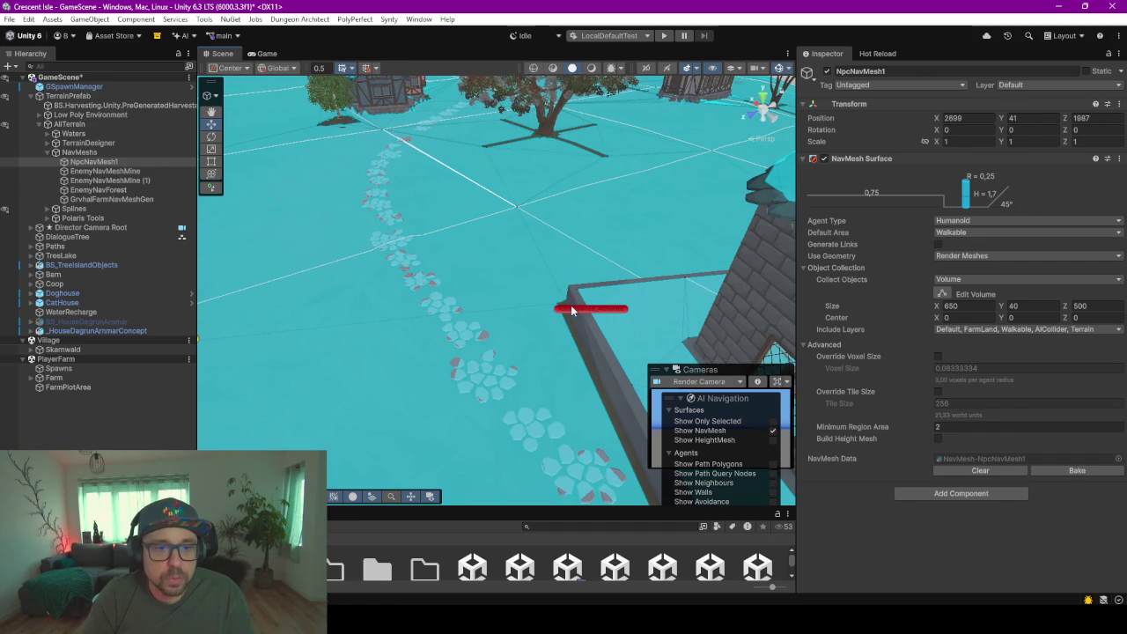
- Select the alchemist spawn marker, then SleepPointHalgrimBed under the POIs, and clear the selection
click(571, 311)
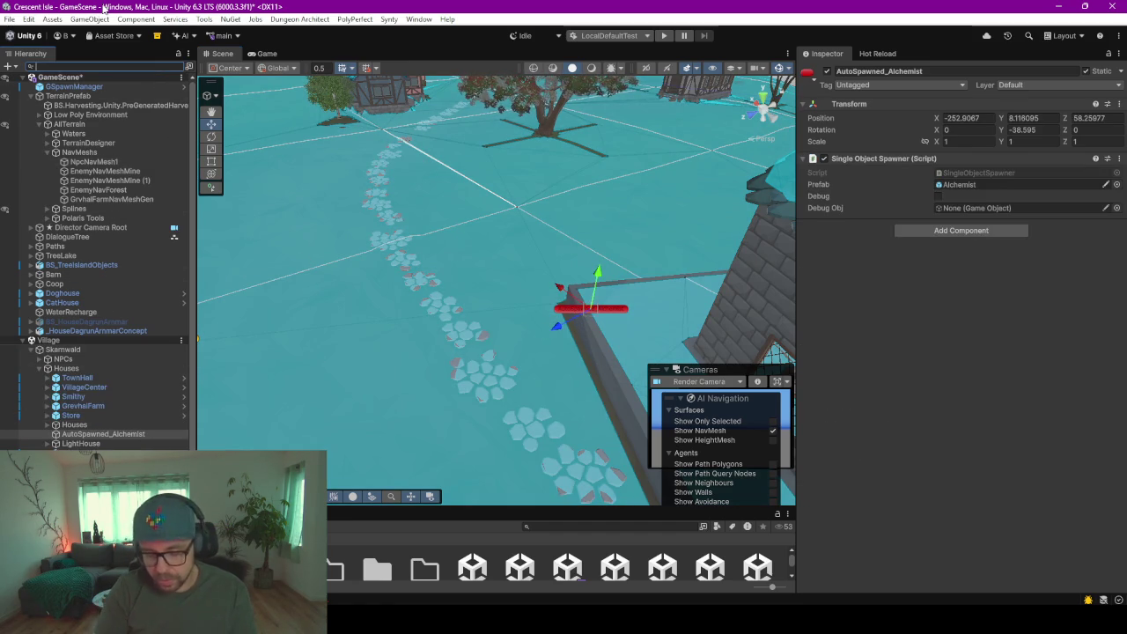
text(PoI)
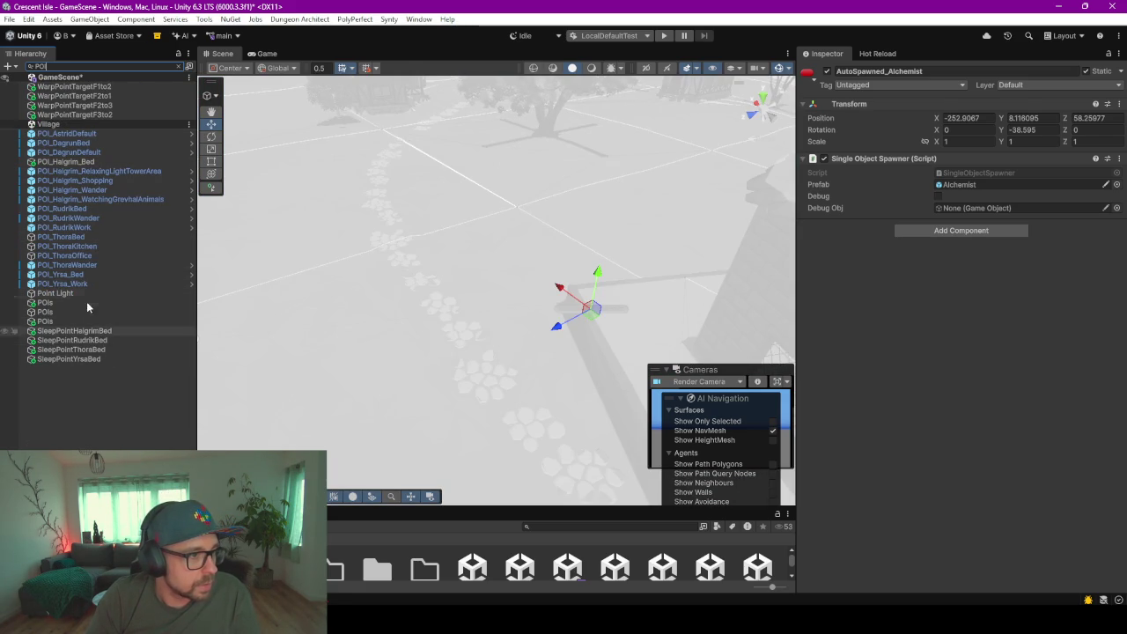
click(54, 304)
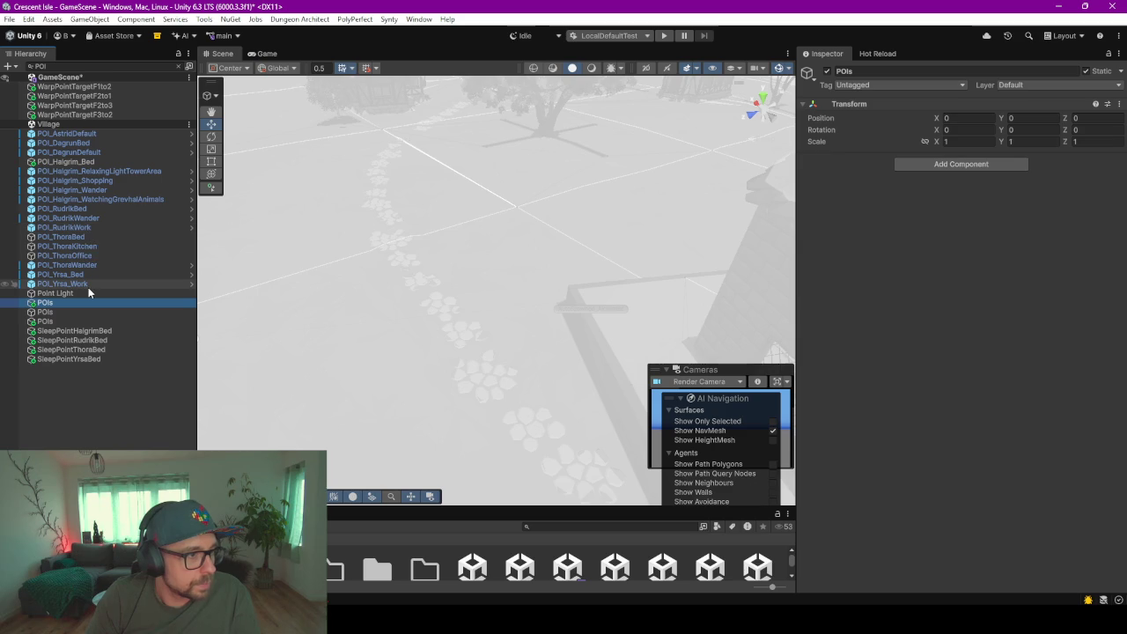
click(88, 180)
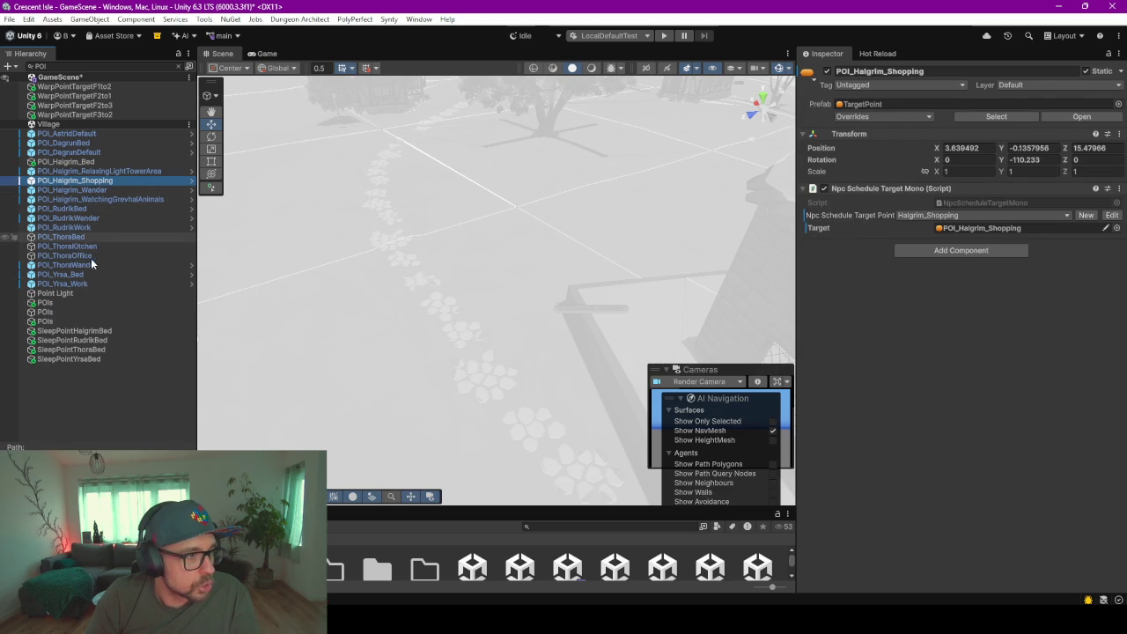
click(46, 311)
click(79, 331)
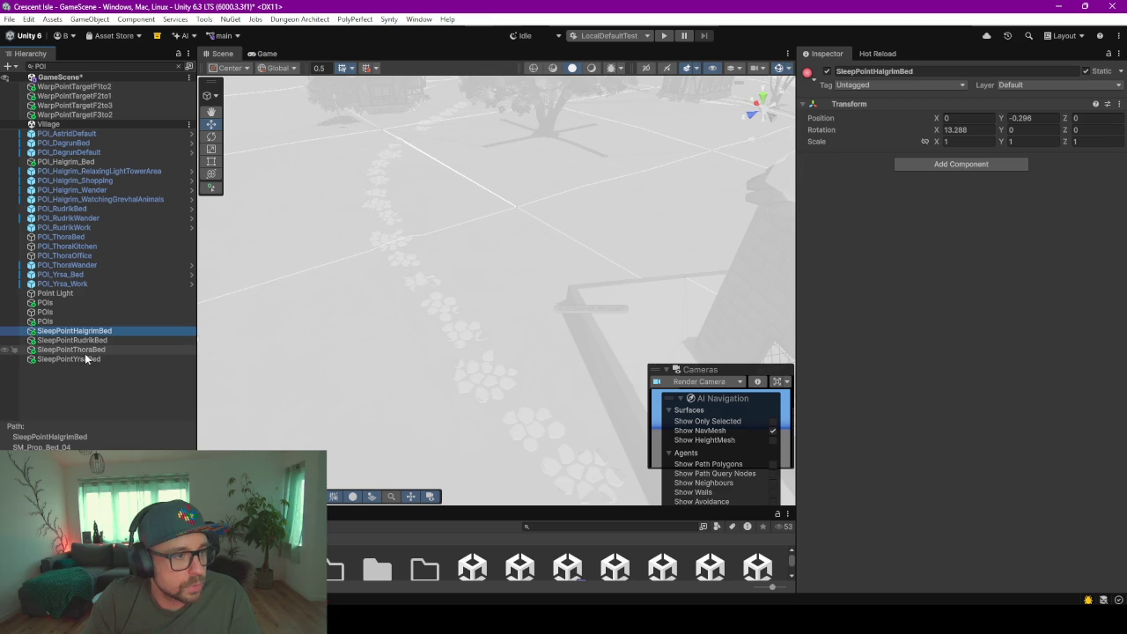
click(107, 389)
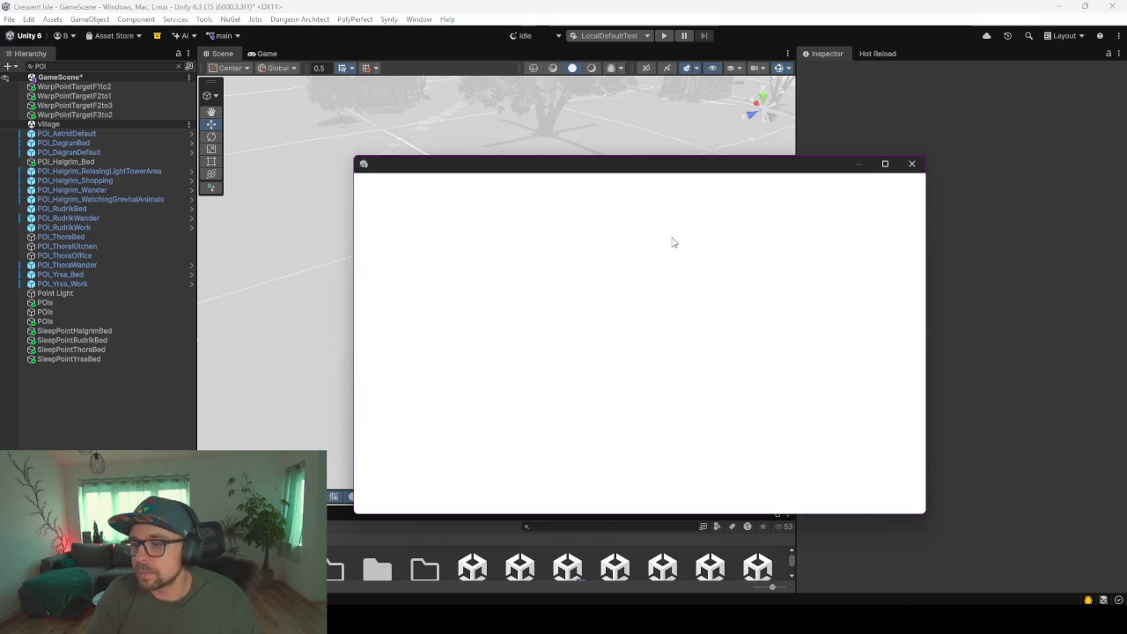
- Dock the Vault Dashboard beside Scene/Game and open the NpcSchedule DagrunArnmar_Default (bed 0:00, default 8:00, bed 22:00)
drag(390, 181, 377, 51)
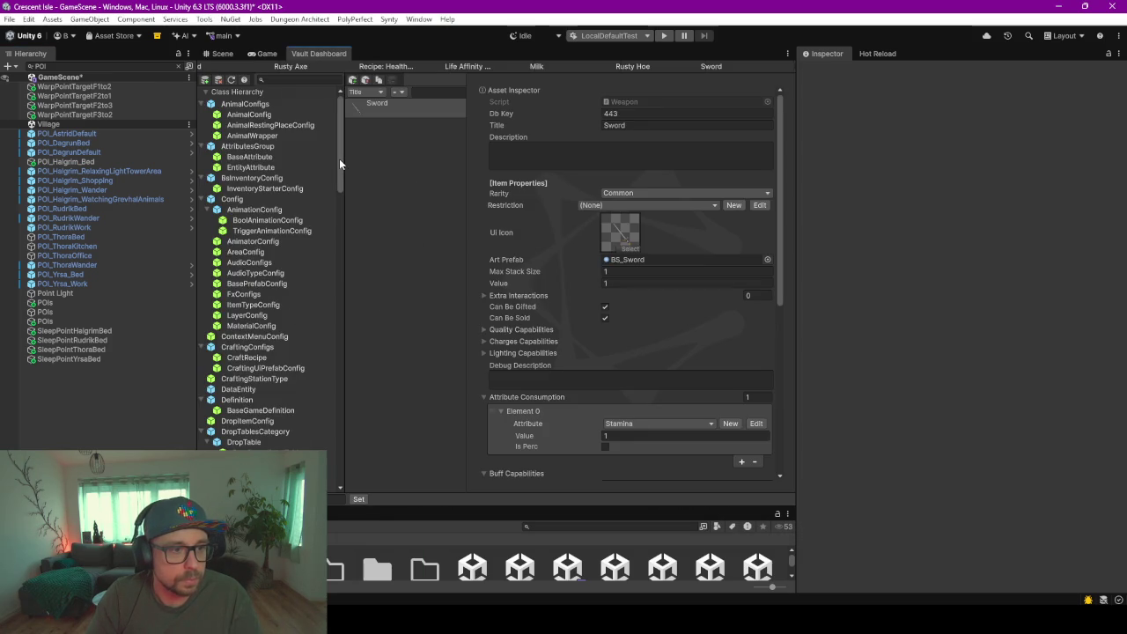
drag(339, 160, 349, 419)
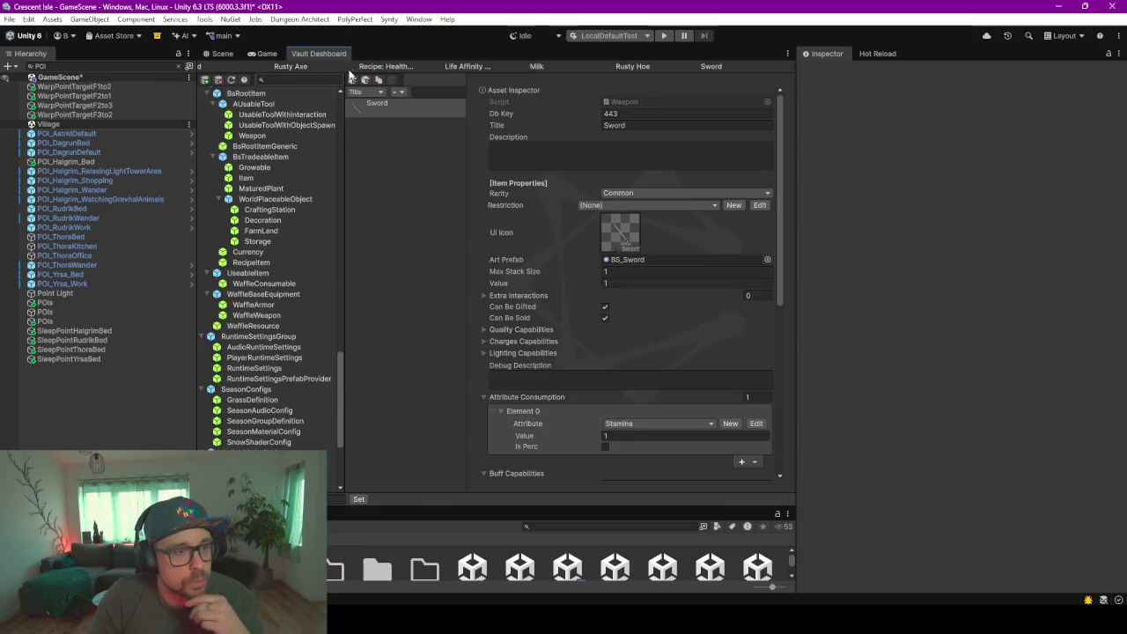
scroll(291, 310, down, 4)
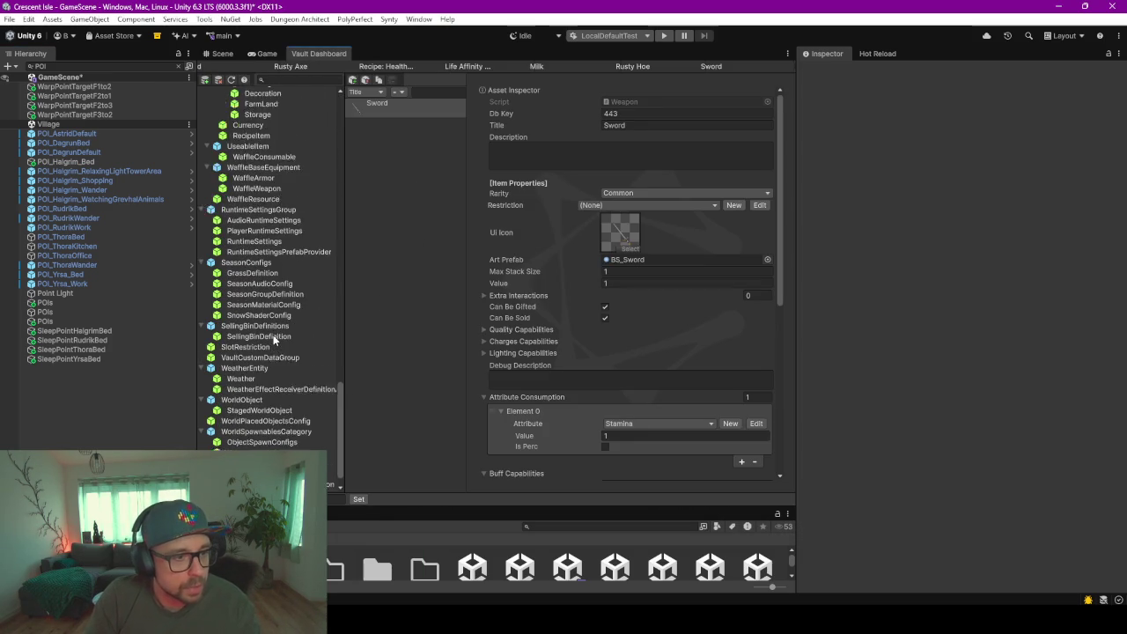
scroll(273, 338, down, 1)
scroll(273, 339, up, 3)
scroll(273, 339, up, 3)
scroll(273, 338, up, 2)
scroll(273, 339, up, 2)
scroll(273, 336, up, 3)
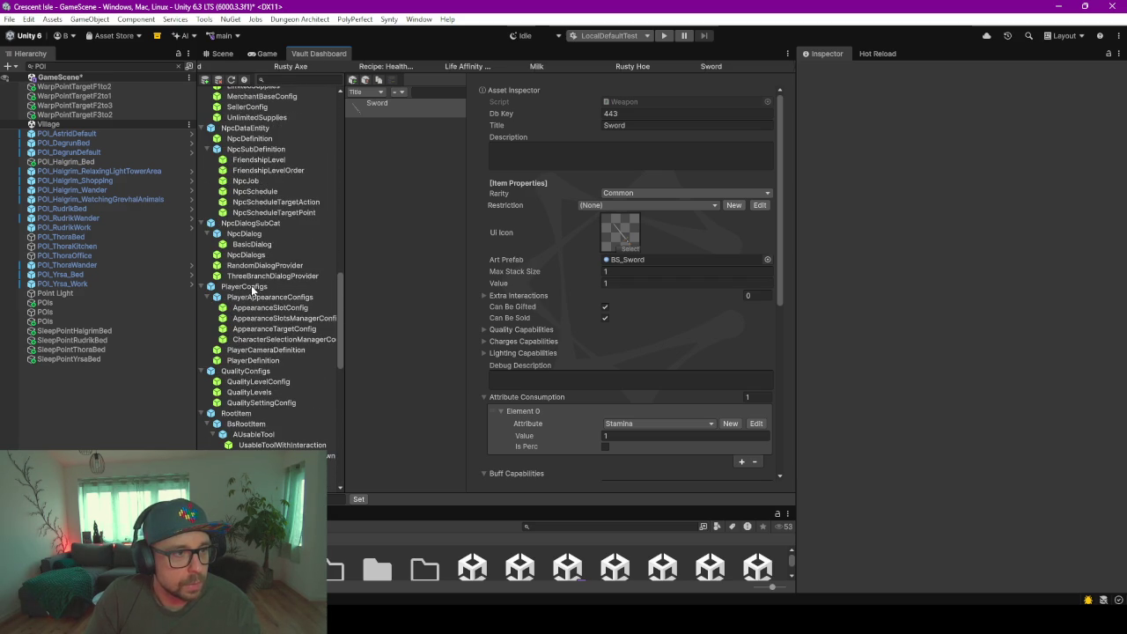
click(260, 190)
click(400, 125)
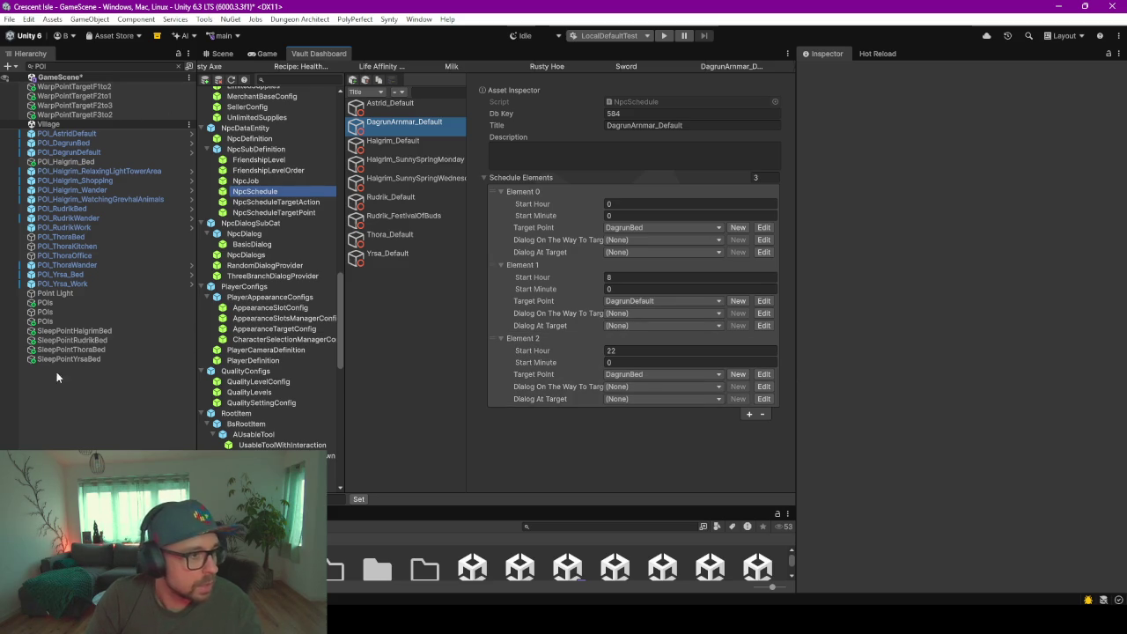
- Frame POI_DagrunDefault and then POI_DagrunBed in the Scene view
click(85, 151)
double_click(52, 152)
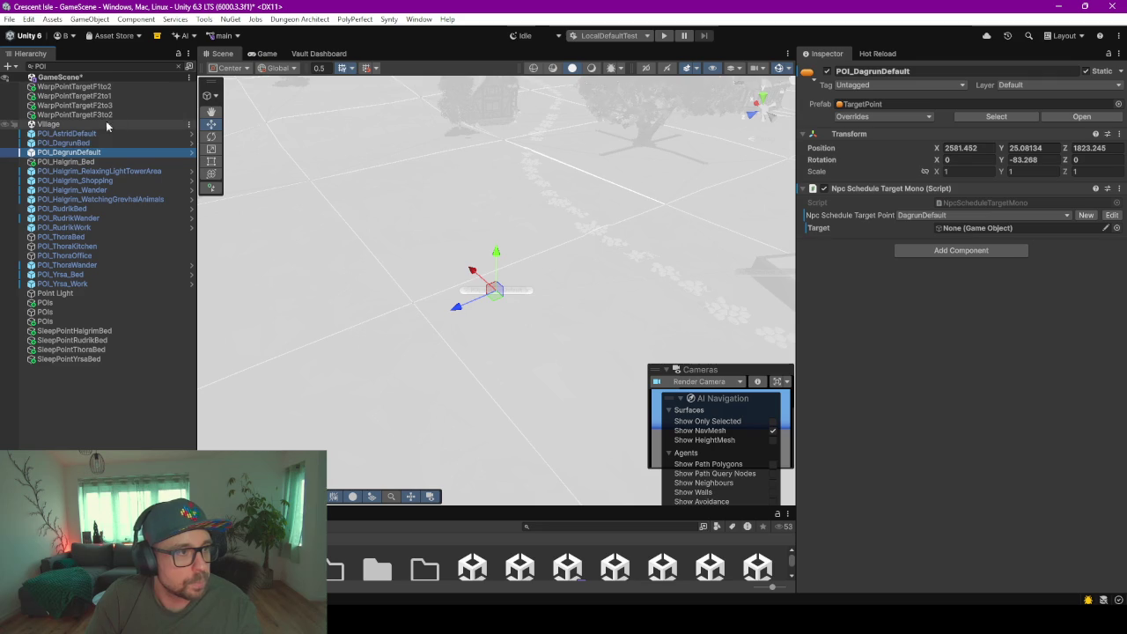
click(78, 142)
double_click(78, 142)
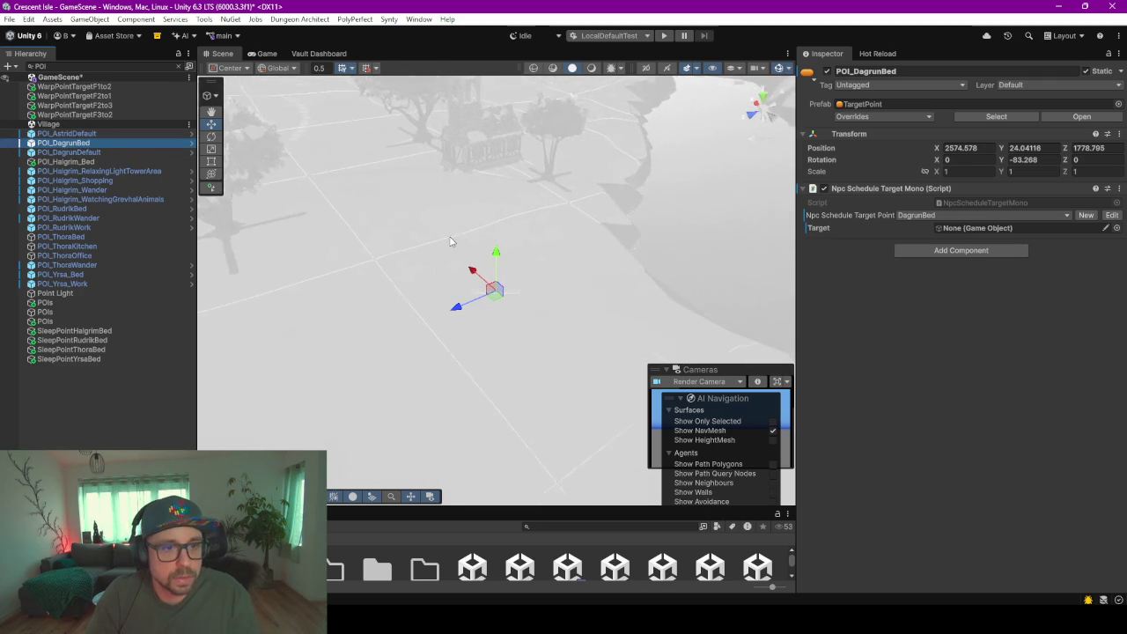
scroll(493, 282, up, 5)
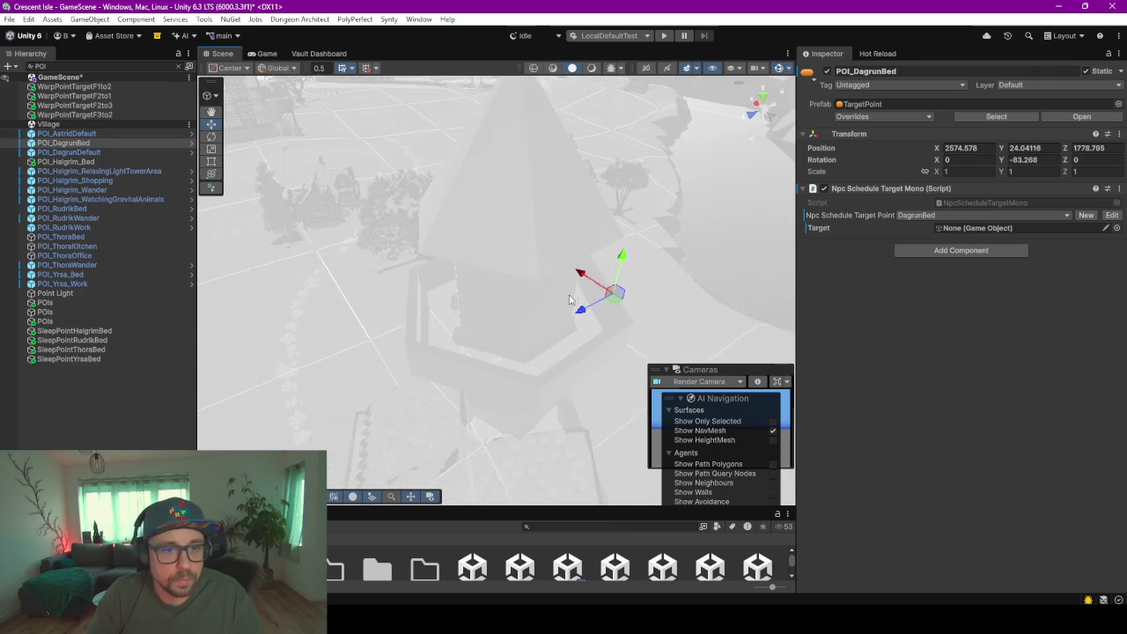
scroll(616, 344, up, 3)
scroll(623, 352, down, 3)
scroll(577, 236, down, 3)
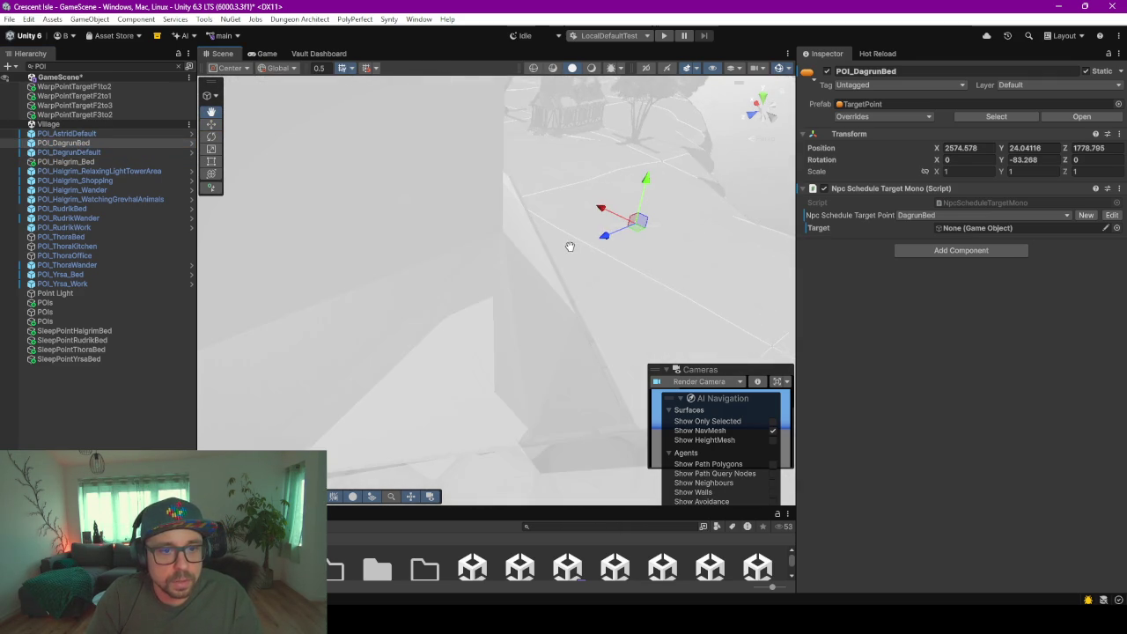
- Navigate the view into the house room near the ladder, with the hierarchy filter cleared
middle_drag(596, 266, 525, 302)
scroll(525, 302, up, 2)
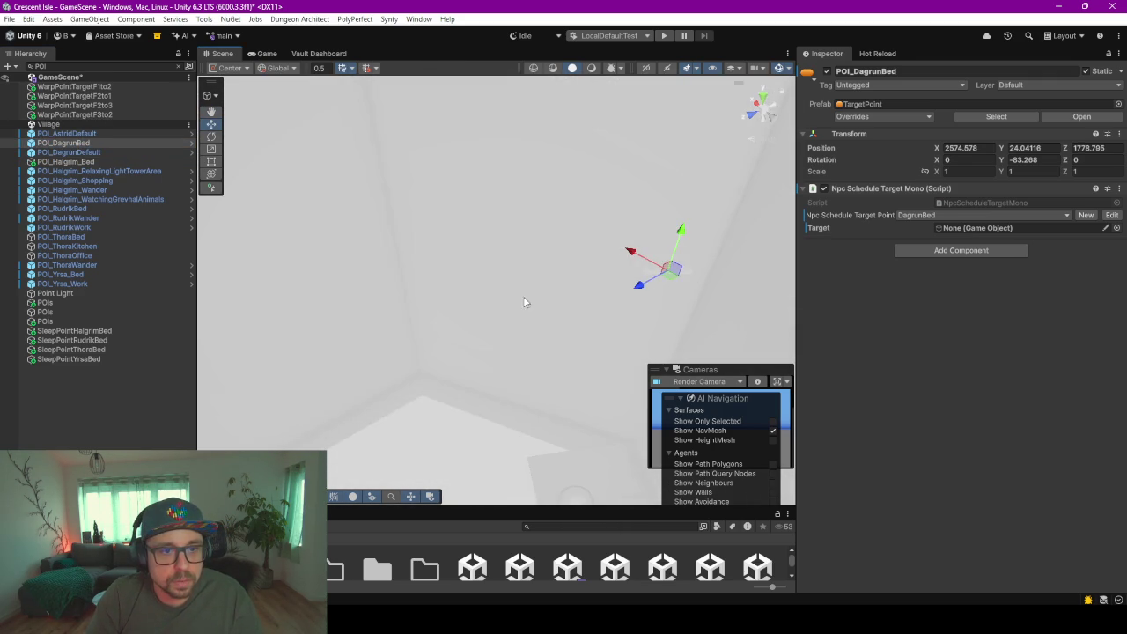
scroll(524, 258, up, 2)
mouse_move(576, 327)
right_down()
mouse_move(574, 256)
mouse_move(526, 237)
mouse_move(506, 123)
right_up()
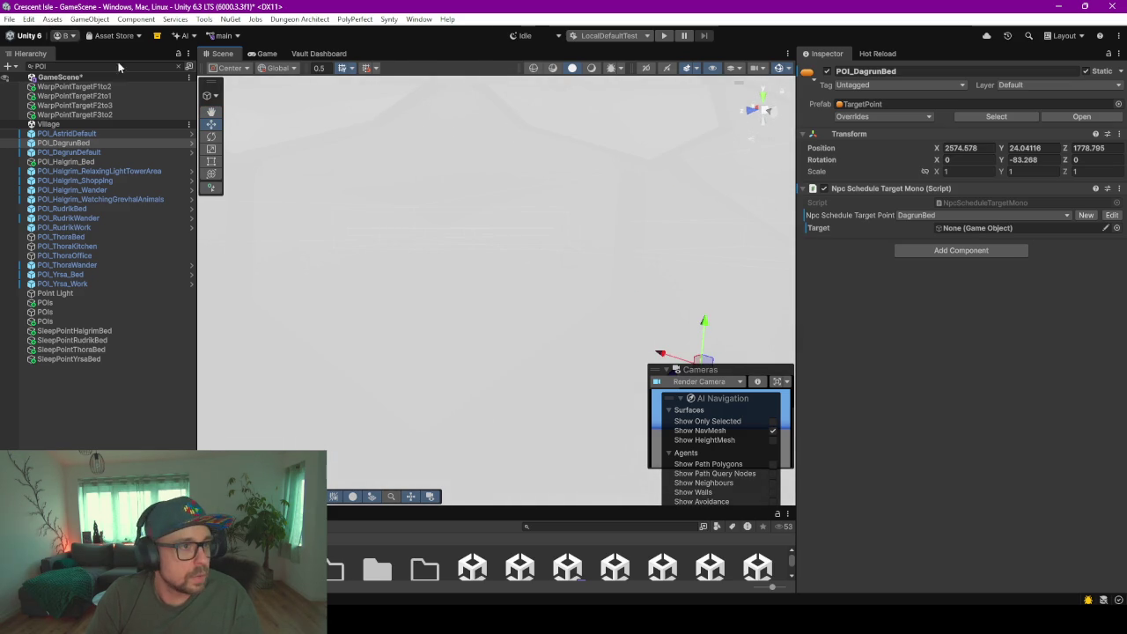
click(177, 66)
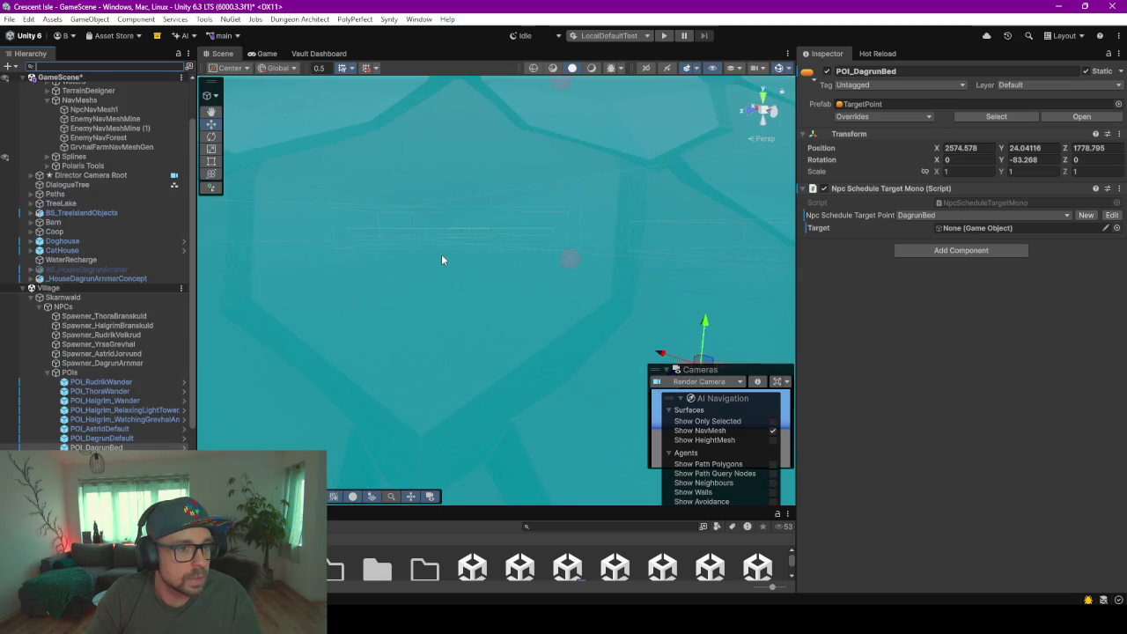
mouse_move(441, 254)
right_down()
mouse_move(425, 199)
mouse_move(804, 295)
right_up()
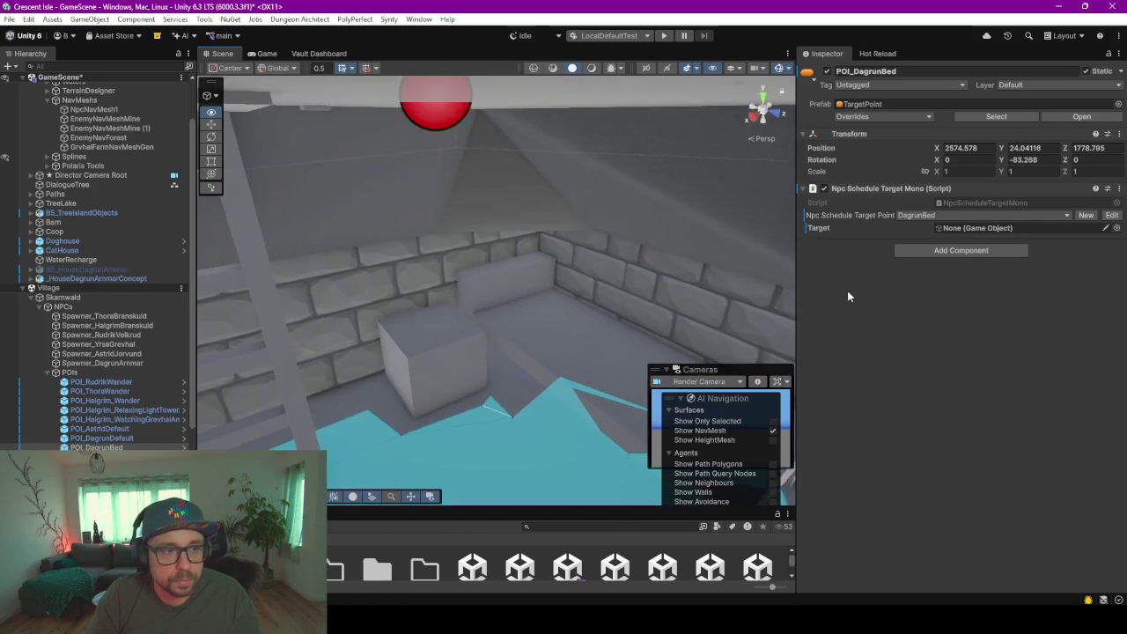
right_drag(804, 295, 854, 290)
right_drag(484, 368, 301, 379)
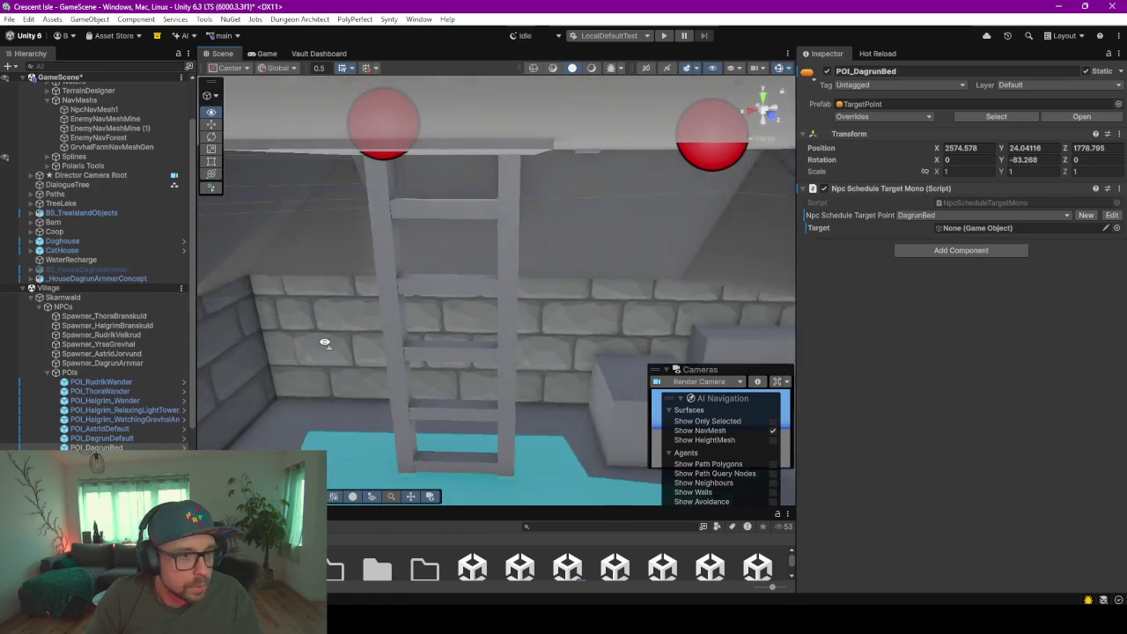
- Drag POI_DagrunBed onto the upstairs room floor at 2562.533, 33.71, 1801.8
drag(271, 306, 347, 414)
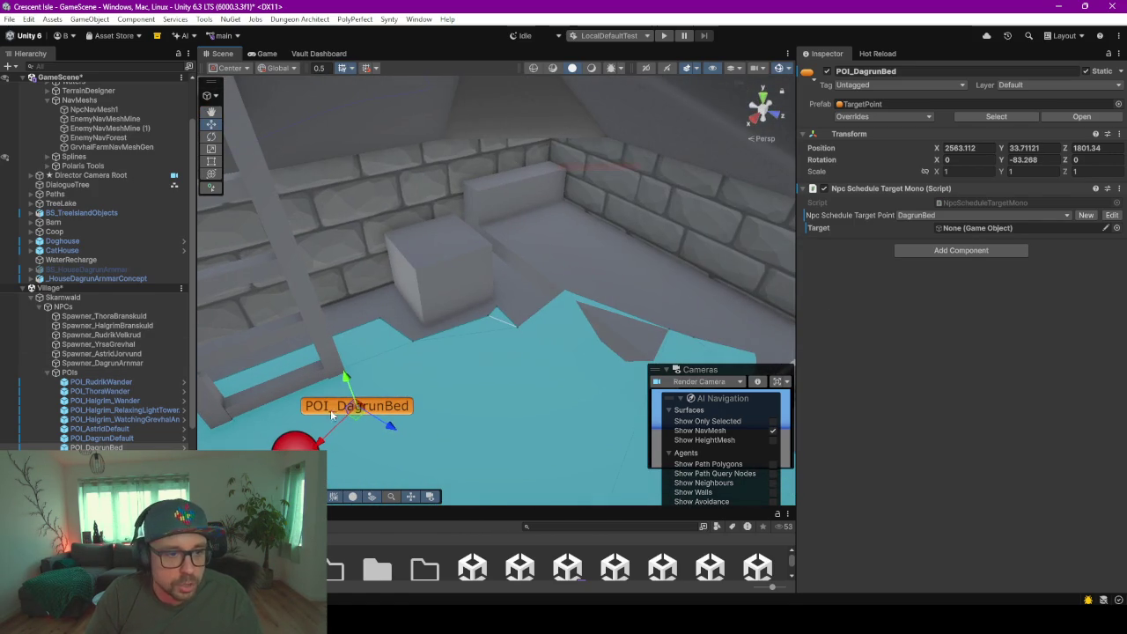
drag(365, 412, 447, 382)
mouse_move(447, 382)
right_down()
mouse_move(457, 411)
mouse_move(487, 364)
right_up()
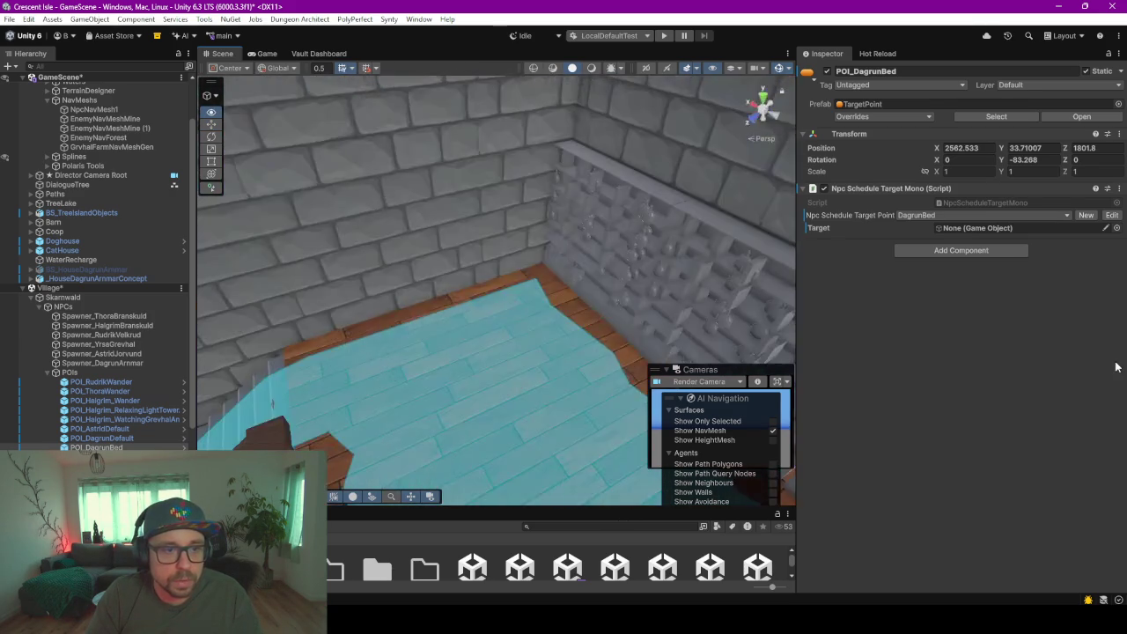
mouse_move(487, 363)
right_down()
mouse_move(668, 374)
mouse_move(423, 295)
right_up()
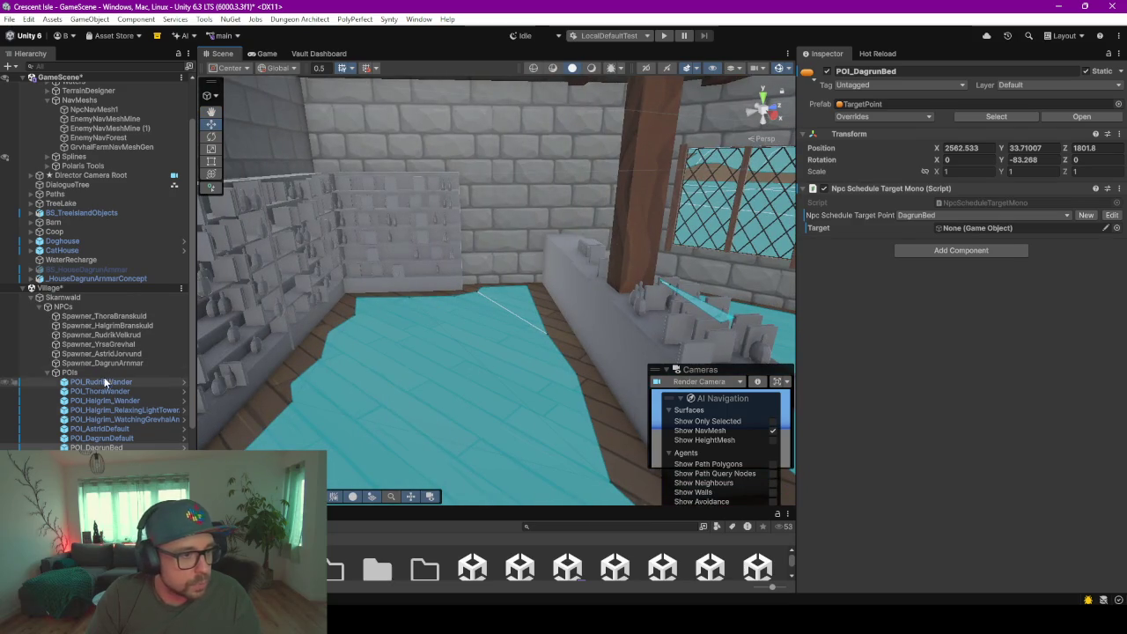
- Move POI_DagrunDefault onto the floor beside the shelved counter, at 2557.258, 28.011, 1805.802
click(132, 440)
right_drag(362, 317, 556, 277)
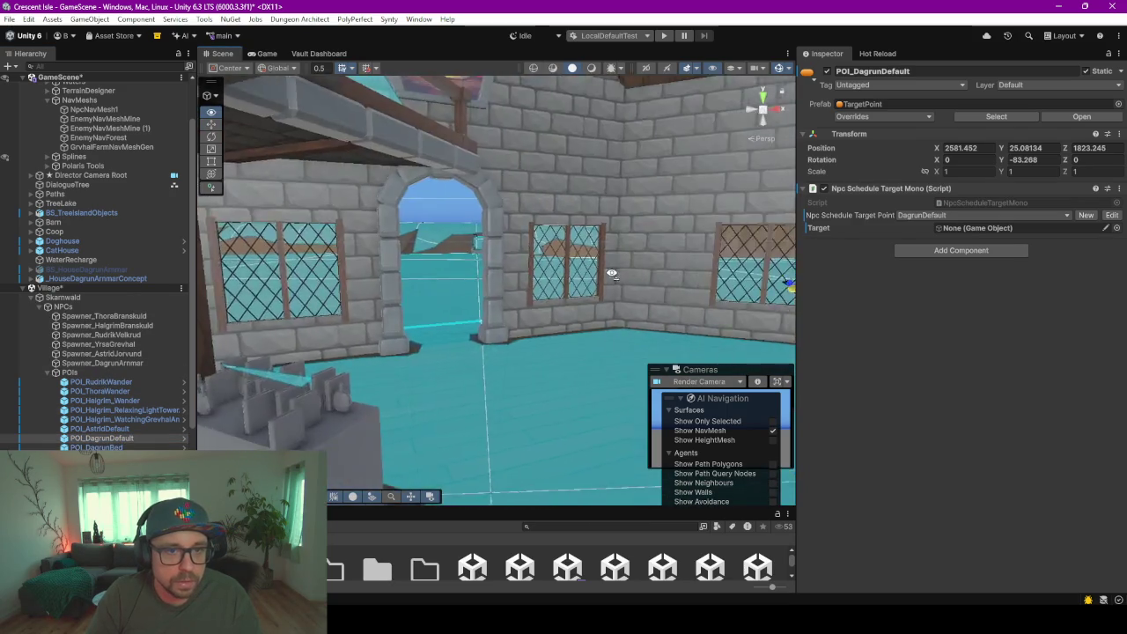
drag(408, 244, 357, 356)
key(f)
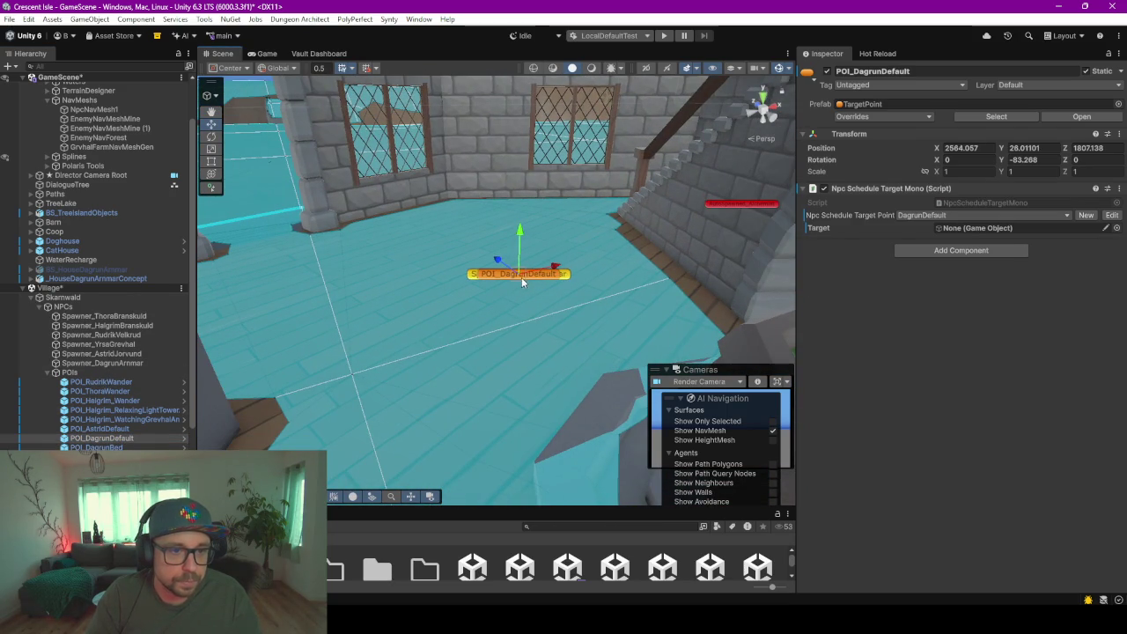
drag(522, 281, 341, 411)
right_drag(509, 273, 390, 298)
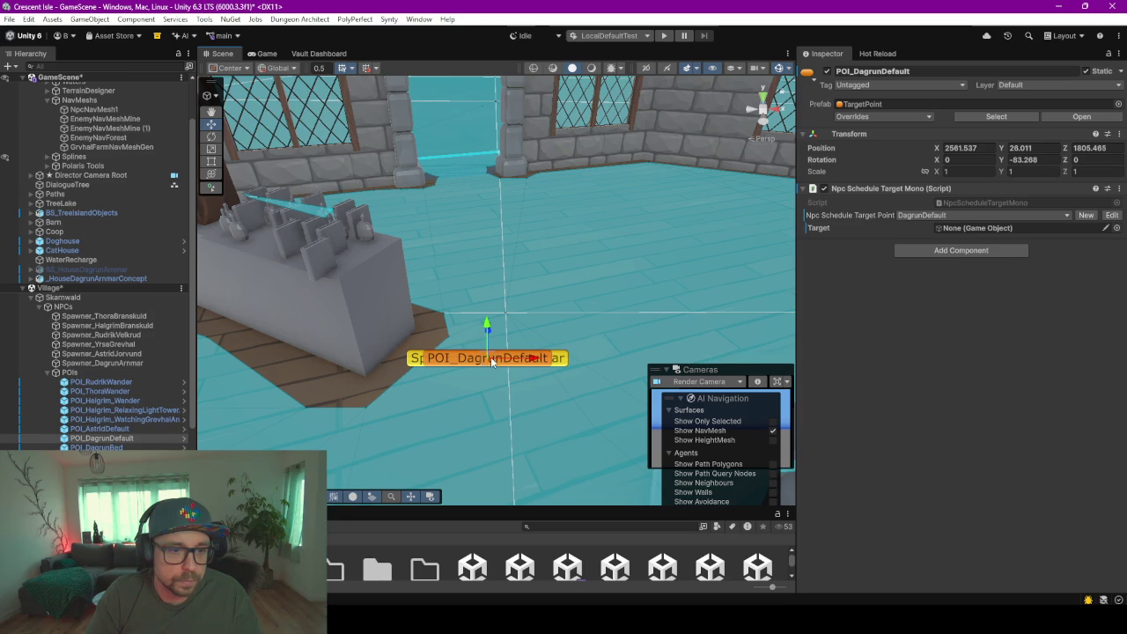
drag(493, 361, 256, 356)
right_drag(264, 352, 427, 317)
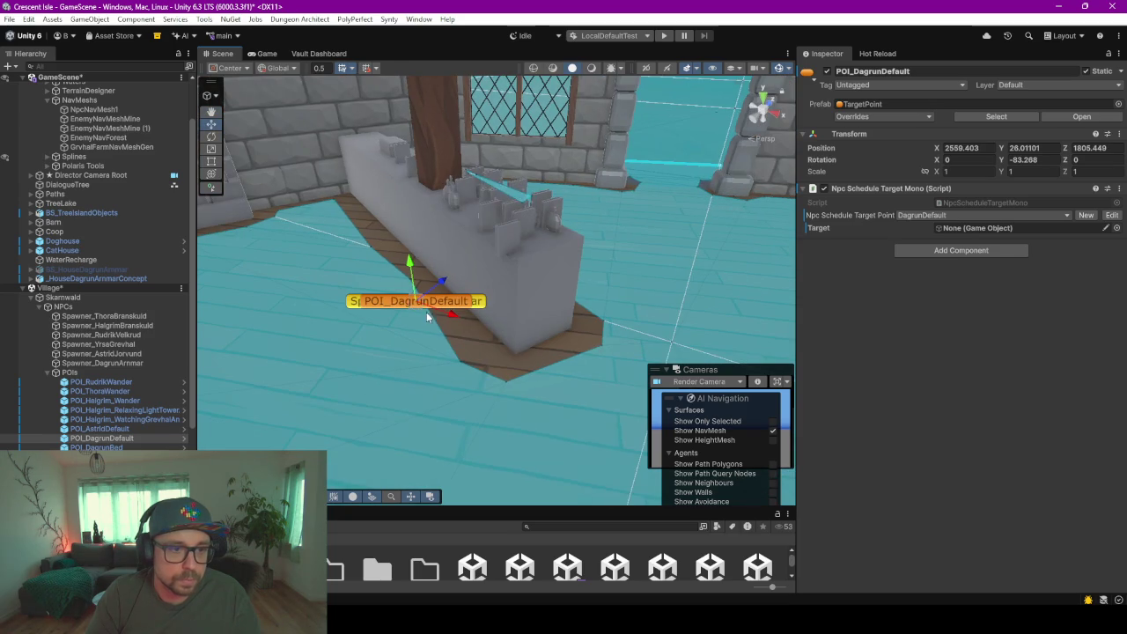
mouse_move(411, 306)
mouse_down()
mouse_move(340, 277)
mouse_move(305, 241)
mouse_up()
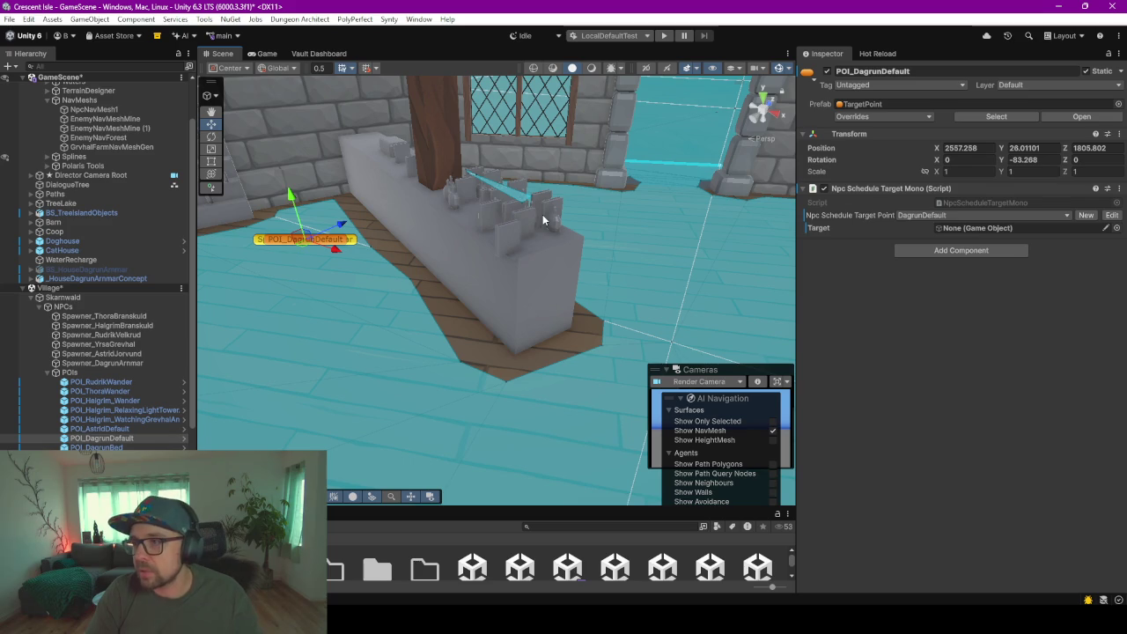
click(668, 36)
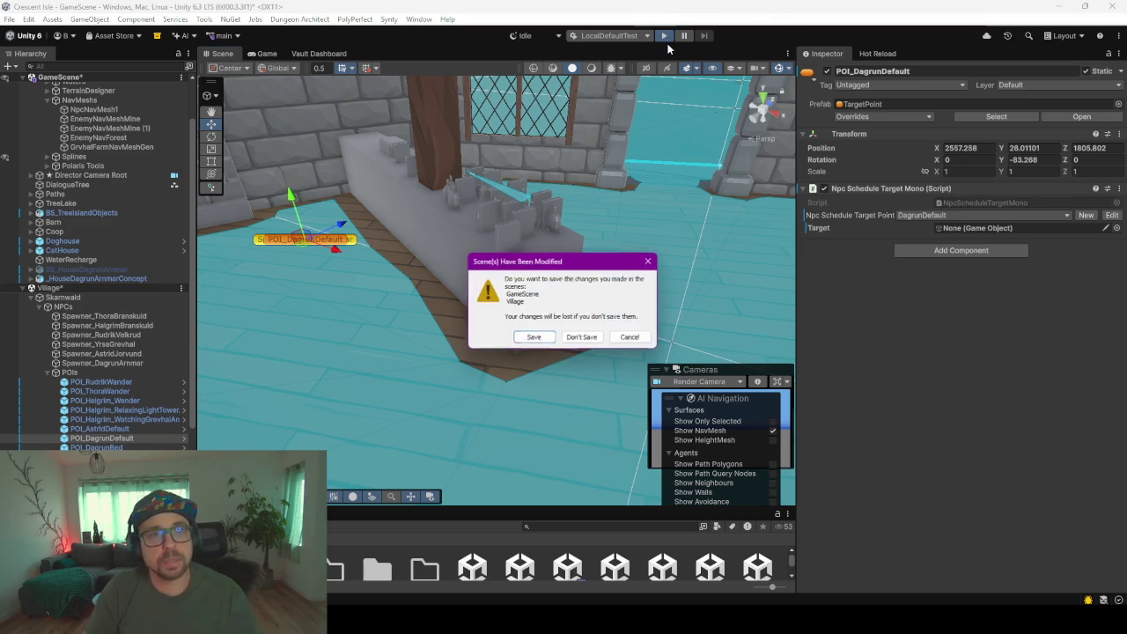
- Save the modified GameScene and Village scenes so play mode reaches the Crescent Isle menu
click(522, 335)
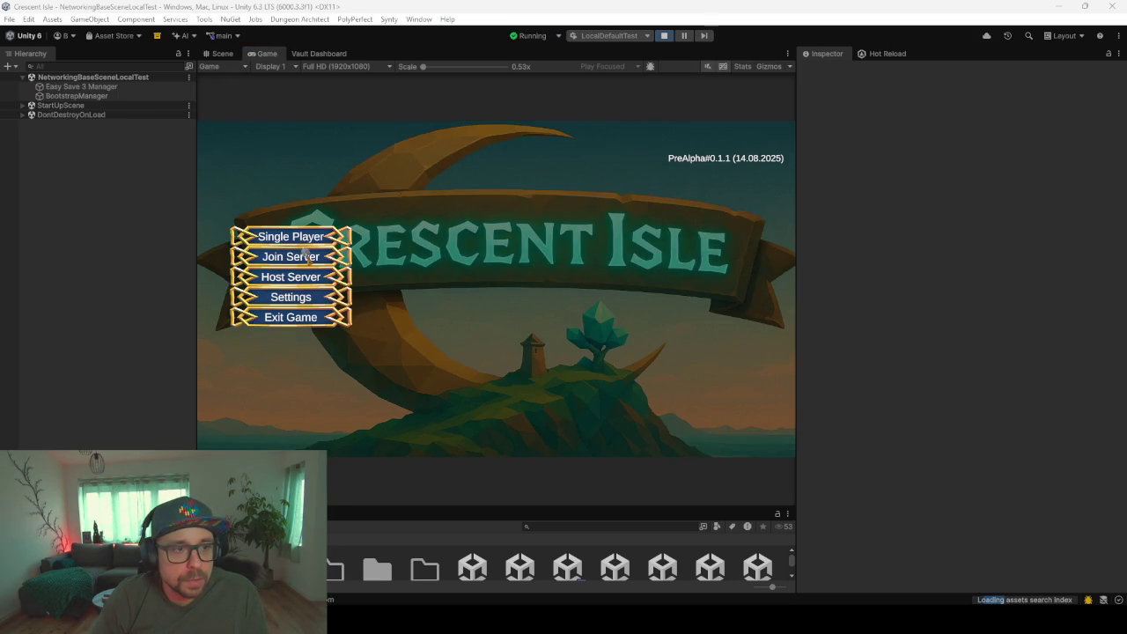
- Load the existing save game, choose the saved character and start the village world
click(306, 246)
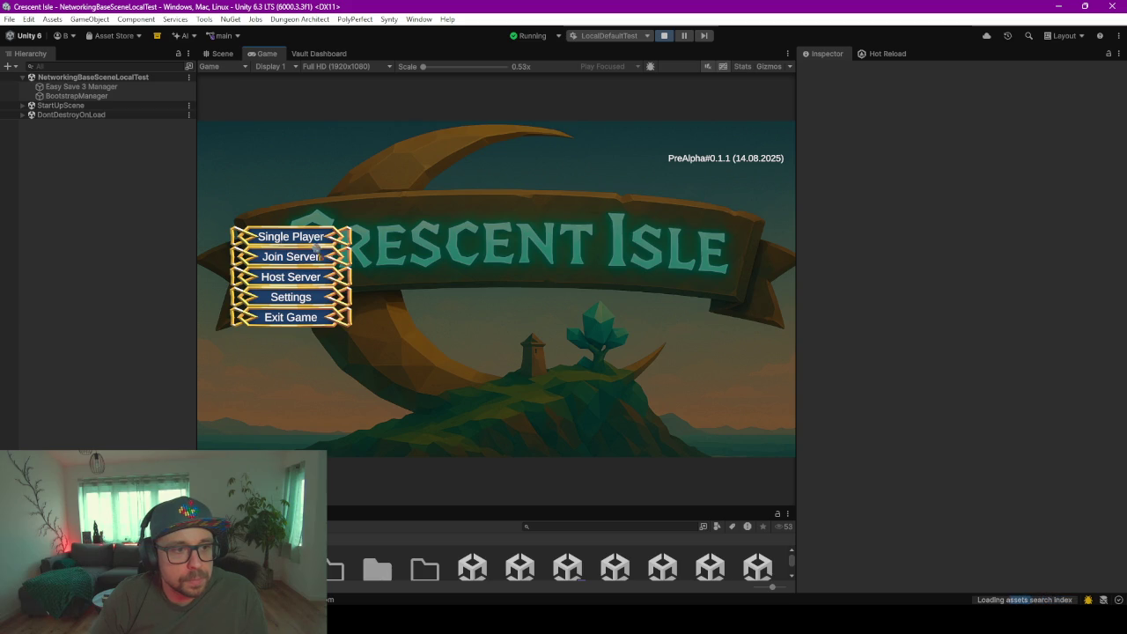
click(299, 238)
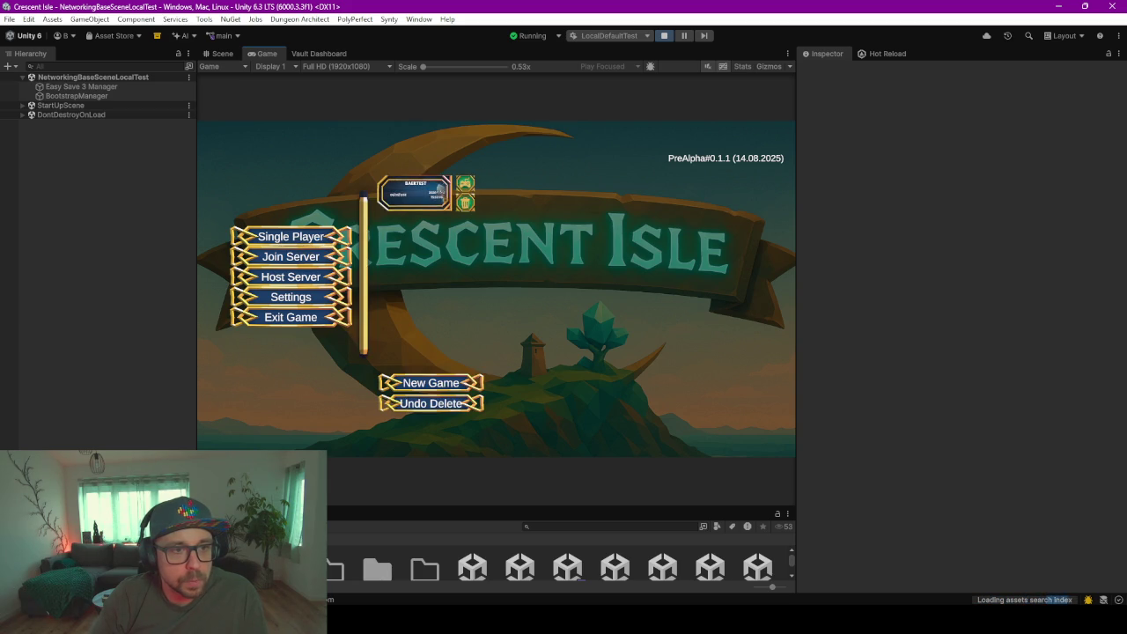
click(465, 187)
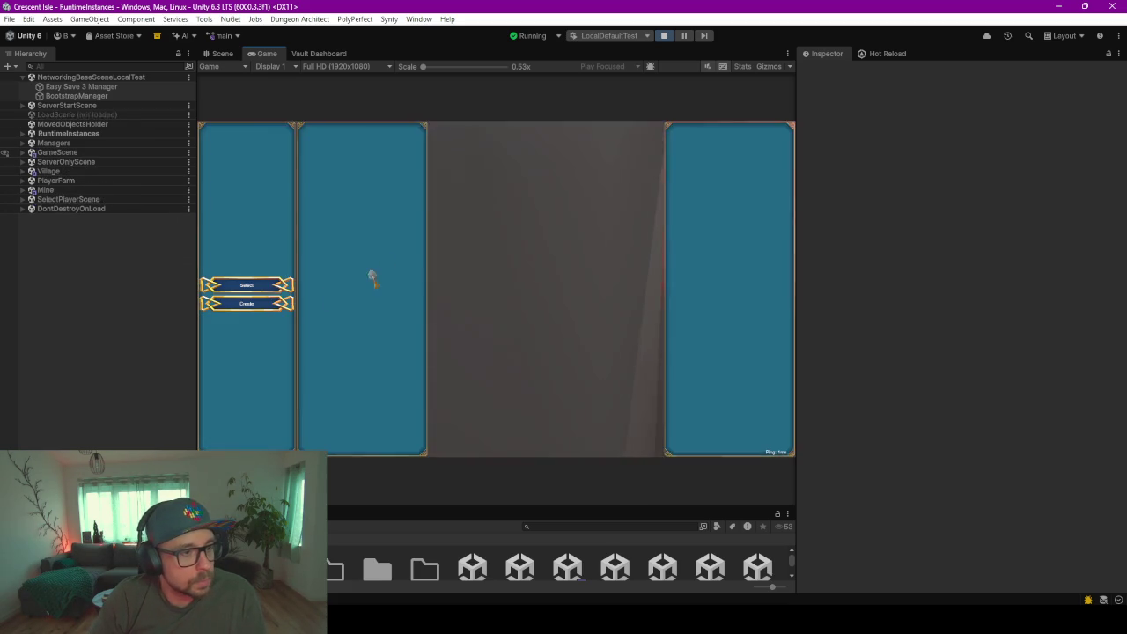
click(279, 303)
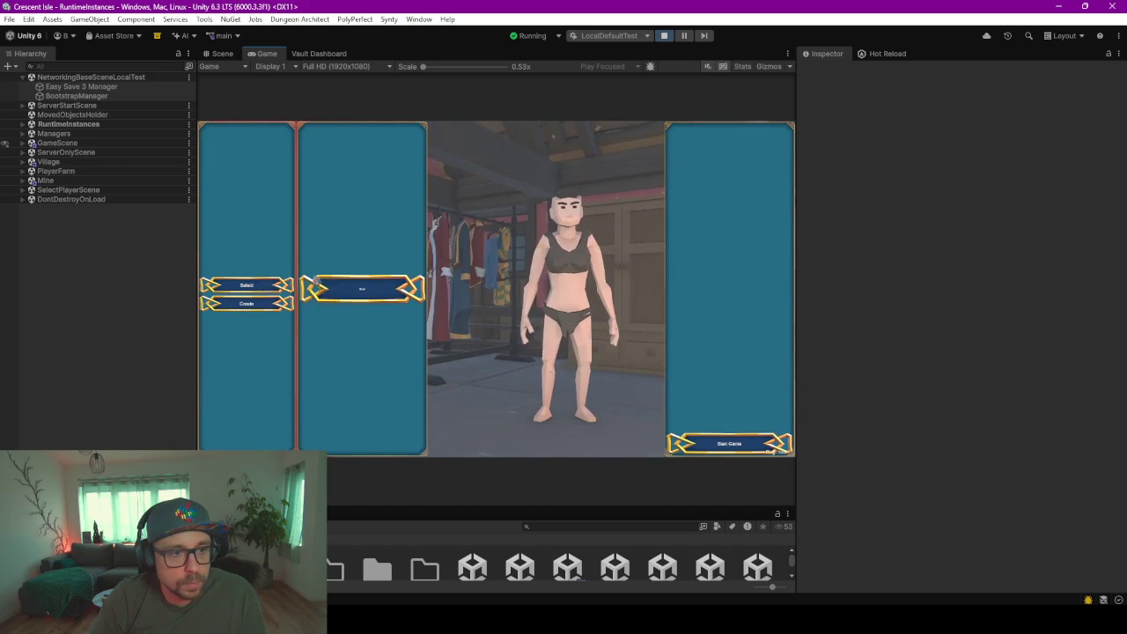
click(730, 444)
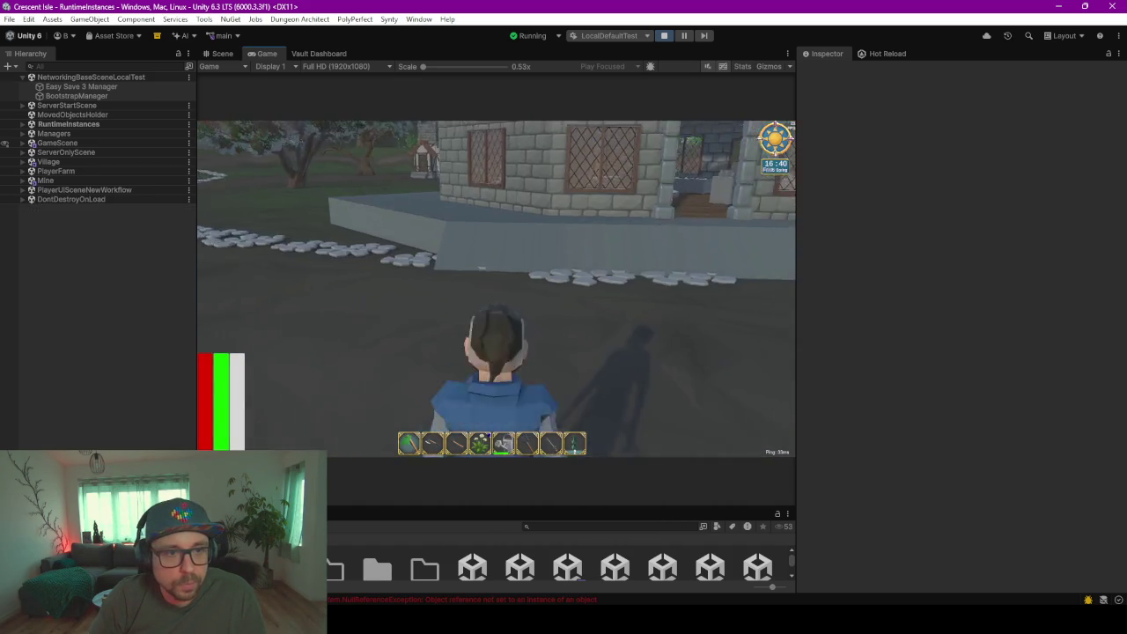
- Run the character through the arched door into the stone shop, then back out to the doorway
key(w)
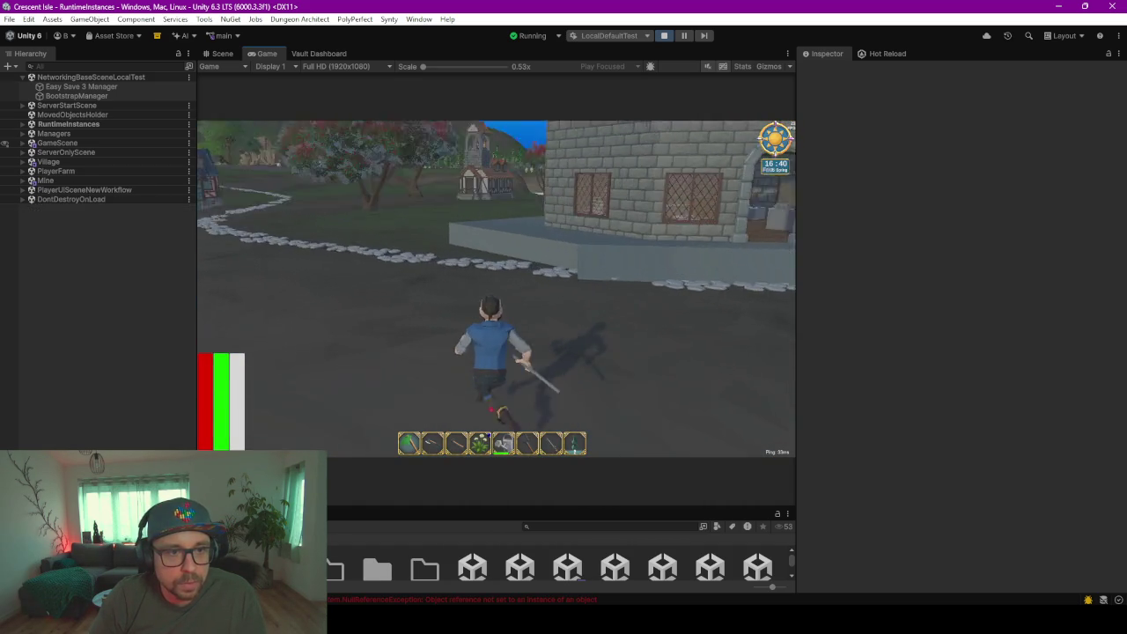
key(w)
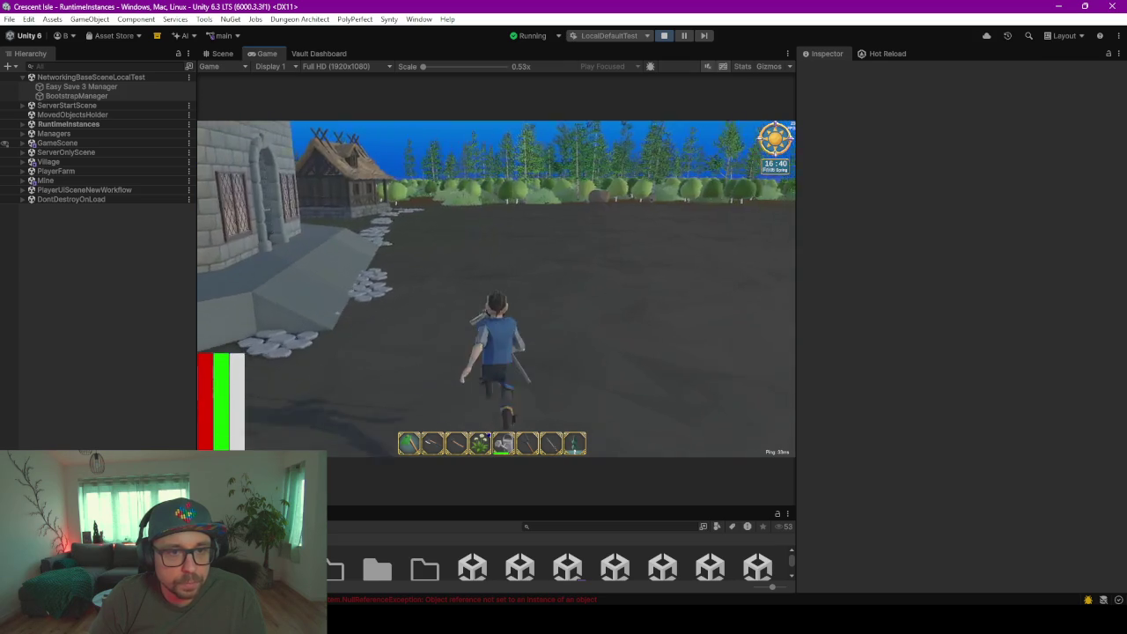
key(w)
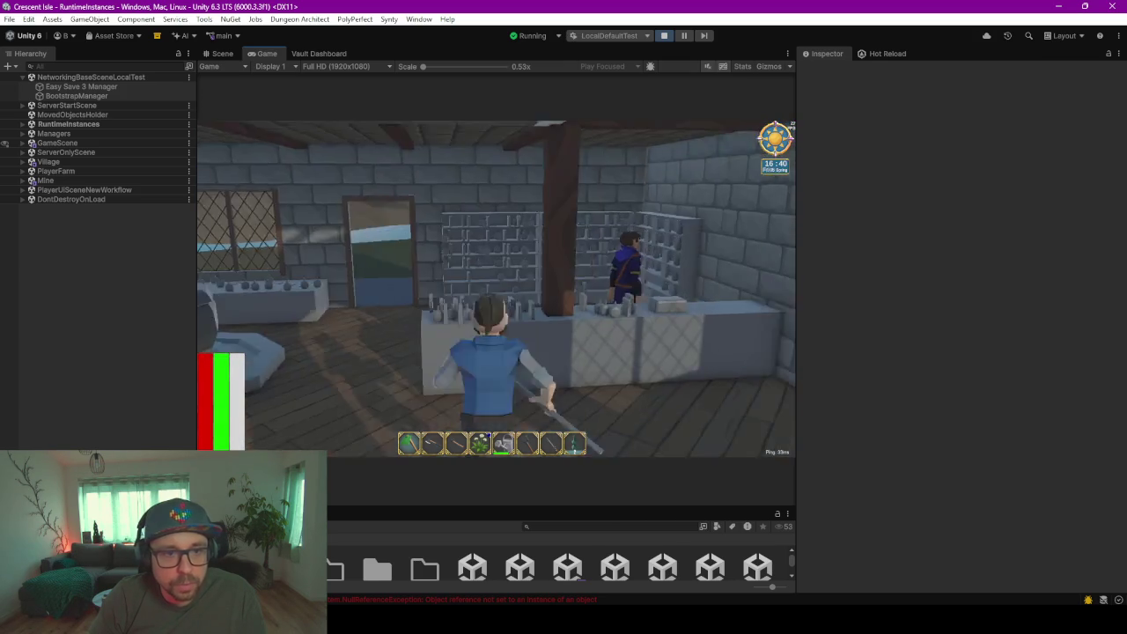
key(w)
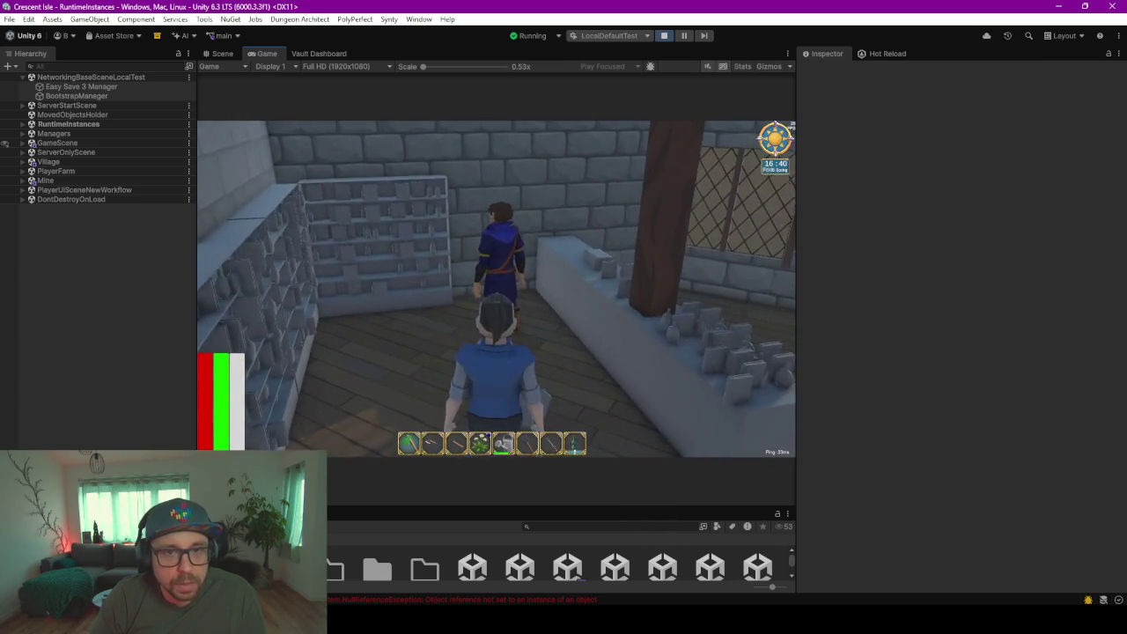
key(w)
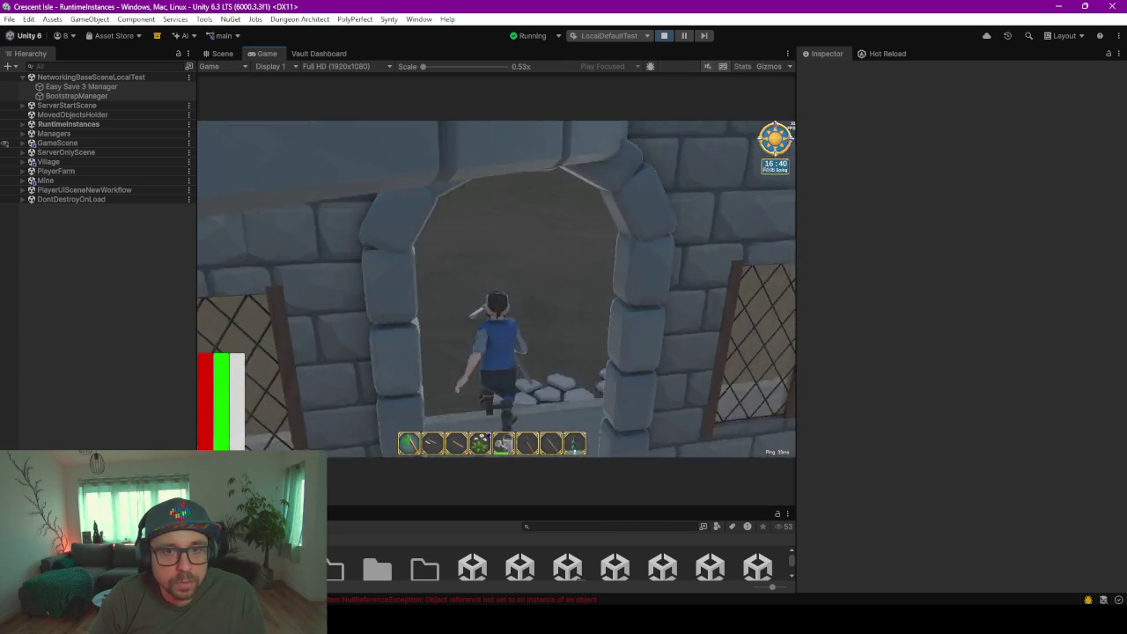
key(w)
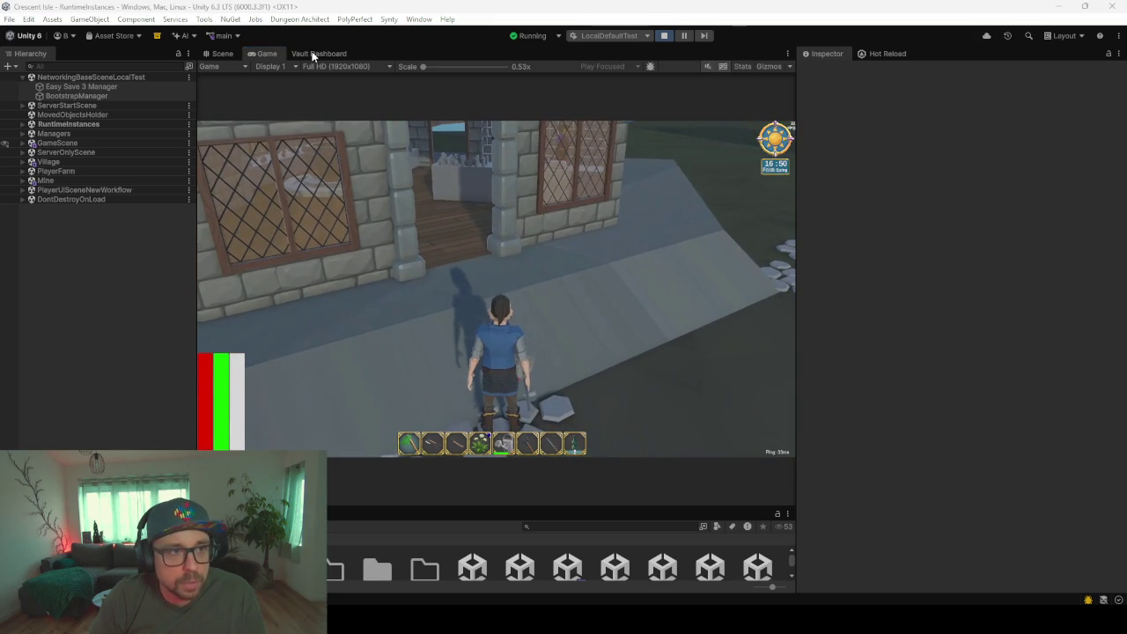
click(311, 54)
- Set Element 2's start hour to 22 in Dagrun's schedule
click(607, 351)
text(22)
key(Return)
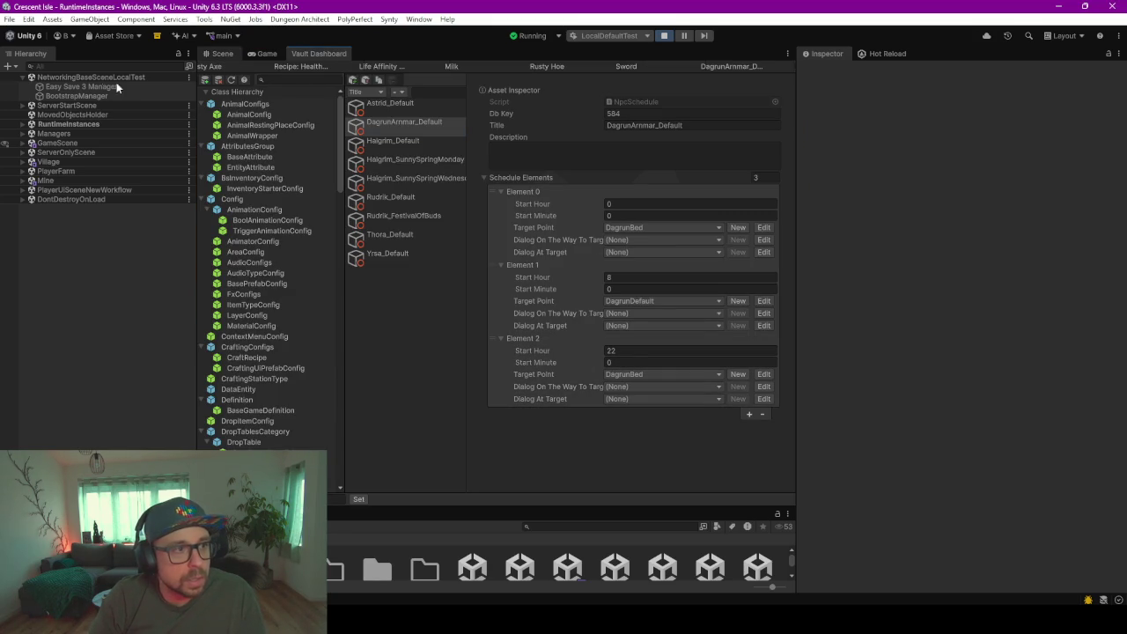
- Set the game clock to hour 22 through the GameTimeAndWeather object's Set Hour
key(ctrl+1)
click(24, 125)
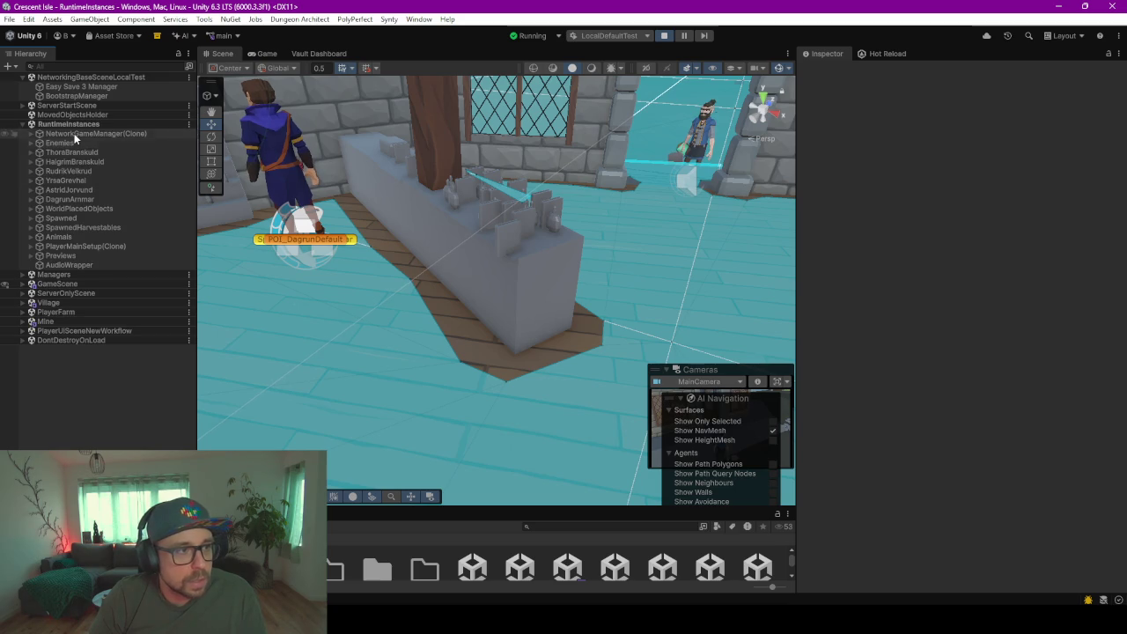
click(74, 133)
key(Right)
key(Down)
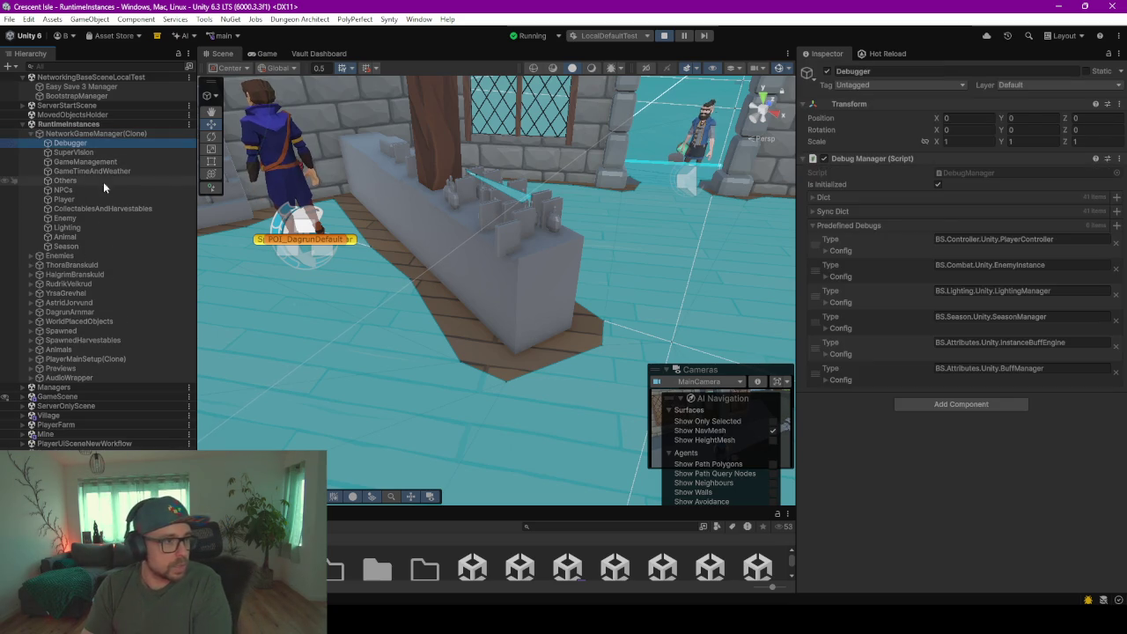
click(100, 170)
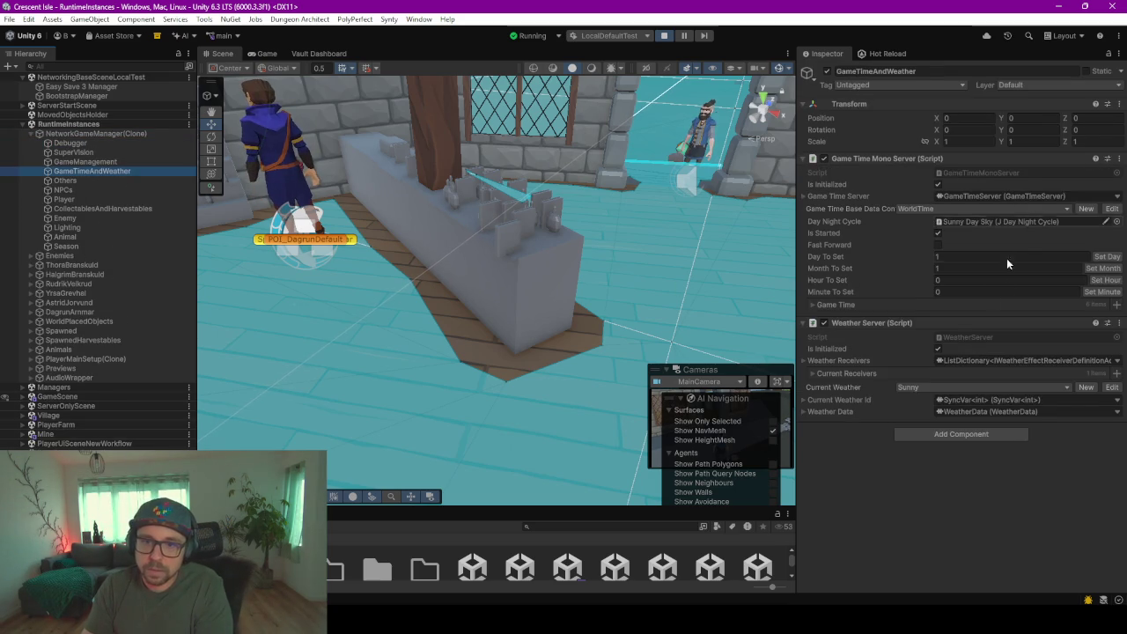
click(957, 279)
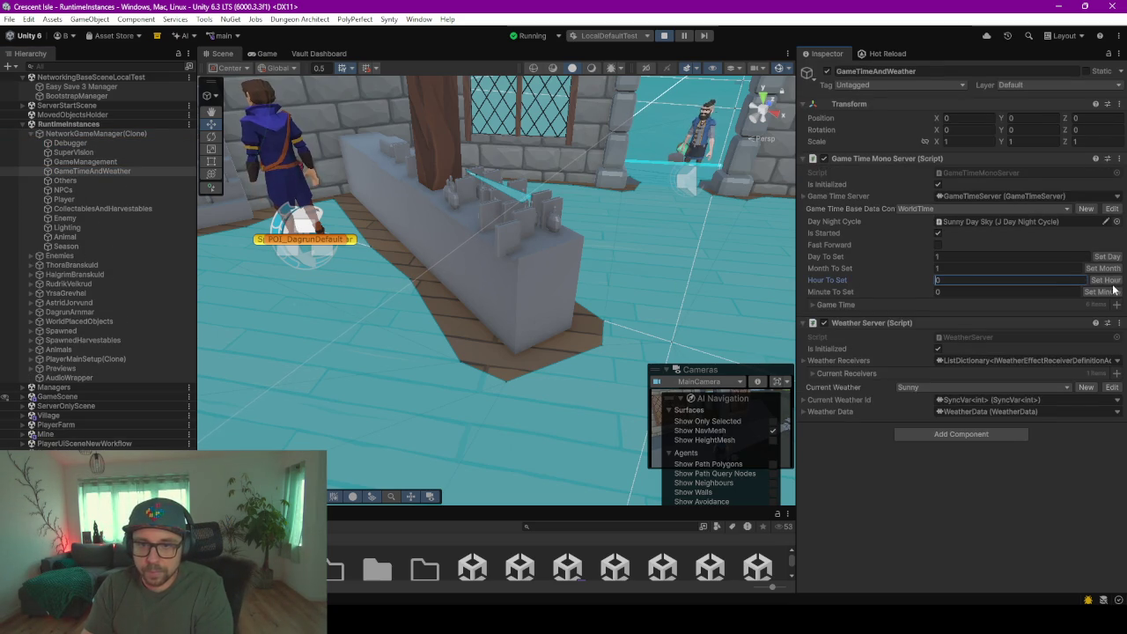
text(33)
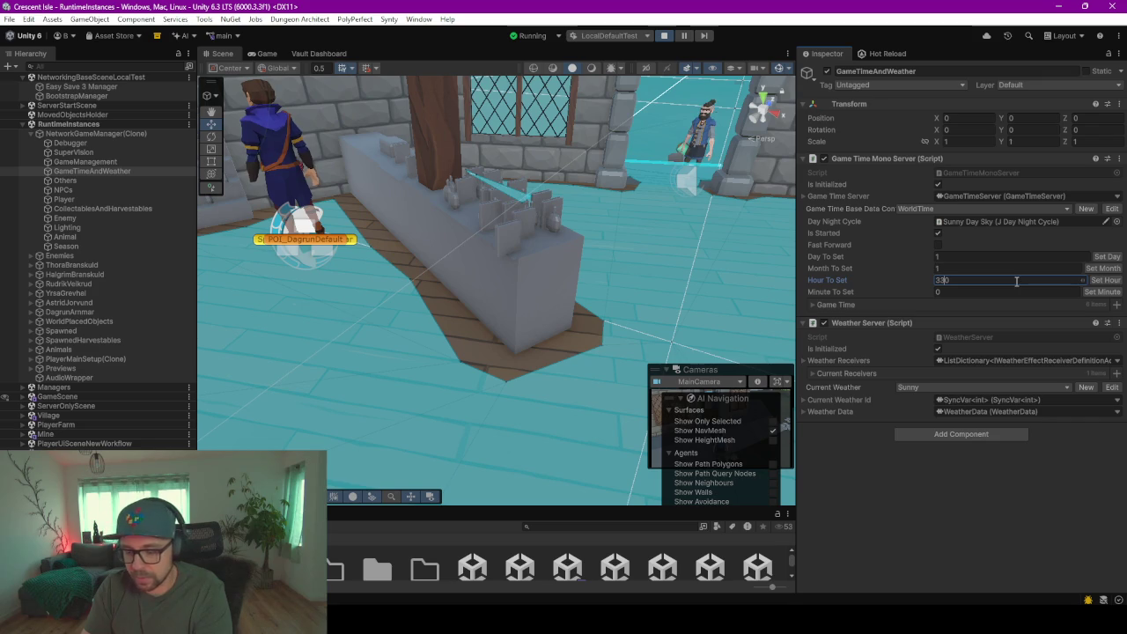
text(22)
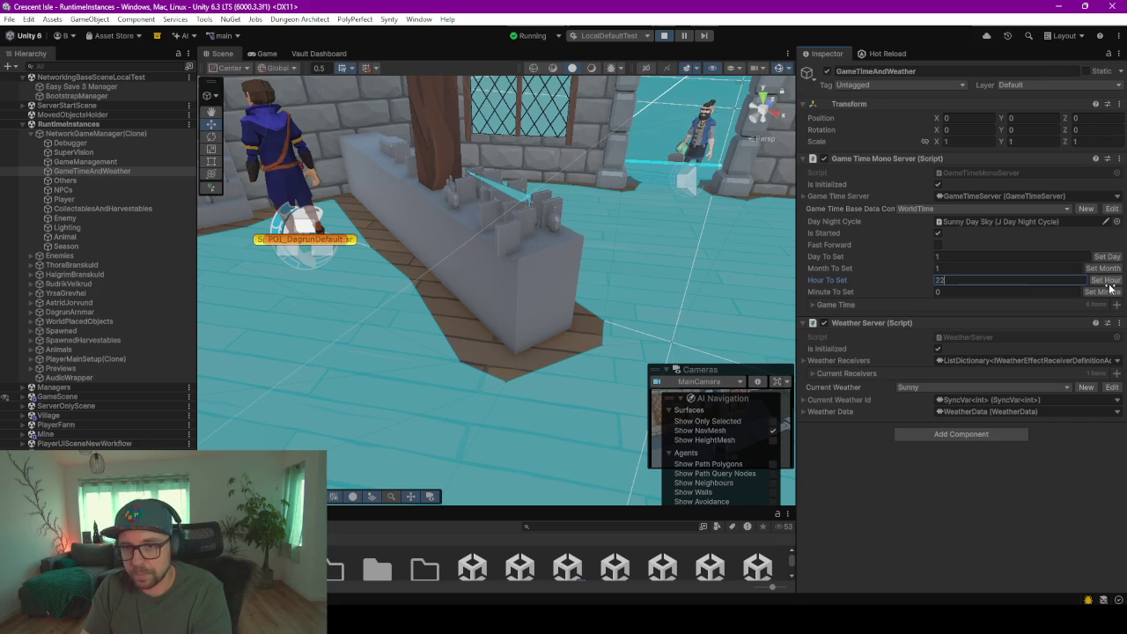
click(1106, 280)
- Walk the player through the arched doorway into the dark building at night, then return to the Scene view
click(267, 52)
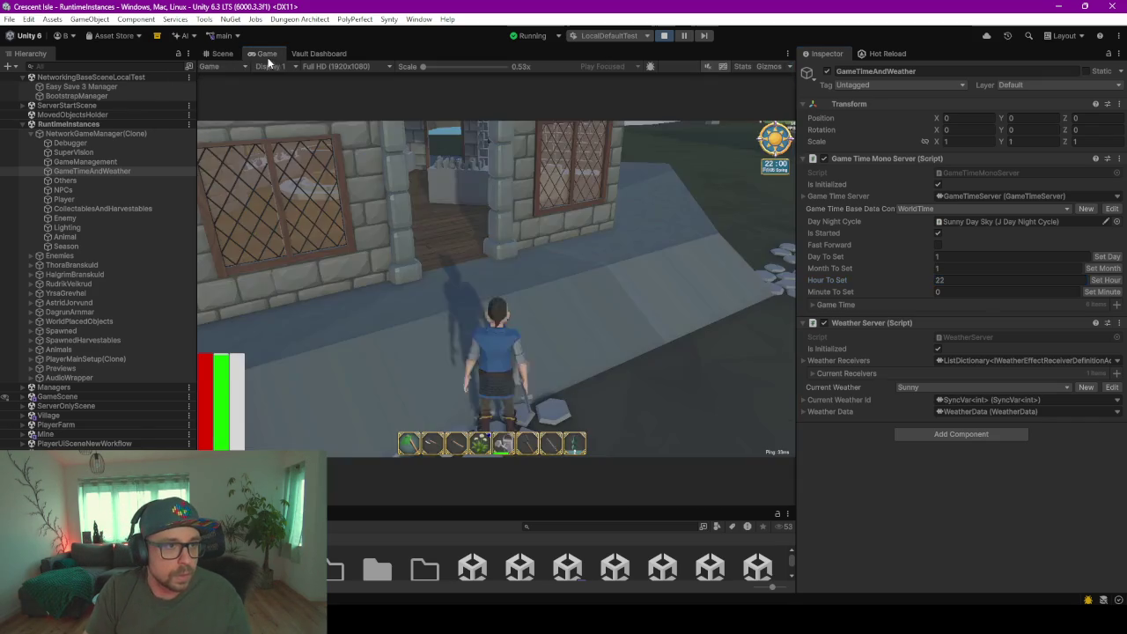
key(w)
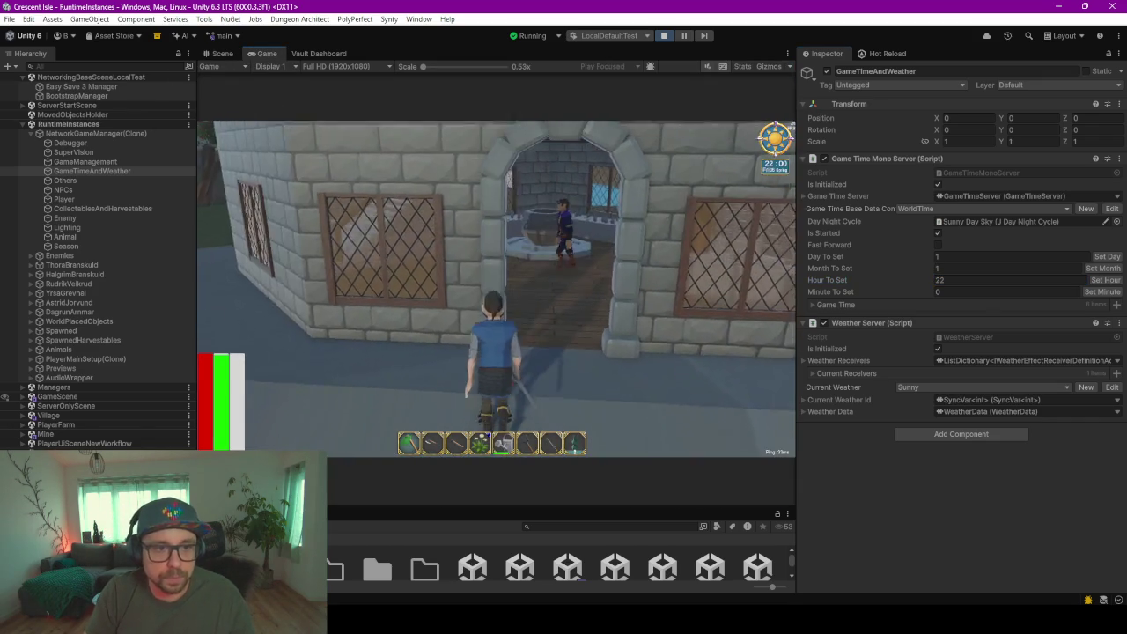
key(w)
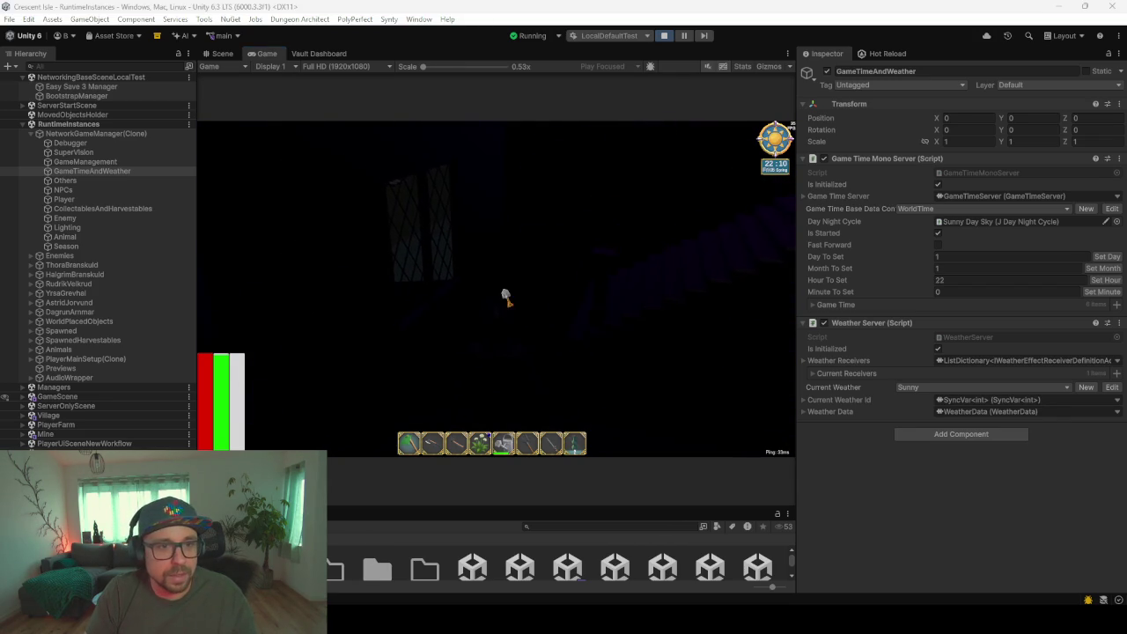
click(222, 53)
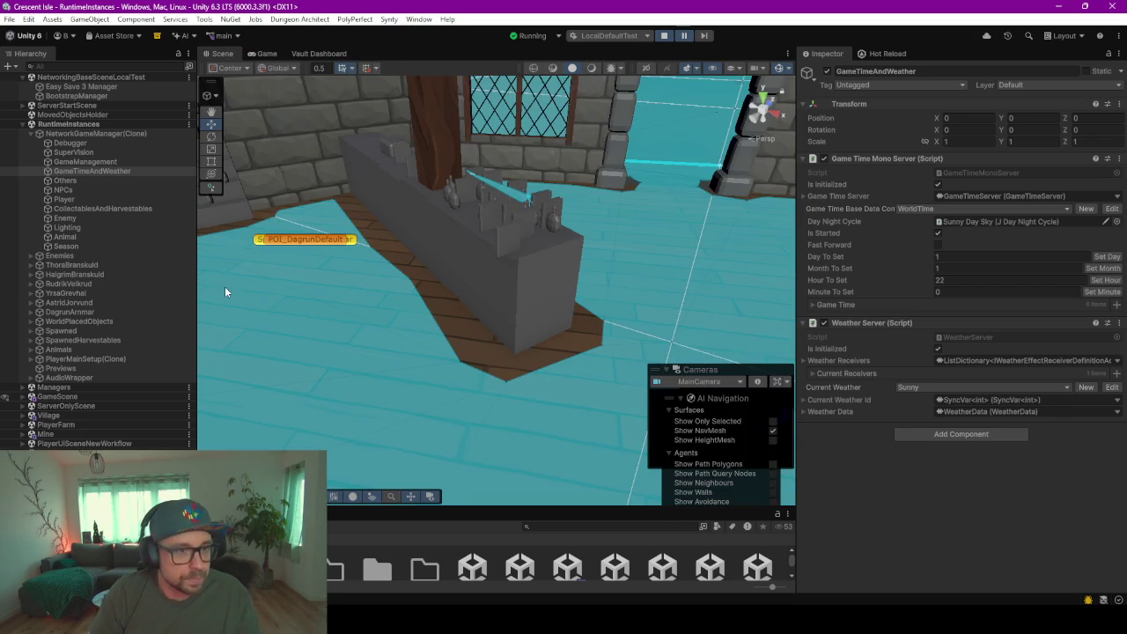
- Look around the house interior, selecting a ground-floor wall piece and Dagrun's character model
scroll(380, 281, up, 3)
scroll(397, 259, up, 3)
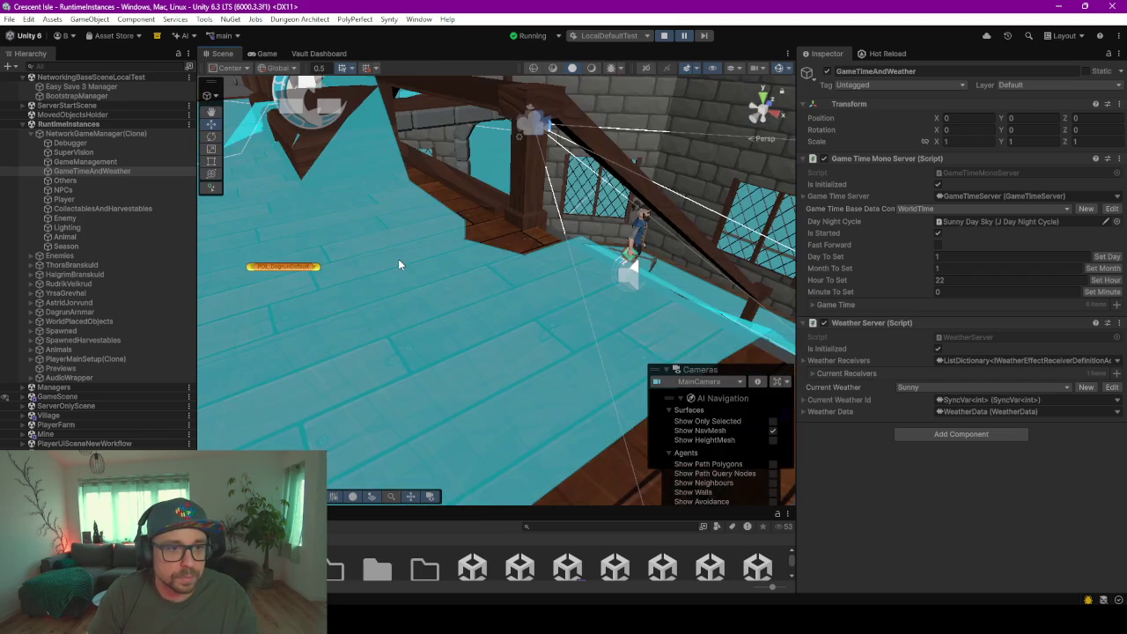
mouse_move(398, 259)
right_down()
mouse_move(459, 252)
mouse_move(403, 171)
right_up()
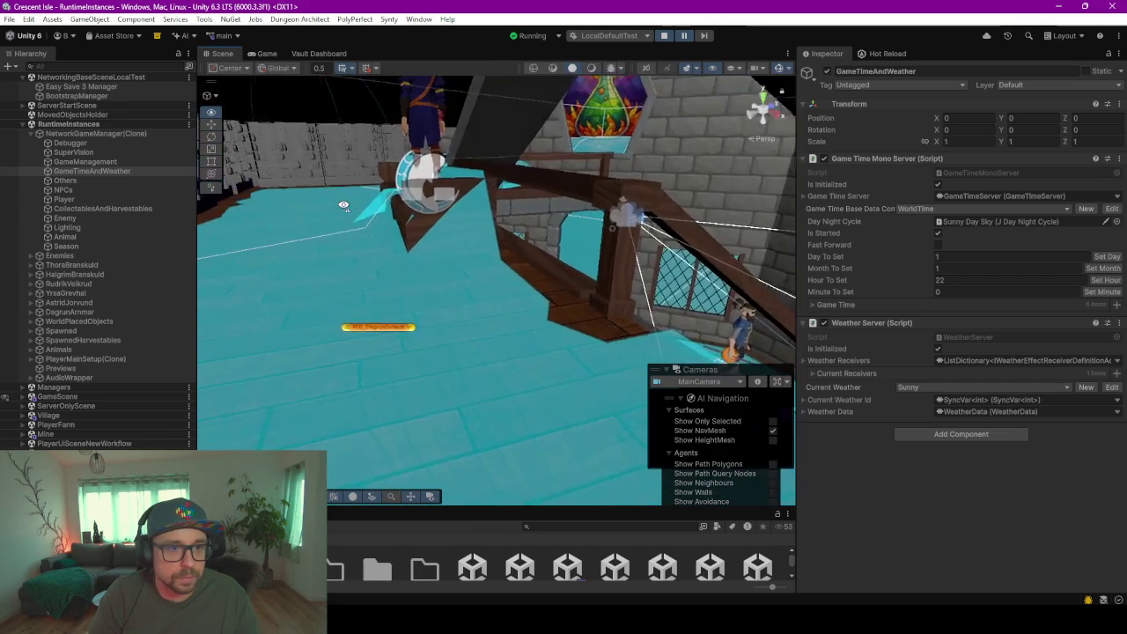
click(431, 239)
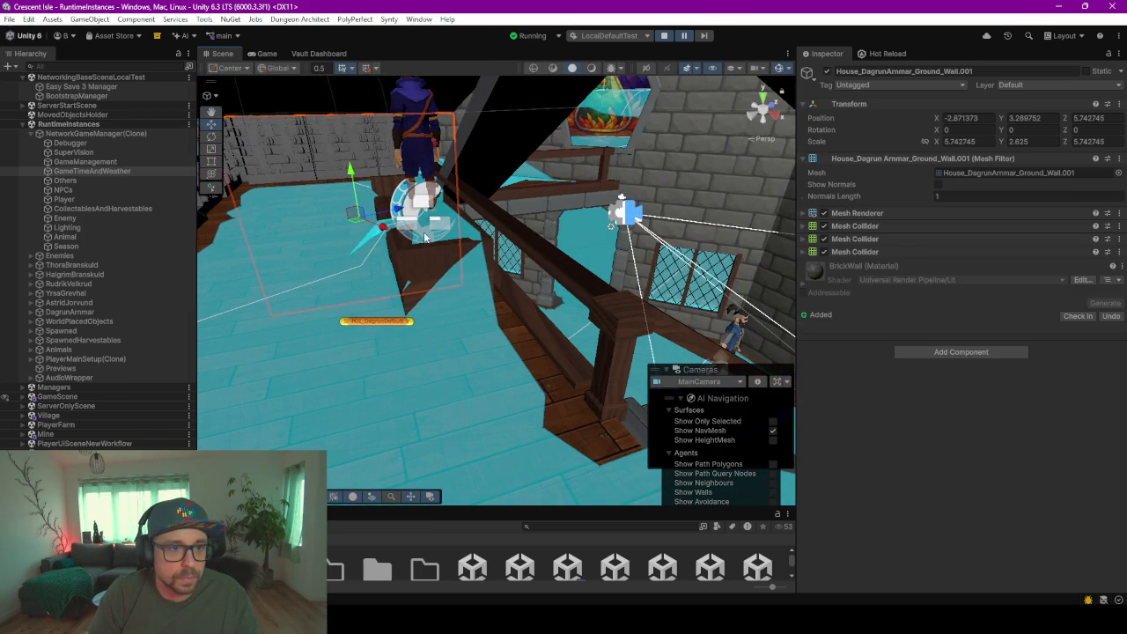
scroll(440, 242, down, 2)
click(444, 242)
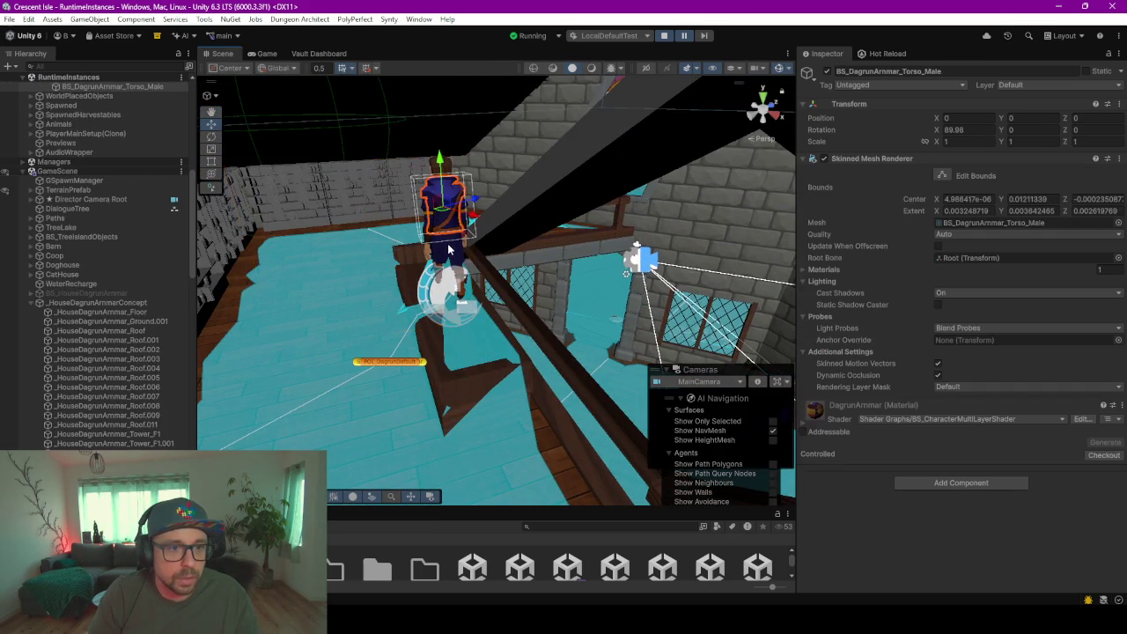
scroll(449, 249, down, 1)
scroll(88, 352, up, 2)
scroll(93, 379, up, 1)
- Drag the DagrunArmmar NPC off the roof, then expand the house concept object's floor and roof pieces
click(96, 408)
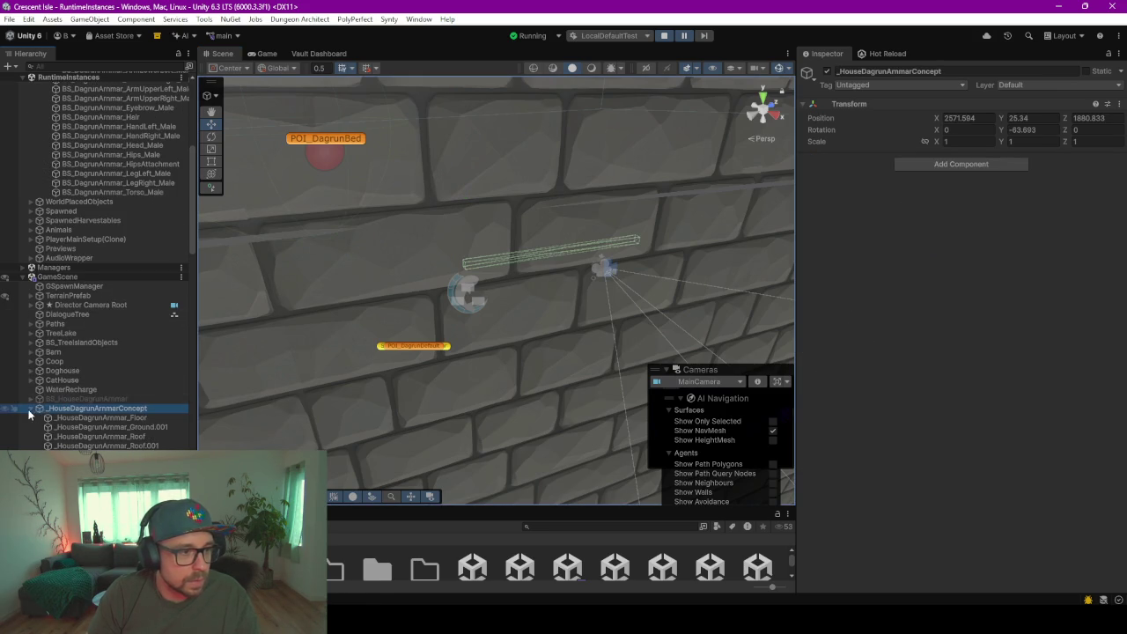
scroll(262, 314, down, 2)
scroll(261, 314, up, 2)
click(321, 170)
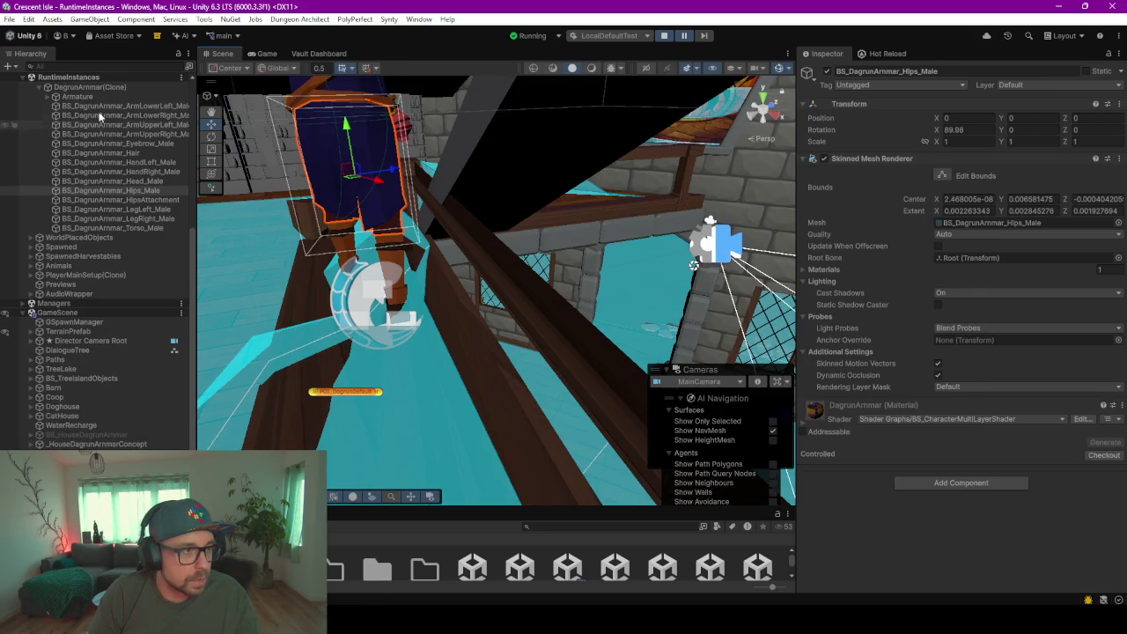
click(41, 87)
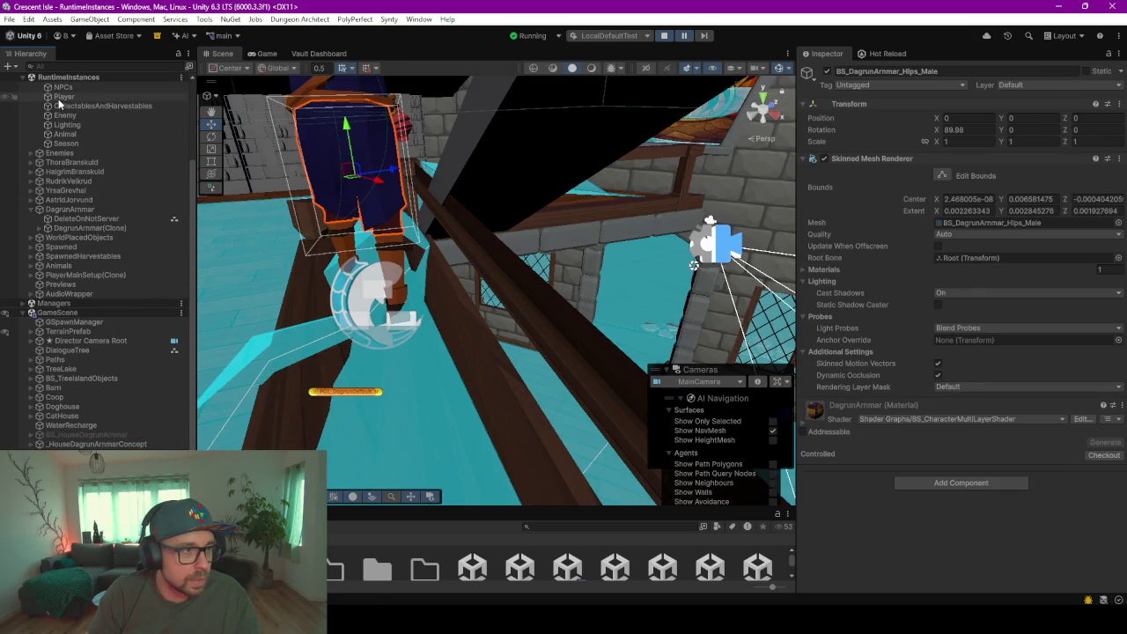
double_click(76, 209)
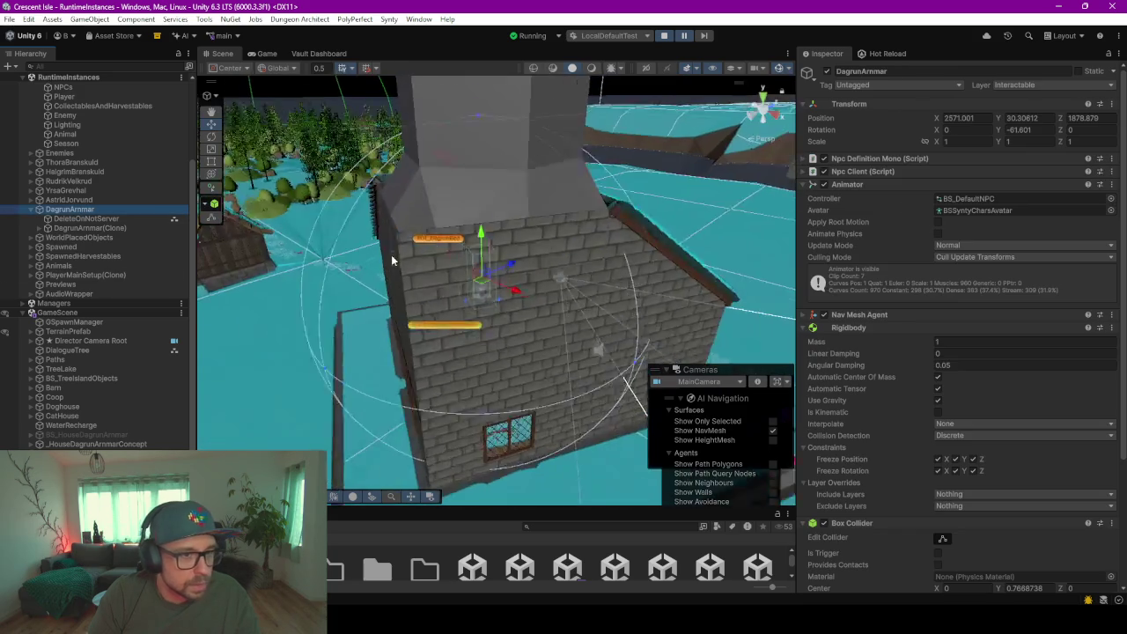
drag(486, 289, 724, 295)
key(f)
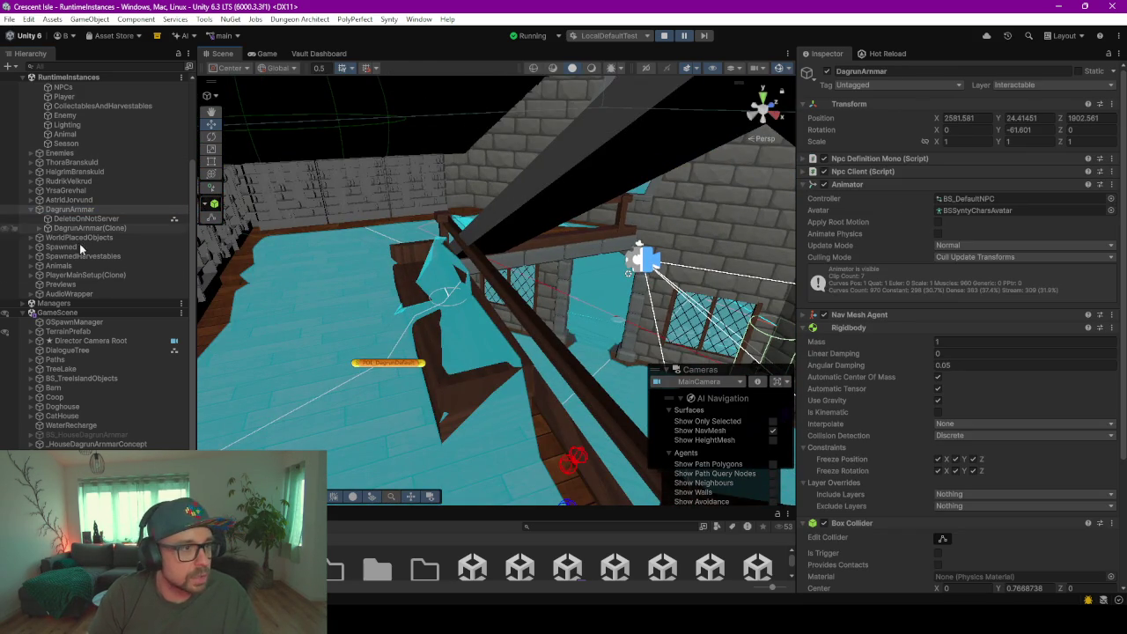
click(70, 445)
key(Right)
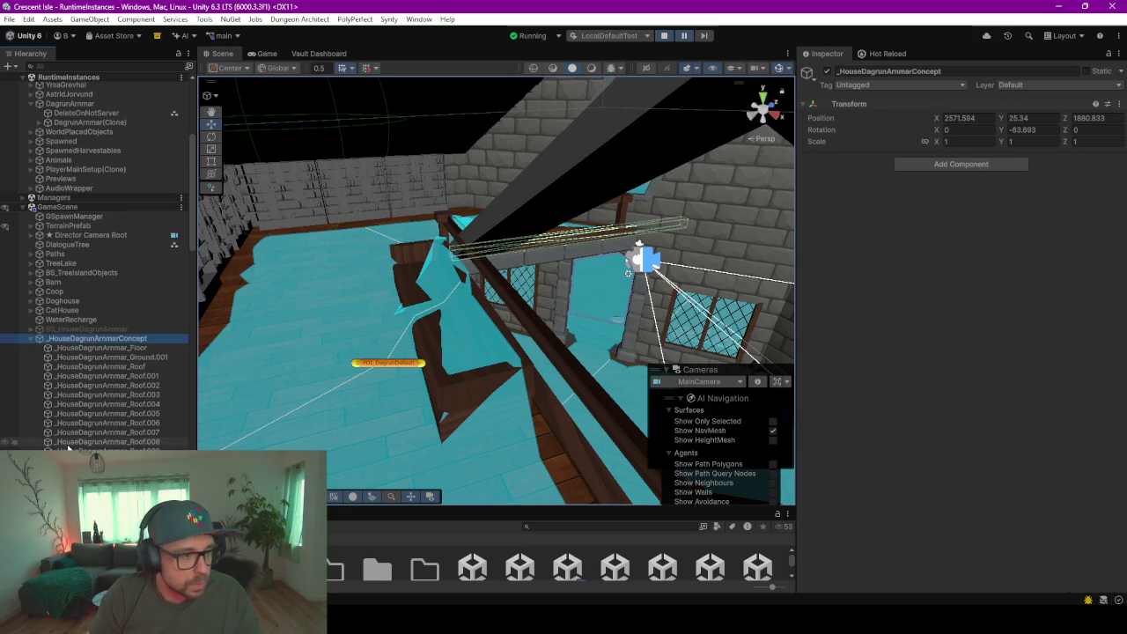
- Add a Point Light inside the house and raise it to 3.15 height
right_click(77, 347)
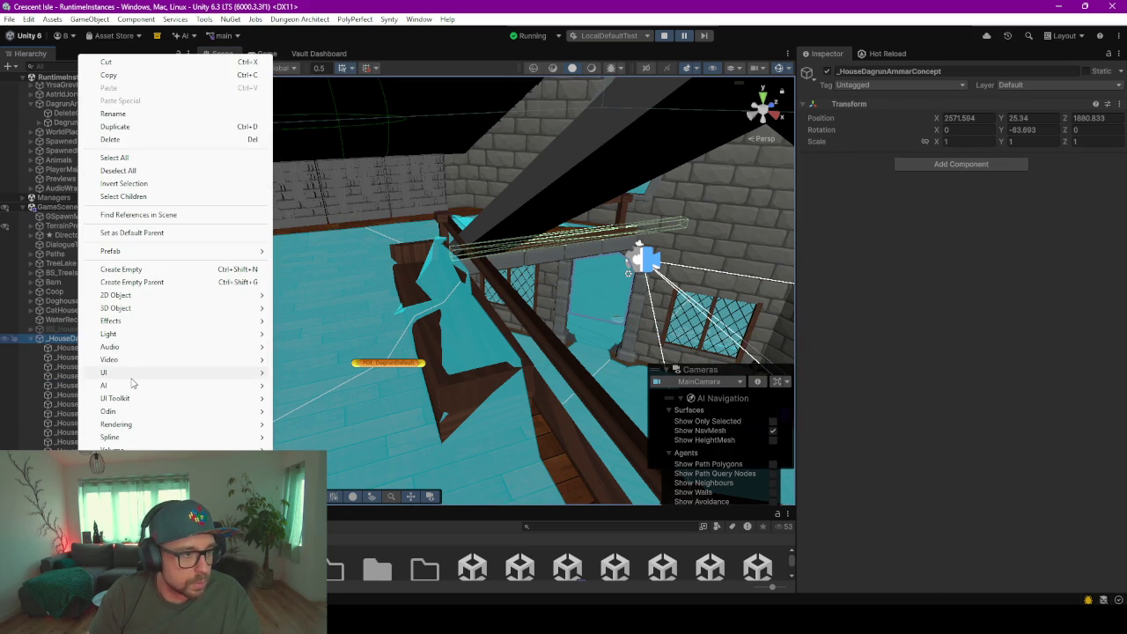
mouse_move(108, 333)
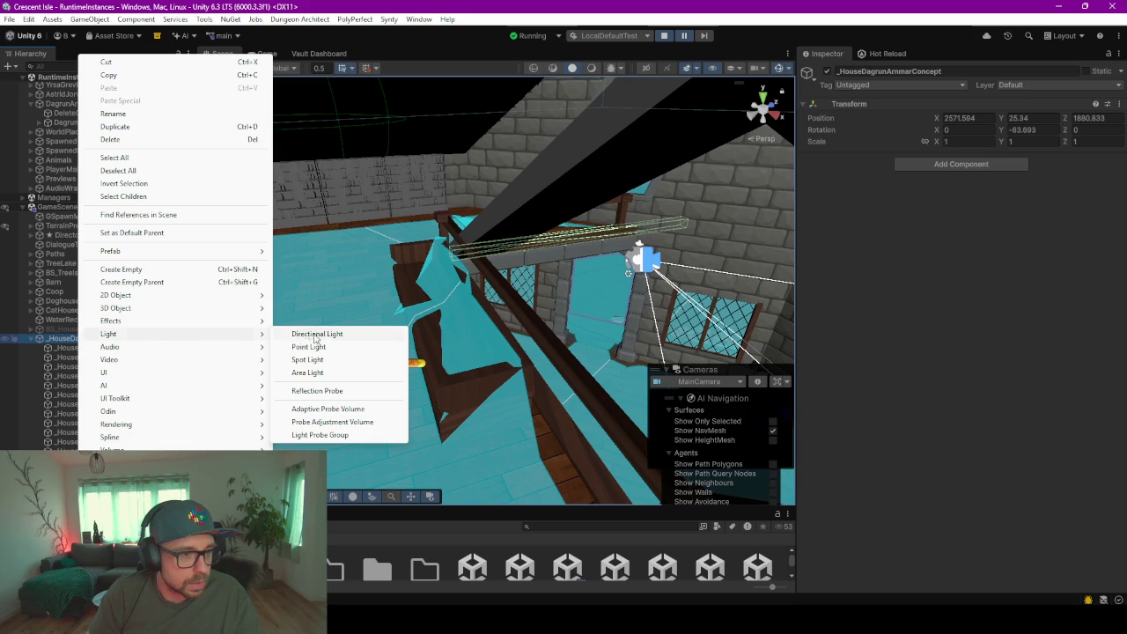
click(320, 348)
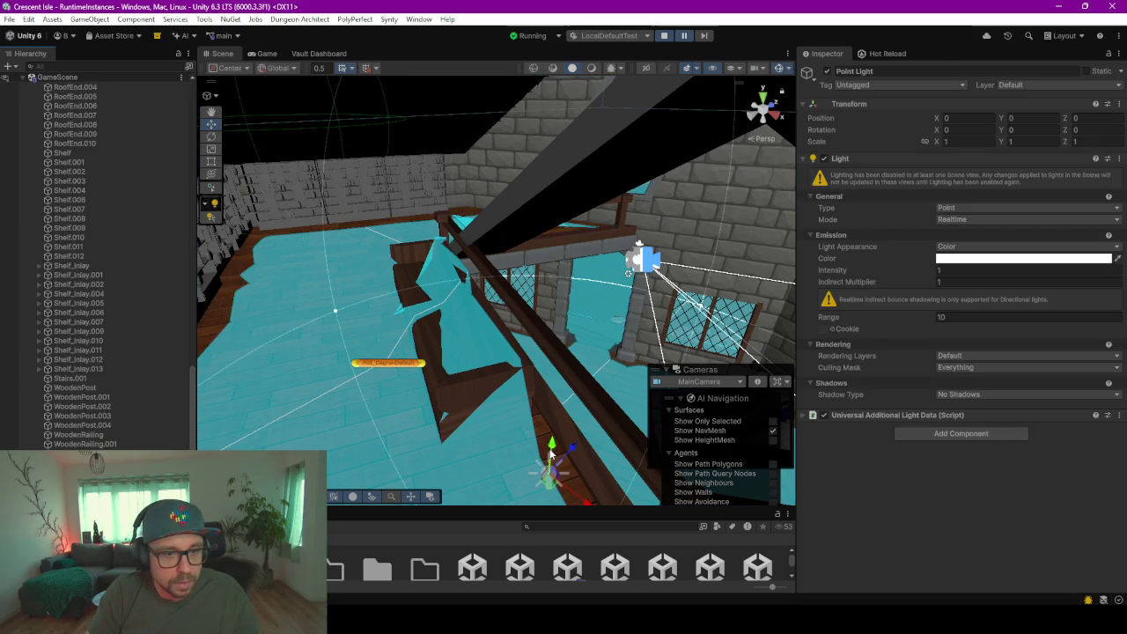
drag(551, 425, 561, 290)
middle_drag(561, 275, 555, 258)
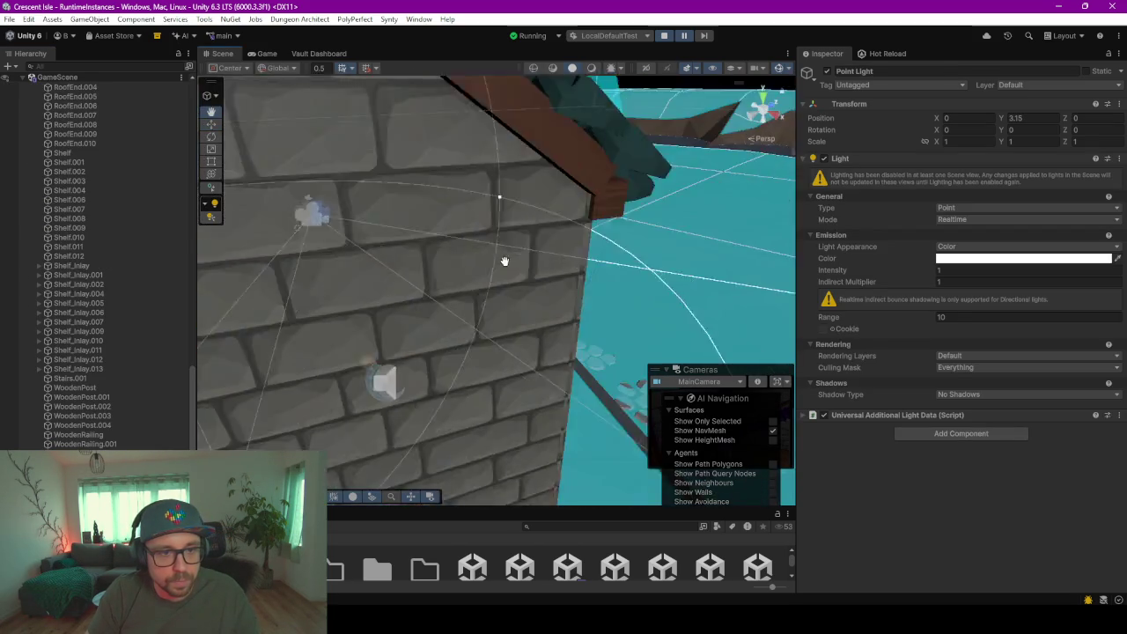
scroll(555, 258, down, 5)
scroll(546, 264, up, 5)
scroll(540, 275, down, 5)
click(267, 54)
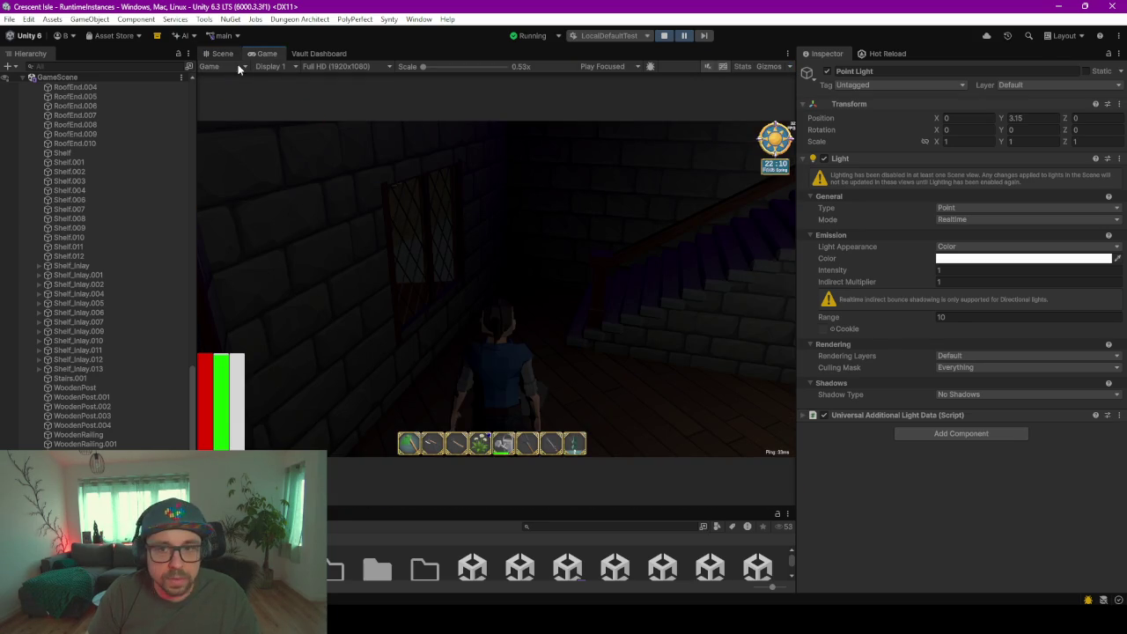
- Set the point light's range to 20 and intensity to 5
double_click(971, 316)
text(20)
double_click(953, 268)
text(5)
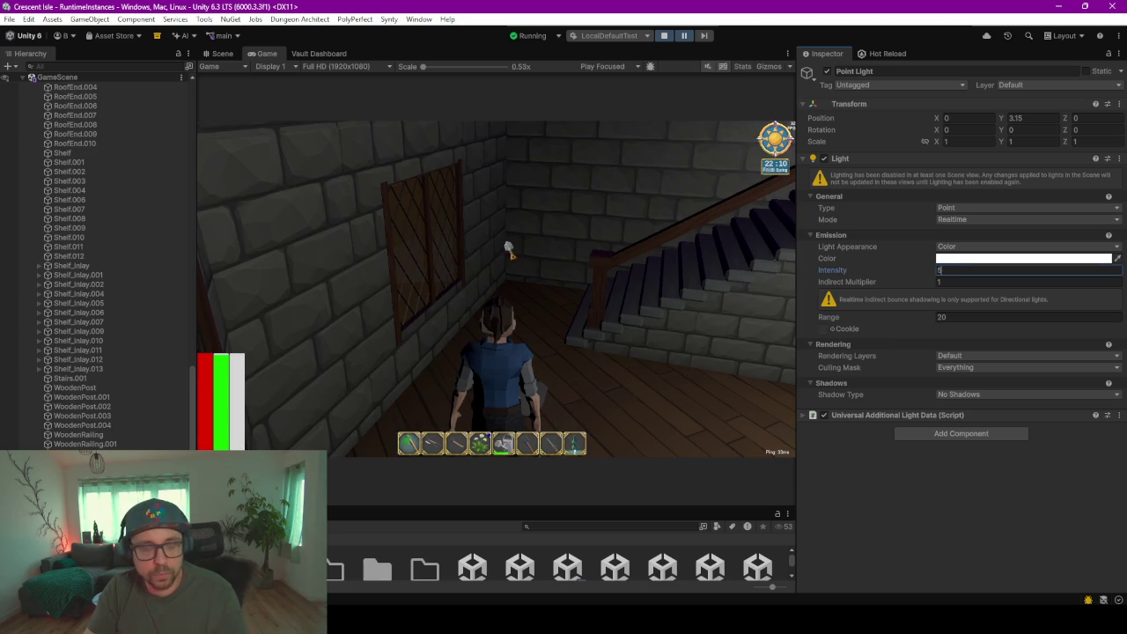
click(224, 54)
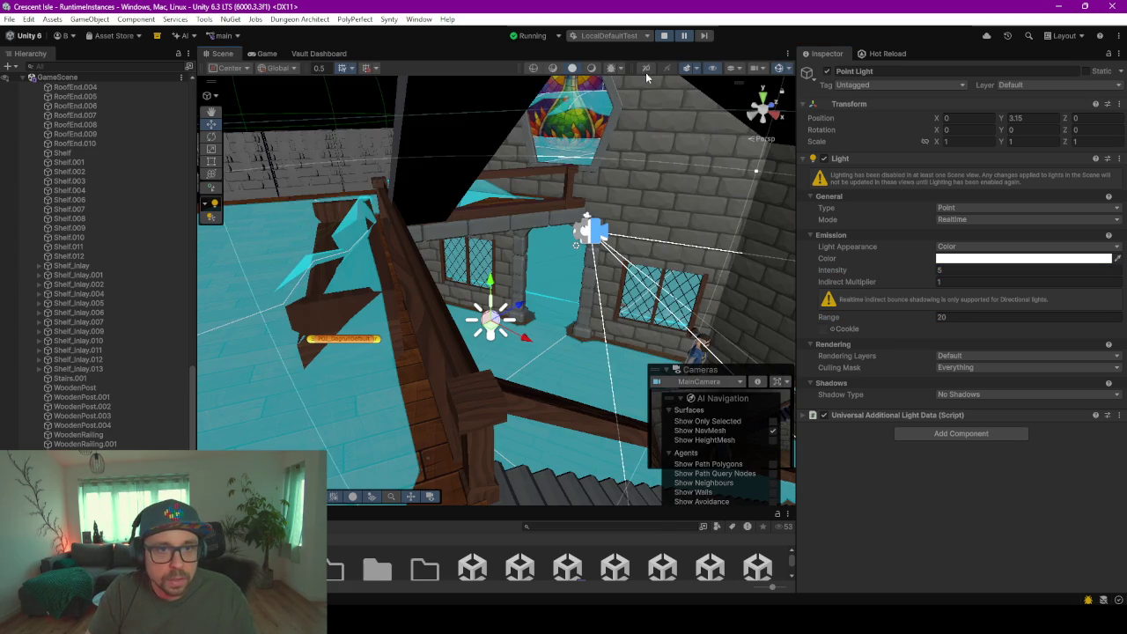
- Turn on scene lighting and bring the view into the shelf-lined room
click(592, 70)
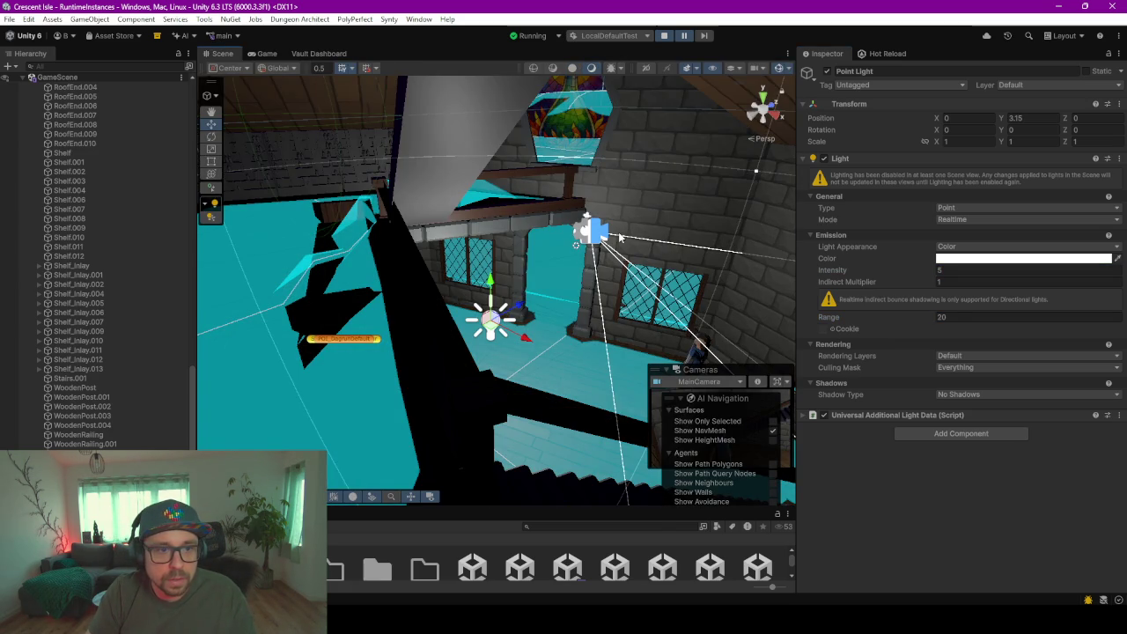
right_drag(392, 271, 472, 305)
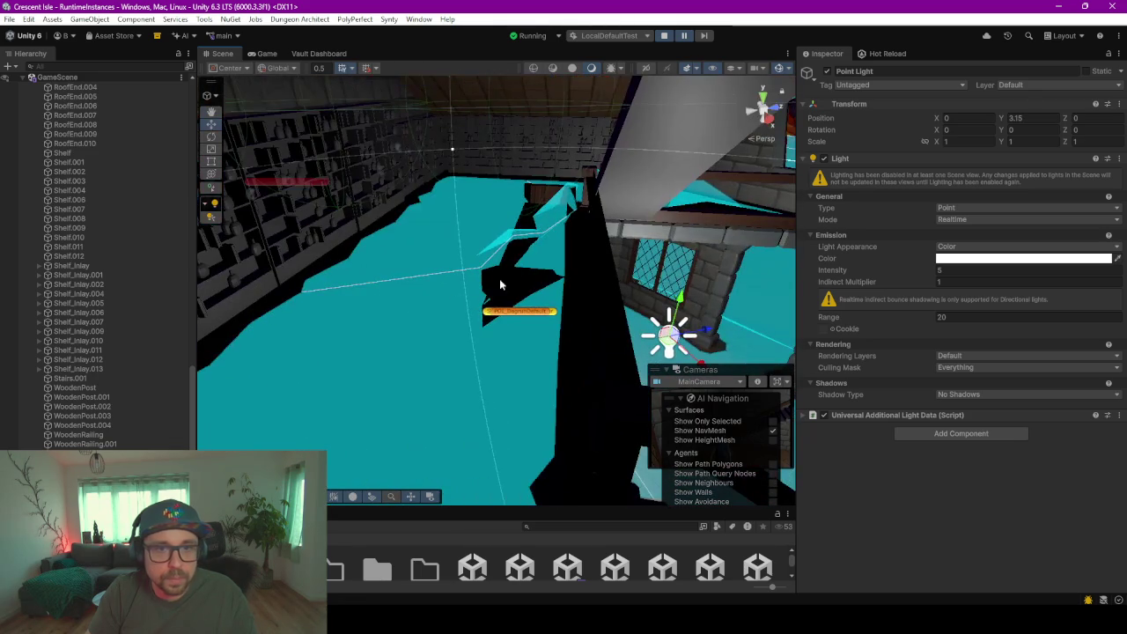
mouse_move(636, 173)
right_down()
mouse_move(647, 281)
mouse_move(645, 261)
right_up()
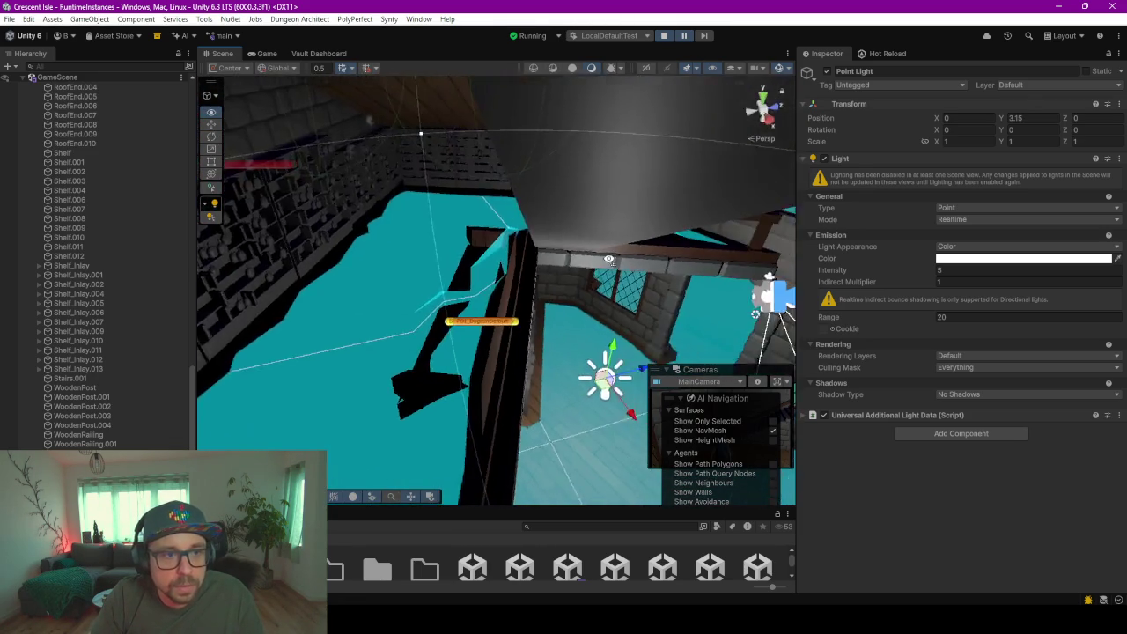
right_drag(646, 261, 663, 292)
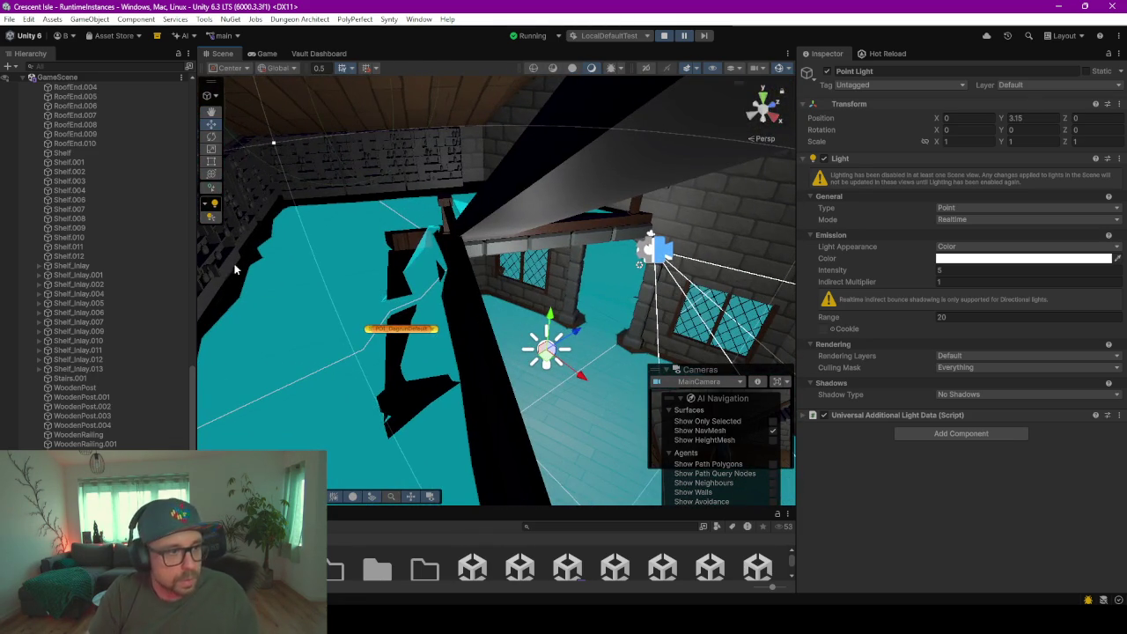
- Duplicate the point light and raise the copy to Y 7.687 beside the stained-glass window
key(ctrl+d)
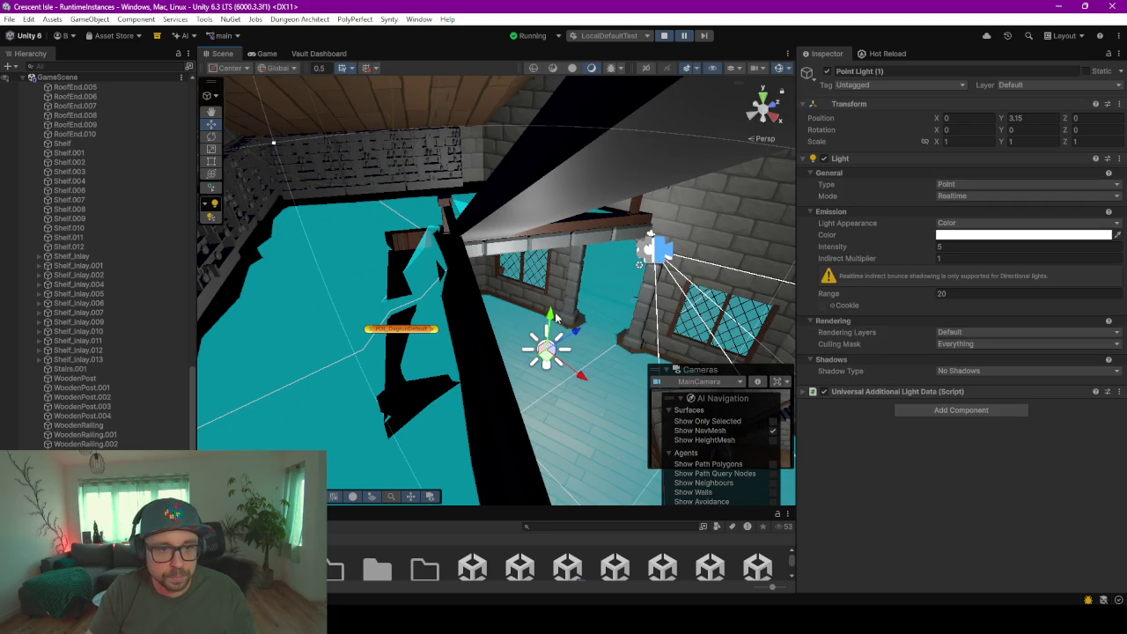
drag(548, 313, 567, 138)
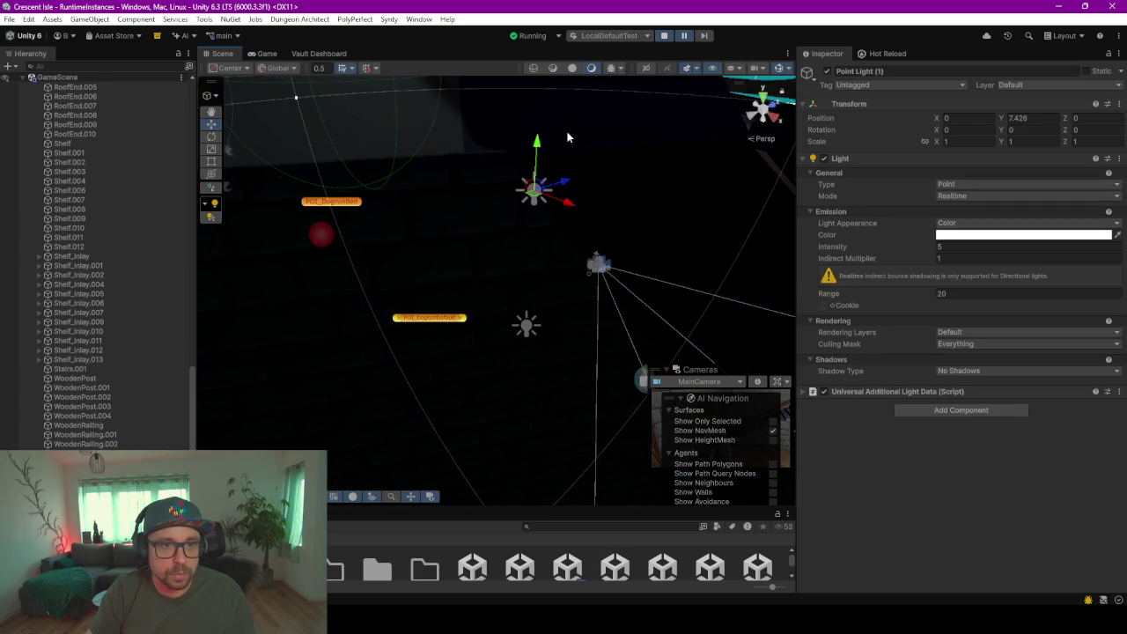
mouse_move(568, 156)
right_down()
mouse_move(573, 176)
mouse_move(517, 173)
right_up()
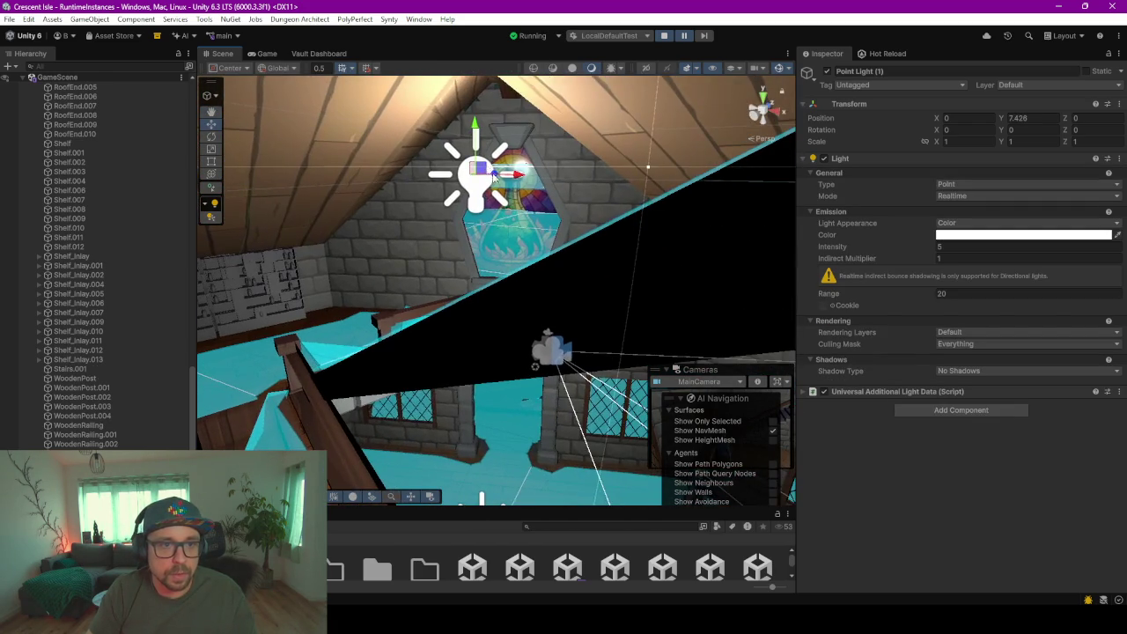
right_drag(588, 204, 581, 199)
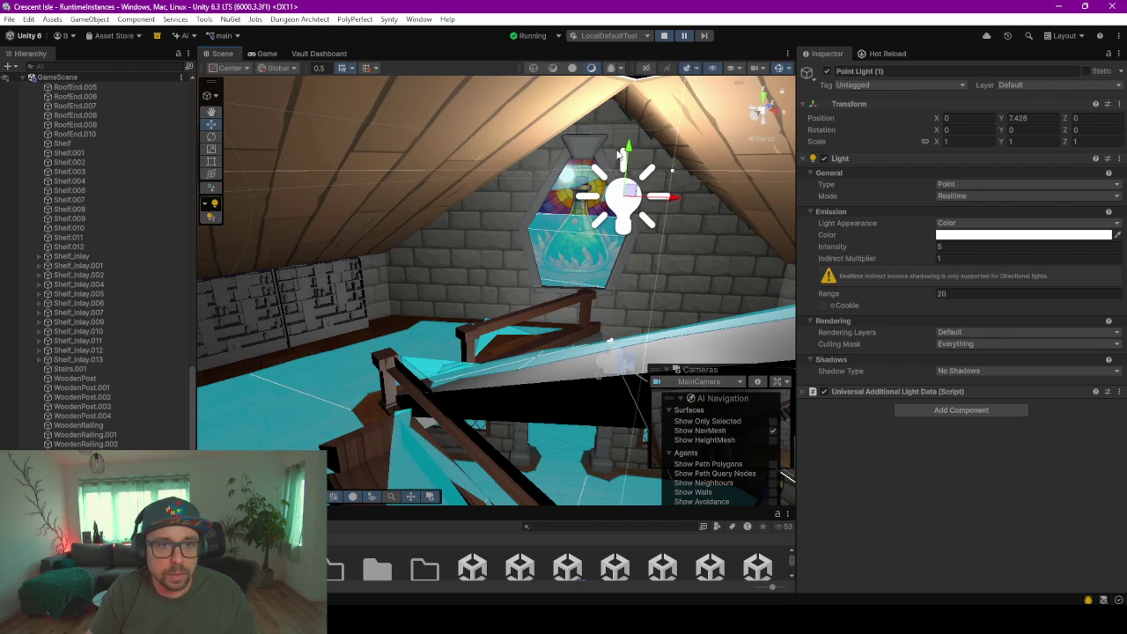
drag(627, 151, 632, 150)
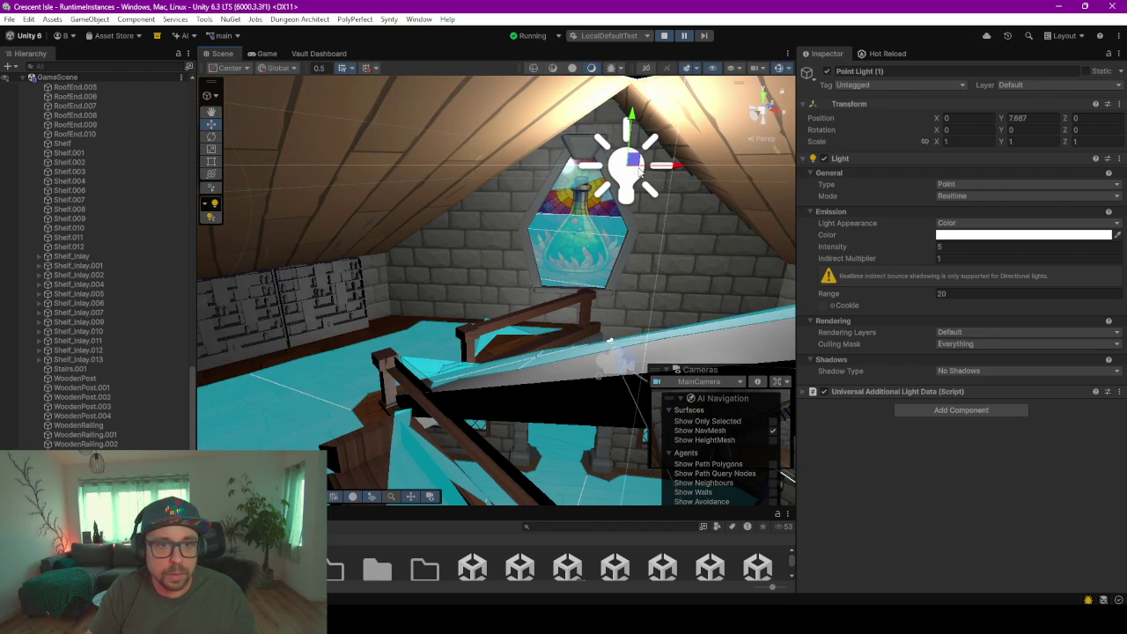
right_drag(633, 170, 579, 230)
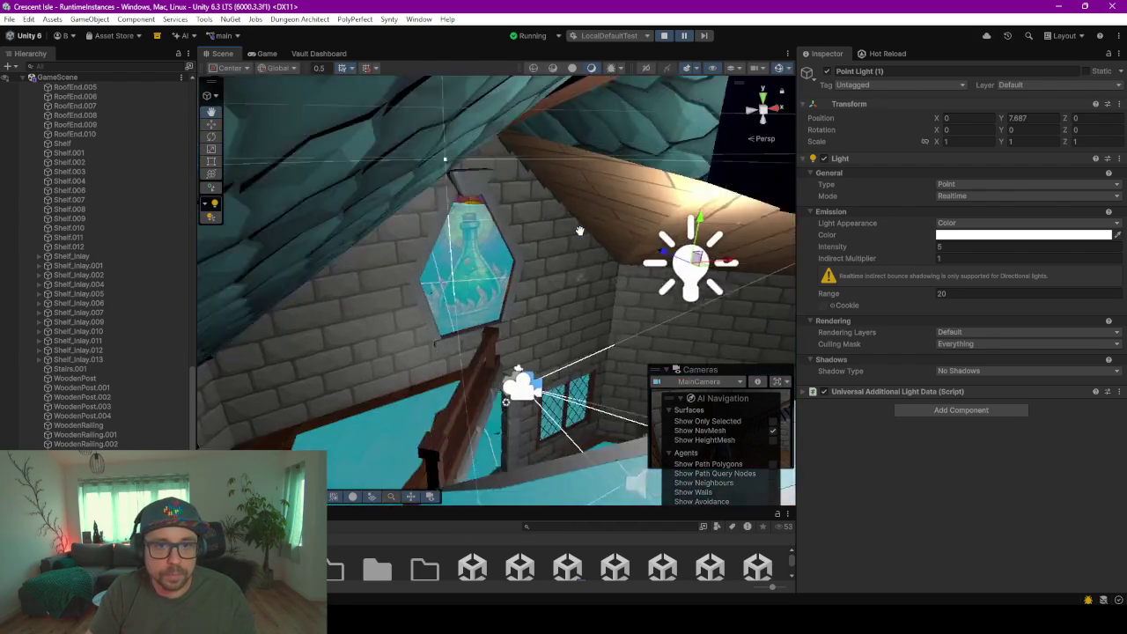
middle_drag(579, 231, 660, 255)
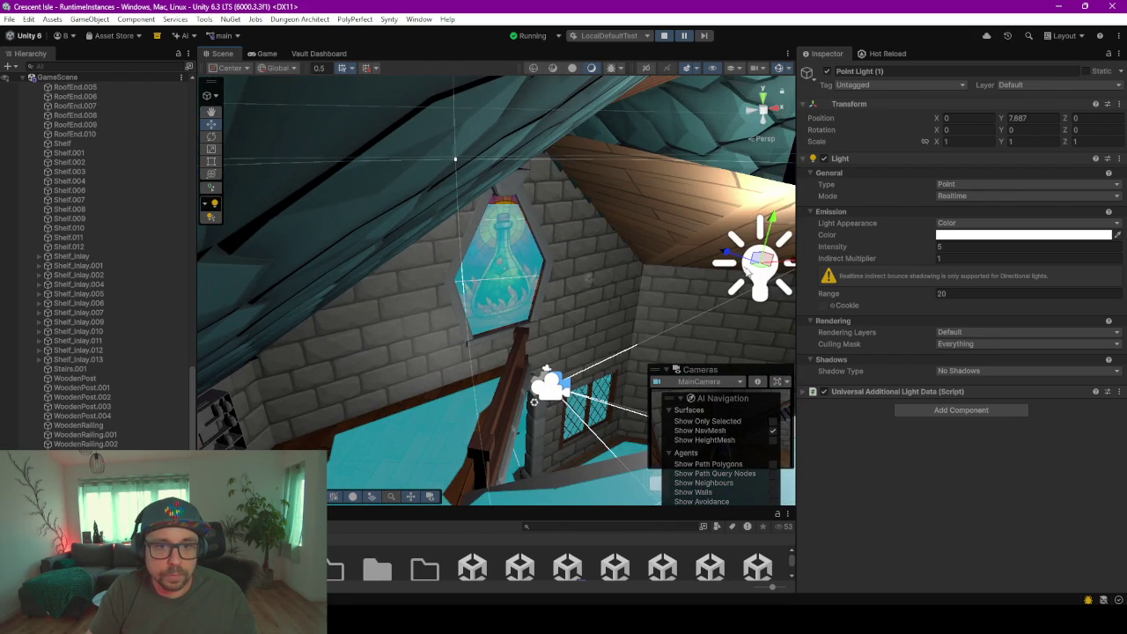
drag(759, 271, 568, 239)
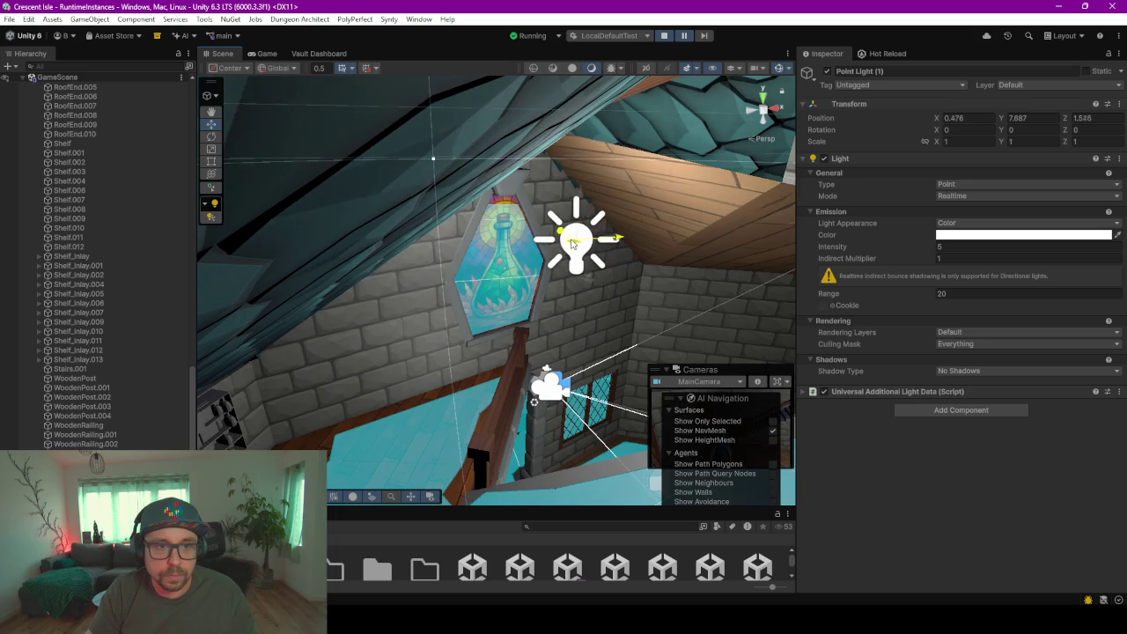
mouse_move(630, 293)
right_down()
mouse_move(579, 354)
mouse_move(458, 276)
mouse_move(973, 238)
mouse_move(294, 348)
right_up()
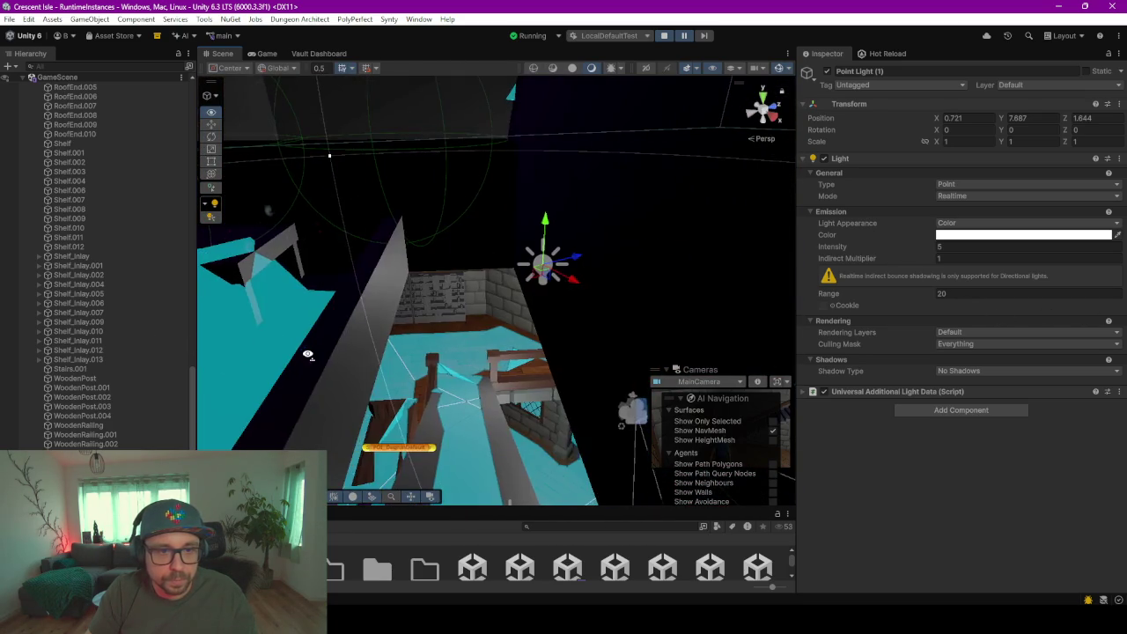
right_drag(294, 349, 304, 353)
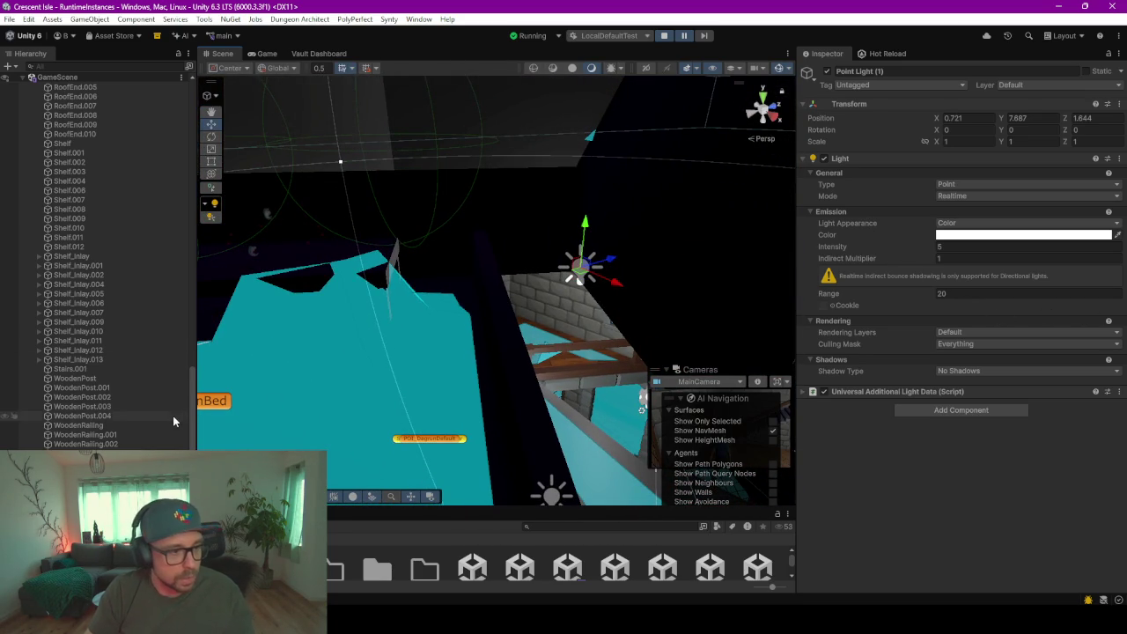
scroll(176, 414, down, 2)
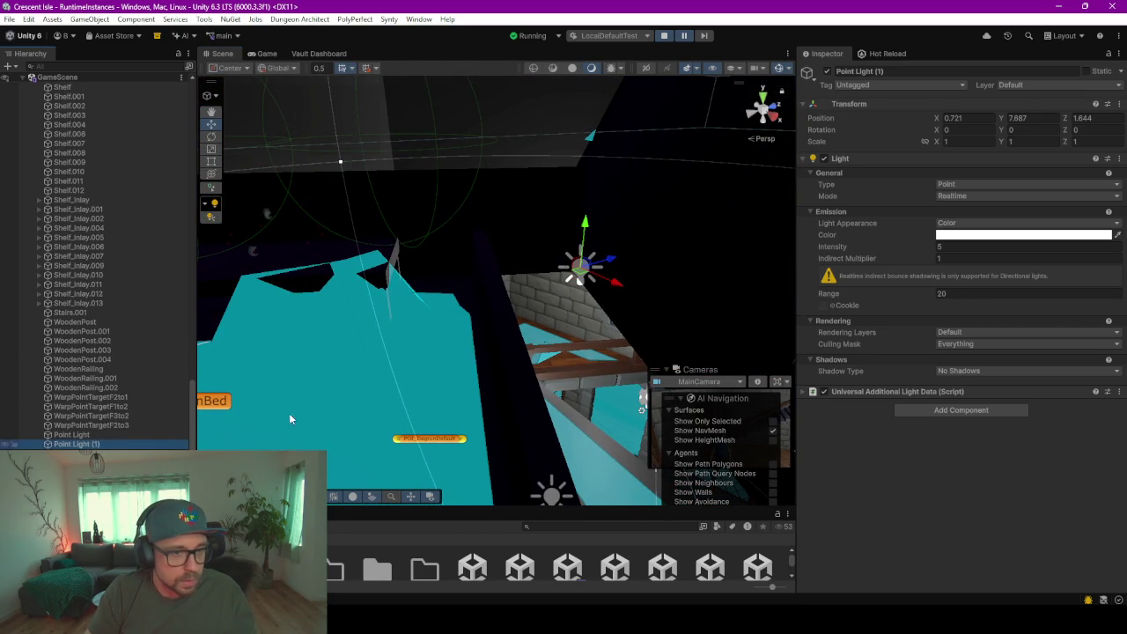
- Duplicate the light again, move it over the bed area and raise it to Y 10.406
key(ctrl+d)
drag(580, 276, 369, 358)
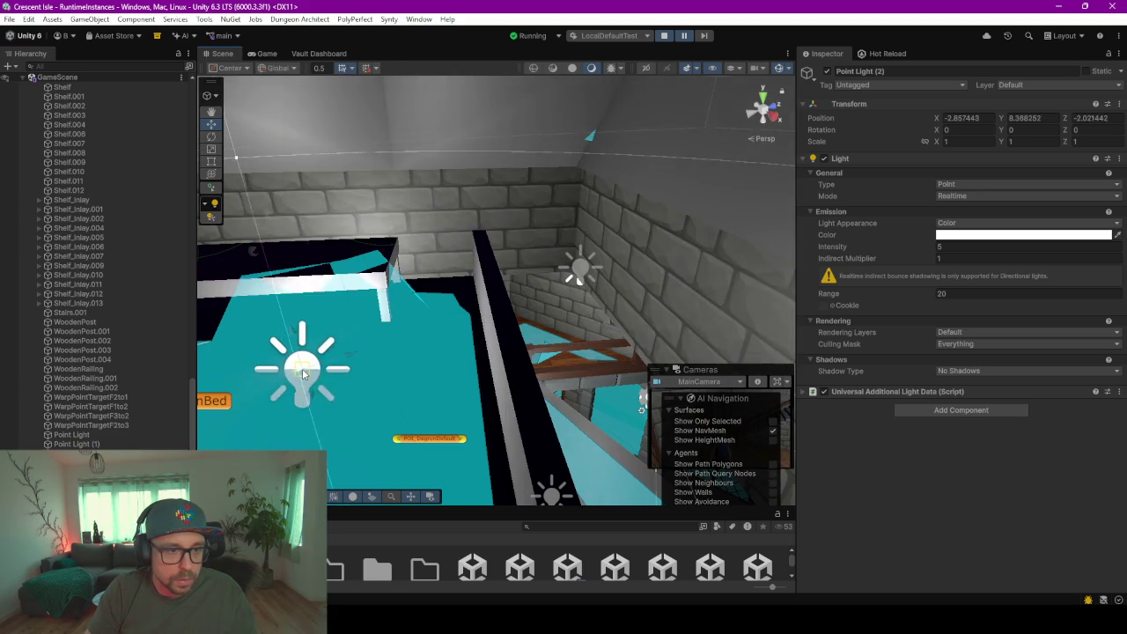
scroll(369, 358, up, 3)
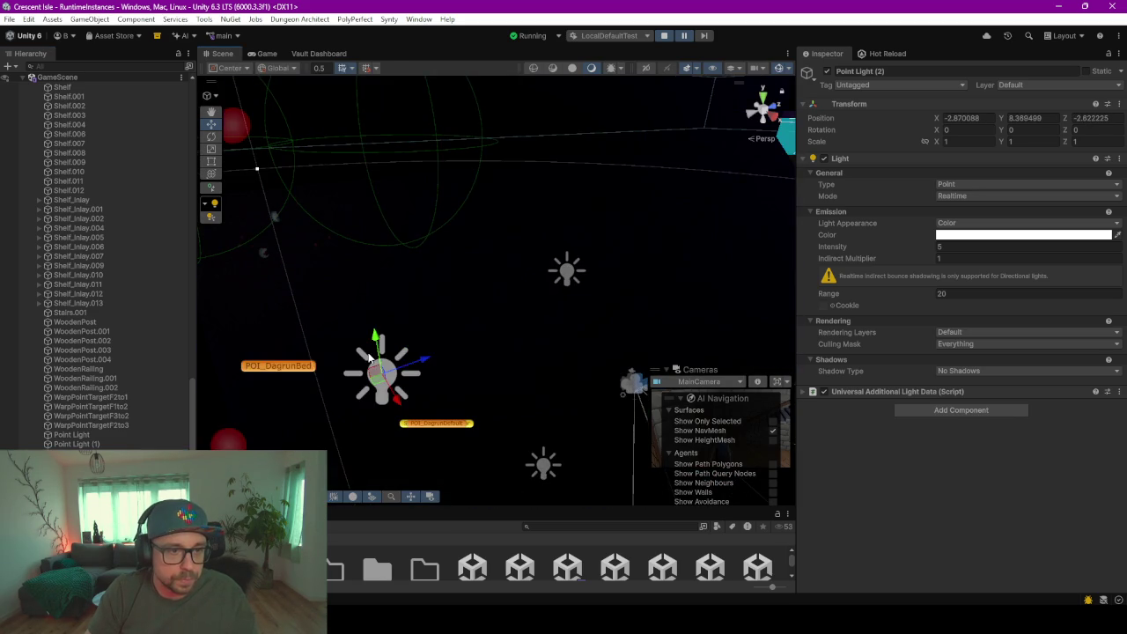
scroll(410, 346, up, 3)
scroll(441, 370, up, 2)
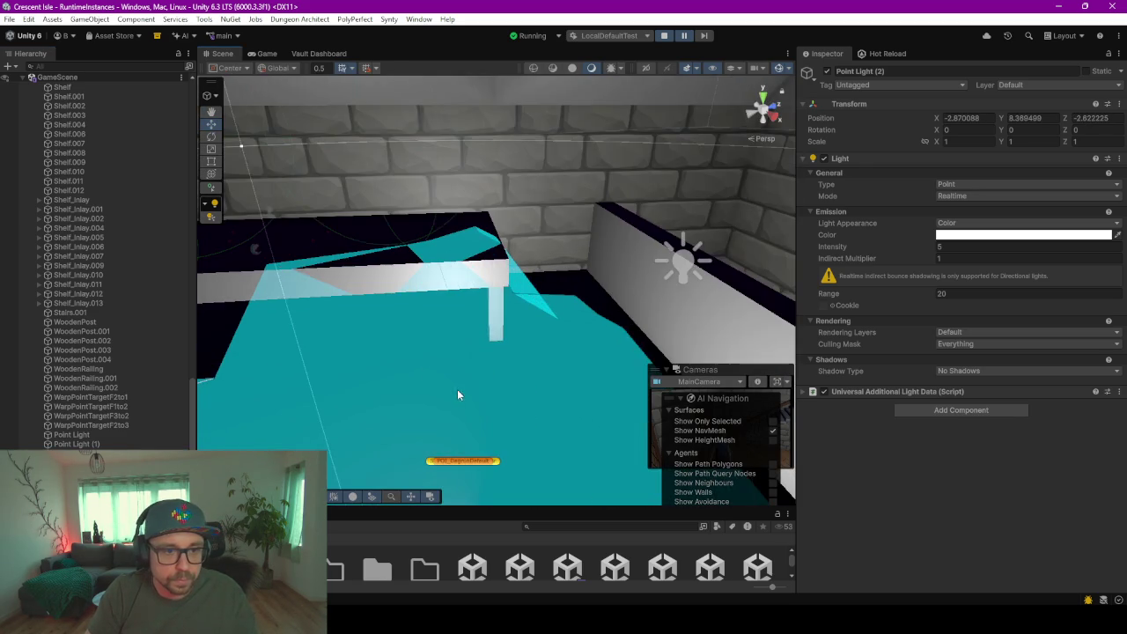
scroll(456, 387, down, 3)
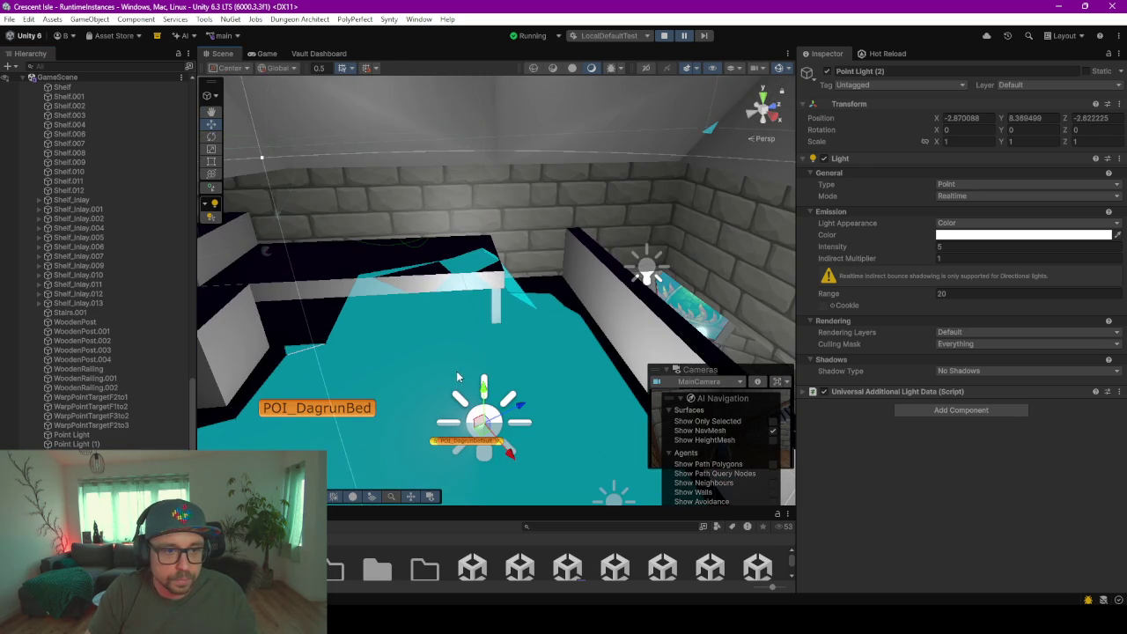
drag(485, 394, 454, 83)
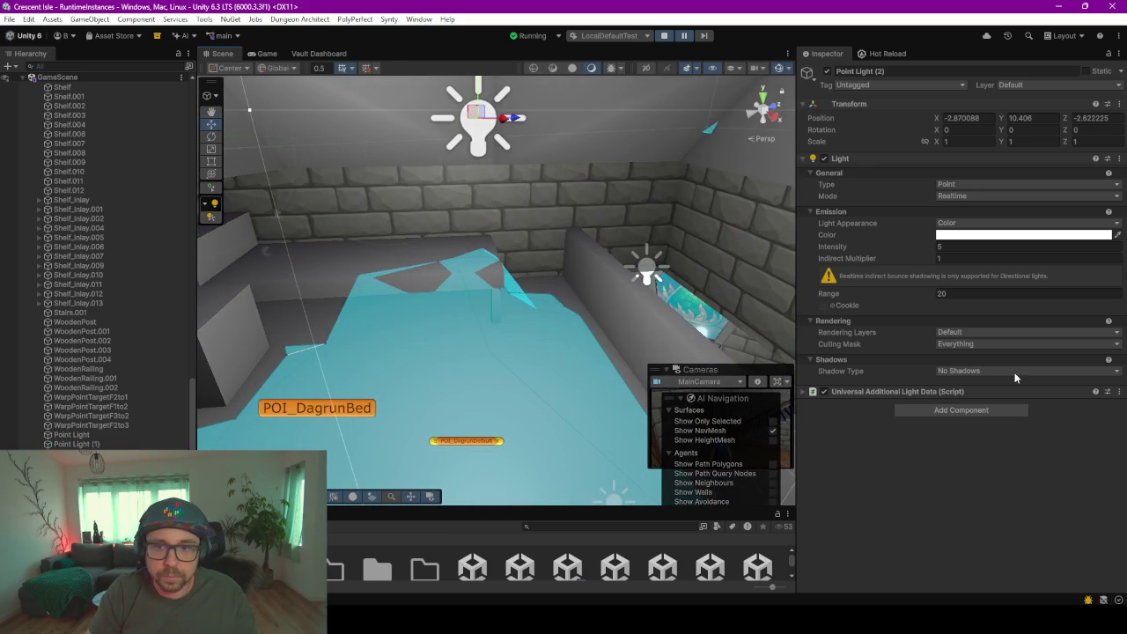
- Set the third light's intensity to 2 and check the lighting in the running Game view
click(964, 248)
text(2)
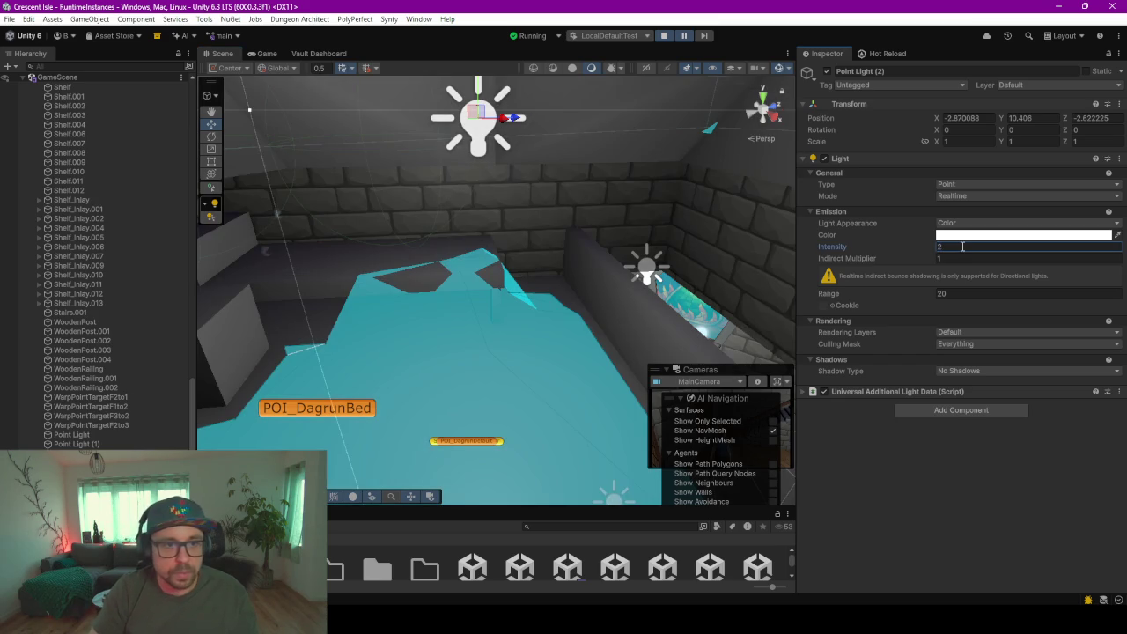
scroll(432, 230, down, 3)
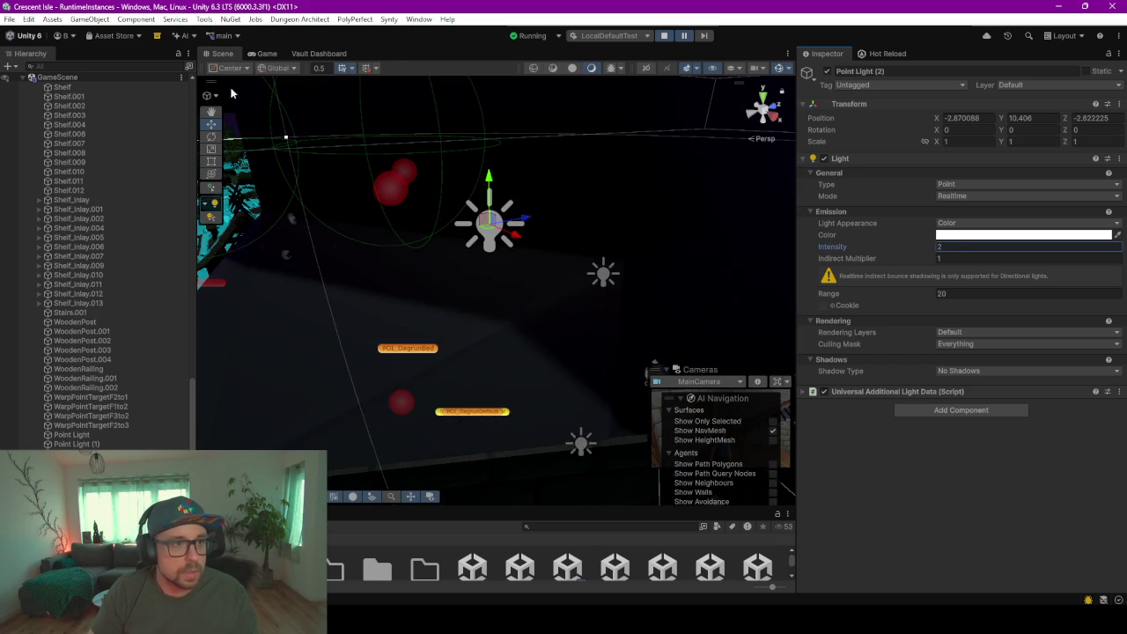
click(249, 55)
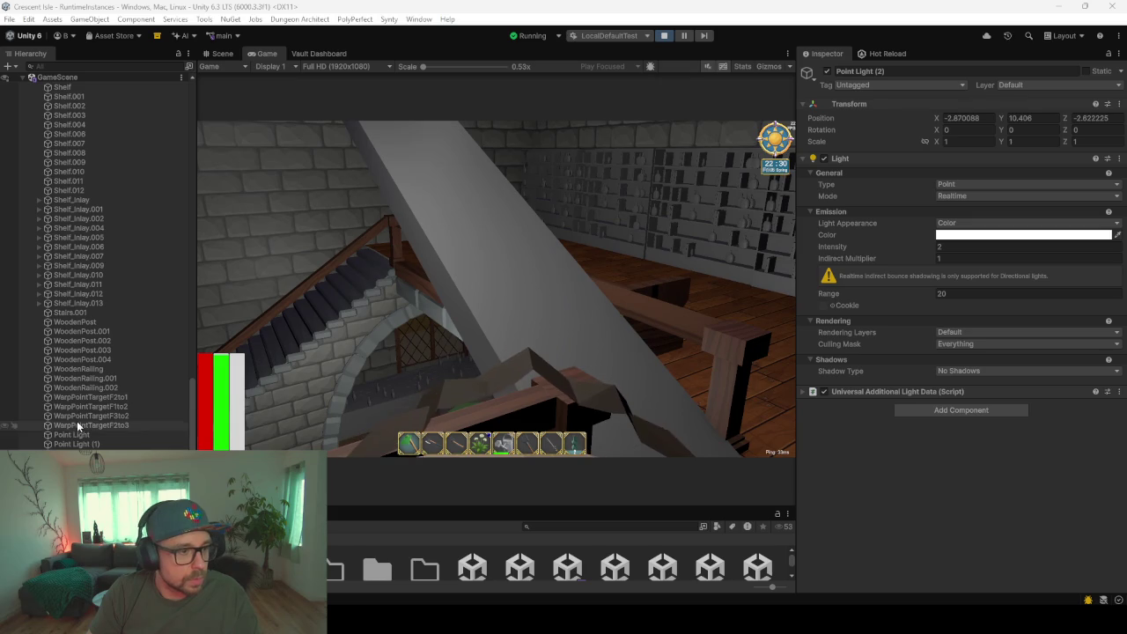
click(92, 254)
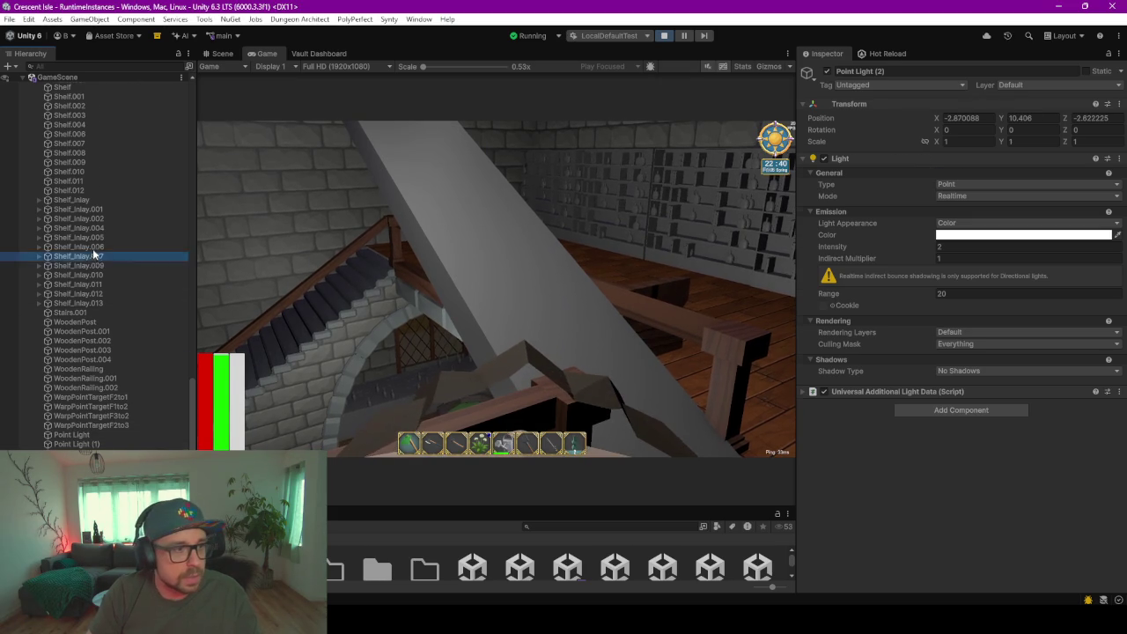
- On GameTimeAndWeather, set Hour To Set to 8 and apply it for morning daylight
scroll(93, 248, up, 5)
scroll(92, 248, up, 5)
click(92, 171)
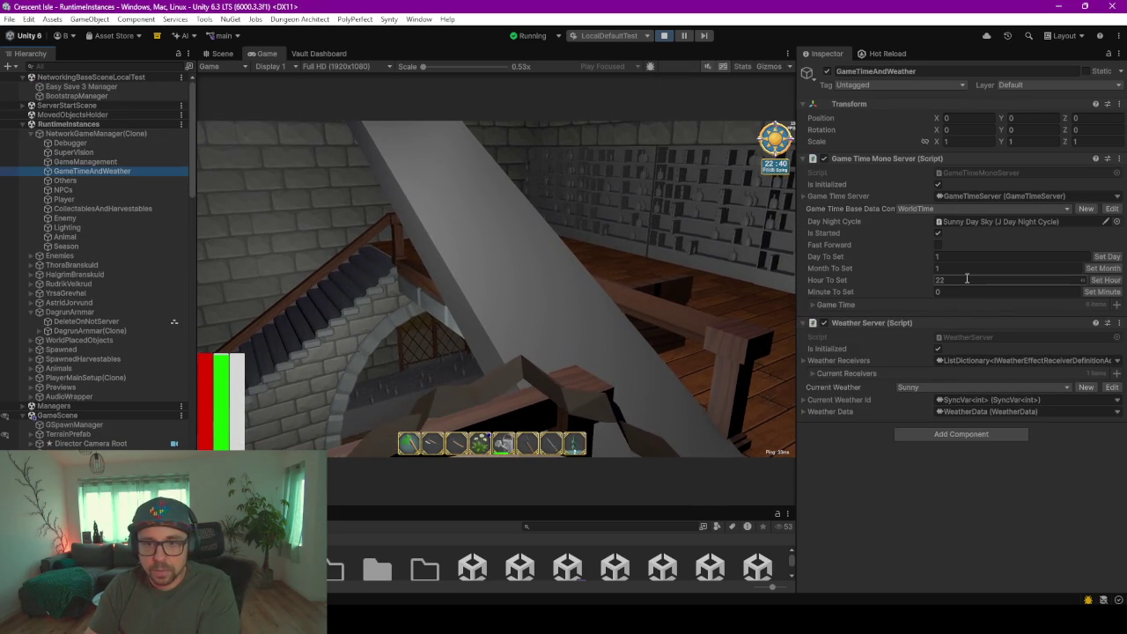
click(973, 279)
text(8)
click(1105, 279)
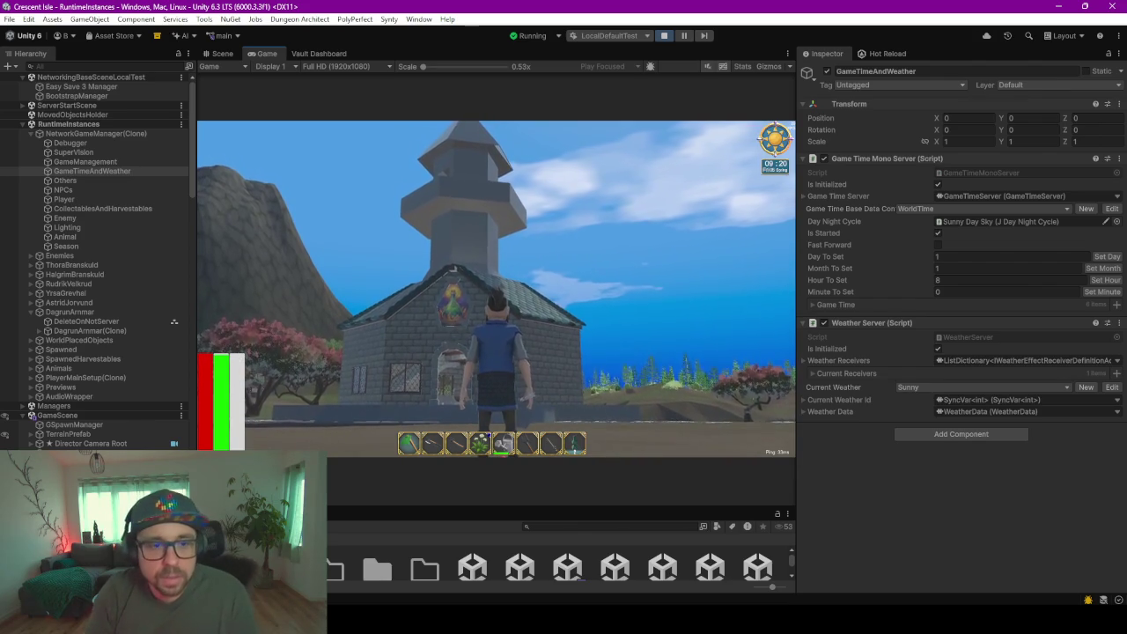
- Exit Play mode through the in-game Escape menu, leaving the Game view at 'No cameras rendering'
key(Escape)
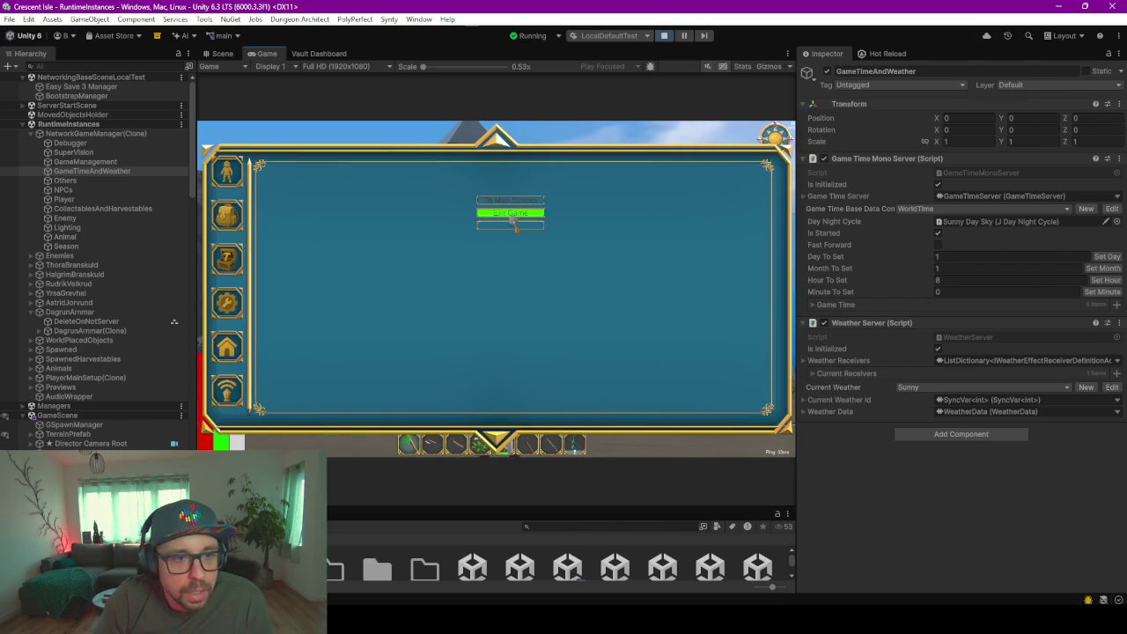
key(Return)
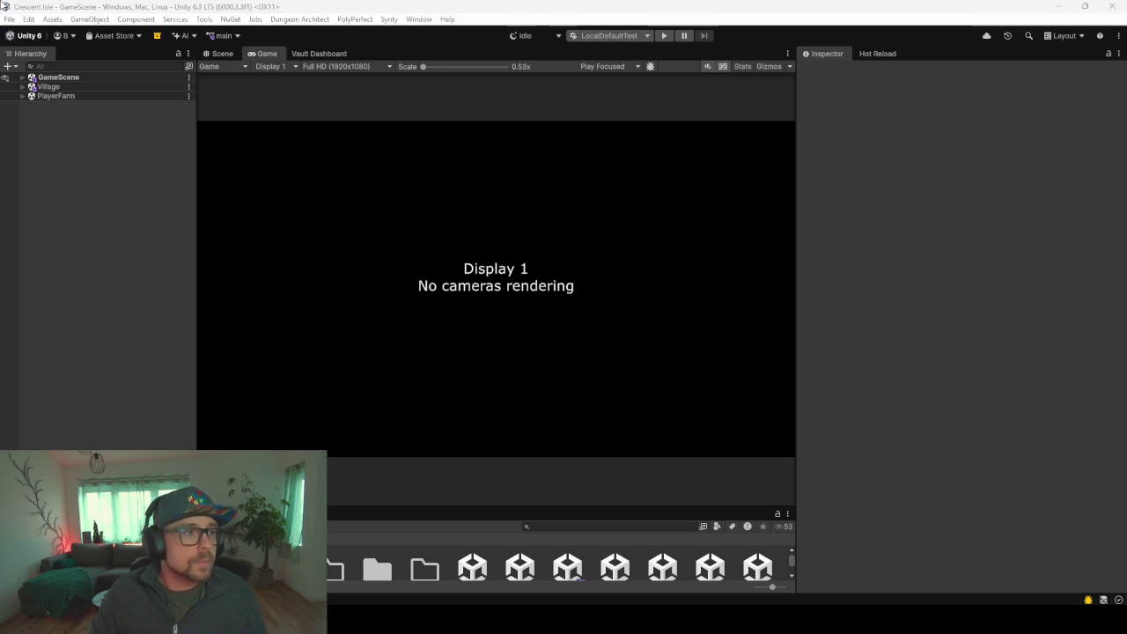
click(65, 188)
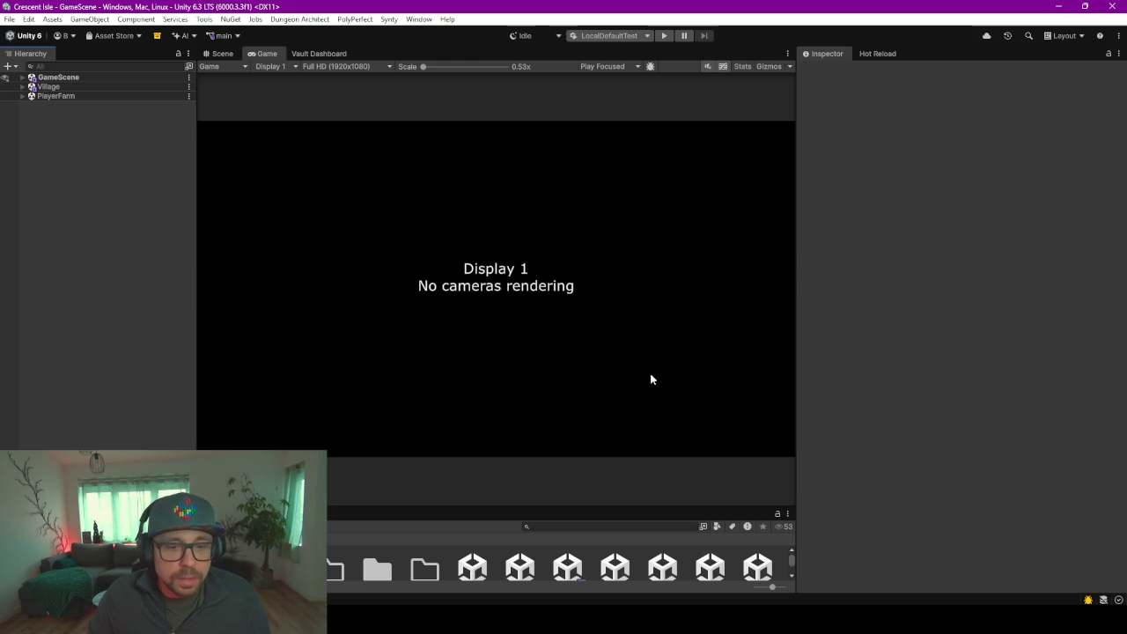
- In Blender, orbit around the house roof and select the ground floor piece
key(alt+Tab)
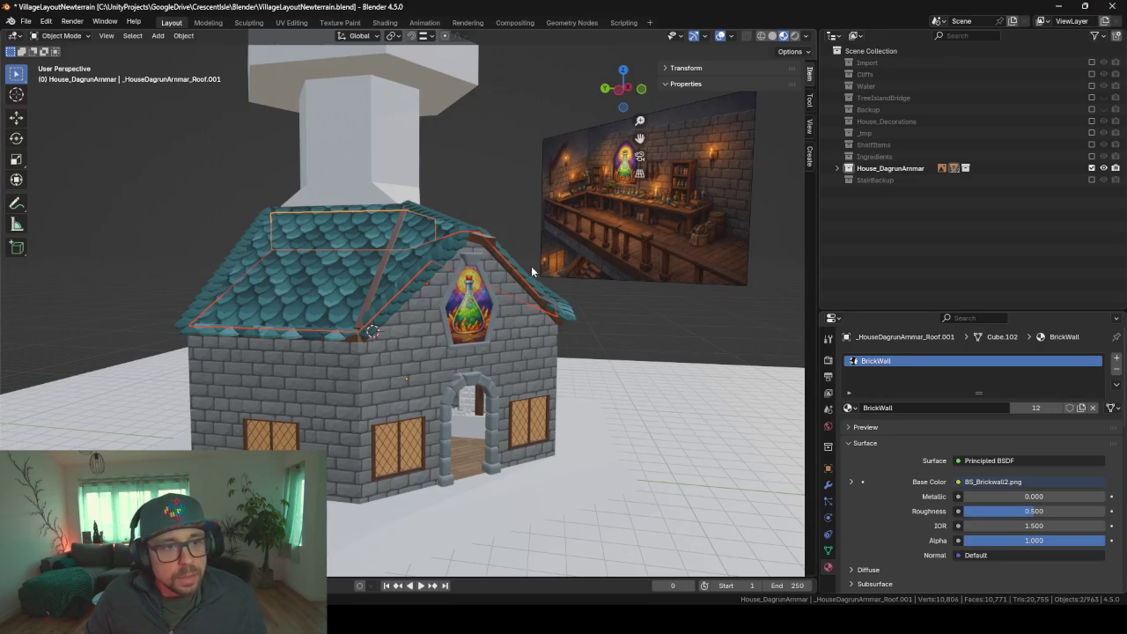
middle_drag(530, 266, 366, 344)
right_click(367, 348)
key(Escape)
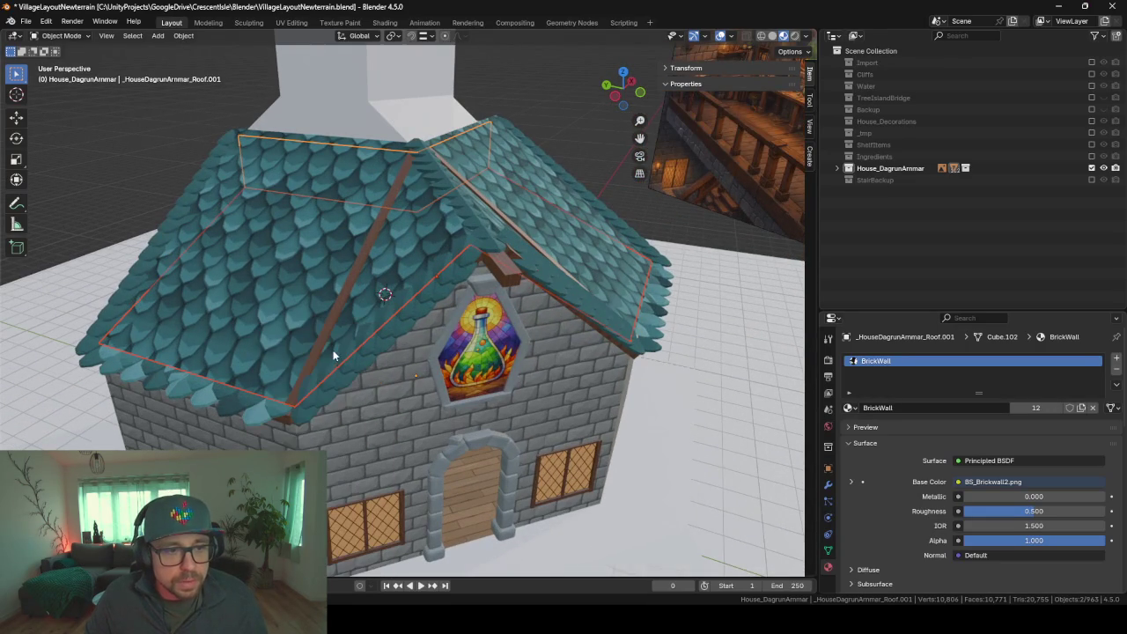
scroll(398, 420, up, 2)
click(478, 524)
scroll(478, 524, up, 2)
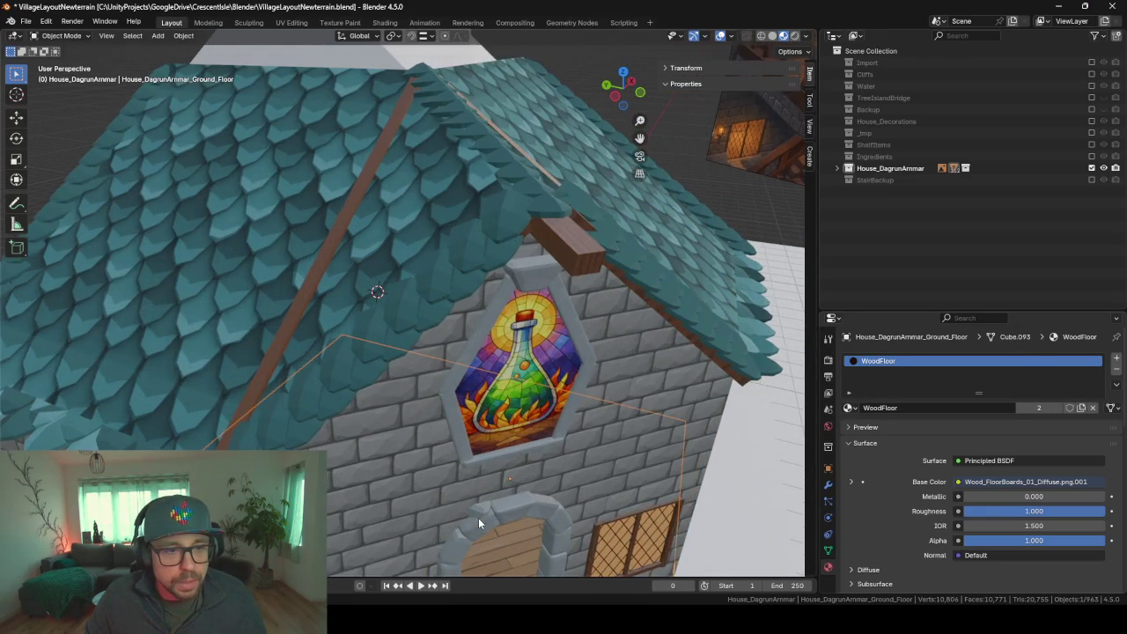
scroll(478, 524, down, 3)
scroll(478, 524, down, 1)
mouse_move(880, 407)
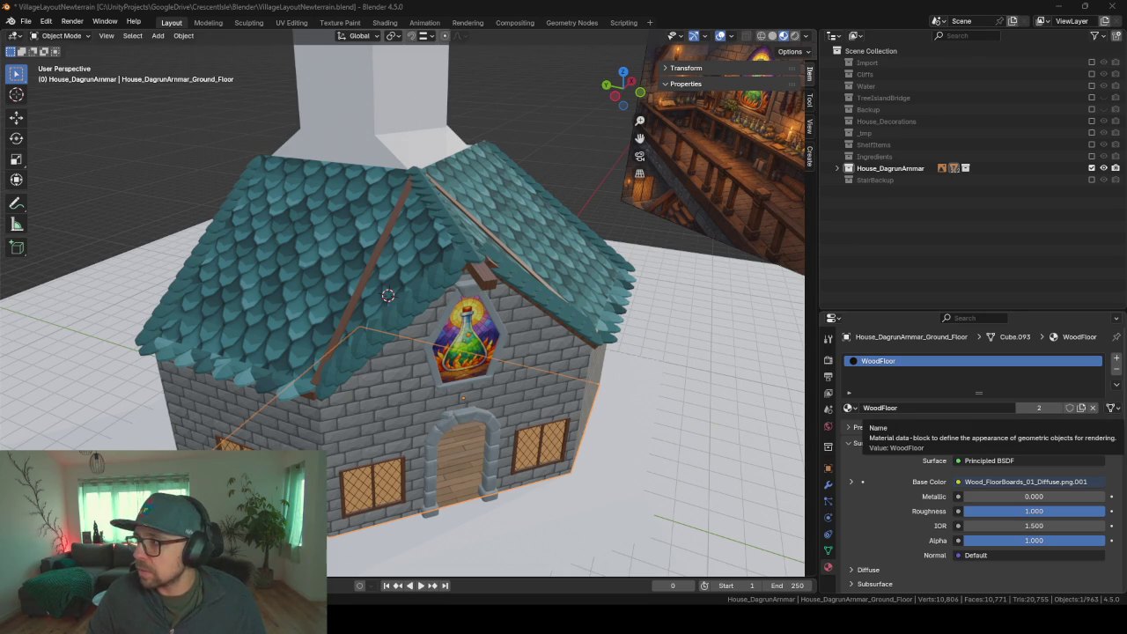
- Bring the ChatGPT browser forward, reposition it and close the full-size house image
key(alt+Tab)
drag(642, 118, 682, 75)
key(Escape)
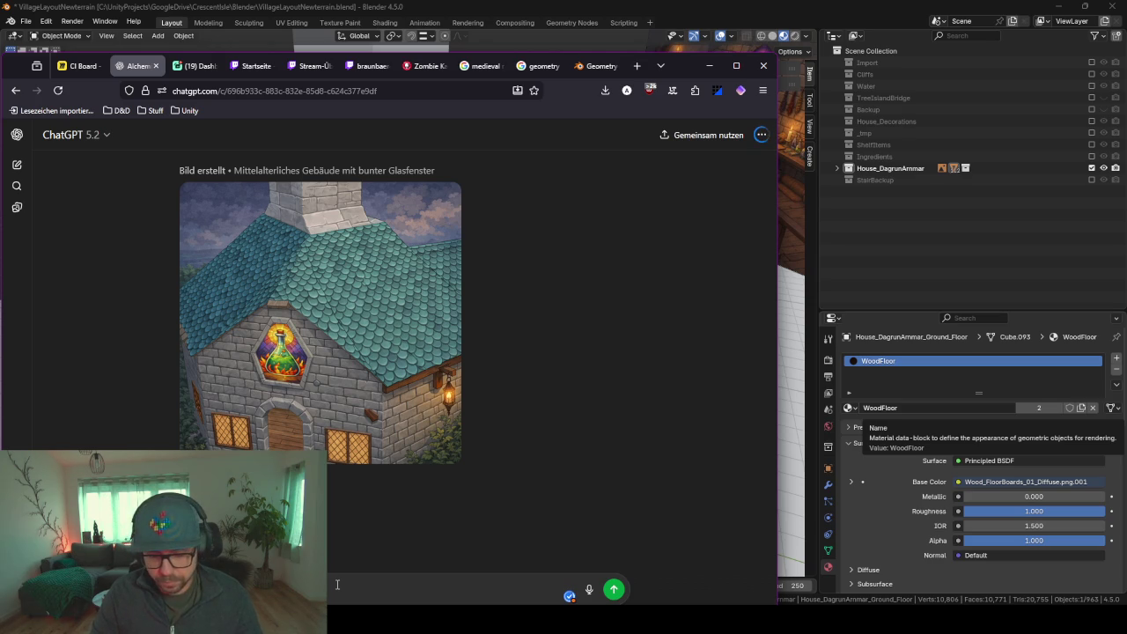
- Ask ChatGPT whether Blender has walk navigation, then minimise the browser back to Blender
text(avigation_)
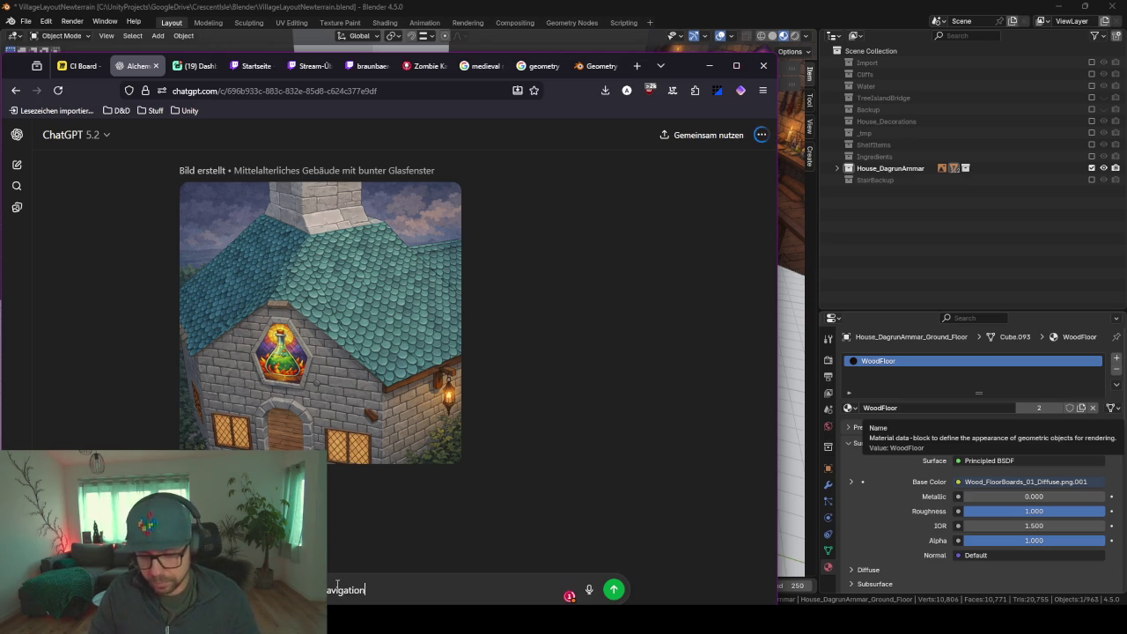
key(Return)
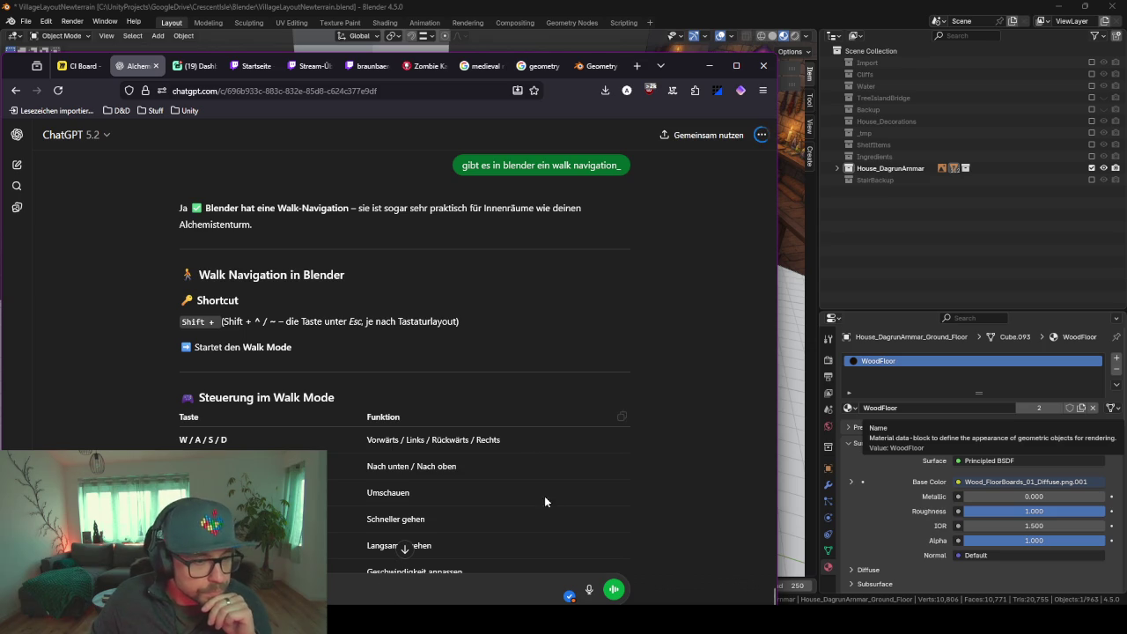
click(709, 66)
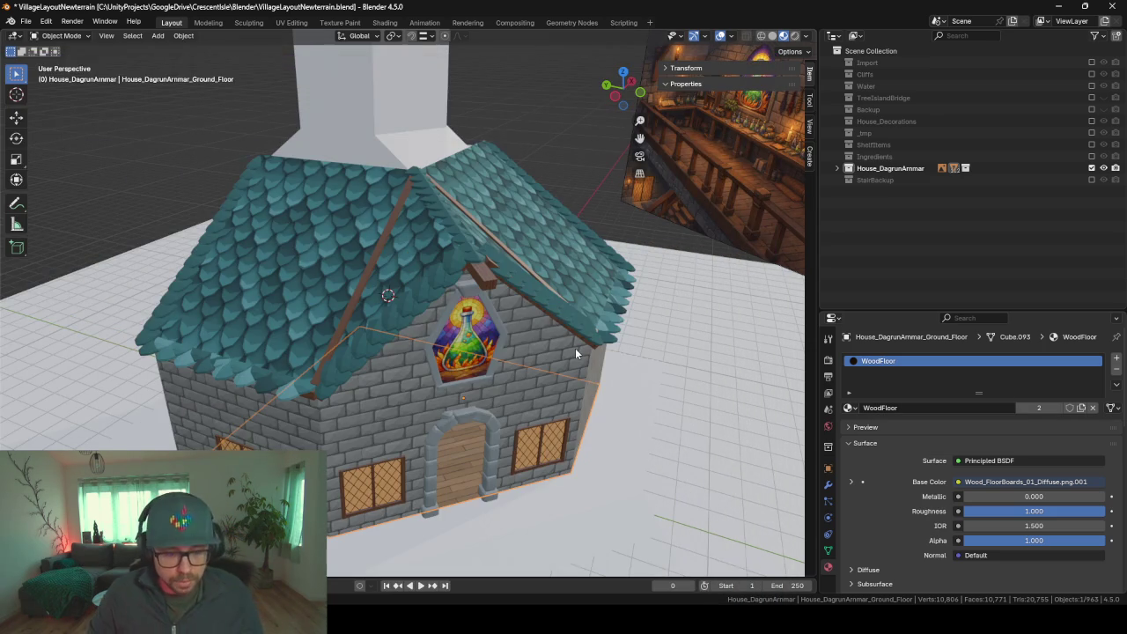
- Start Walk Navigation and walk through the wall into the interior past the railing
key(shift+grave)
key(w)
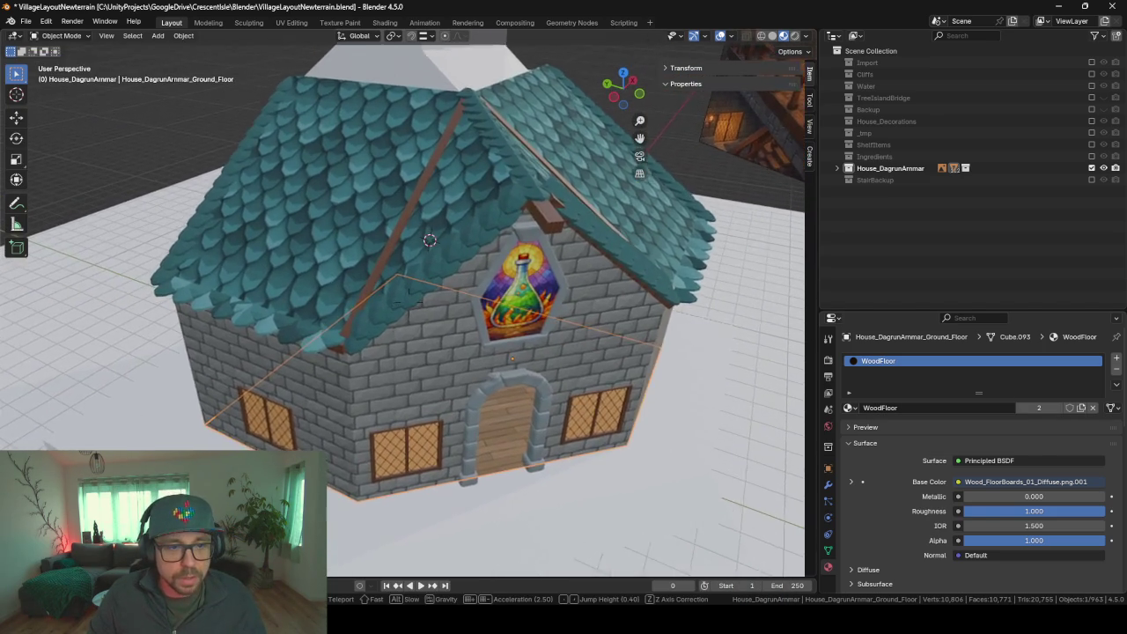
scroll(402, 303, up, 2)
key(w)
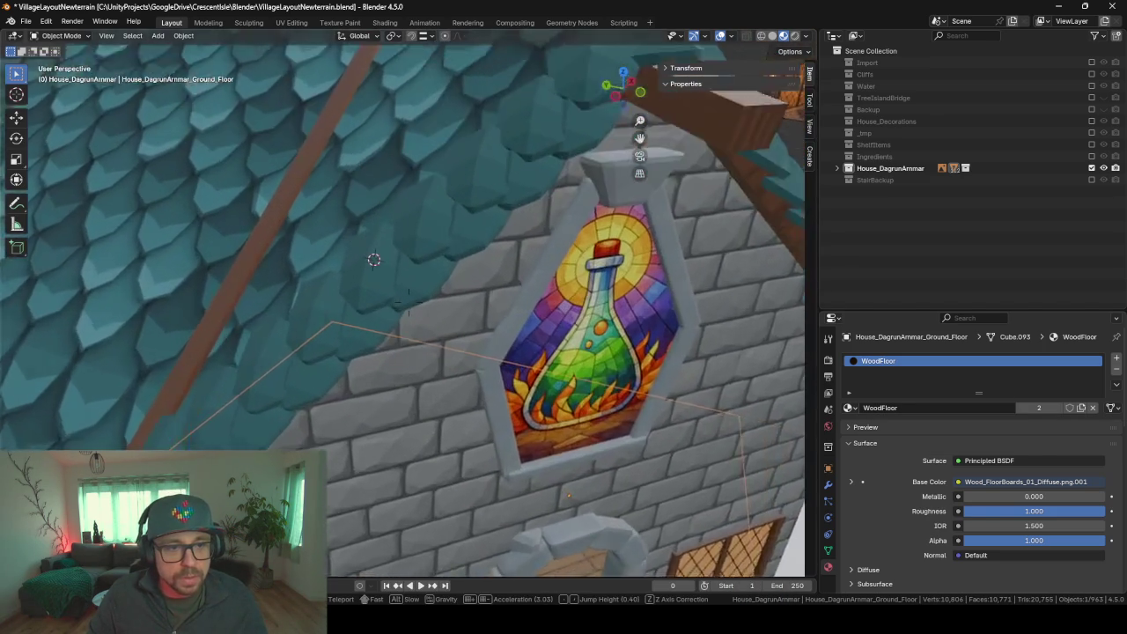
key(w)
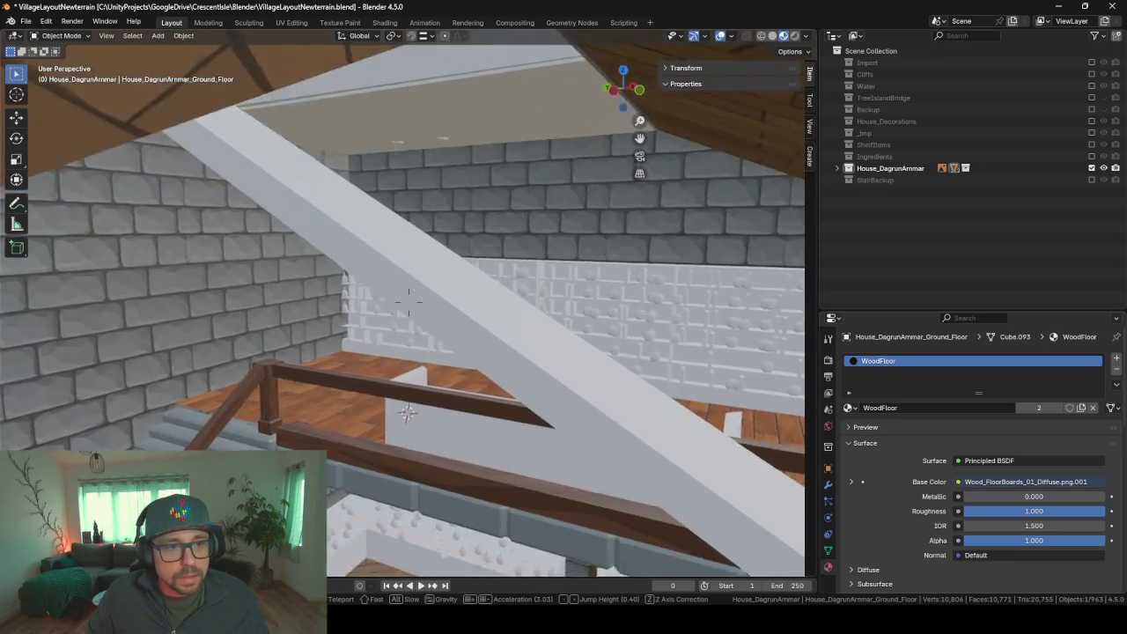
key(w)
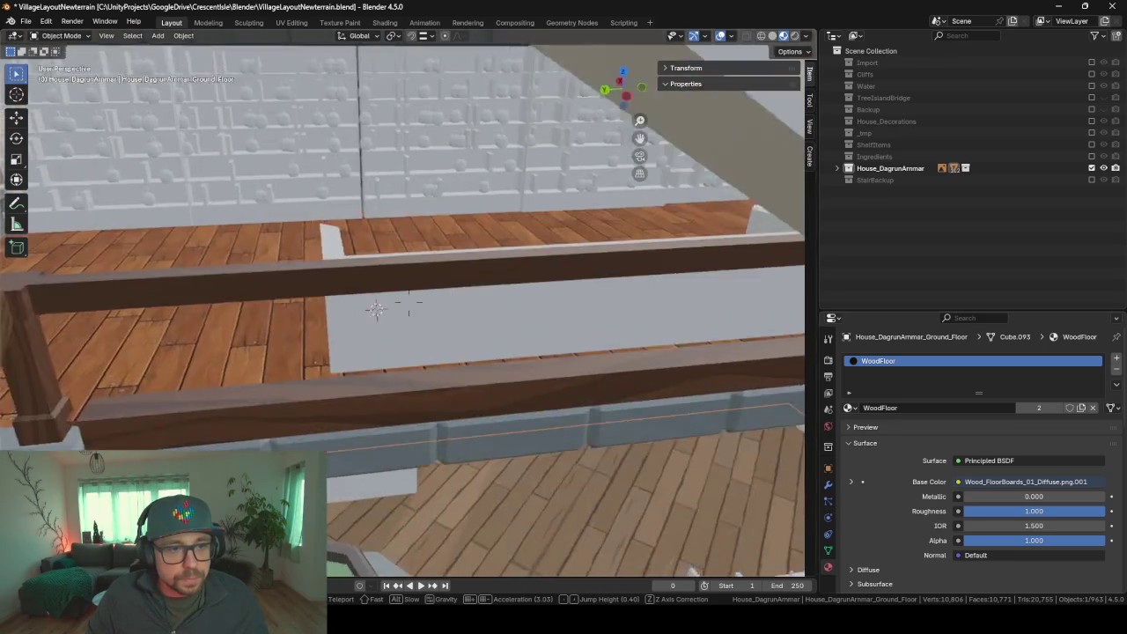
- Approach the stained-glass bottle window, then back outside to the arched doorway
key(w)
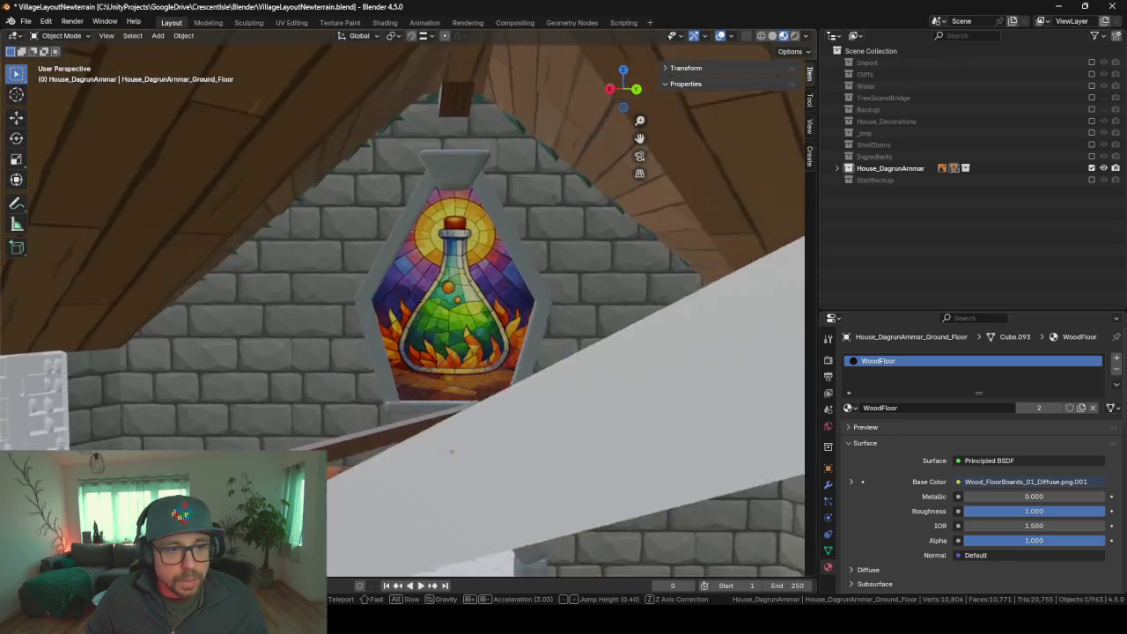
key(w)
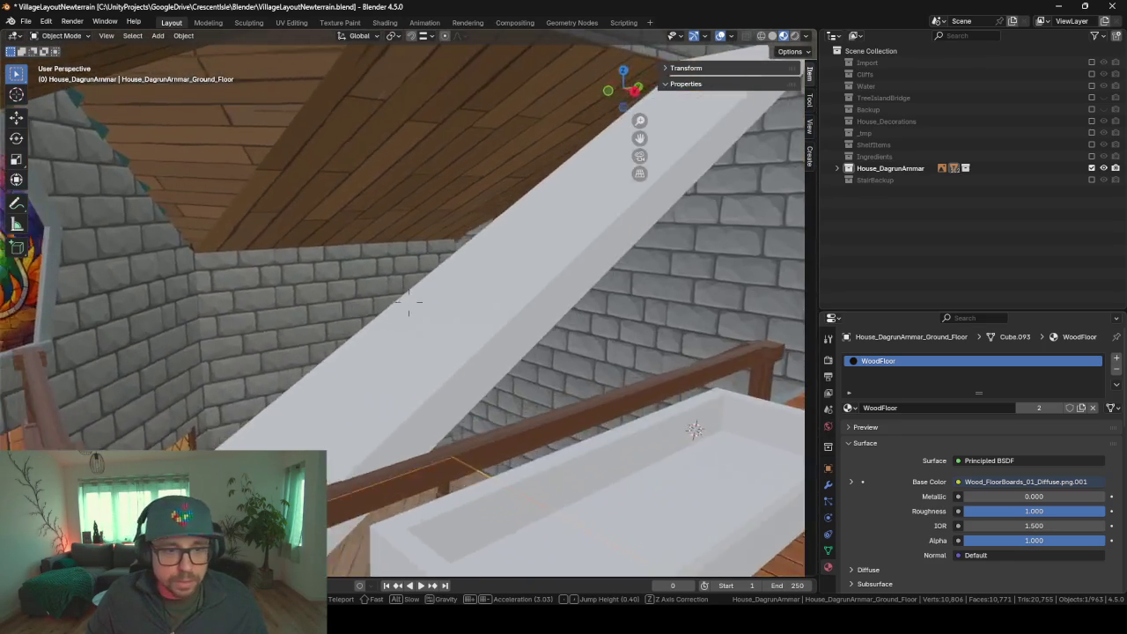
key(w)
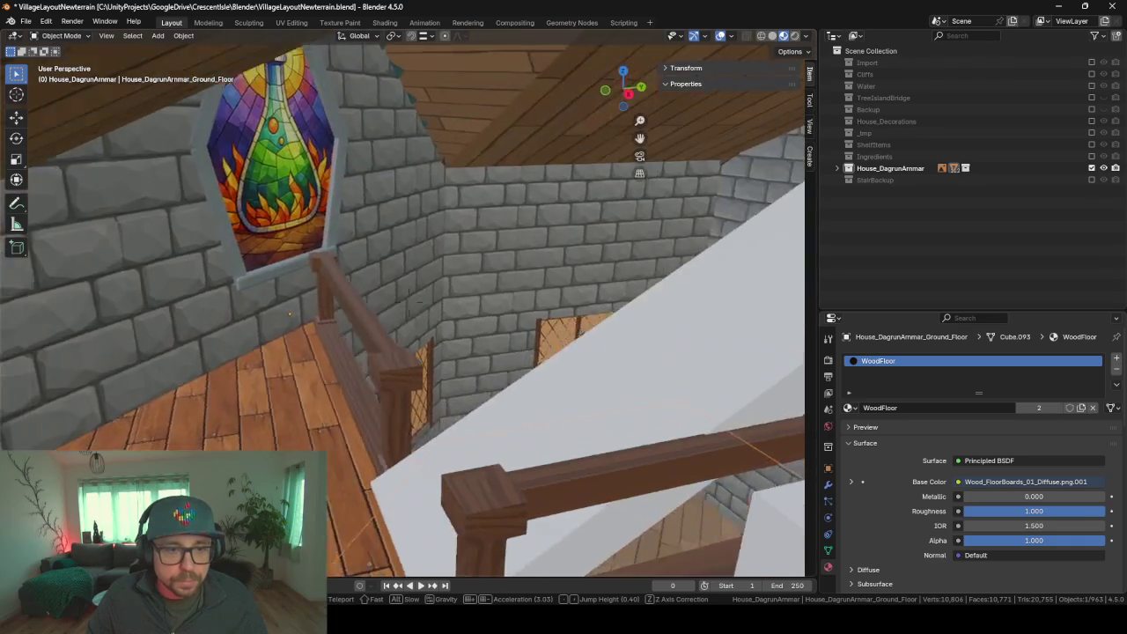
key(w)
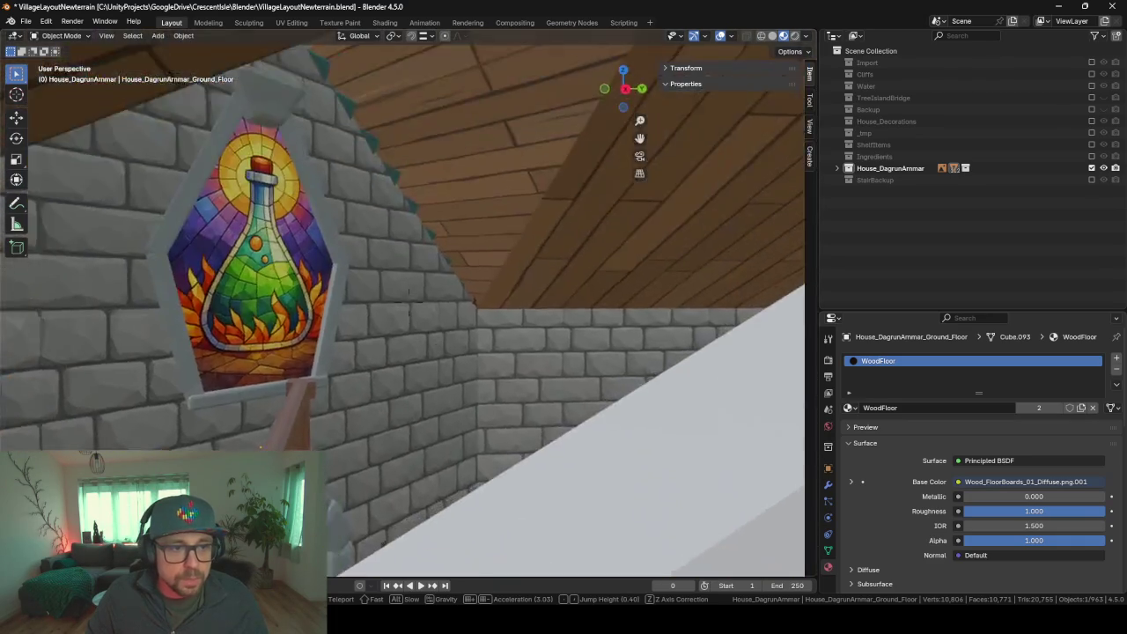
key(w)
key(s)
key(w)
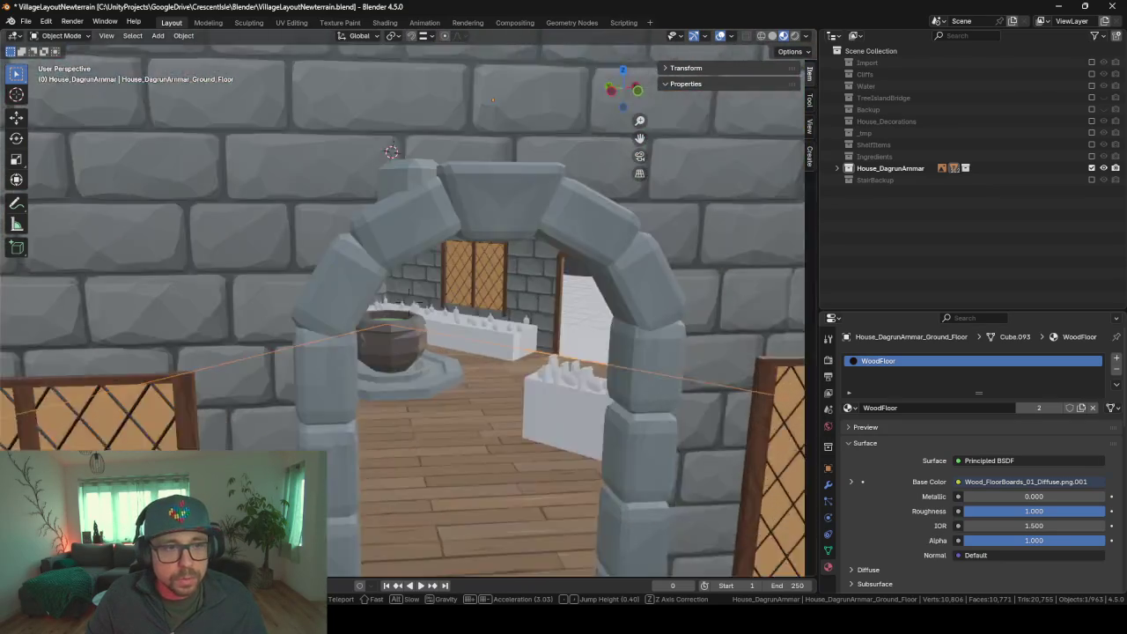
- Walk around the room past the cauldron, shelf wall, bed and ladder
key(s)
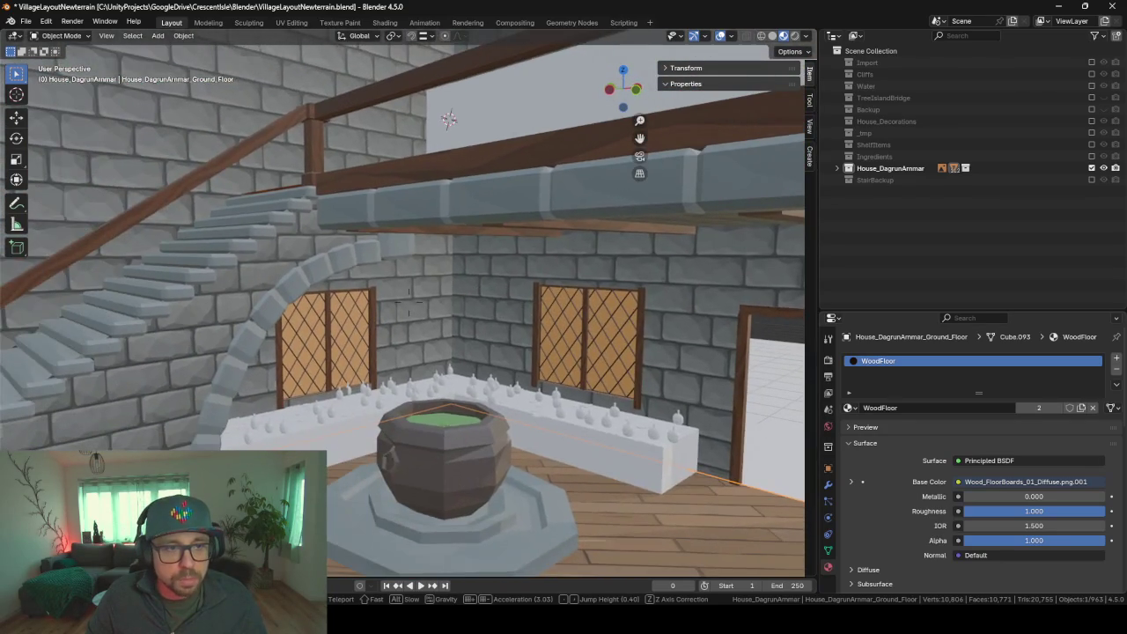
key(w)
key(s)
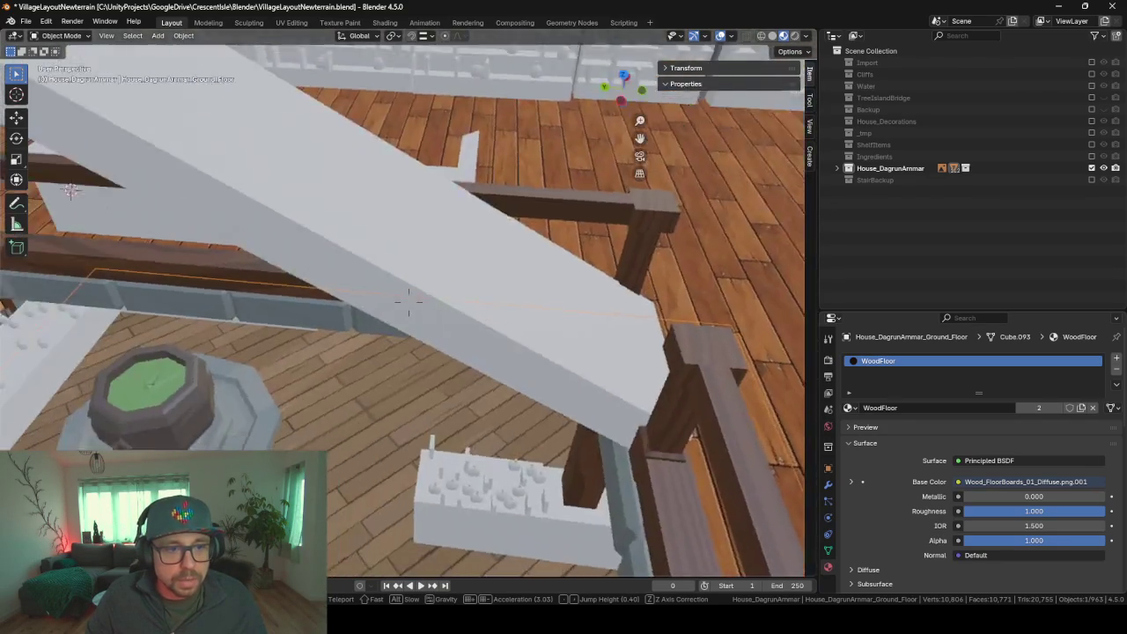
key(w)
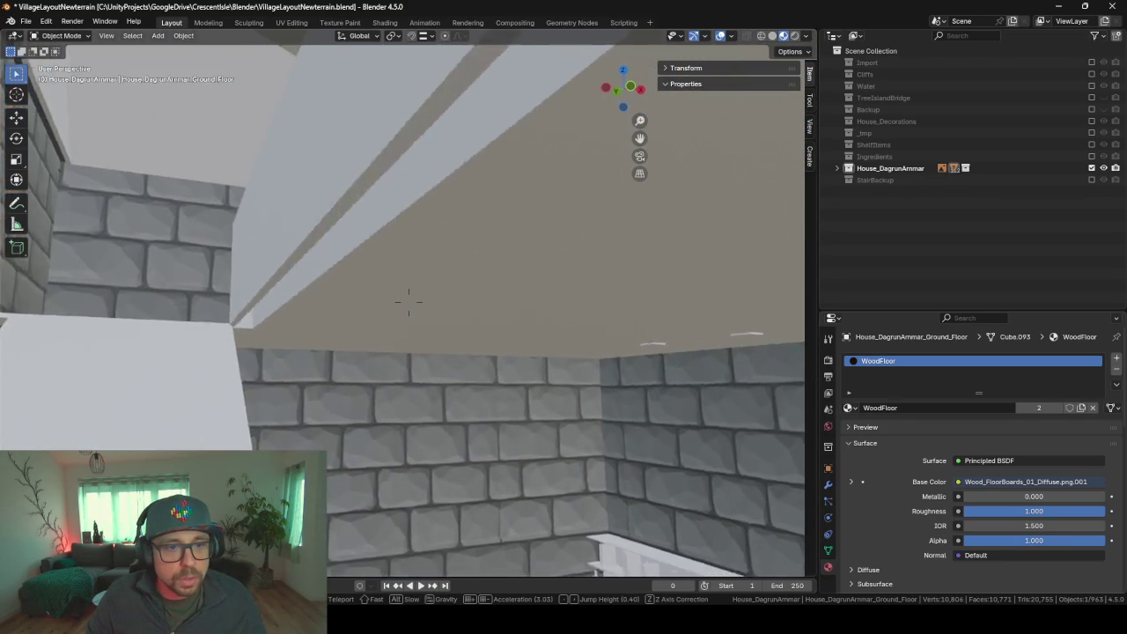
key(s)
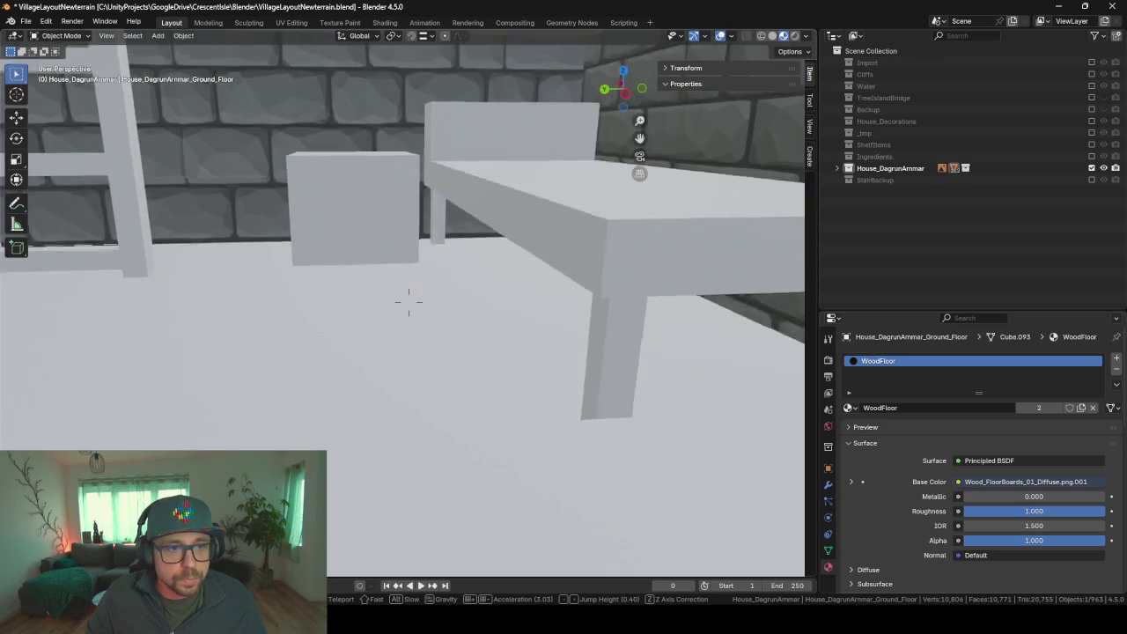
key(w)
key(s)
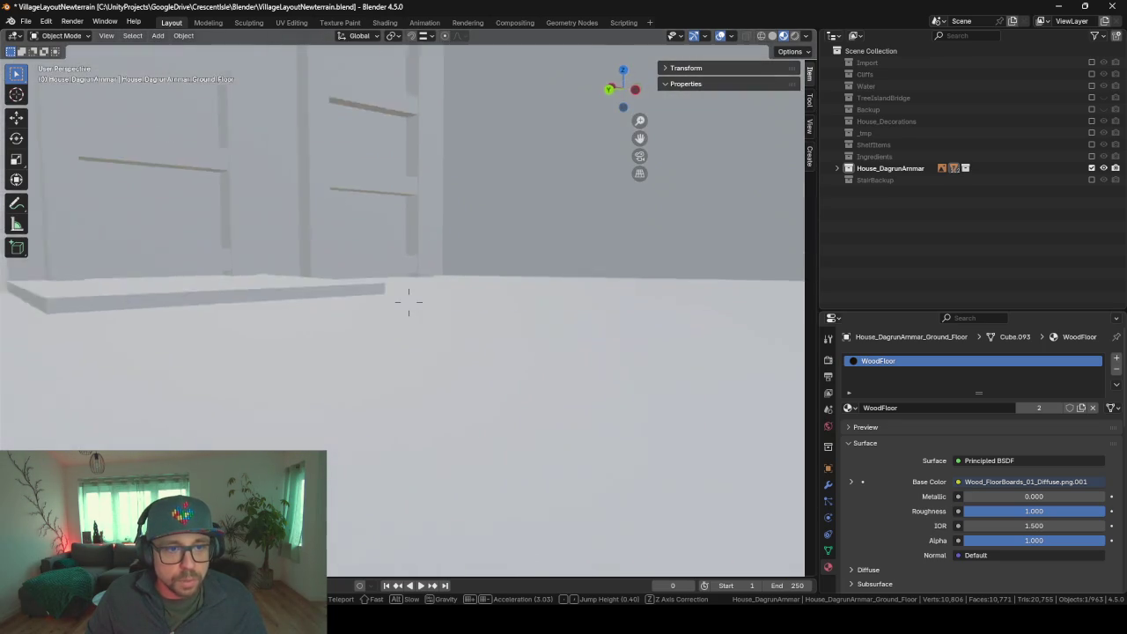
key(s)
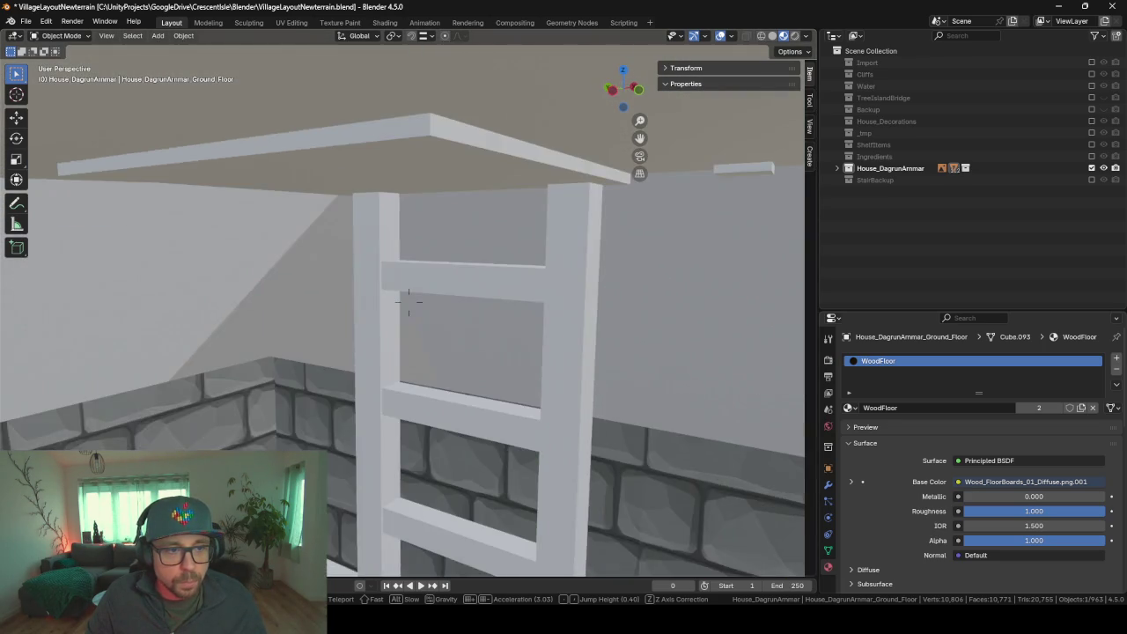
- Move out through the walls, back off the grey wall and rise above the teal roof
key(s)
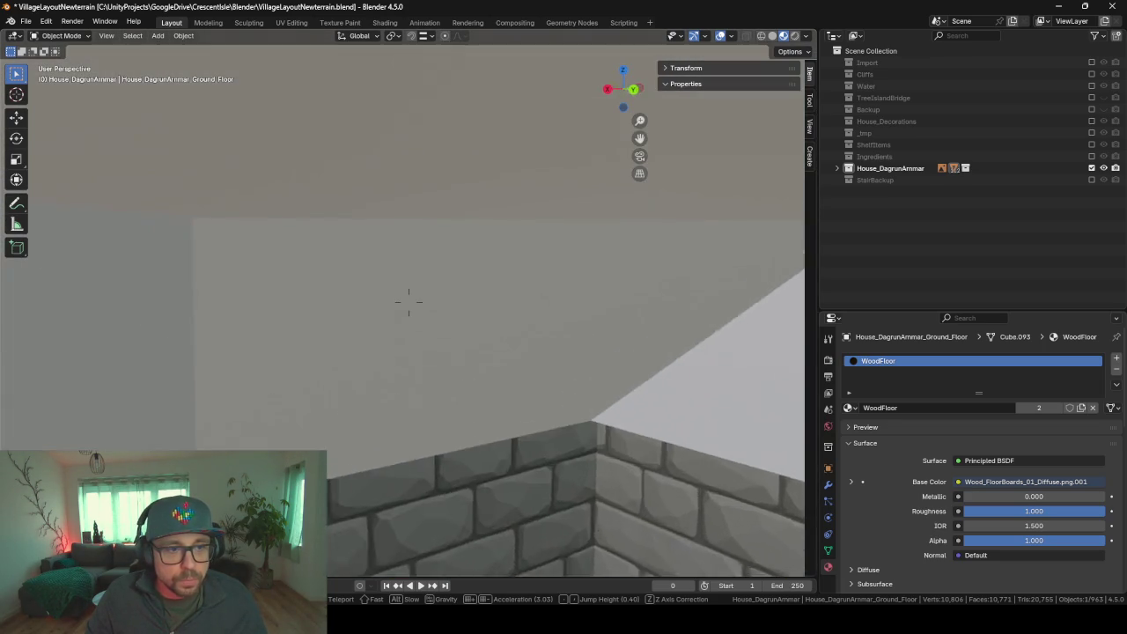
key(s)
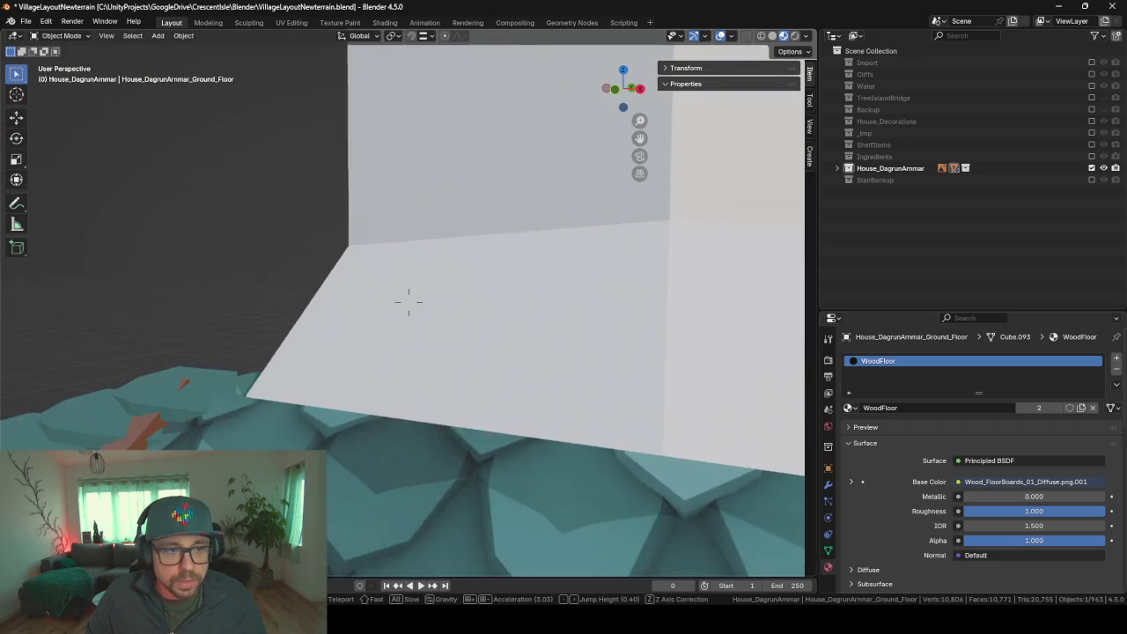
key(s)
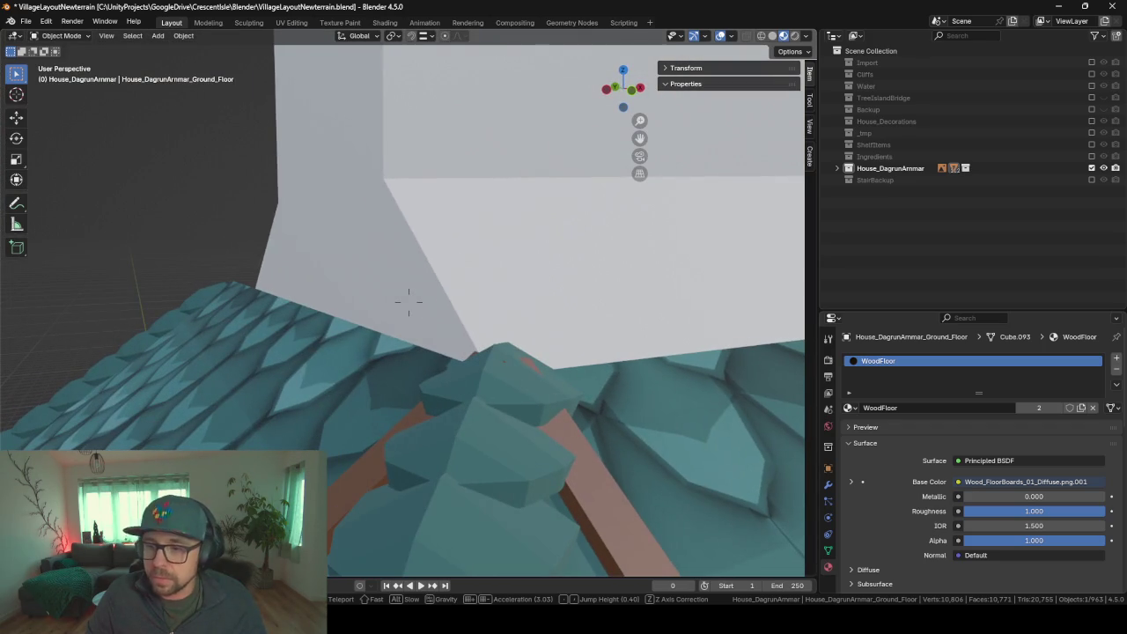
key(s)
key(s)
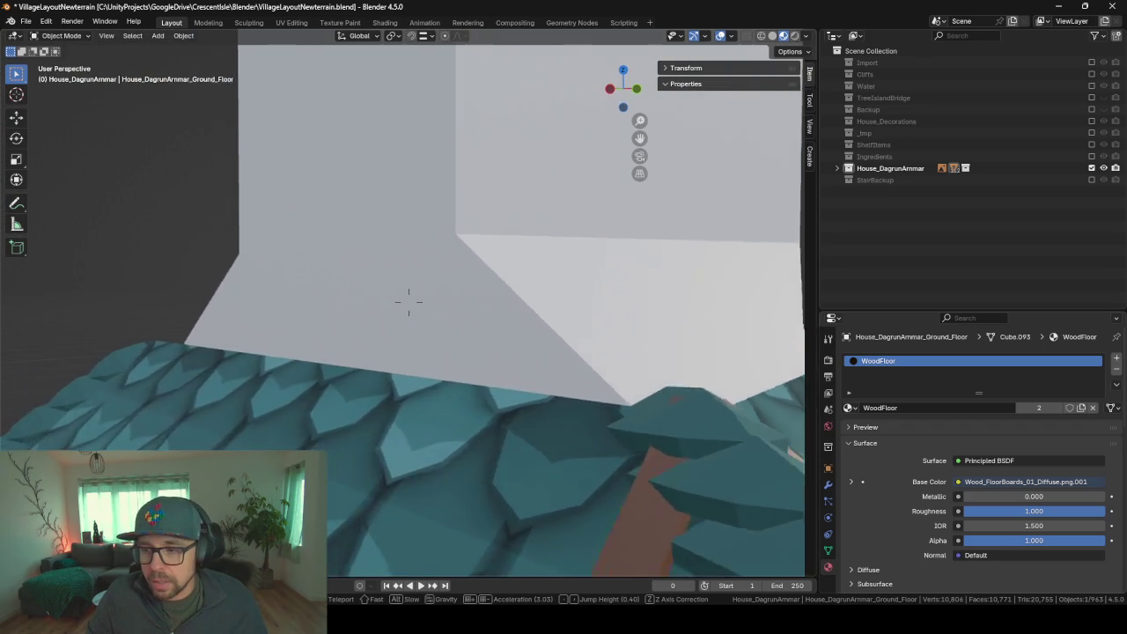
key(a)
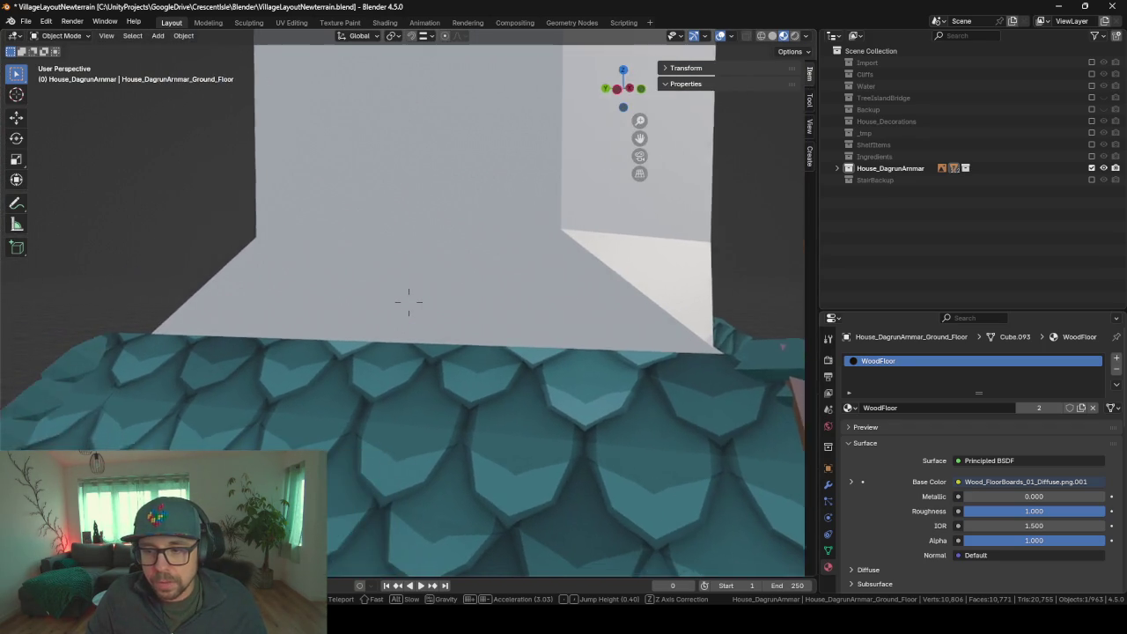
key(a)
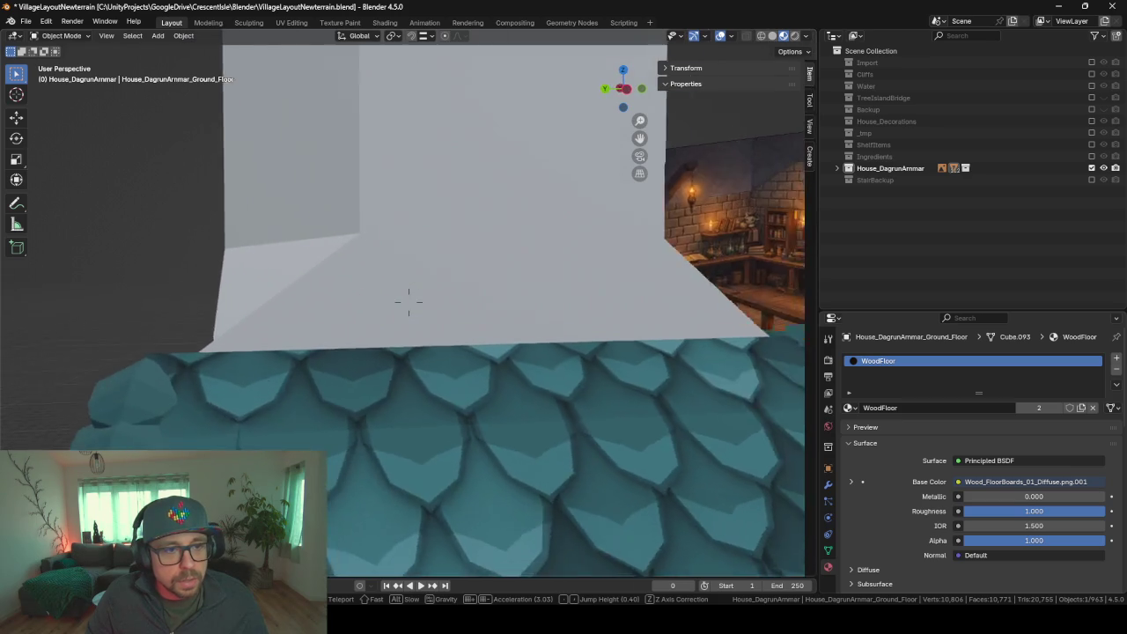
key(e)
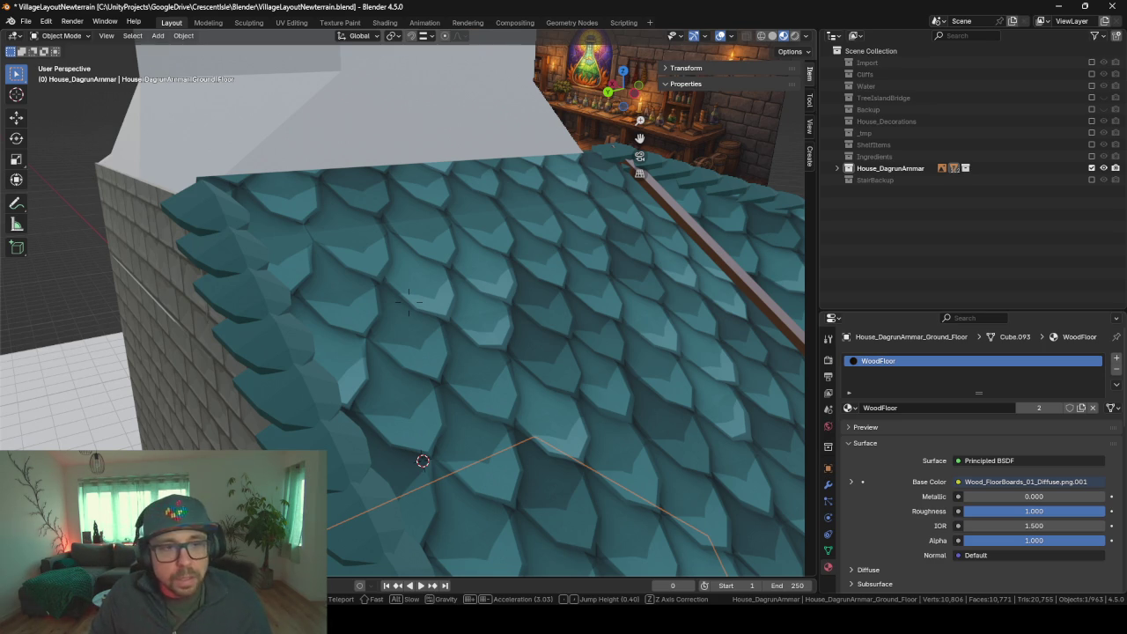
- Fly forward through the scaled roof and look down at the room's walls and wooden floor
key(w)
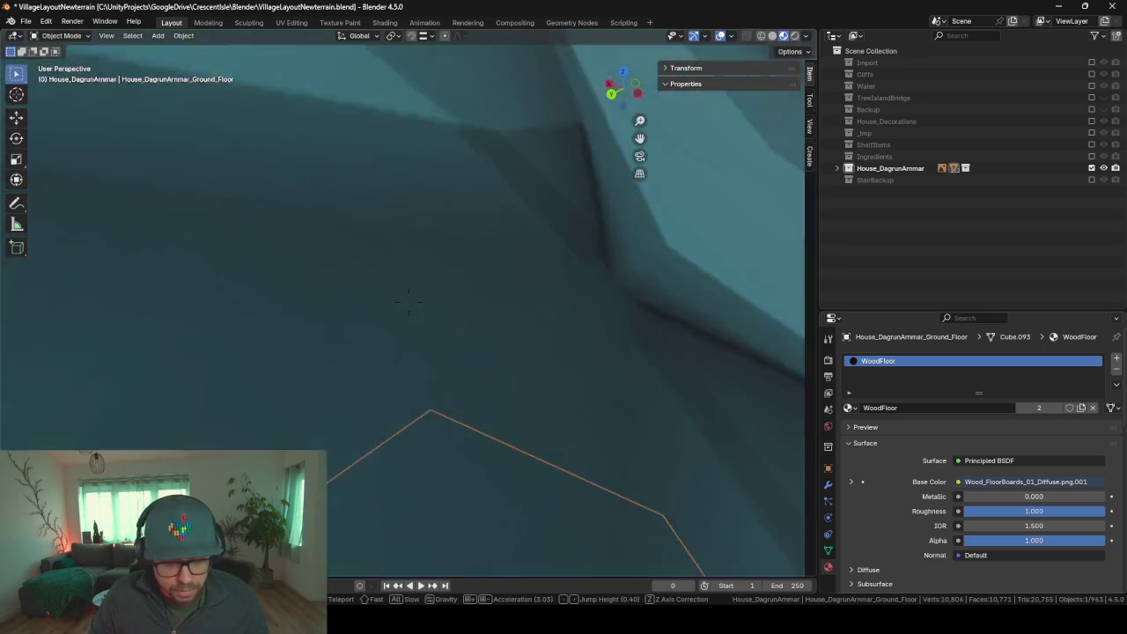
key(s)
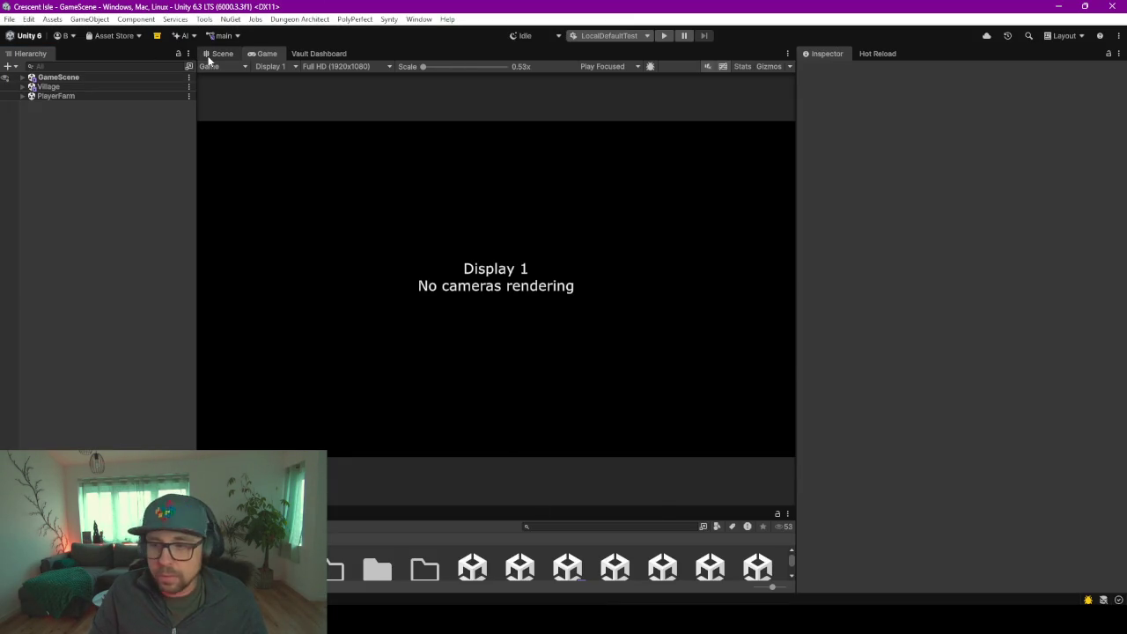
- Switch to the Scene view and fly across the island to Dagrun's brick house walls
click(215, 54)
mouse_move(532, 274)
alt+mouse_down()
mouse_move(409, 249)
mouse_move(929, 255)
alt+mouse_up()
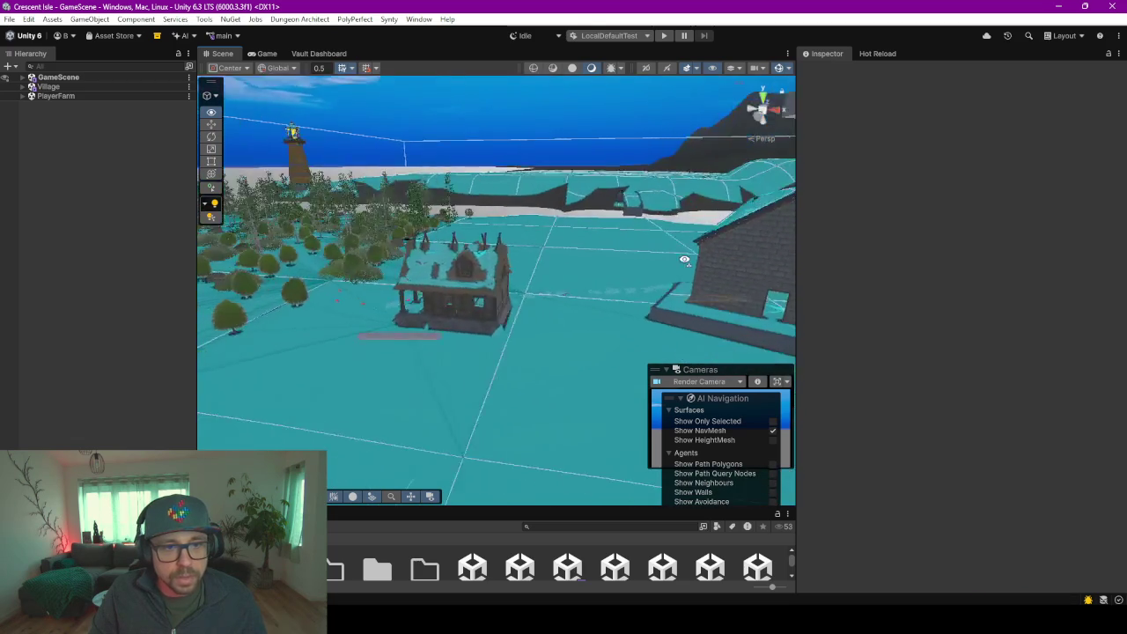
key(Up)
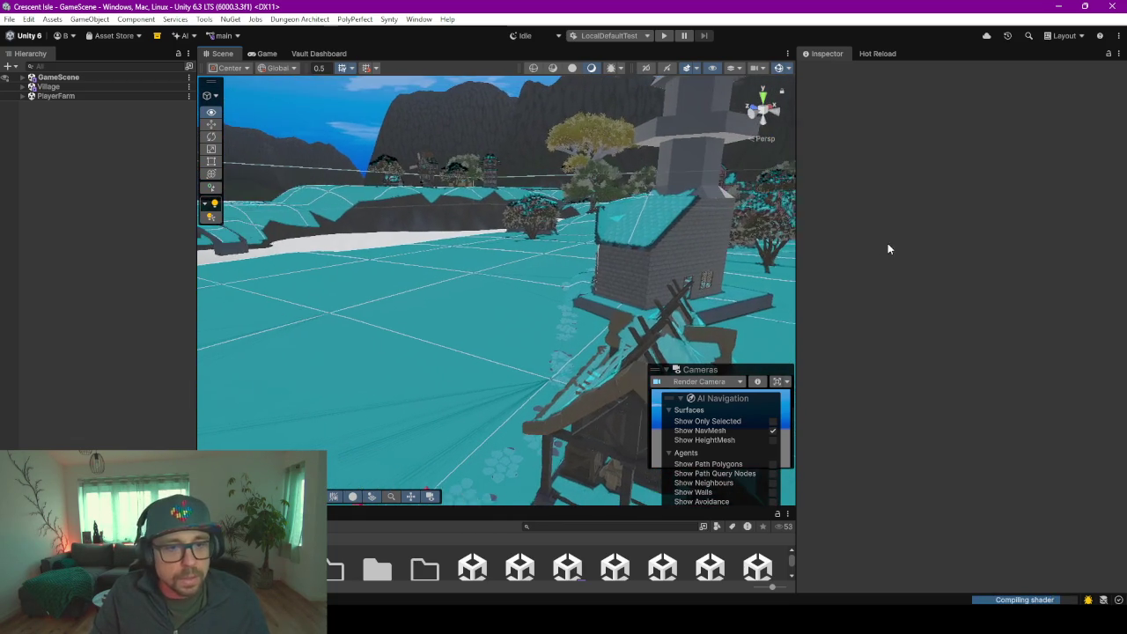
alt+drag(333, 265, 427, 265)
right_drag(426, 265, 347, 252)
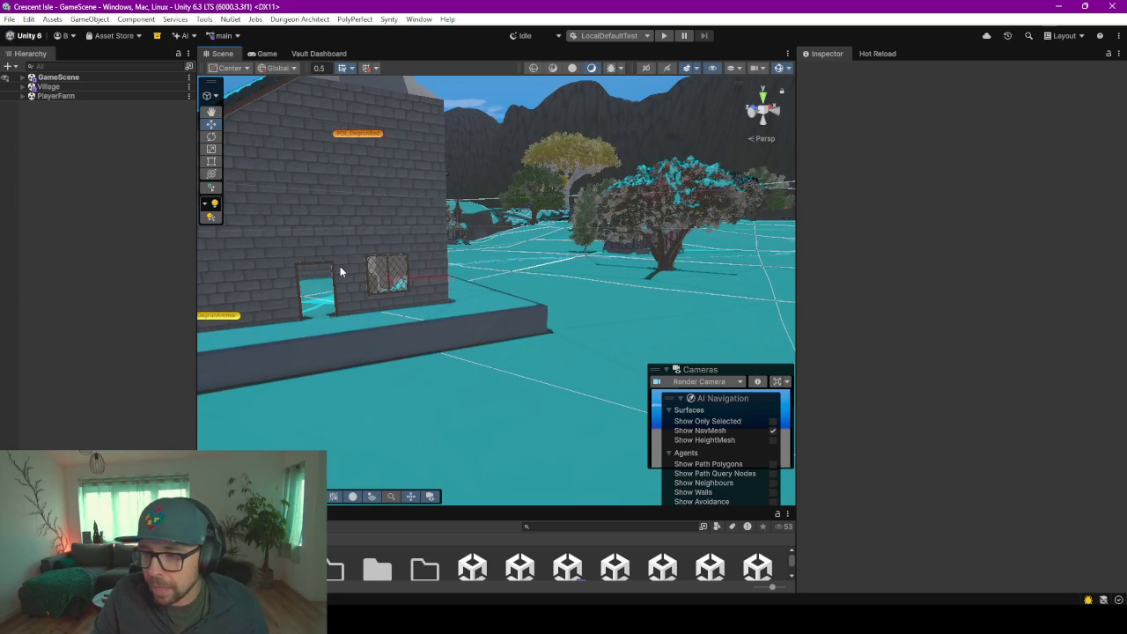
alt+drag(508, 325, 441, 304)
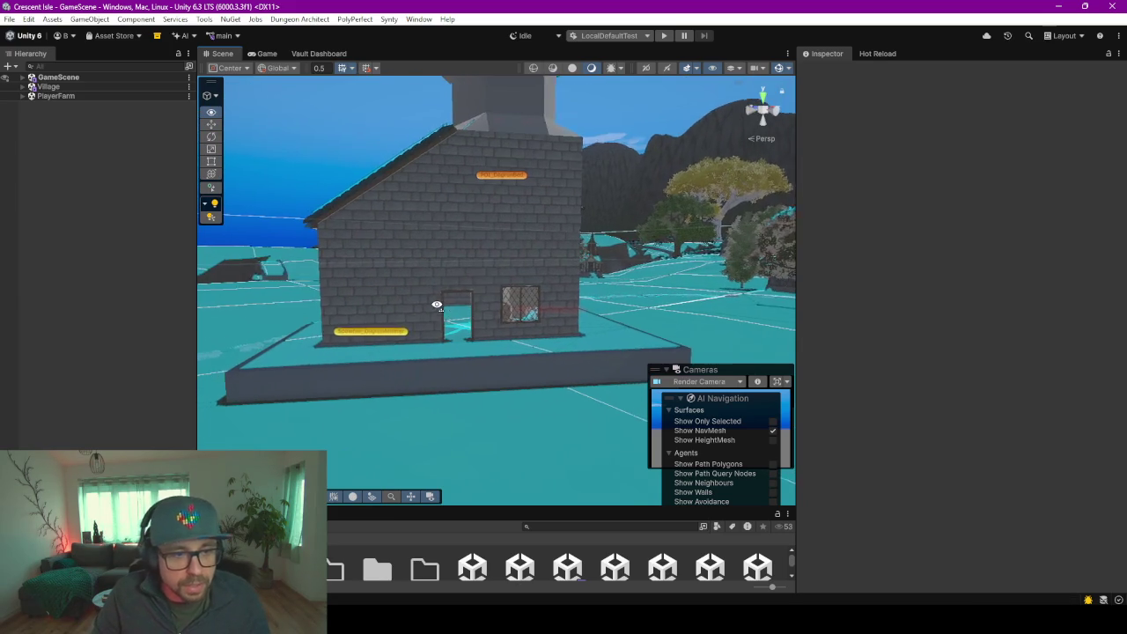
right_drag(441, 304, 447, 313)
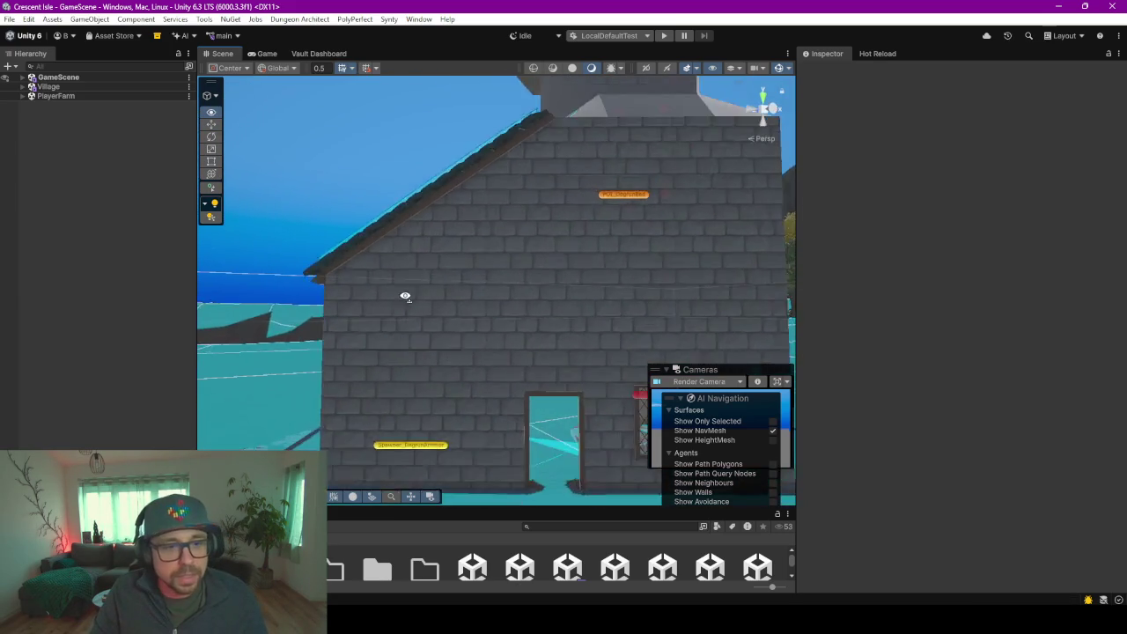
scroll(447, 313, down, 5)
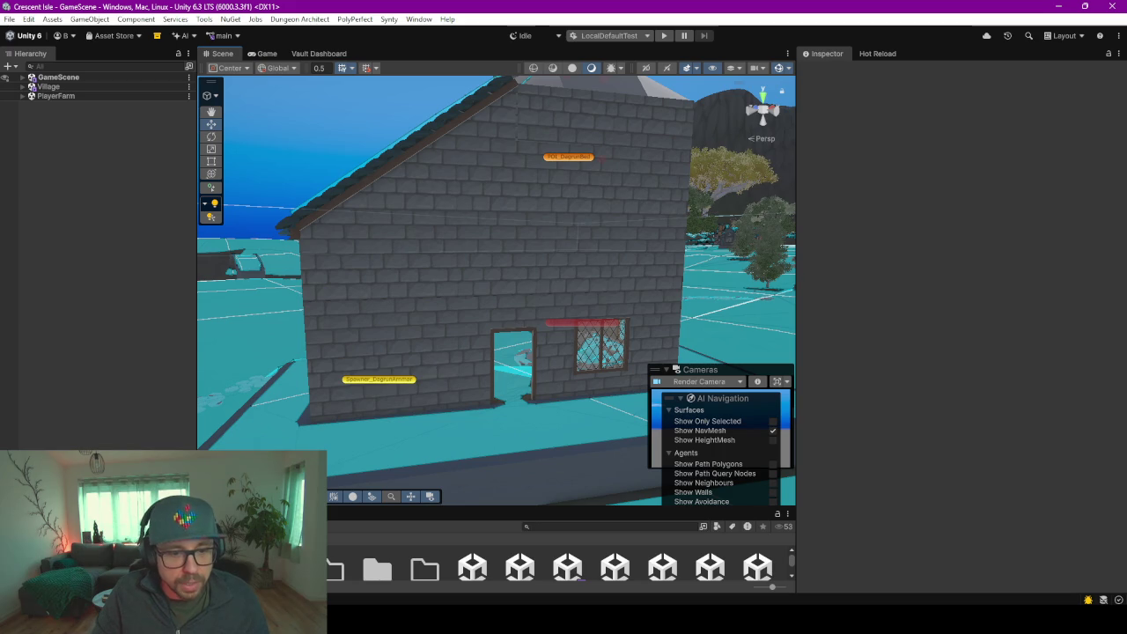
key(alt+Tab)
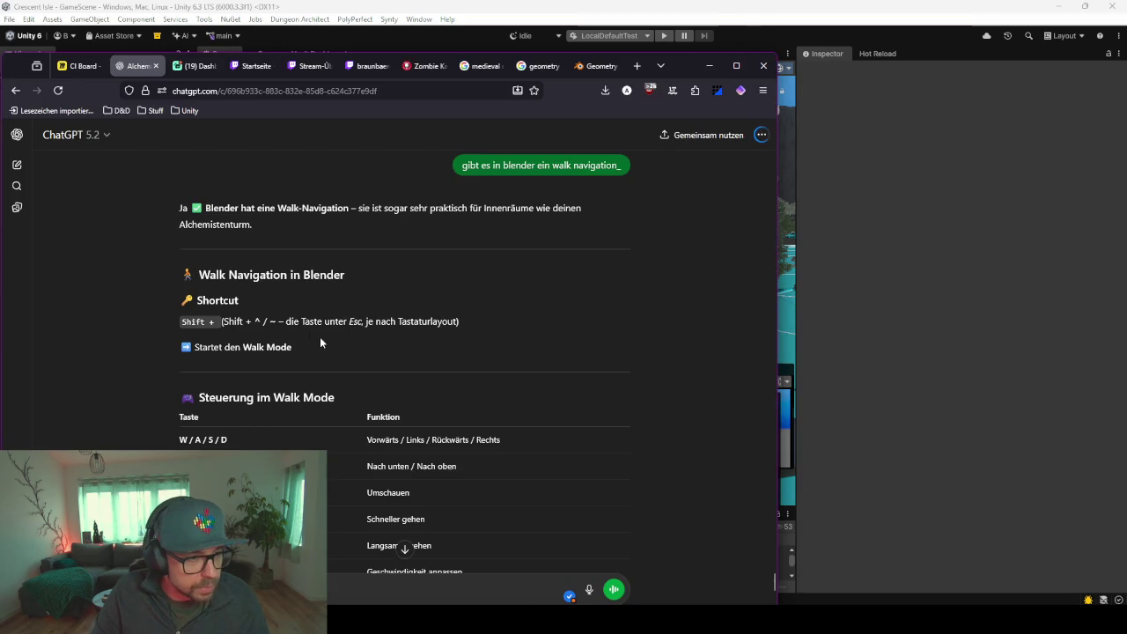
- Read through ChatGPT's walk-navigation settings and fly tip, then bring Blender back to the front
scroll(335, 325, down, 5)
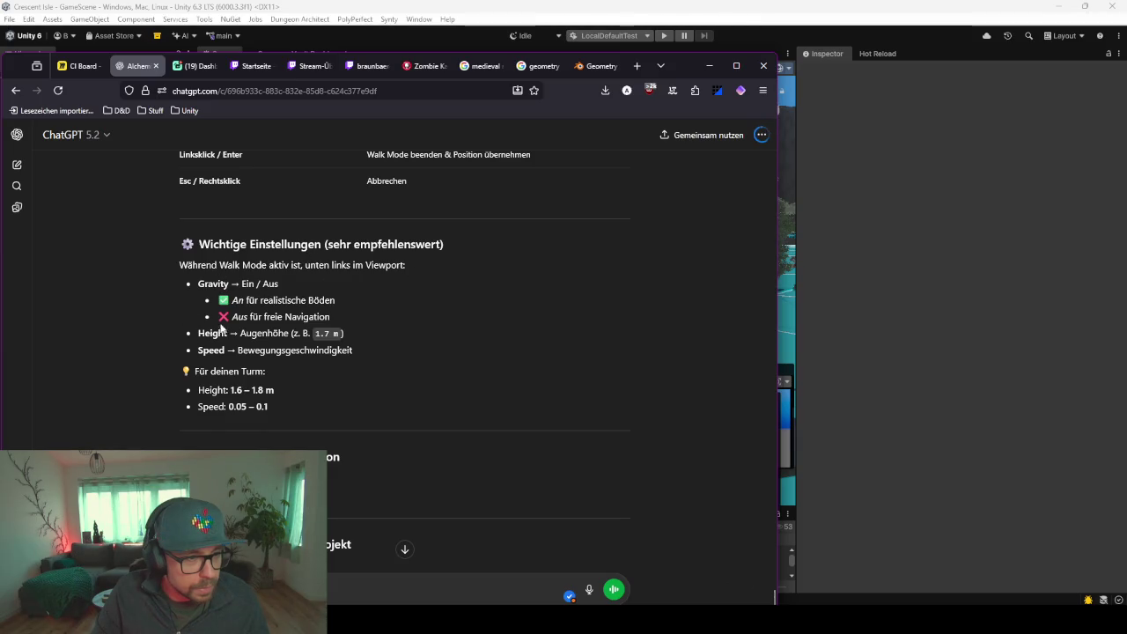
scroll(344, 333, down, 1)
scroll(307, 360, down, 1)
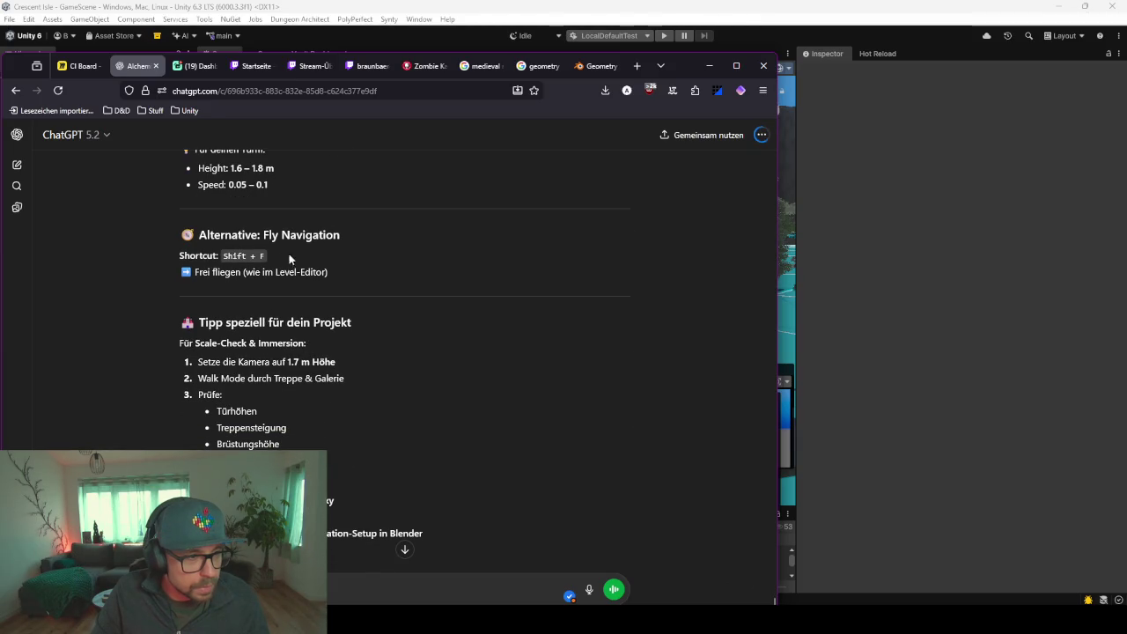
scroll(229, 319, down, 1)
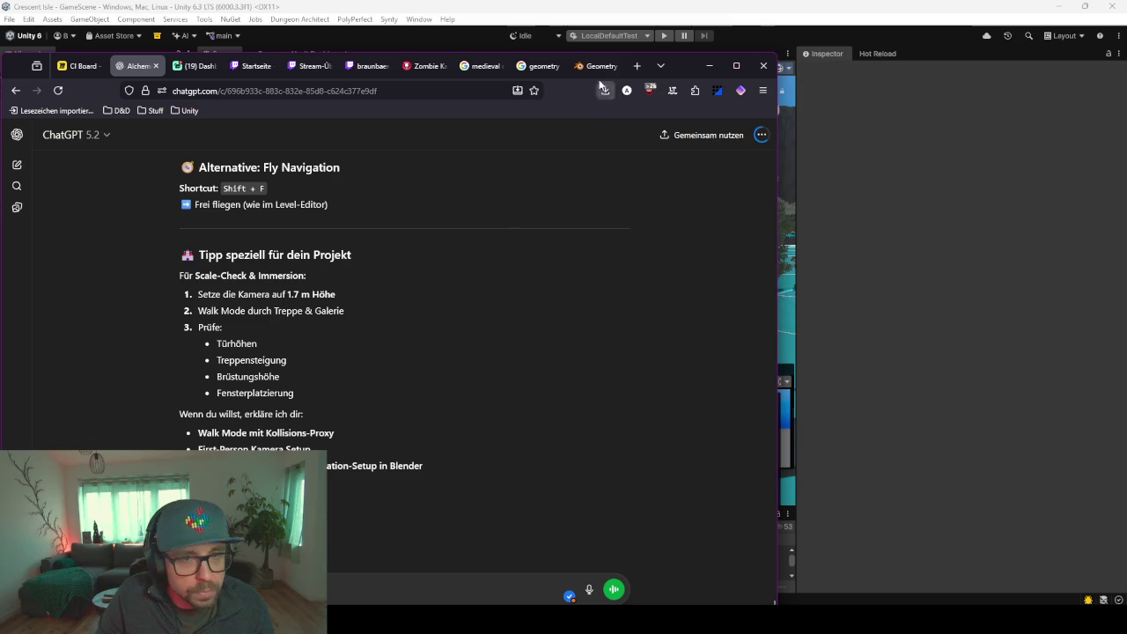
click(709, 65)
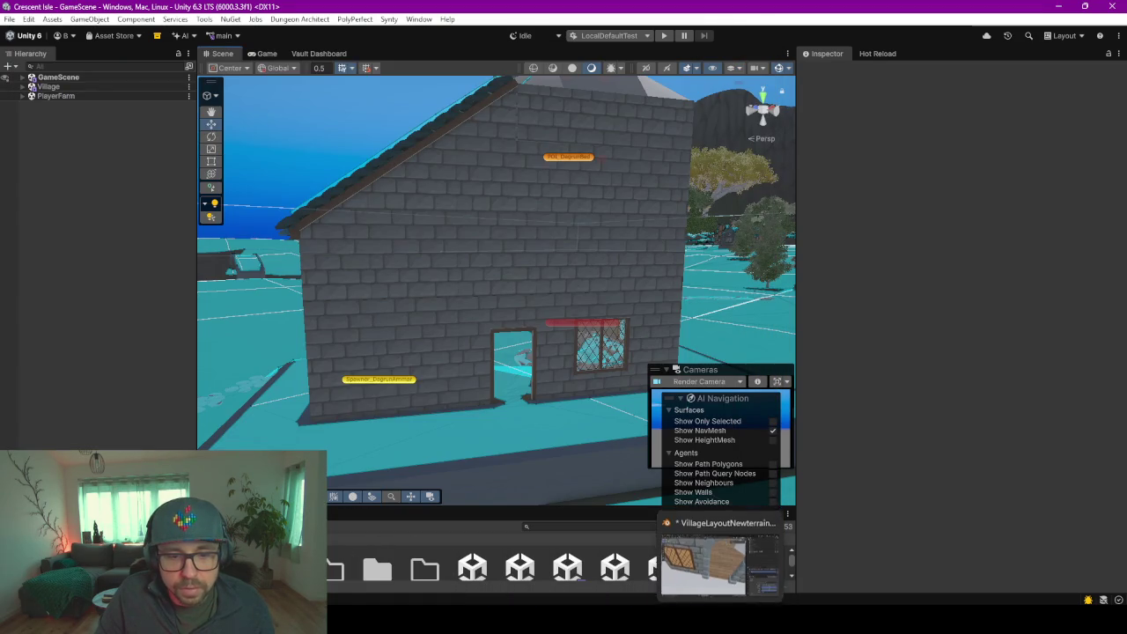
click(720, 559)
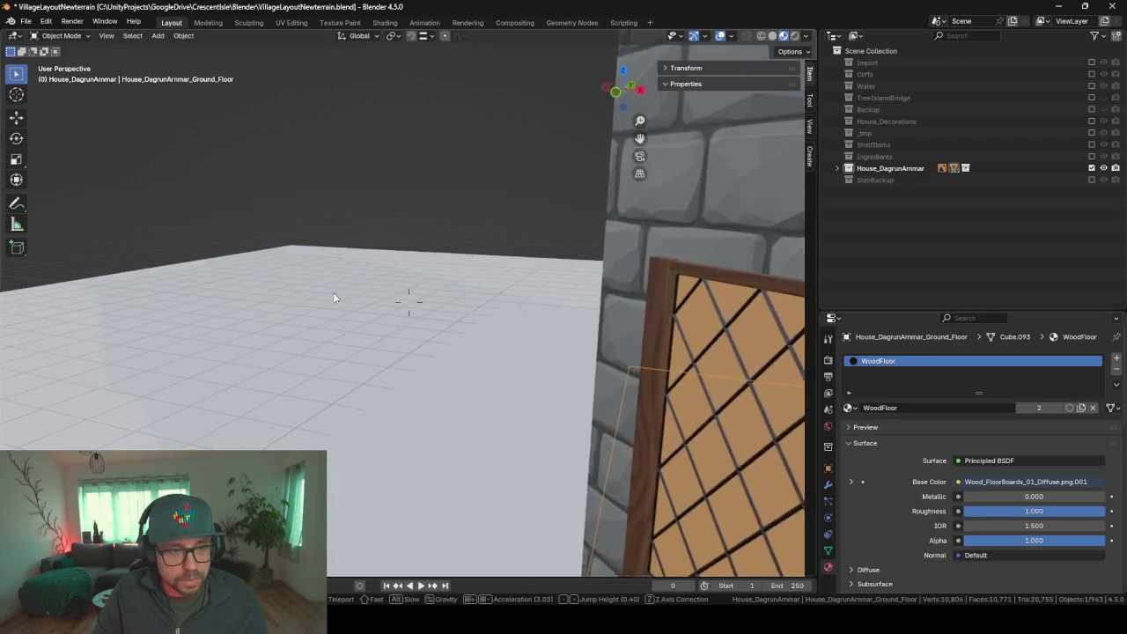
- Leave walk navigation at the exterior view and cancel a stray circle selection
key(Escape)
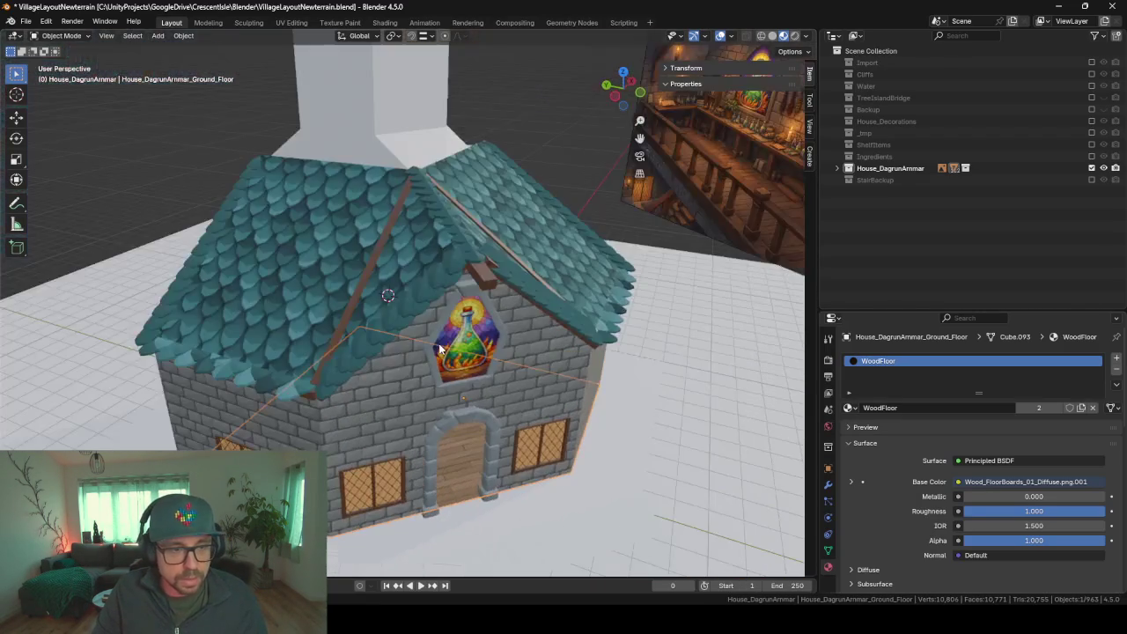
key(c)
right_click(256, 319)
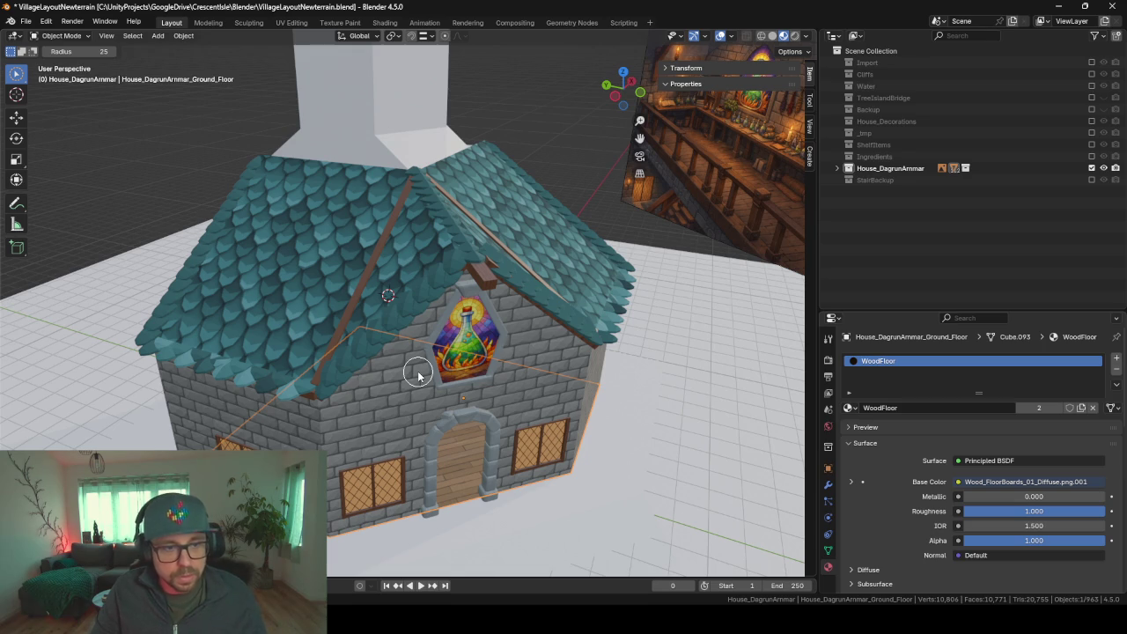
key(Escape)
key(w)
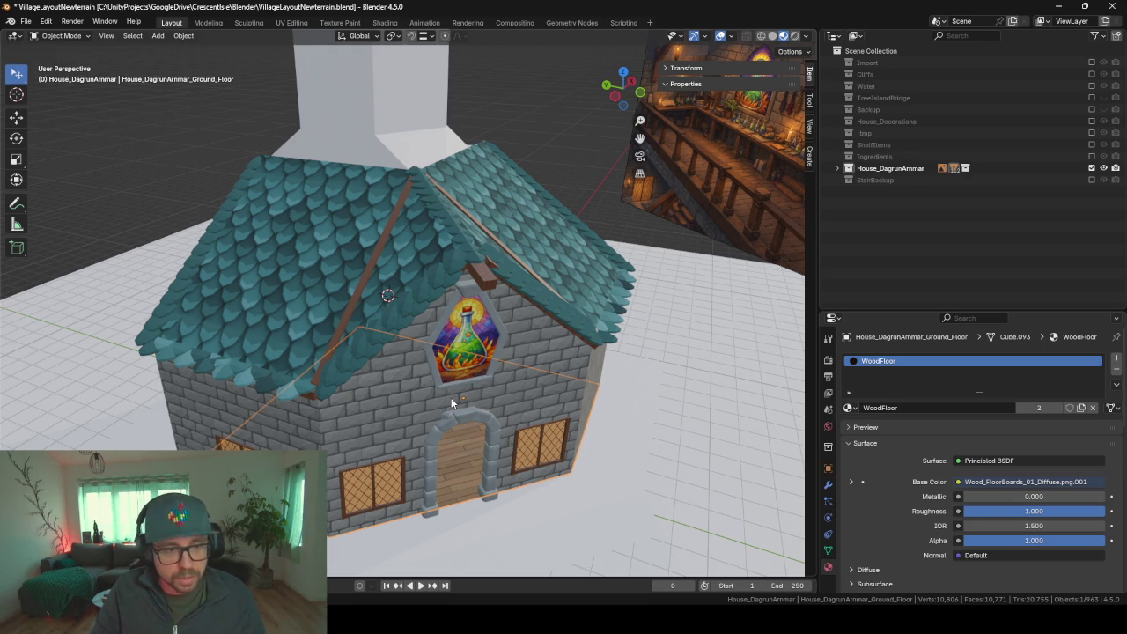
- Walk through the stained-glass window into the attic and look up at the rafters
key(shift+grave)
key(w)
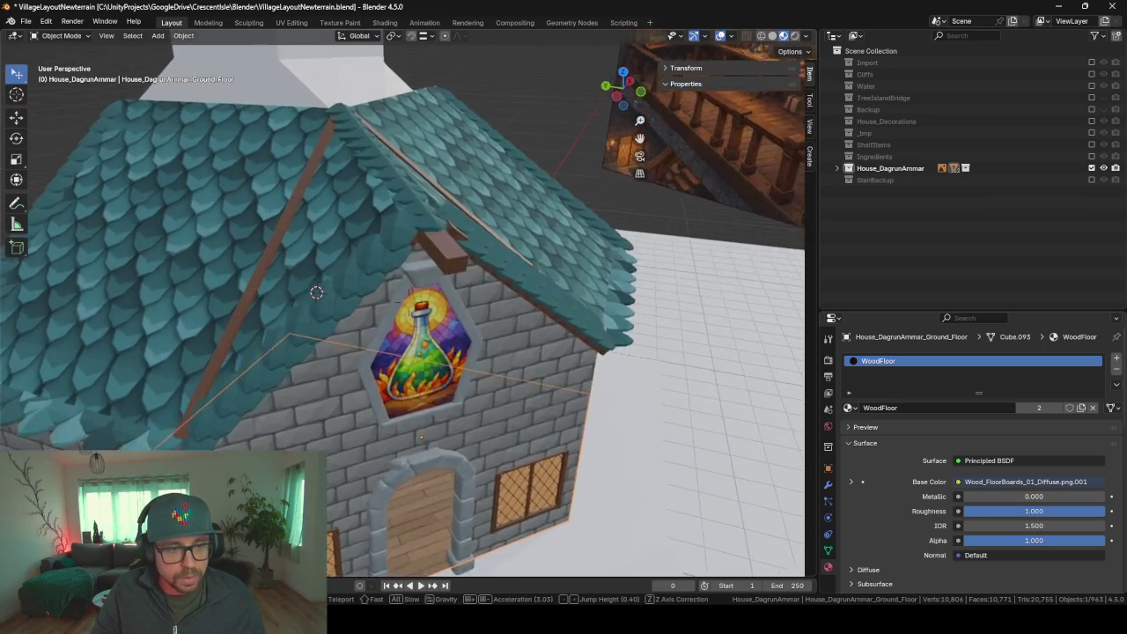
key(w)
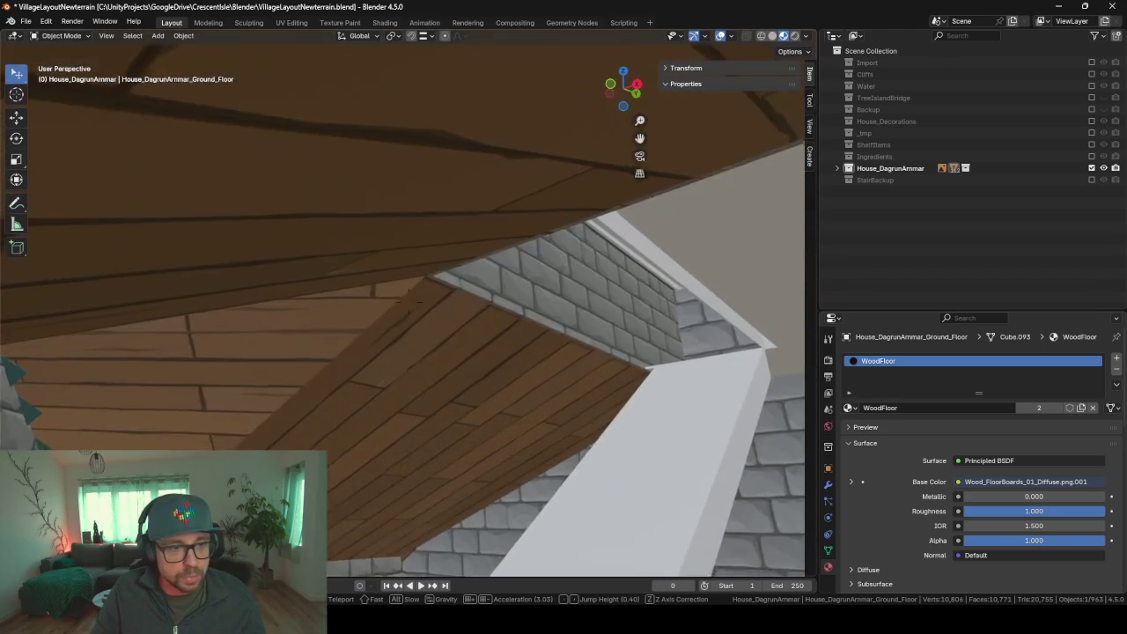
click(451, 403)
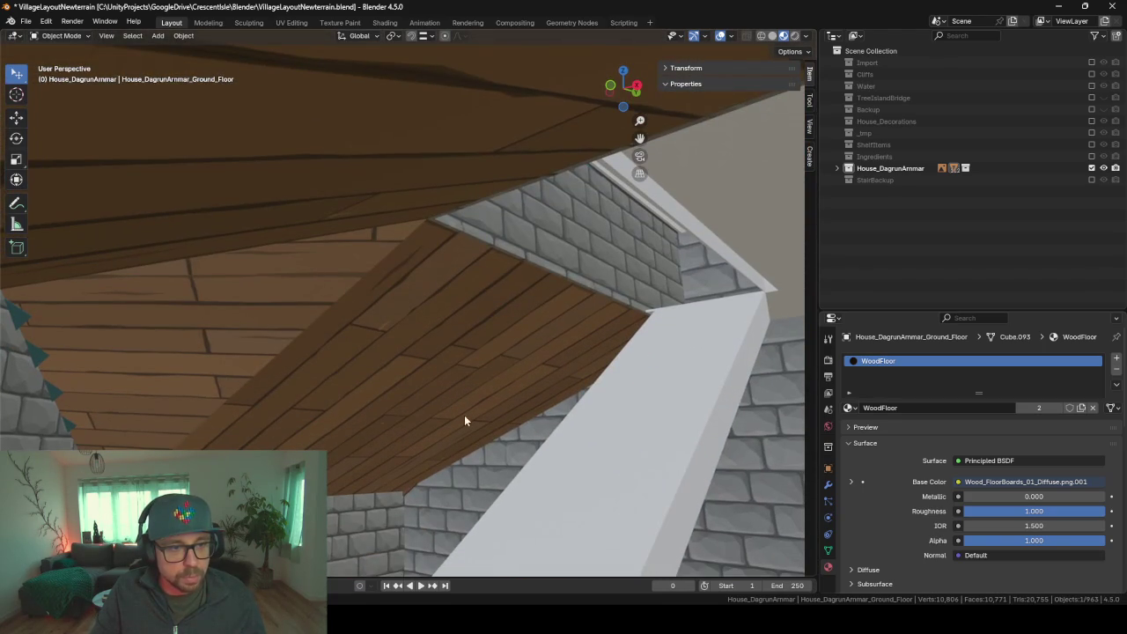
key(shift+grave)
key(w)
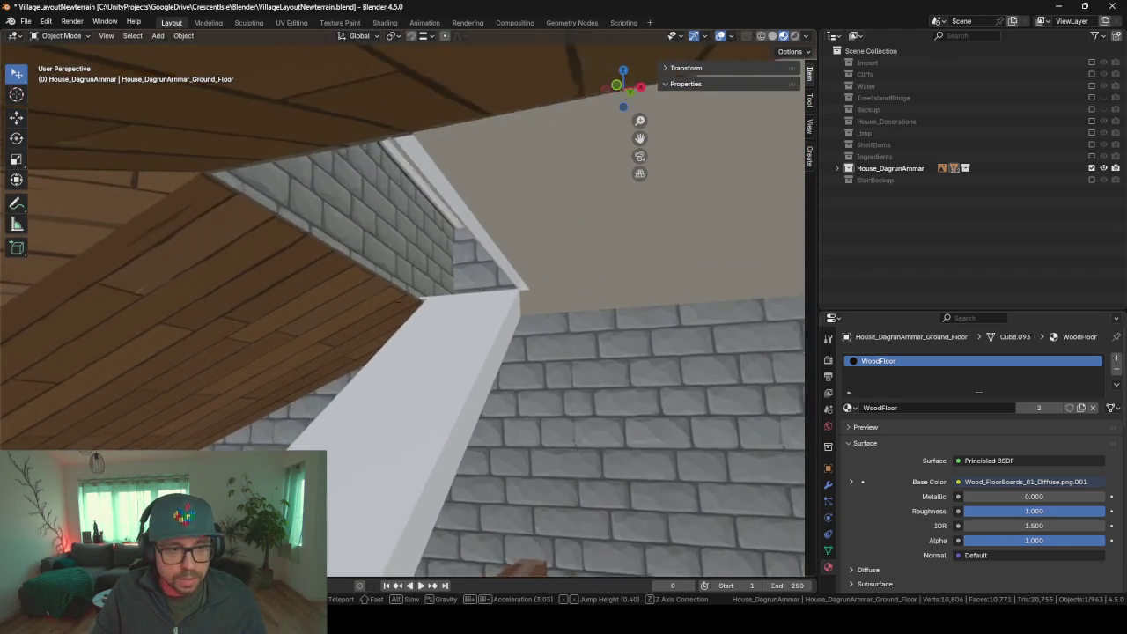
- Walk toward the attic's wooden ceiling, then exit and orbit outside to view the roof and tower
key(Escape)
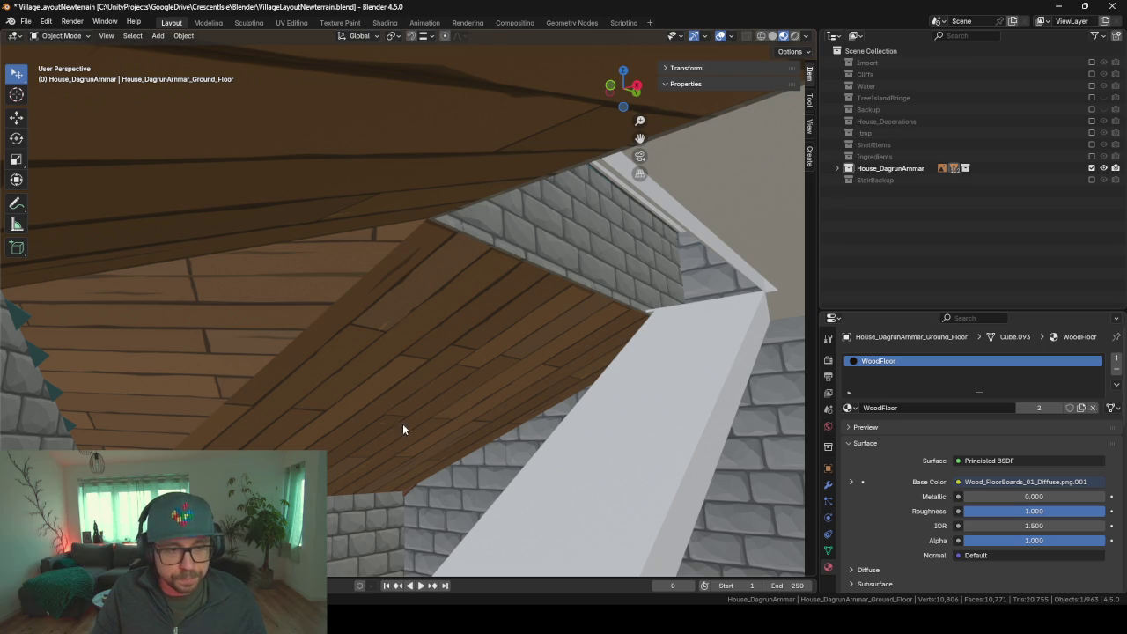
key(shift+grave)
key(w)
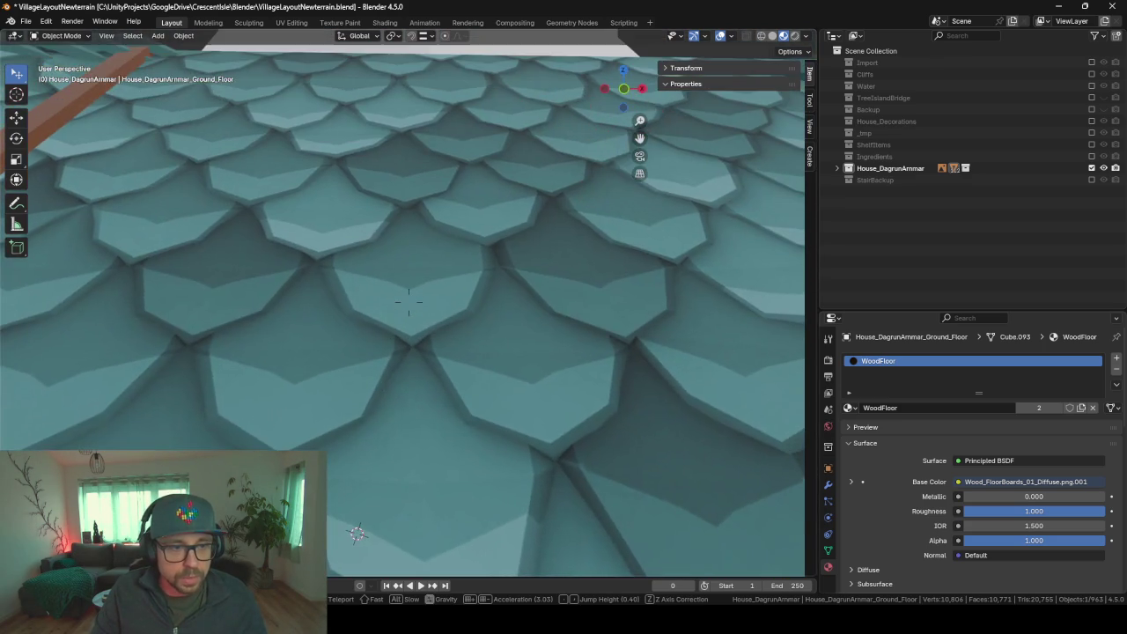
key(Escape)
middle_drag(480, 448, 441, 375)
- Hide the first roof piece, the teal tile roof section and the wooden floor boards
click(792, 436)
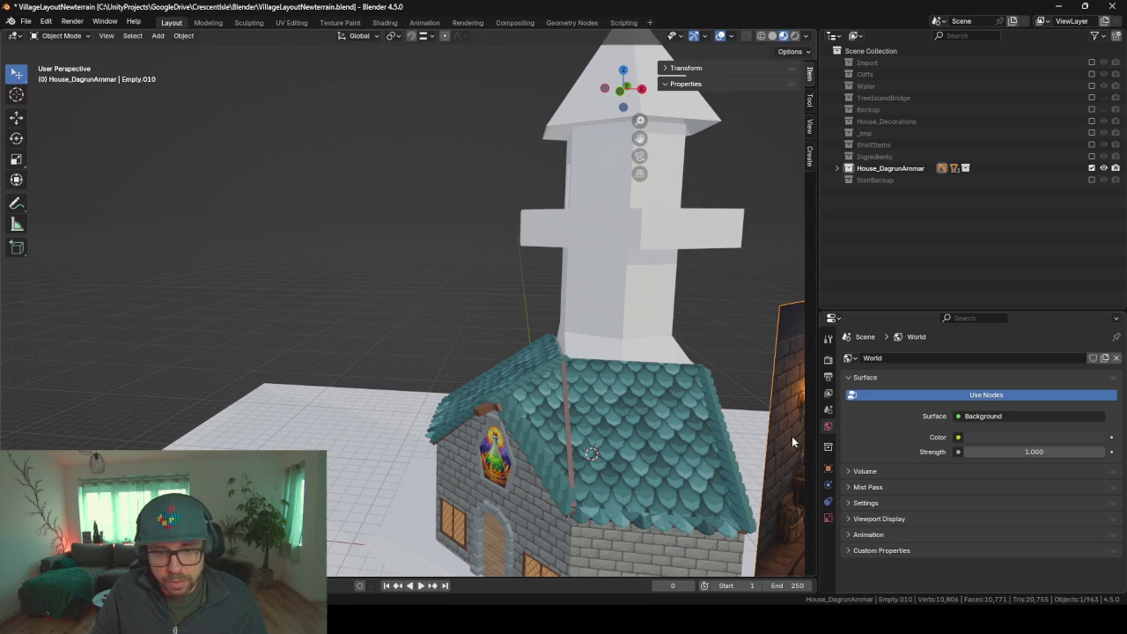
key(h)
click(649, 430)
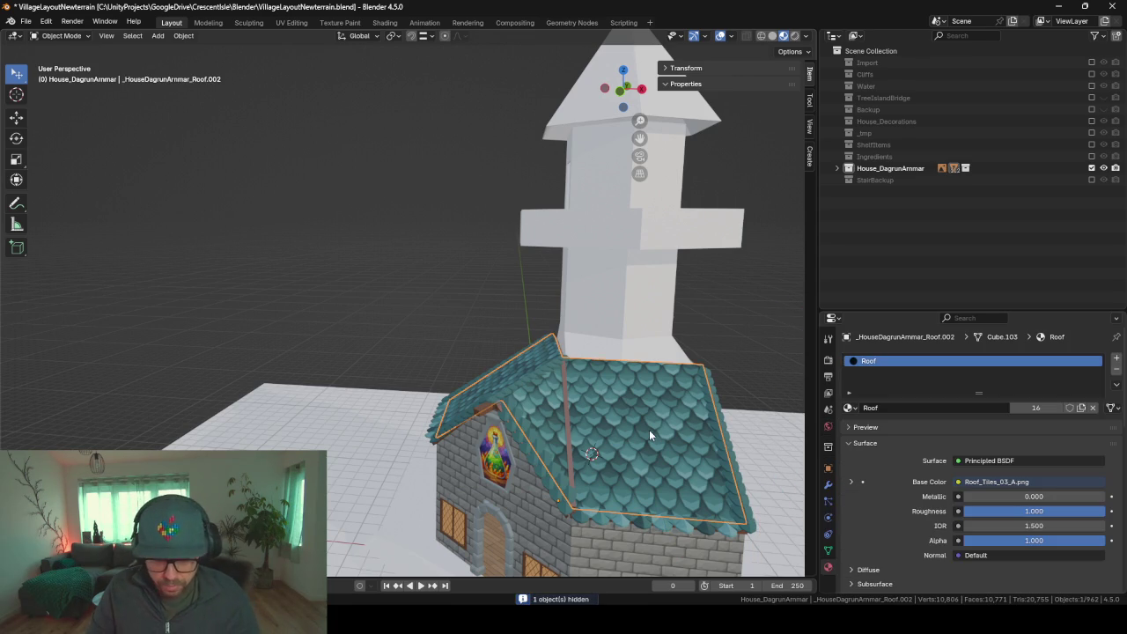
key(h)
scroll(649, 429, up, 1)
click(678, 486)
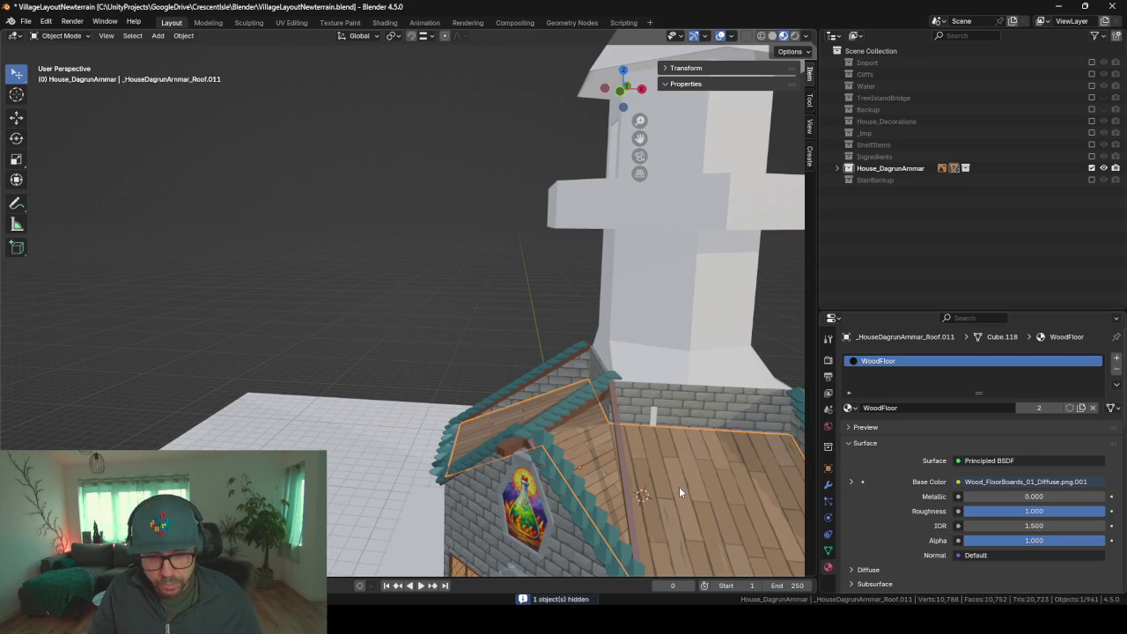
key(h)
- Hide the brick wall below the tower and the wooden rafter on the left
middle_drag(682, 531, 531, 502)
click(477, 383)
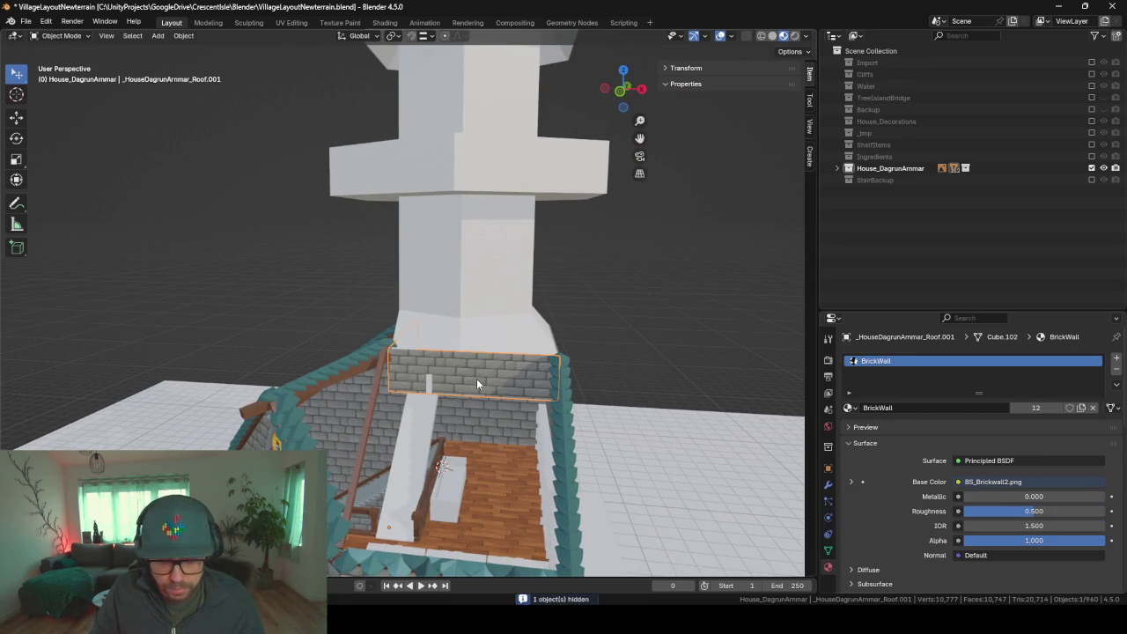
key(h)
scroll(475, 392, up, 2)
mouse_move(483, 489)
middle_down()
mouse_move(432, 412)
mouse_move(460, 405)
mouse_move(273, 367)
middle_up()
click(266, 364)
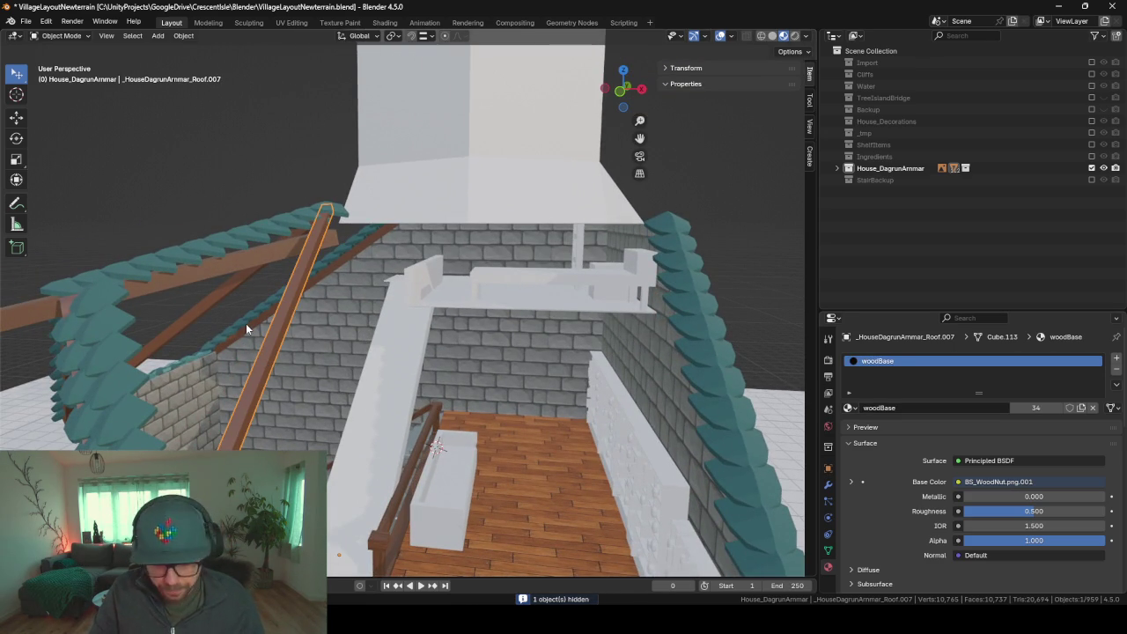
key(h)
- Hide three shingle and roof pieces on the left side of the roof
click(125, 405)
key(h)
click(183, 253)
key(h)
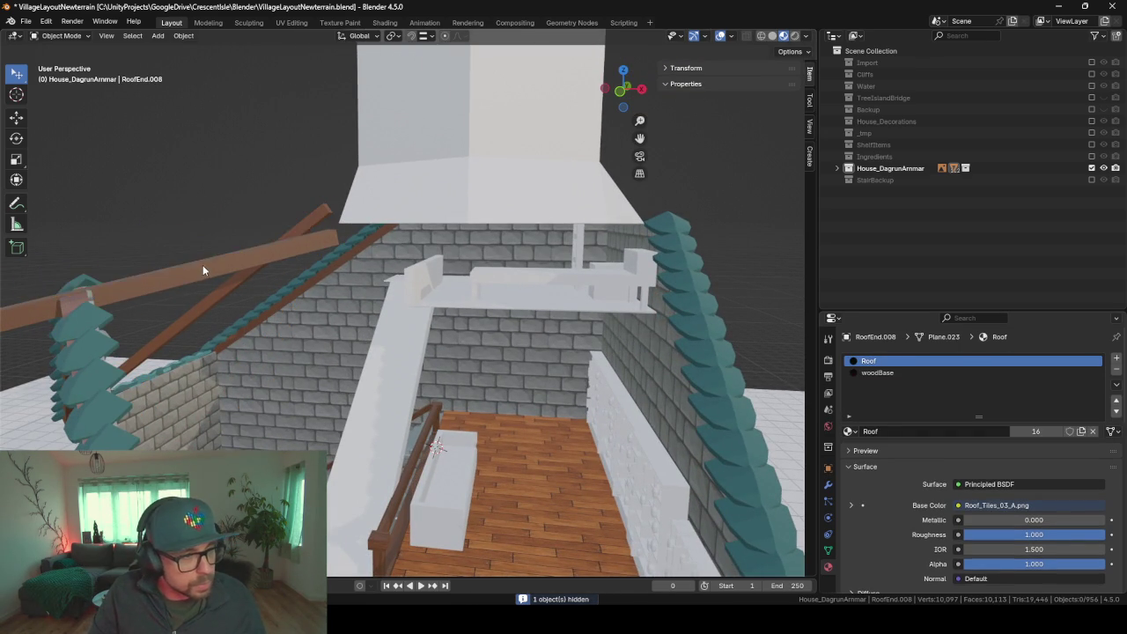
click(266, 261)
key(h)
- From the gable end, hide the roof end piece and three roof pieces above the gable
mouse_move(268, 277)
middle_down()
mouse_move(319, 324)
mouse_move(429, 367)
middle_up()
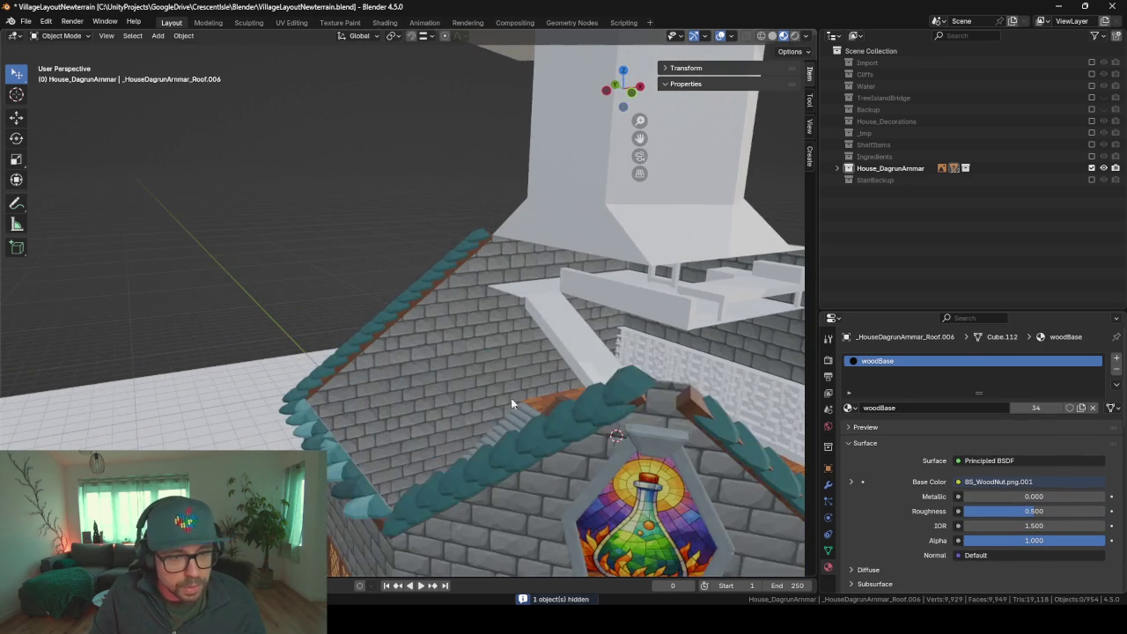
click(605, 414)
key(h)
click(607, 414)
key(h)
click(625, 412)
key(h)
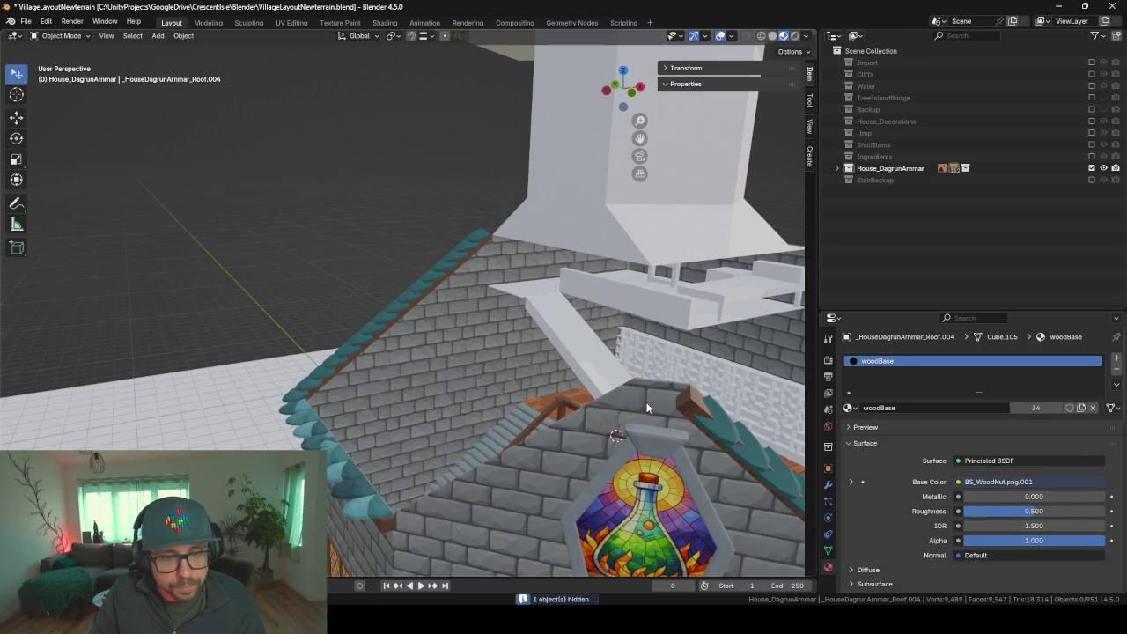
click(650, 410)
key(h)
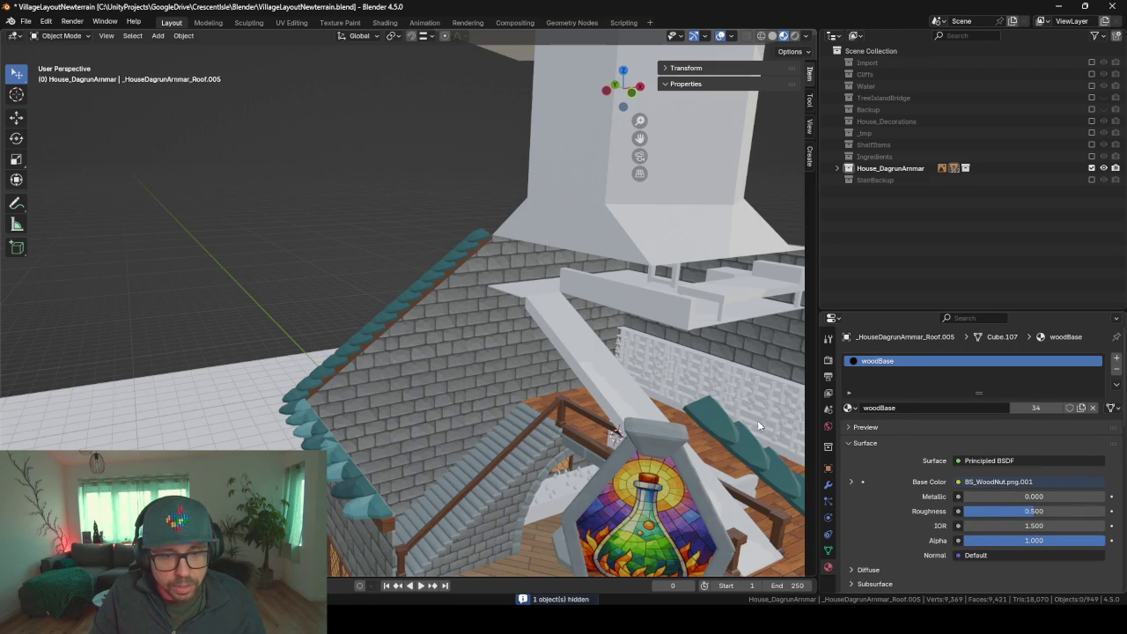
- Hide the teal roof piece on the right and select the stained-glass window
click(760, 419)
key(h)
click(655, 434)
- Hide the window frame, orbit down into the staircase and capture a first region
key(h)
middle_drag(566, 456, 514, 469)
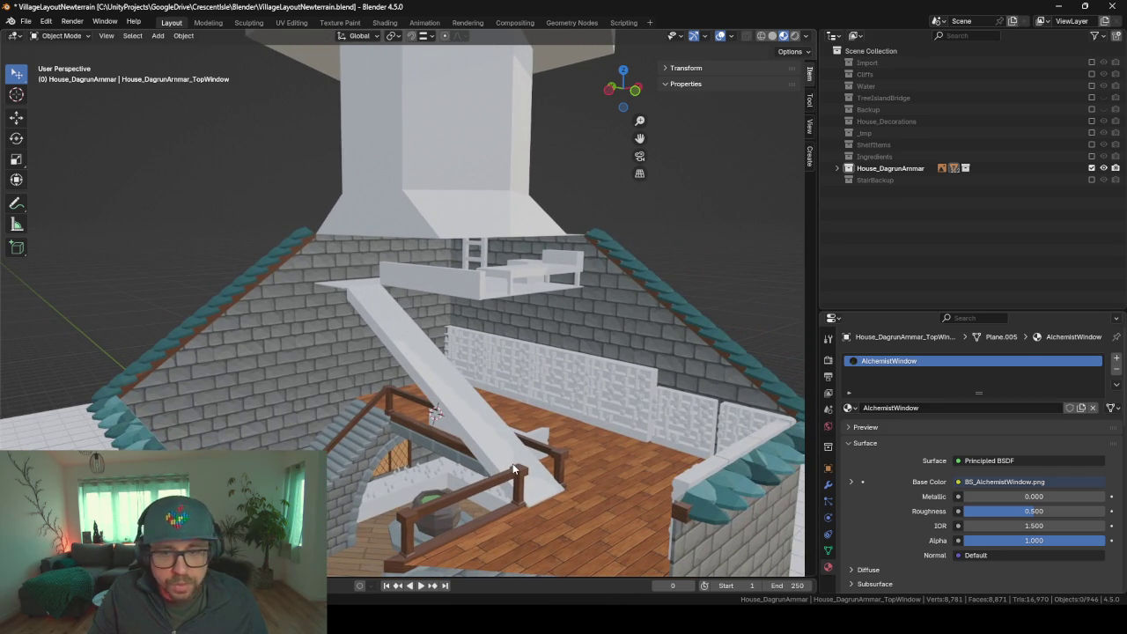
key(ctrl+Print)
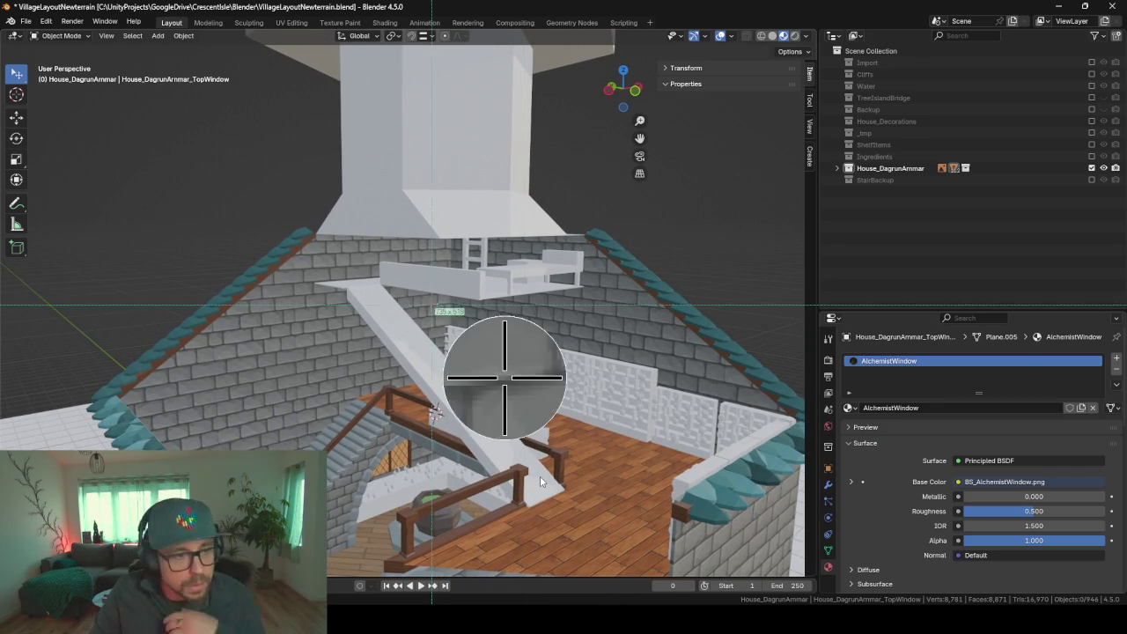
drag(297, 248, 650, 528)
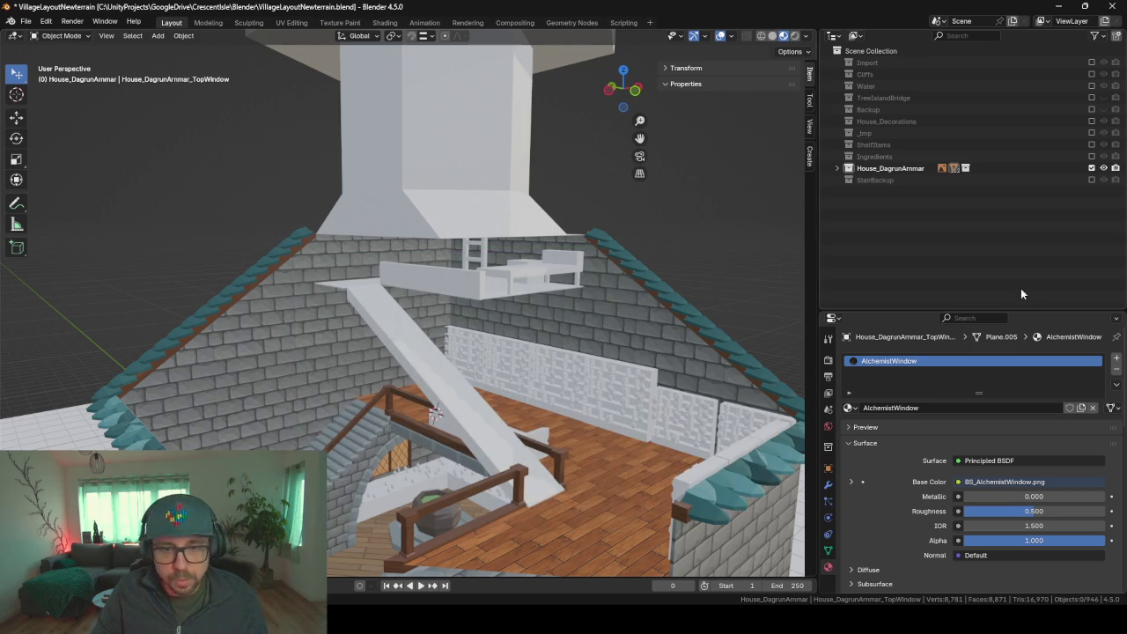
- Recapture the stairs and gallery region and copy it to the clipboard
key(ctrl+Print)
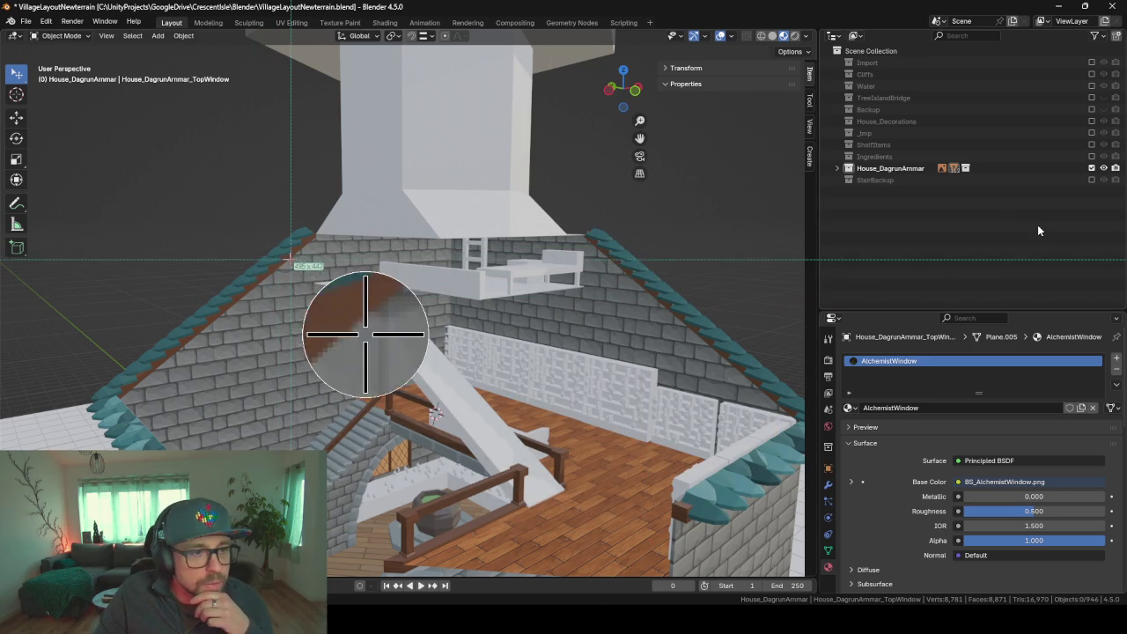
drag(288, 252, 606, 525)
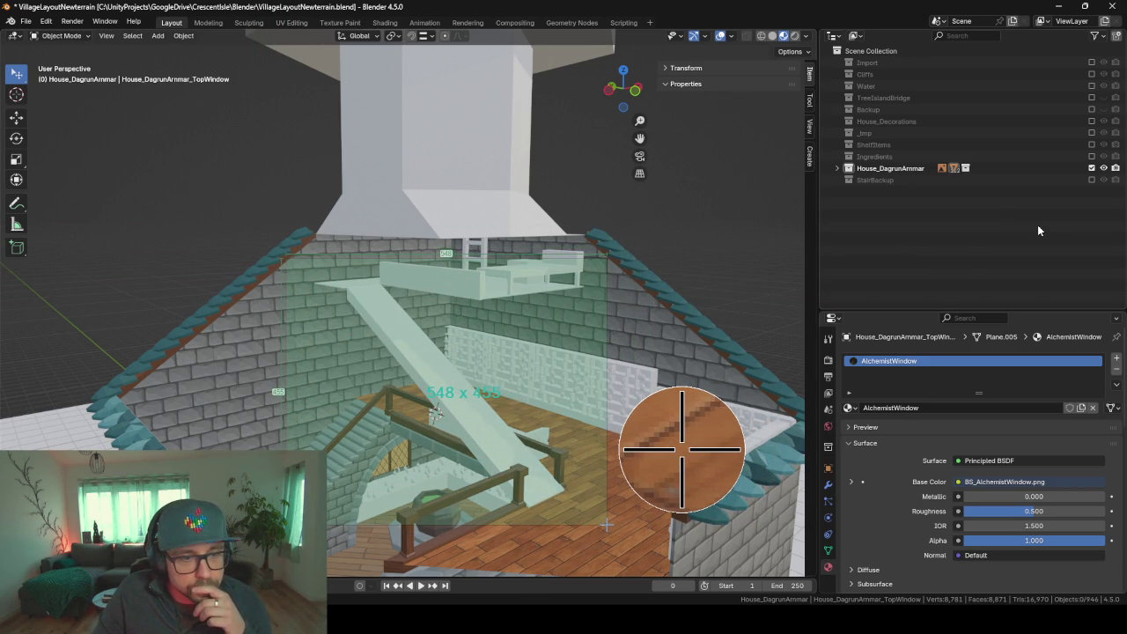
drag(606, 525, 607, 524)
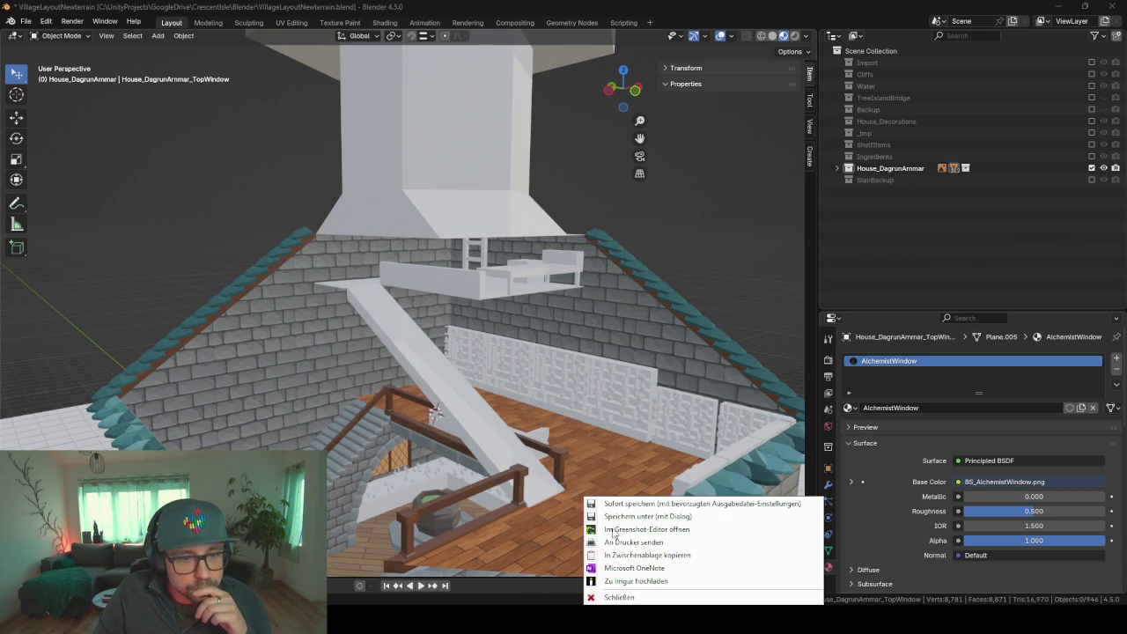
click(660, 556)
- Send ChatGPT the staircase screenshot with 'entwirf ein concept art fuer die freistehende Treppe', then return to Blender
key(alt+Tab)
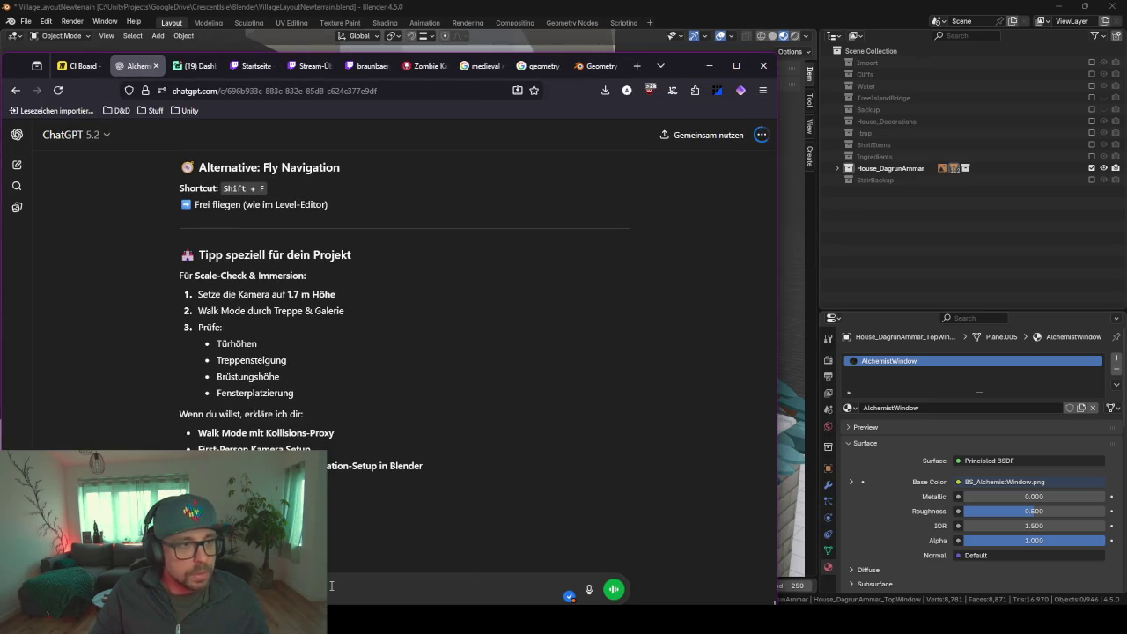
drag(682, 72, 745, 55)
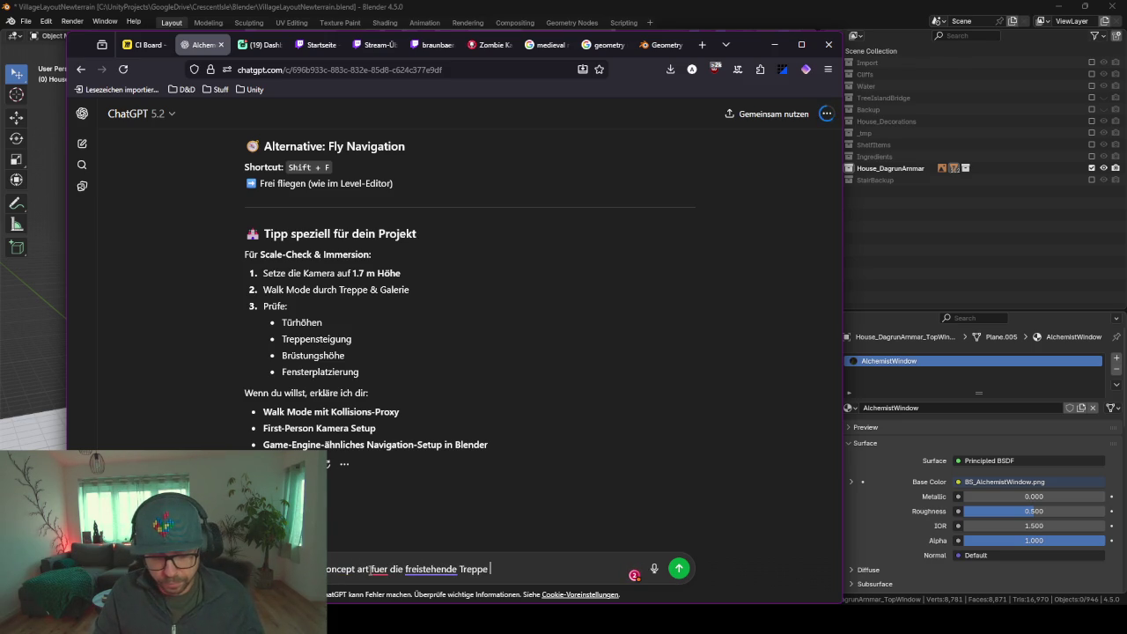
key(ctrl+v)
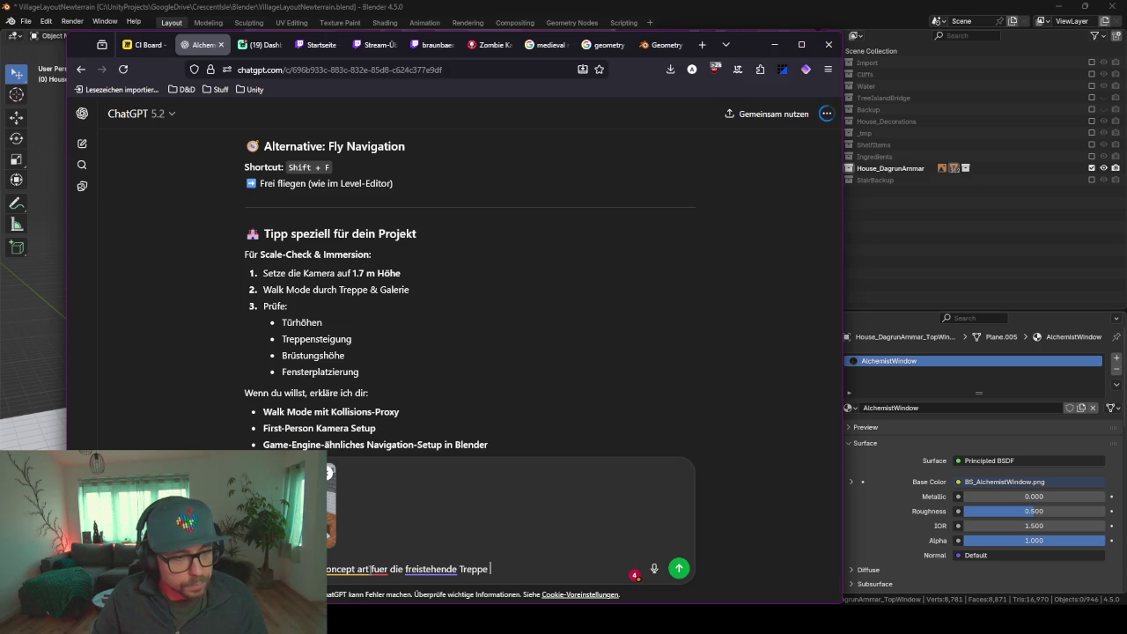
key(Return)
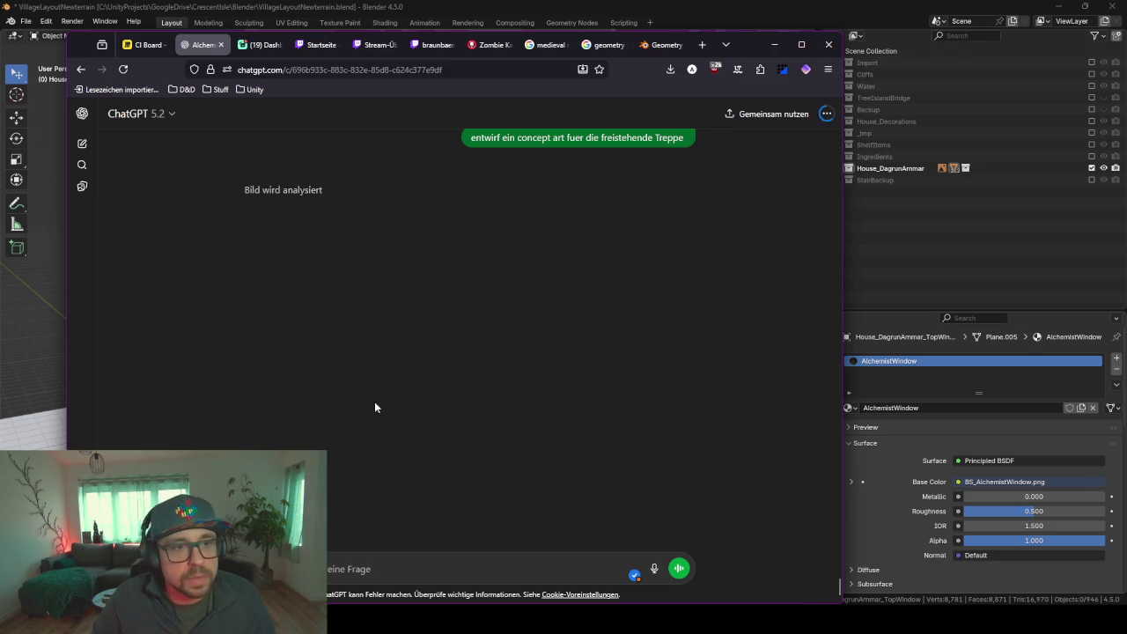
click(774, 44)
mouse_move(612, 314)
middle_down()
mouse_move(558, 349)
mouse_move(596, 350)
mouse_move(477, 384)
mouse_move(471, 345)
middle_up()
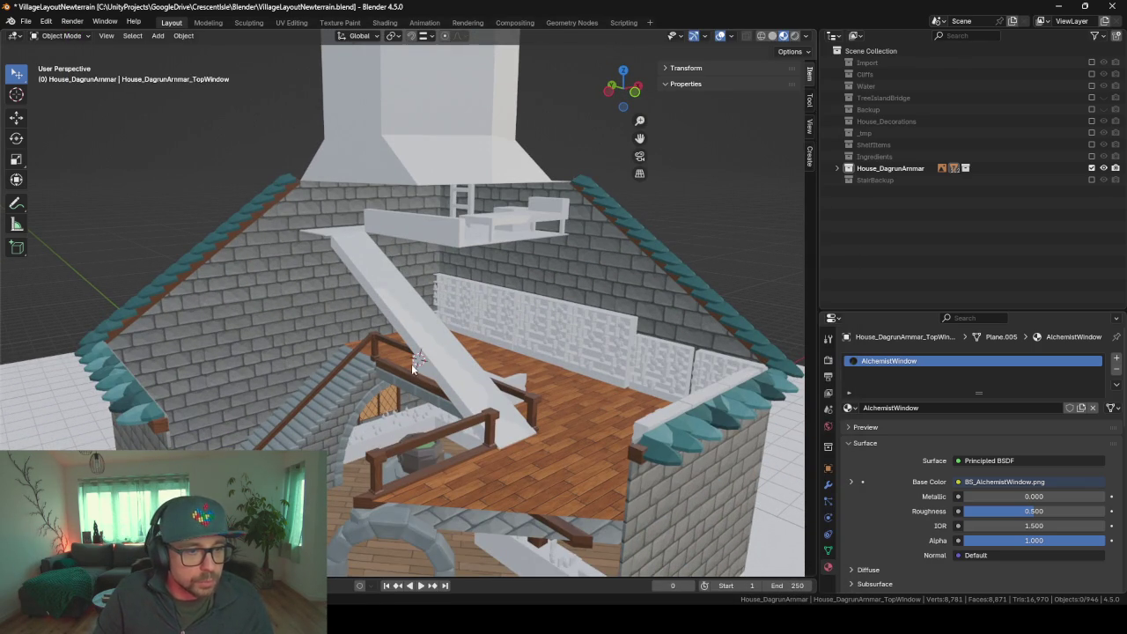
scroll(511, 399, up, 1)
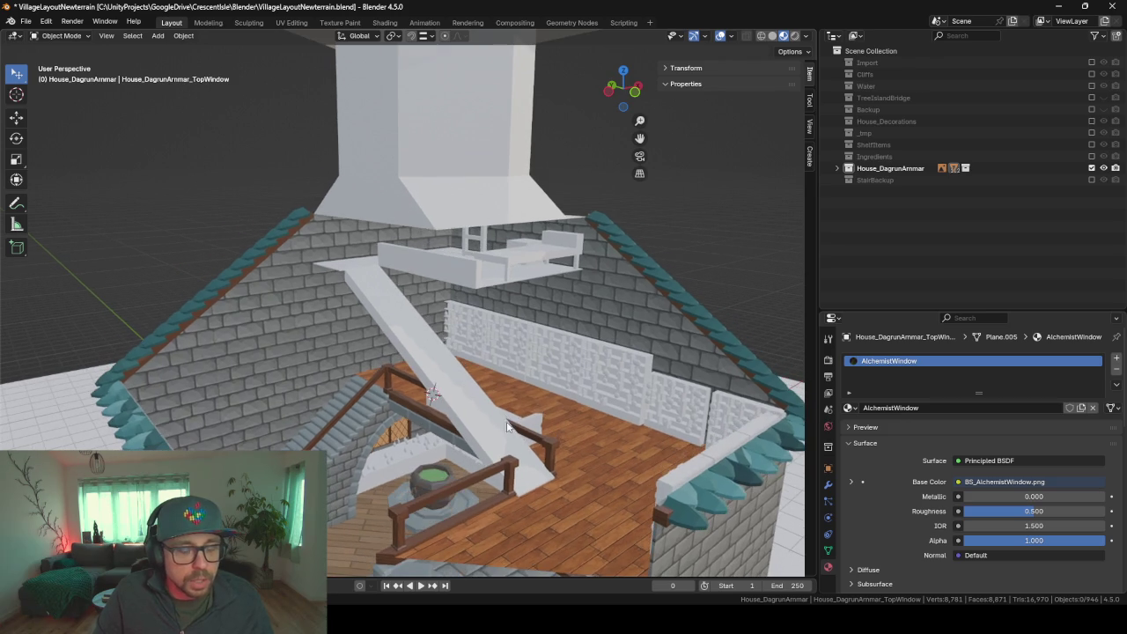
scroll(491, 407, up, 1)
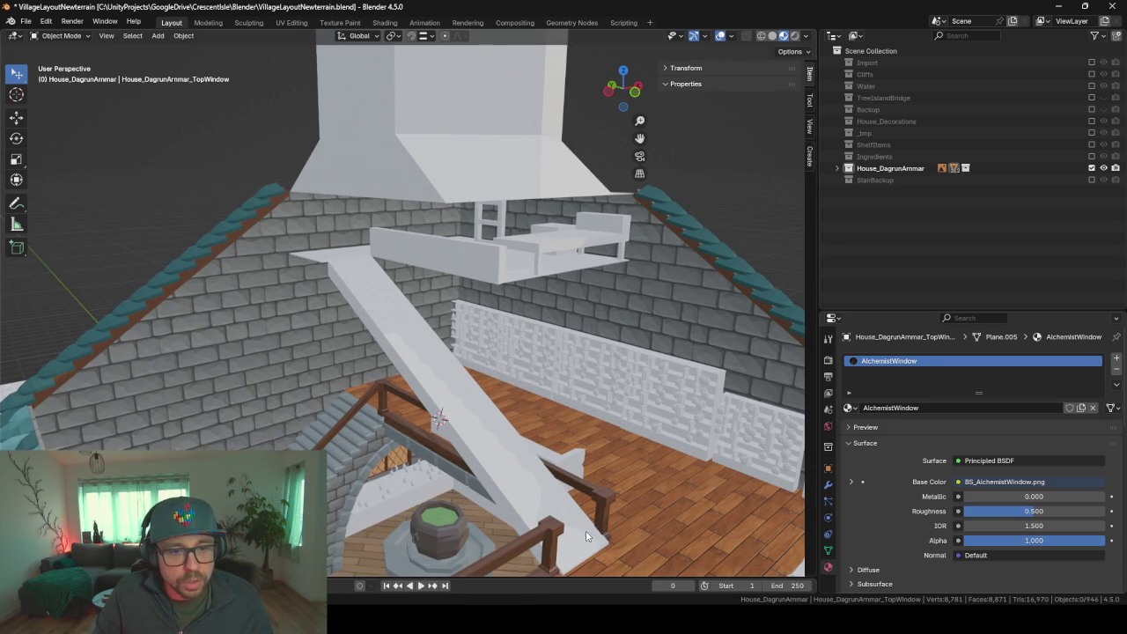
mouse_move(588, 503)
shift+middle_down()
mouse_move(520, 455)
mouse_move(522, 429)
mouse_move(560, 448)
shift+middle_up()
scroll(520, 455, up, 1)
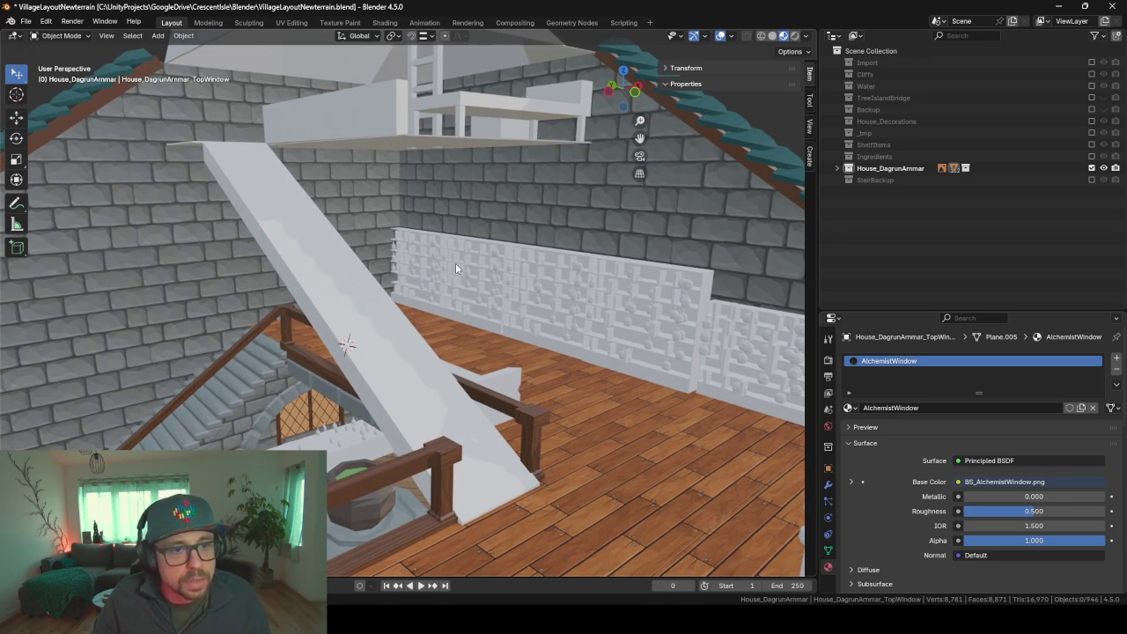
mouse_move(393, 340)
middle_down()
mouse_move(426, 384)
mouse_move(387, 378)
mouse_move(465, 364)
mouse_move(495, 448)
middle_up()
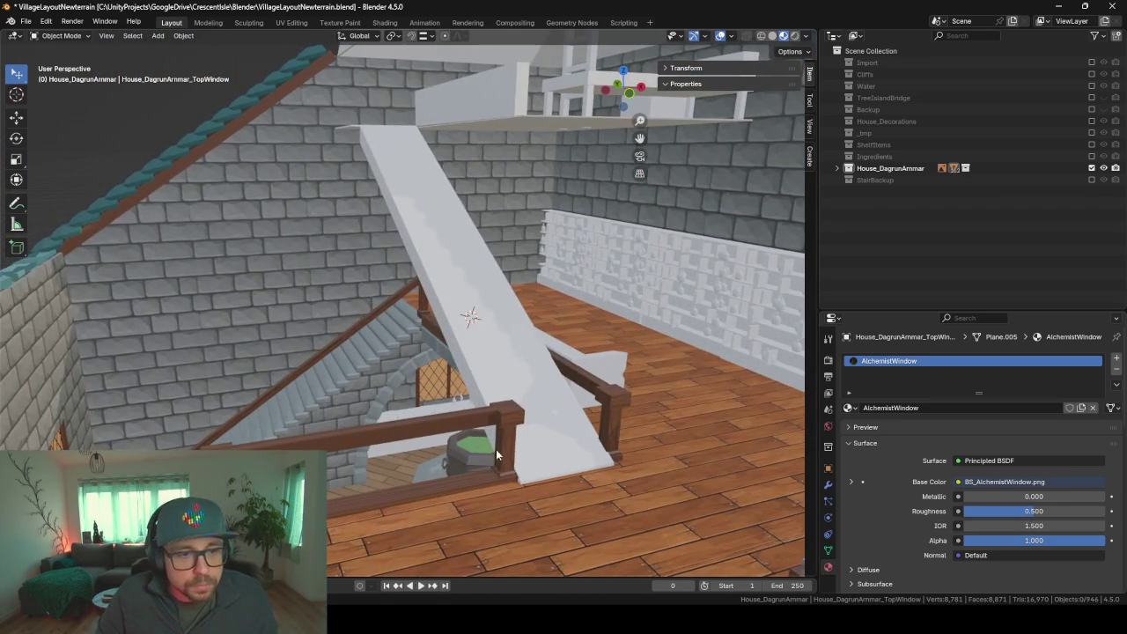
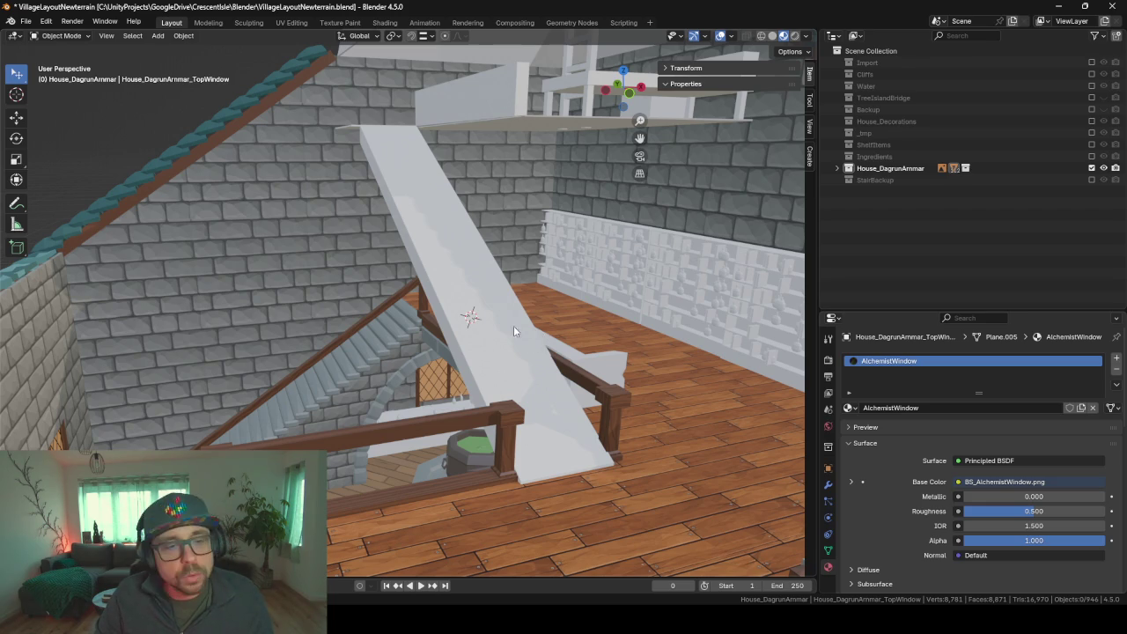
- Check the ChatGPT stair concept image in the browser, then return to Blender
mouse_move(496, 296)
middle_down()
mouse_move(454, 299)
mouse_move(460, 315)
mouse_move(407, 343)
middle_up()
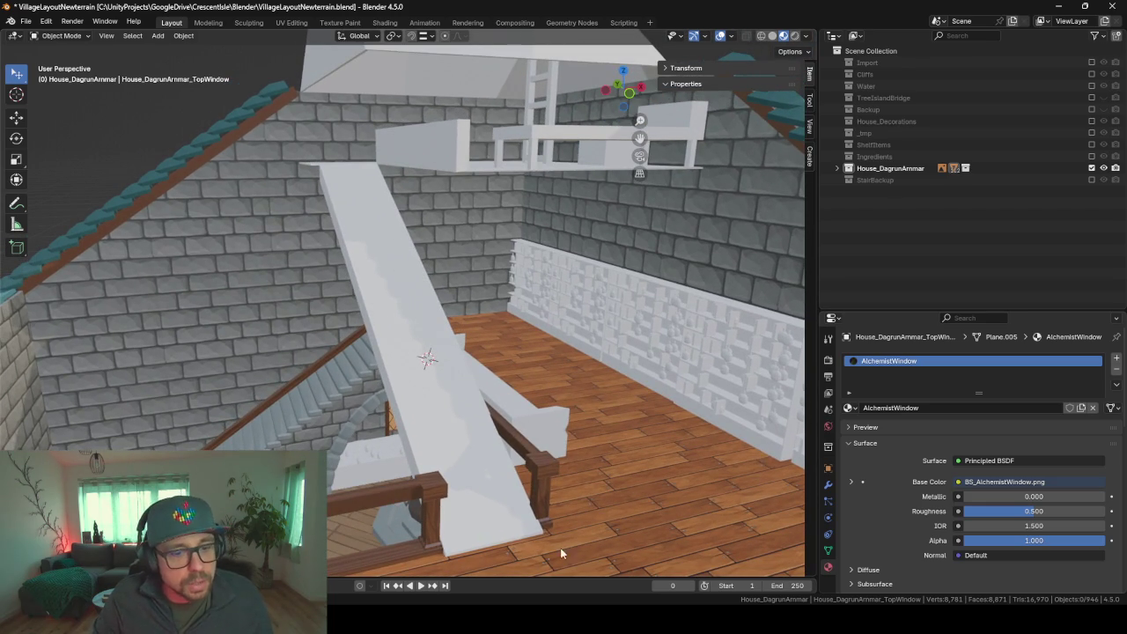
key(alt+Tab)
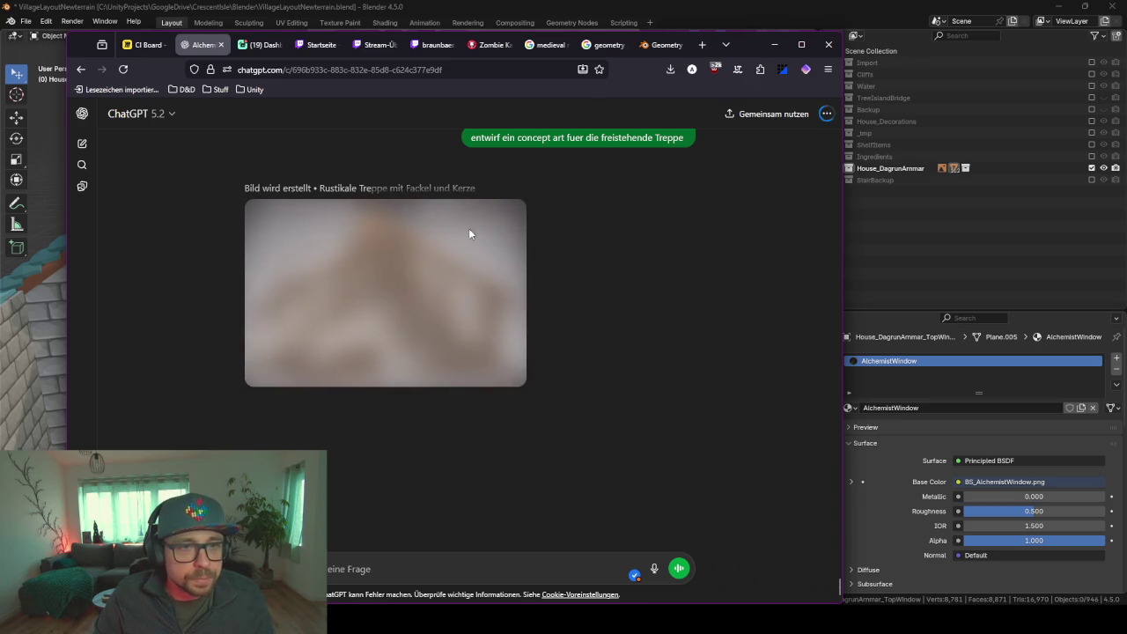
click(773, 49)
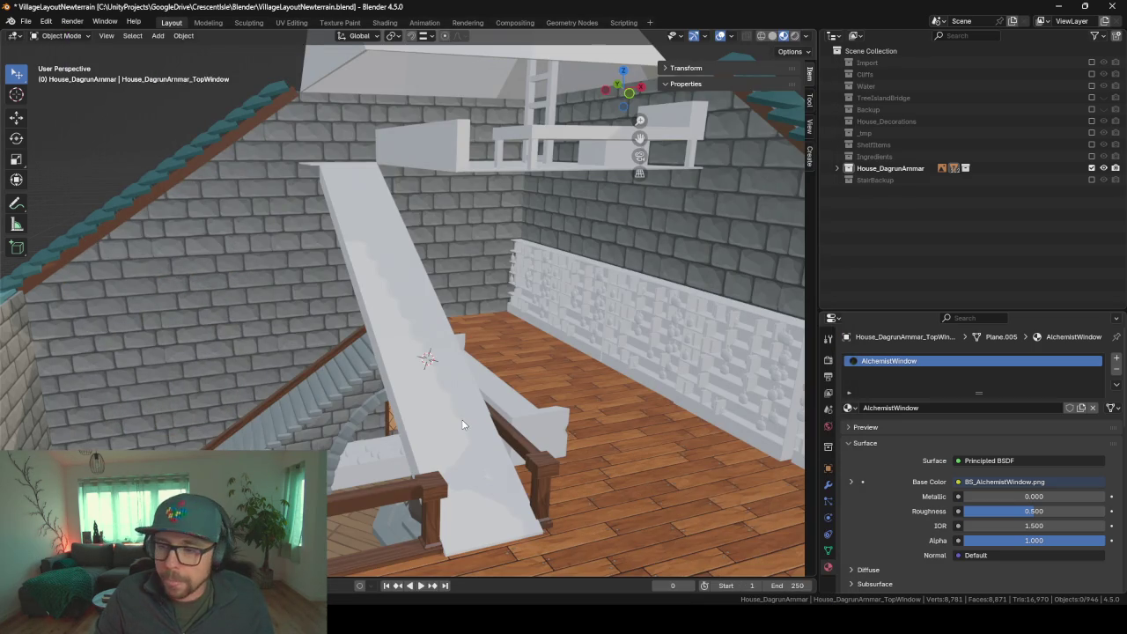
- Orbit down to the stair foot and bring up the Add menu
middle_drag(462, 424, 456, 411)
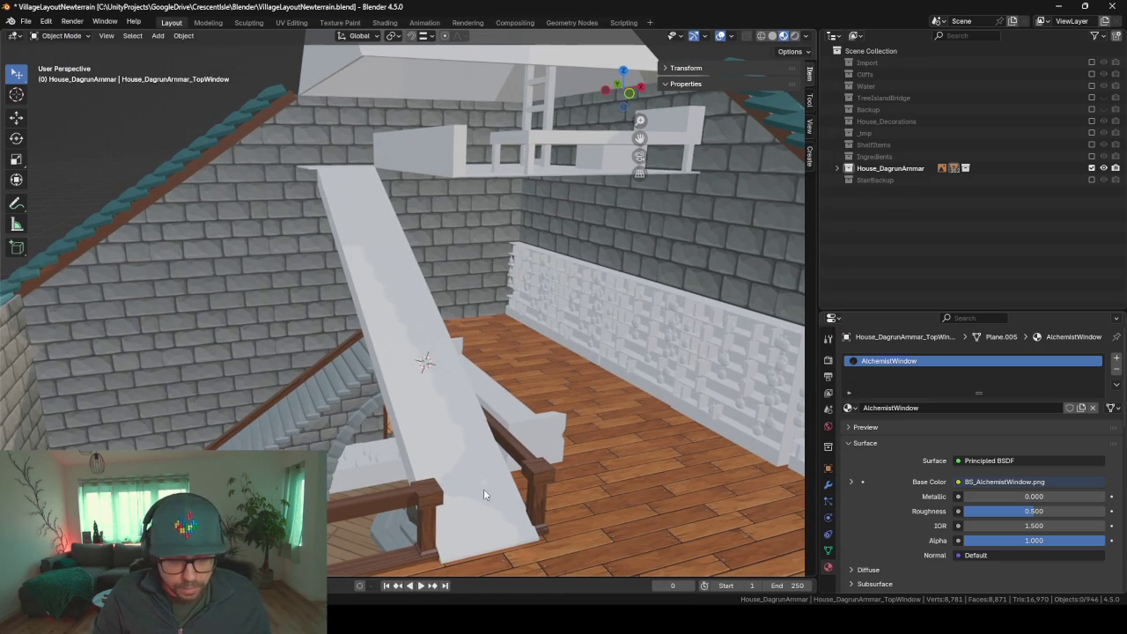
key(shift+a)
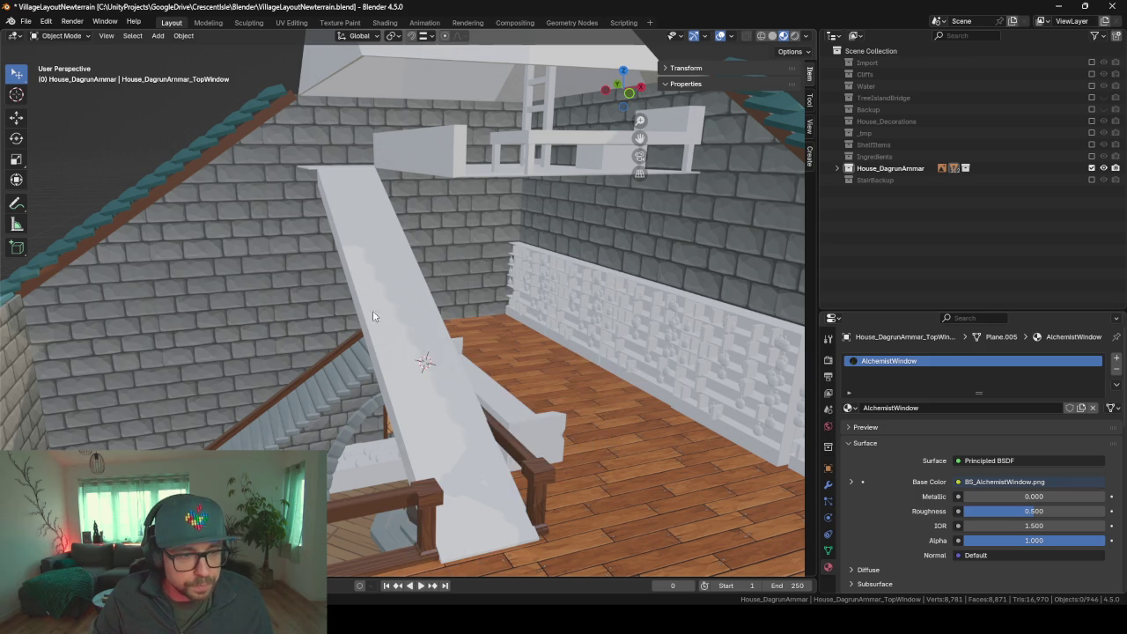
middle_drag(414, 390, 417, 440)
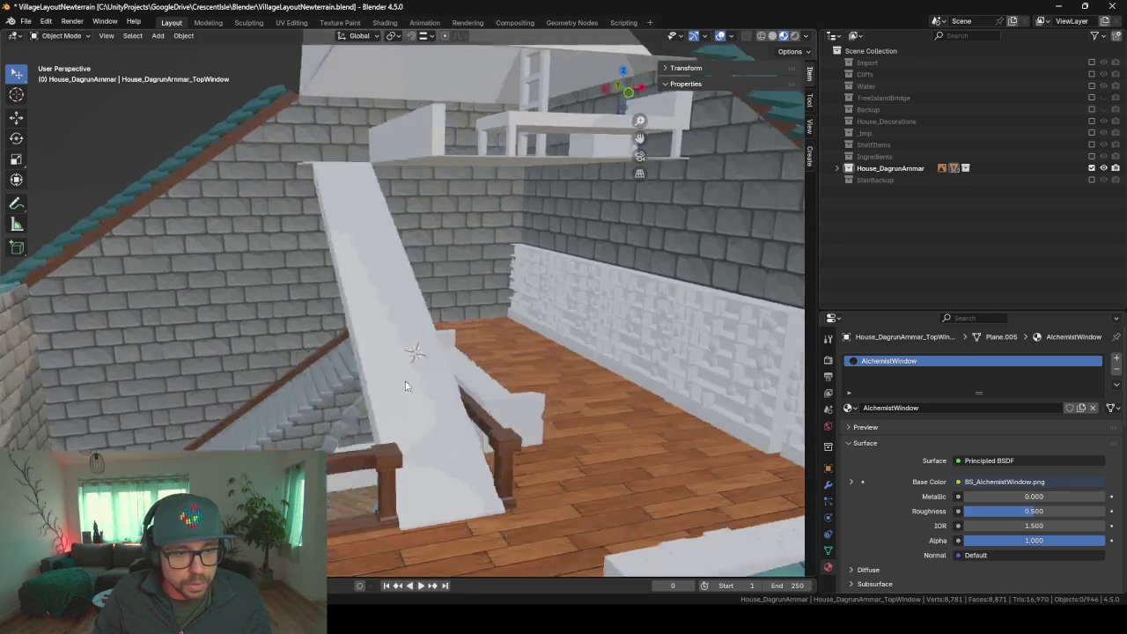
key(shift+a)
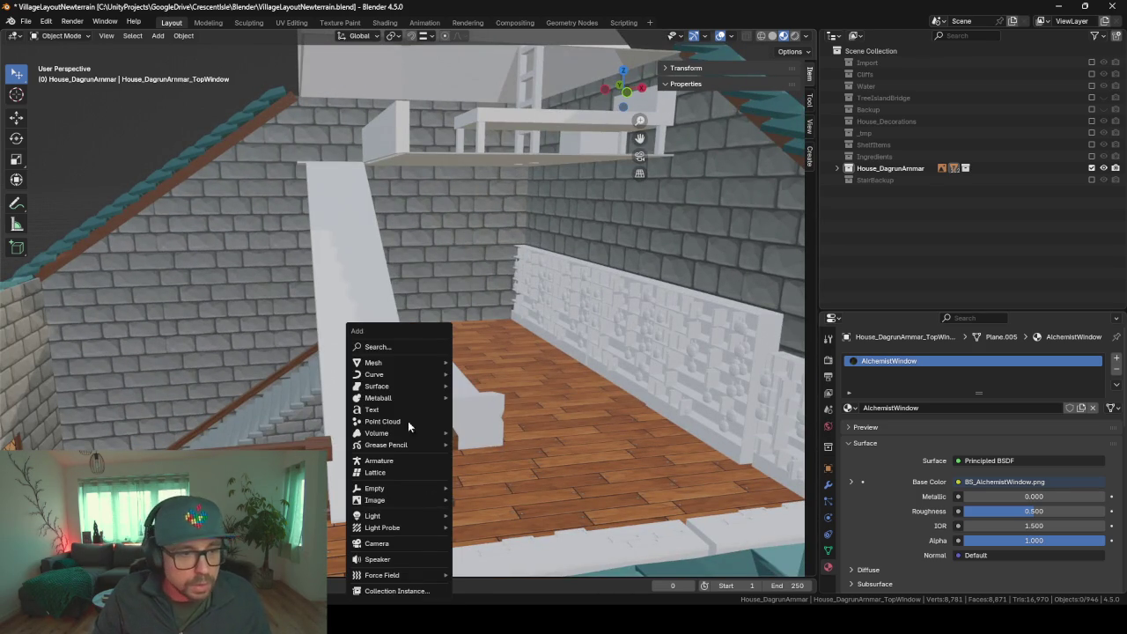
- Add a cube at the stair foot and flatten it vertically into a thin board
click(491, 373)
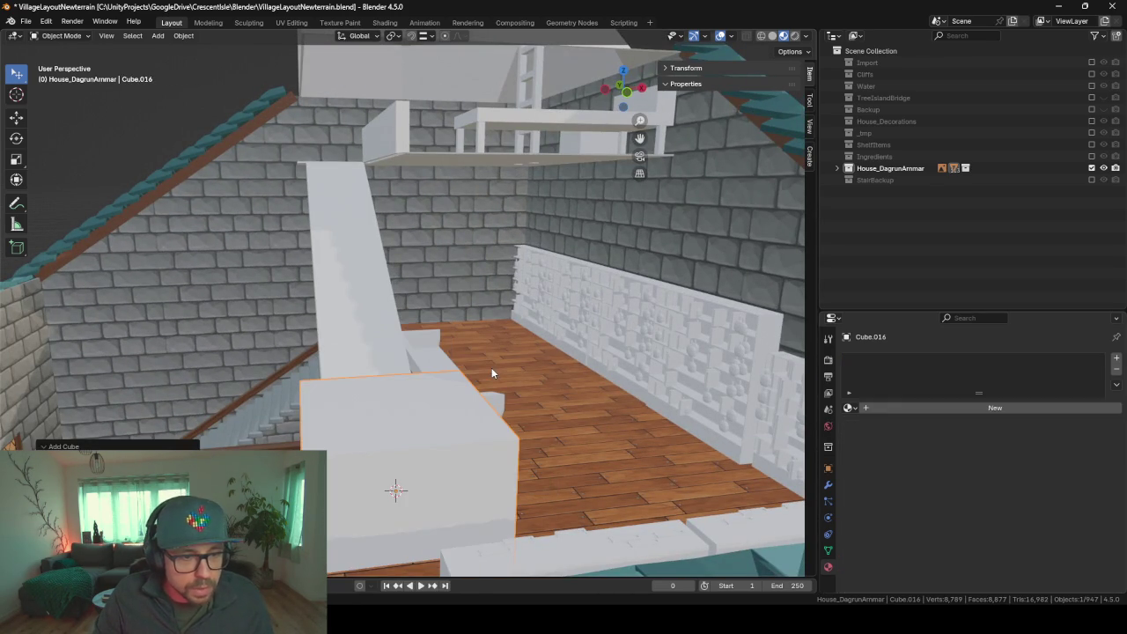
key(Tab)
key(s)
key(z)
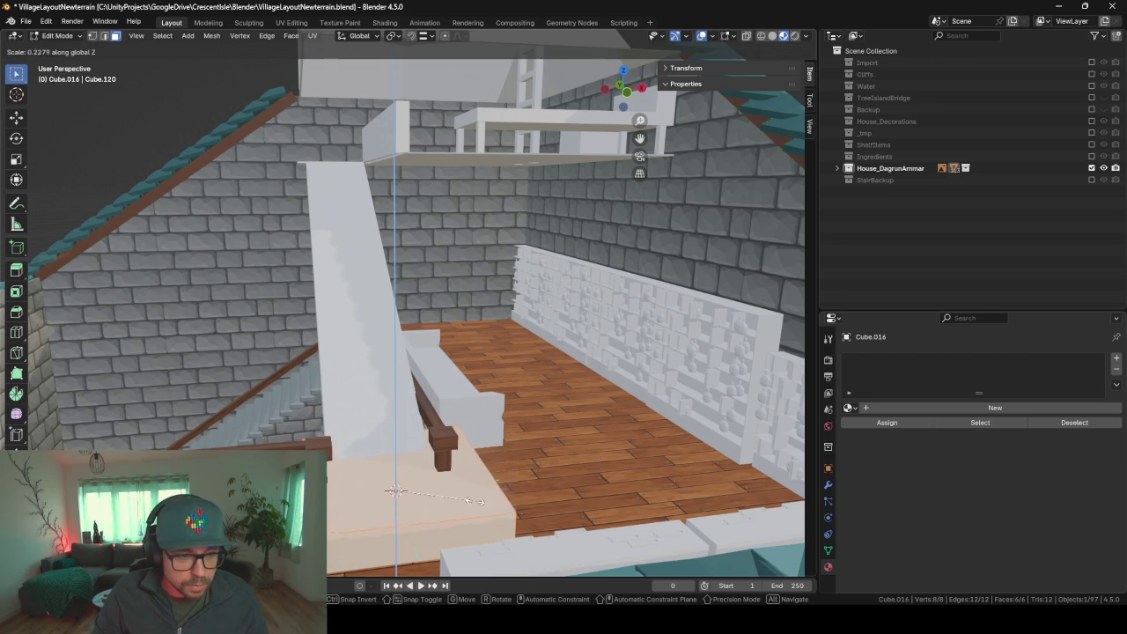
key(Return)
key(KP_Decimal)
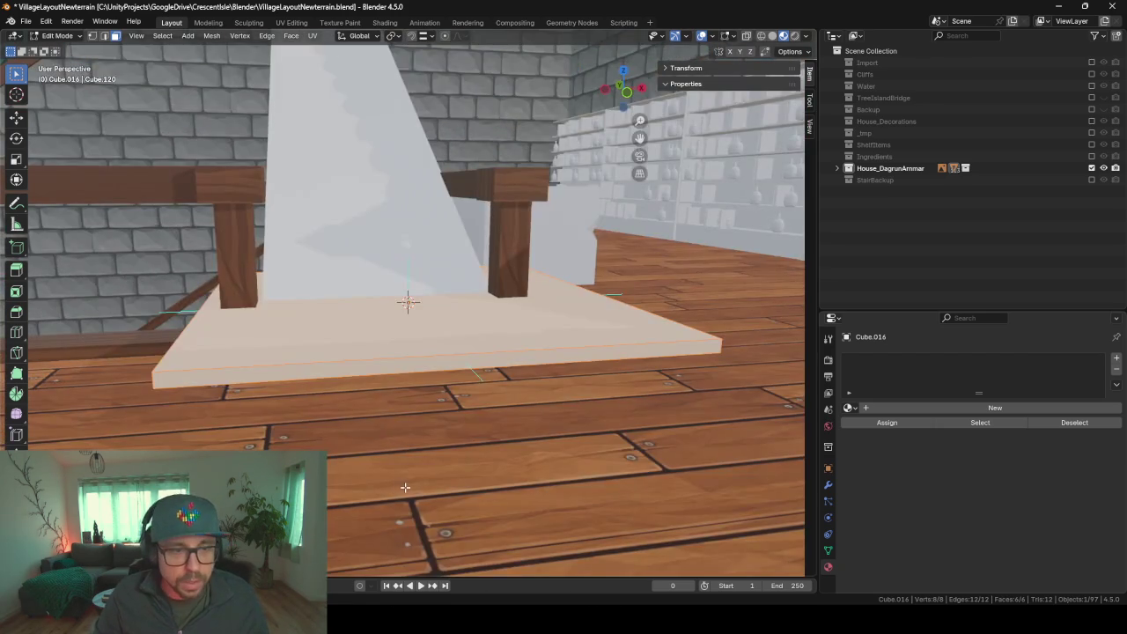
middle_drag(346, 290, 637, 378)
- Shrink the board horizontally, then widen it along X to match the stair width
key(s)
key(shift+z)
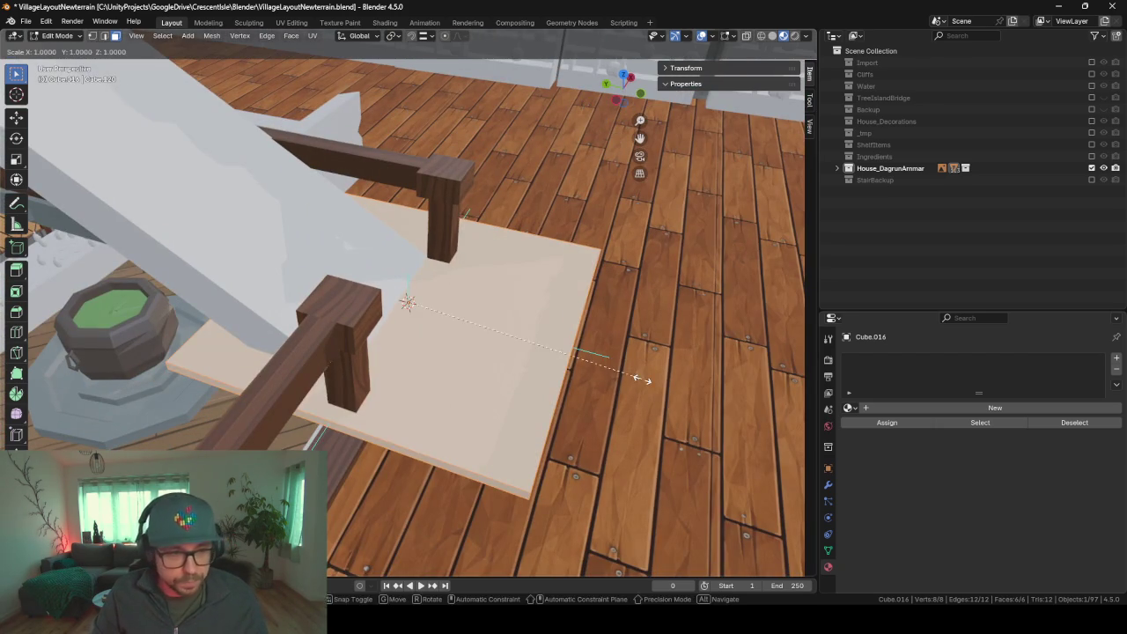
key(Return)
middle_drag(493, 334, 539, 308)
key(s)
key(x)
click(769, 286)
middle_drag(770, 286, 709, 276)
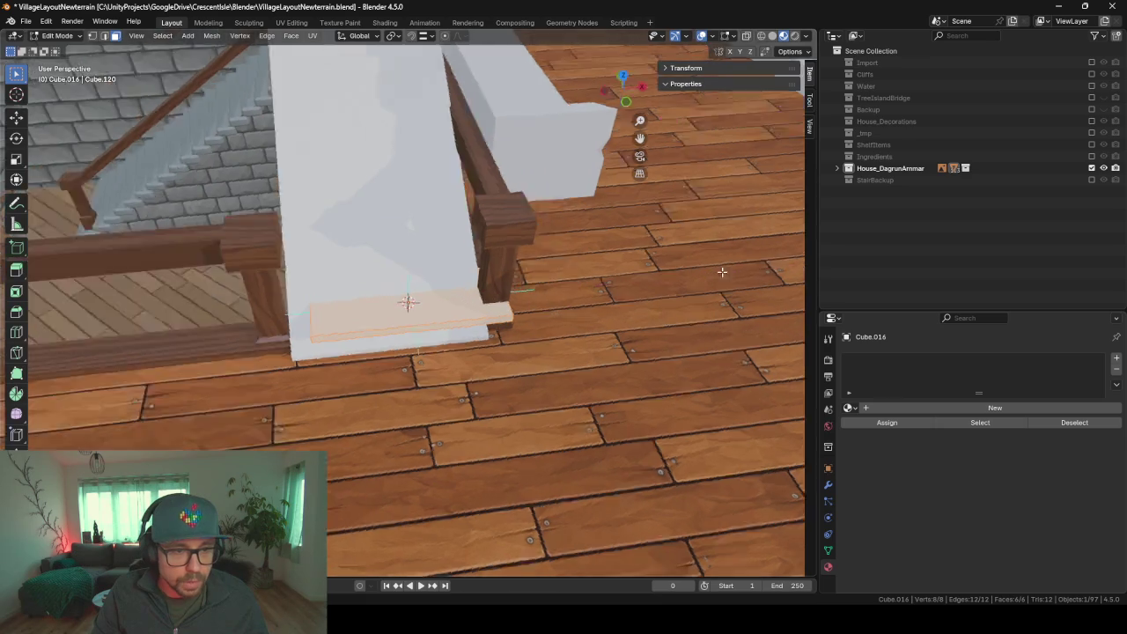
- Nudge the board slightly left along X in Object Mode and show its modifier settings
key(Tab)
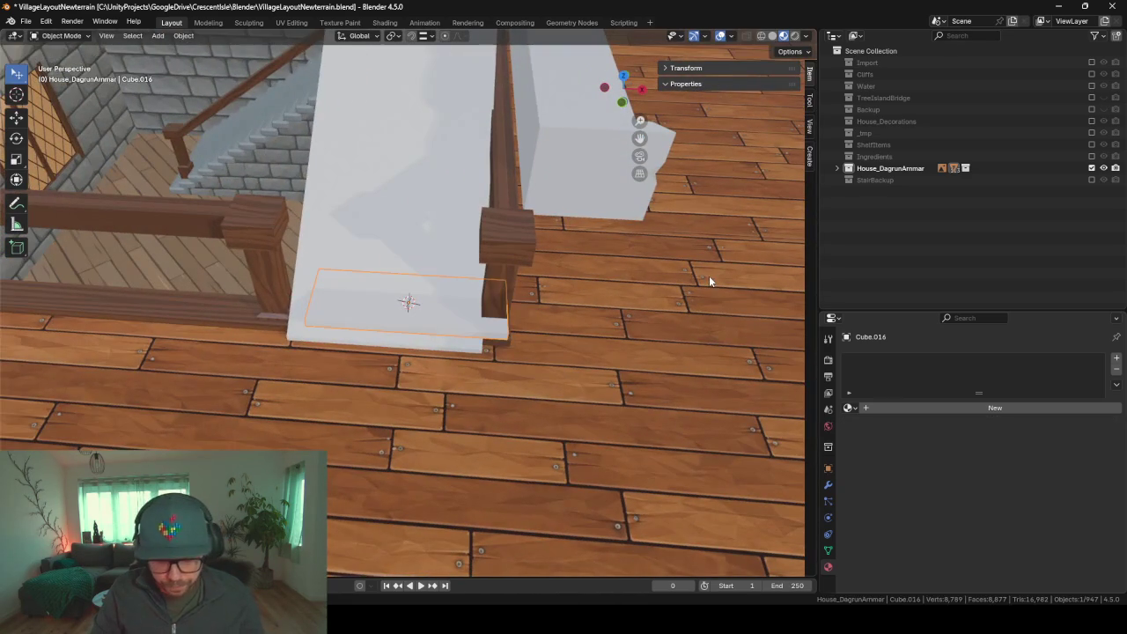
key(g)
key(x)
click(687, 284)
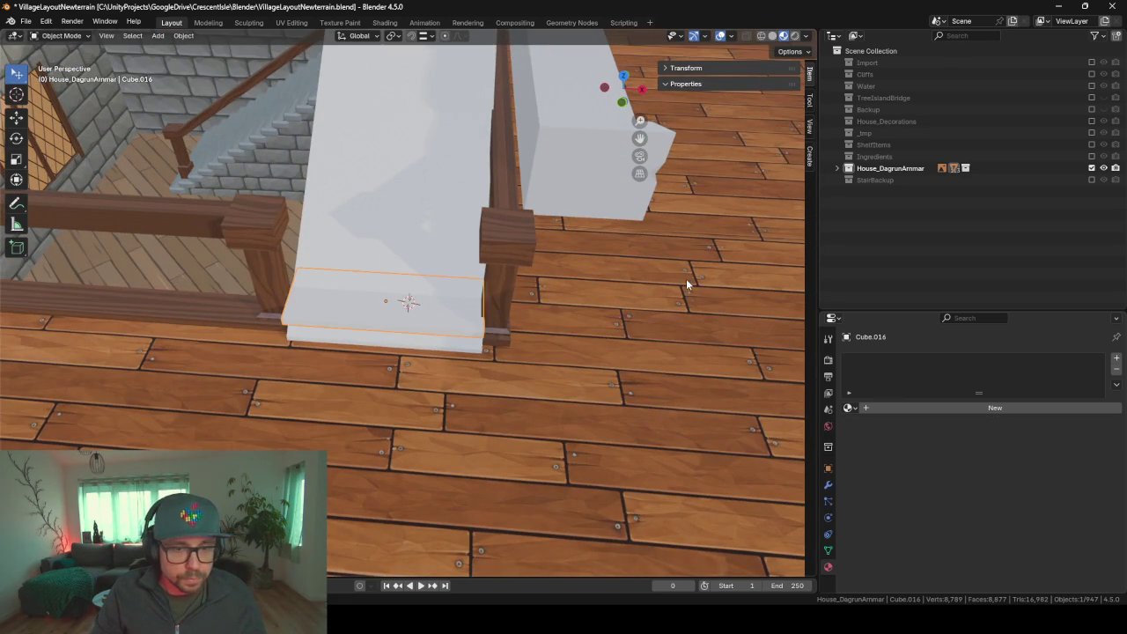
click(828, 485)
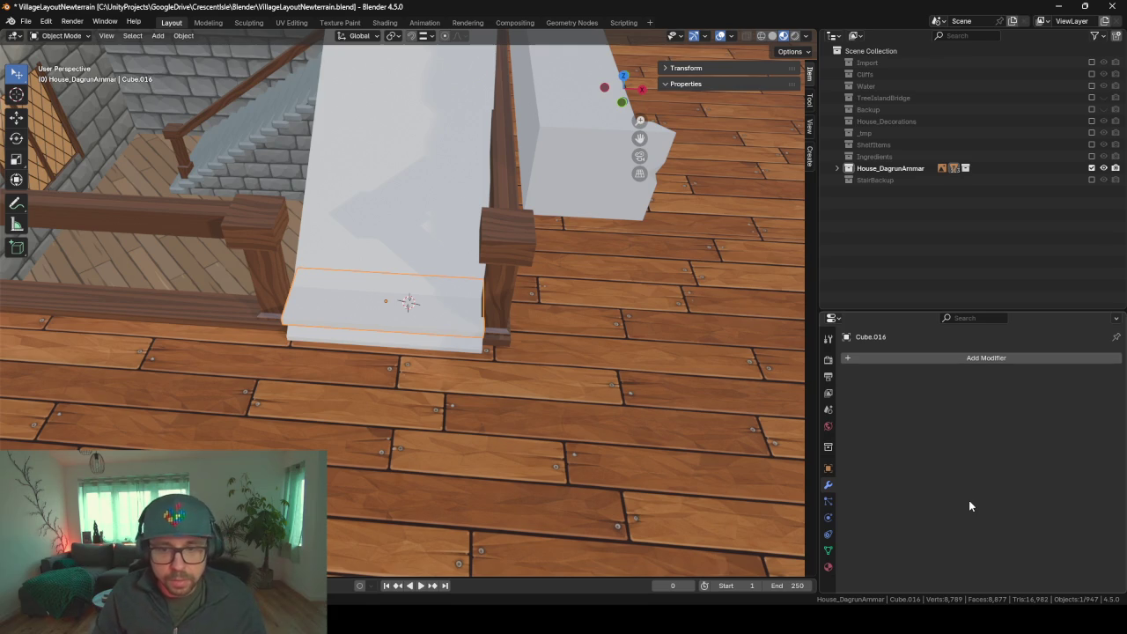
- Add an Array modifier with relative offset factors X 0 and Y 1
click(987, 360)
text(array)
key(Return)
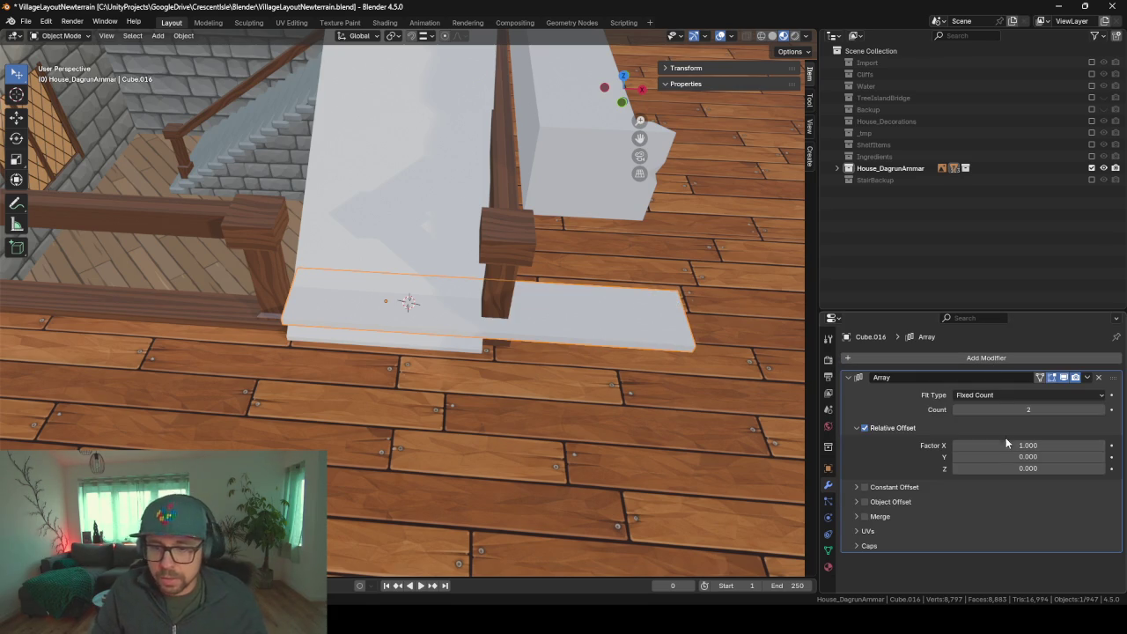
click(1009, 443)
key(Return)
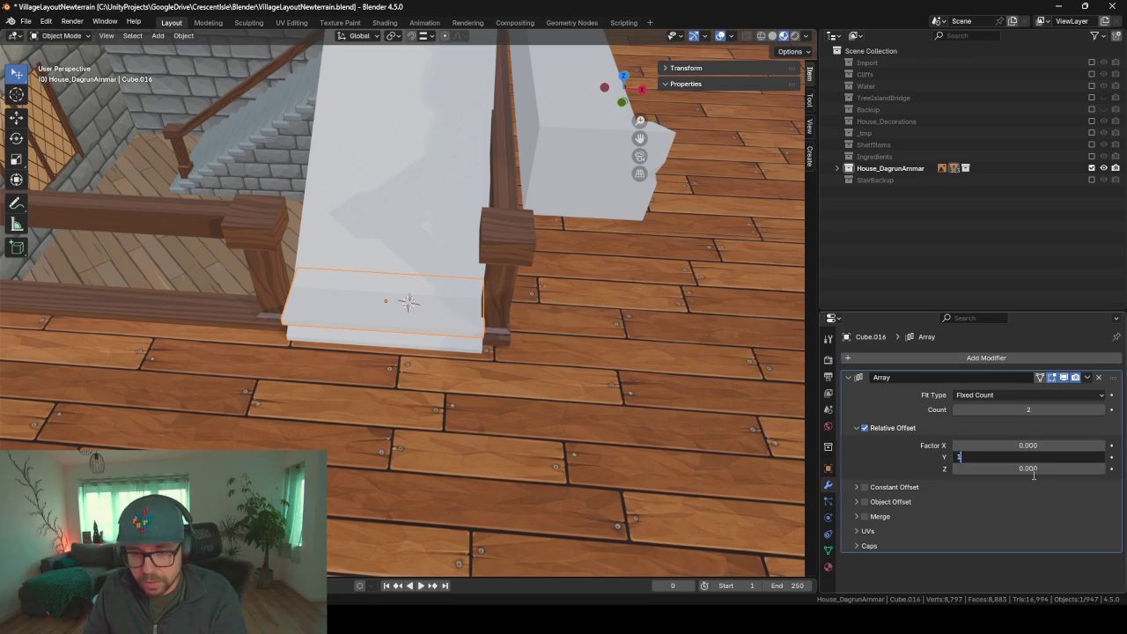
key(Tab)
text(1)
key(Return)
- Set the array's relative Z offset factor to 1.4 so each copy rises
mouse_move(465, 366)
middle_down()
mouse_move(465, 330)
mouse_move(527, 275)
mouse_move(546, 277)
mouse_move(495, 287)
mouse_move(500, 313)
middle_up()
middle_drag(440, 337, 440, 337)
click(1028, 467)
text(1.4)
key(Return)
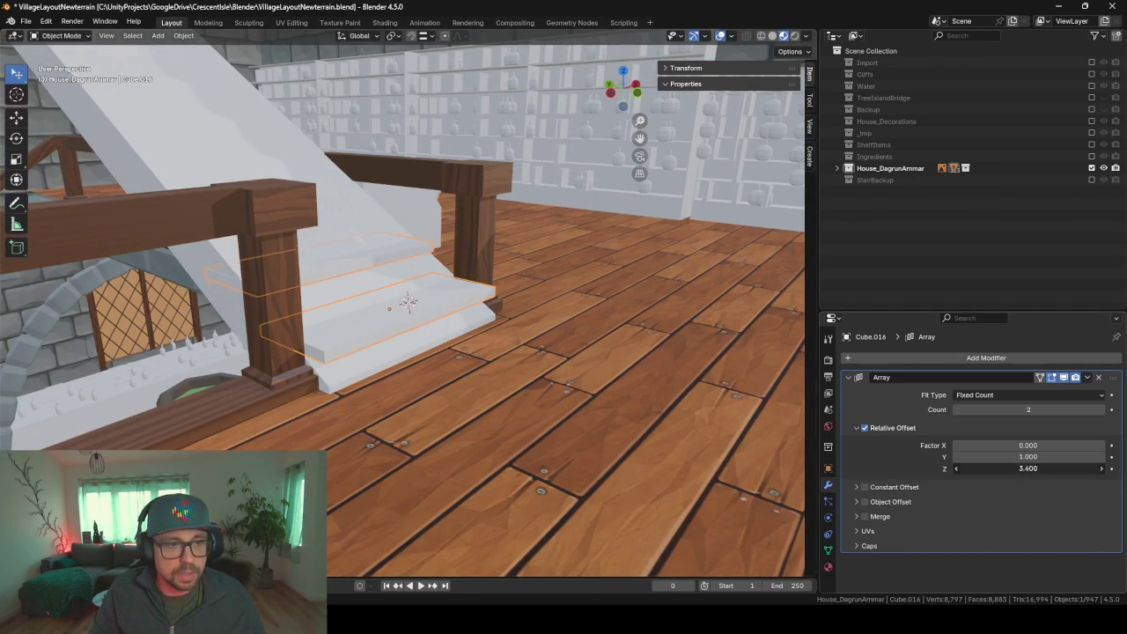
- Raise the array count to 16 steps
click(1100, 410)
click(1100, 410)
click(1100, 410)
click(1100, 411)
click(1100, 410)
mouse_move(421, 229)
middle_down()
mouse_move(417, 258)
mouse_move(408, 233)
mouse_move(577, 324)
middle_up()
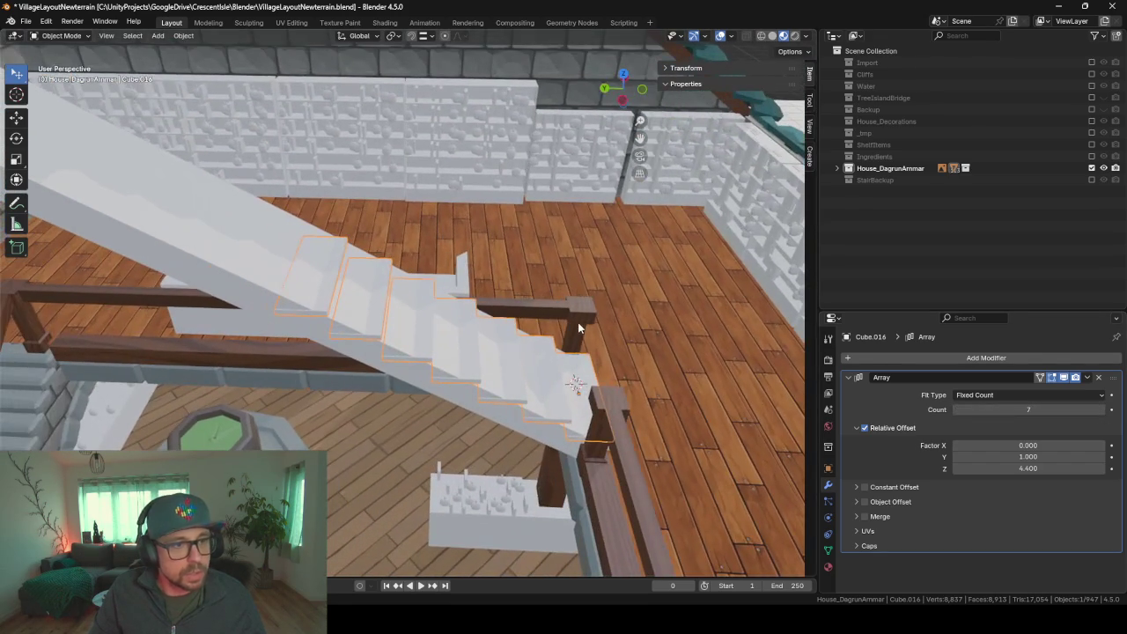
click(1100, 410)
click(1100, 410)
click(1100, 410)
click(1100, 410)
click(1100, 410)
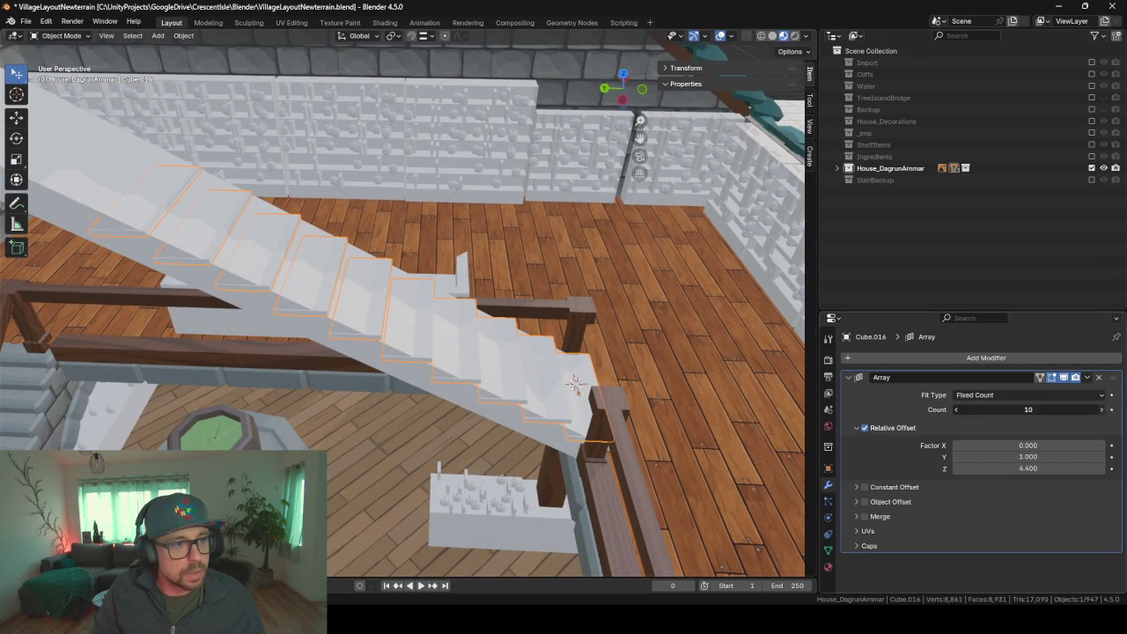
mouse_move(105, 243)
middle_down()
mouse_move(415, 264)
mouse_move(308, 221)
mouse_move(282, 246)
middle_up()
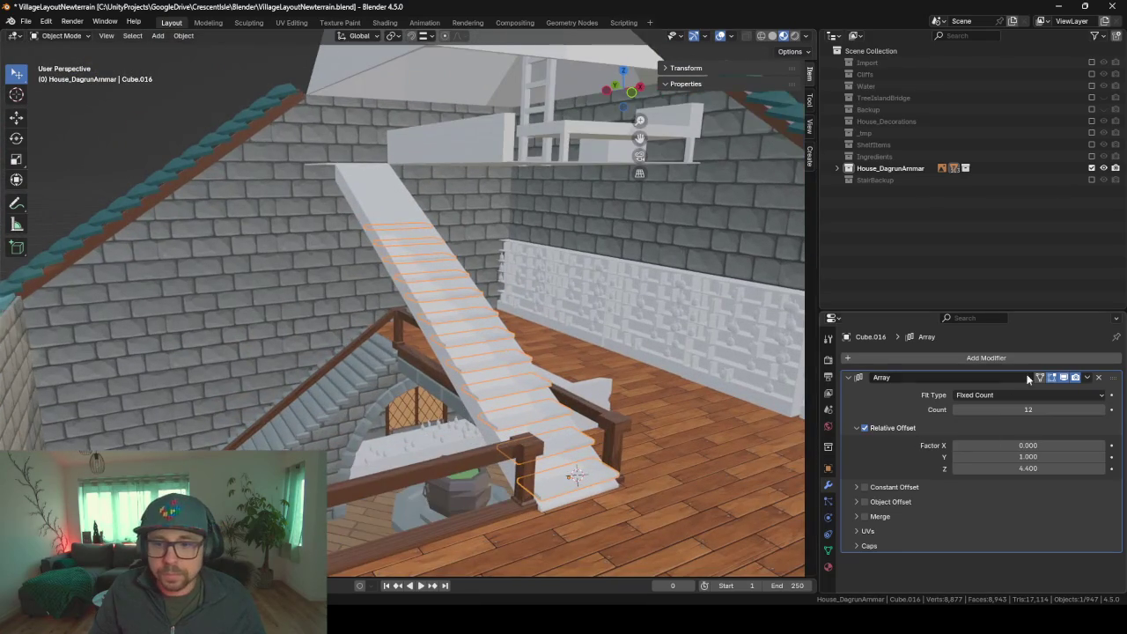
click(1100, 410)
mouse_move(487, 295)
middle_down()
mouse_move(539, 308)
mouse_move(277, 308)
mouse_move(423, 341)
mouse_move(352, 264)
middle_up()
- Fine-tune the Z offset factor to 4.44 and bring up the staircase concept image
click(1028, 468)
text(4.44)
key(Return)
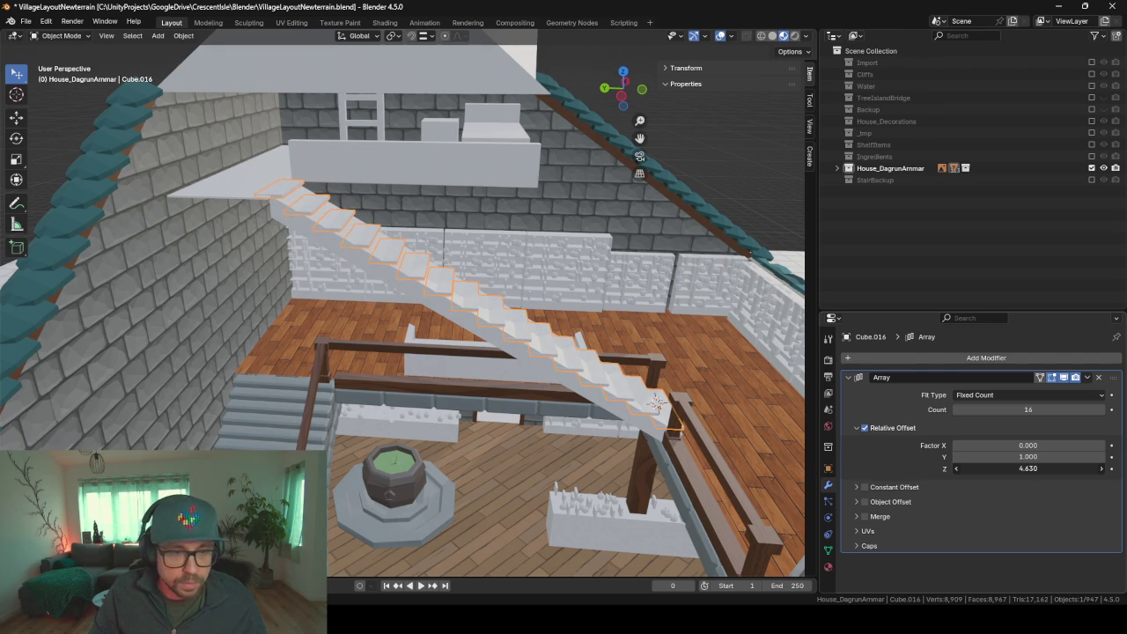
mouse_move(476, 264)
middle_down()
mouse_move(444, 214)
mouse_move(514, 259)
mouse_move(517, 308)
mouse_move(478, 309)
mouse_move(491, 569)
middle_up()
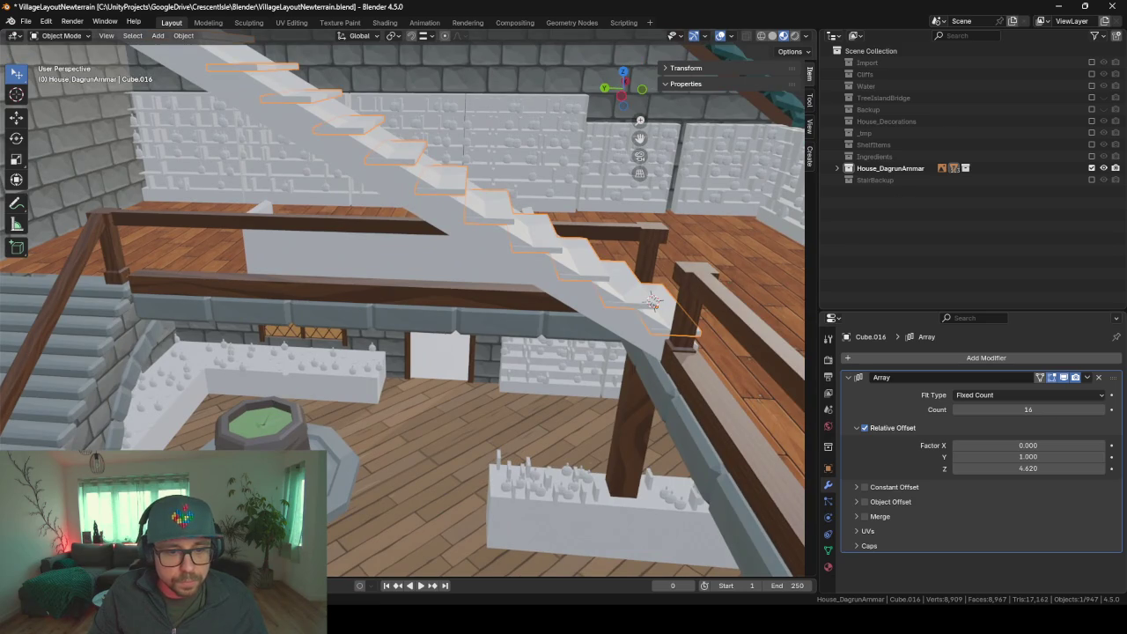
key(alt+Tab)
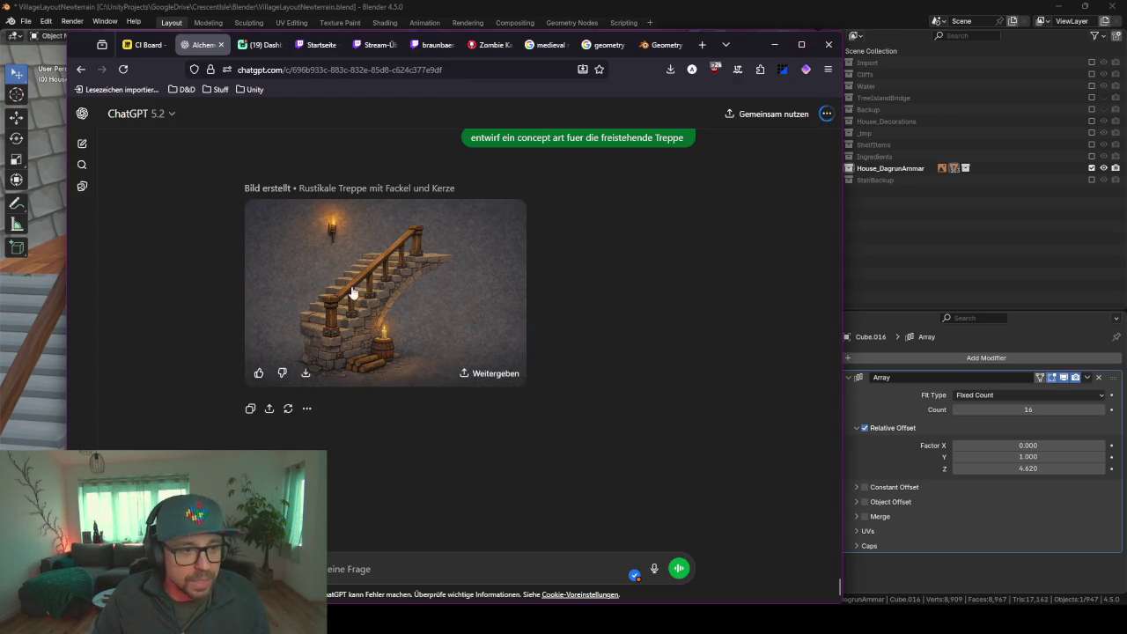
- Close the browser and delete the old solid stair ramp Stairs.001
click(774, 43)
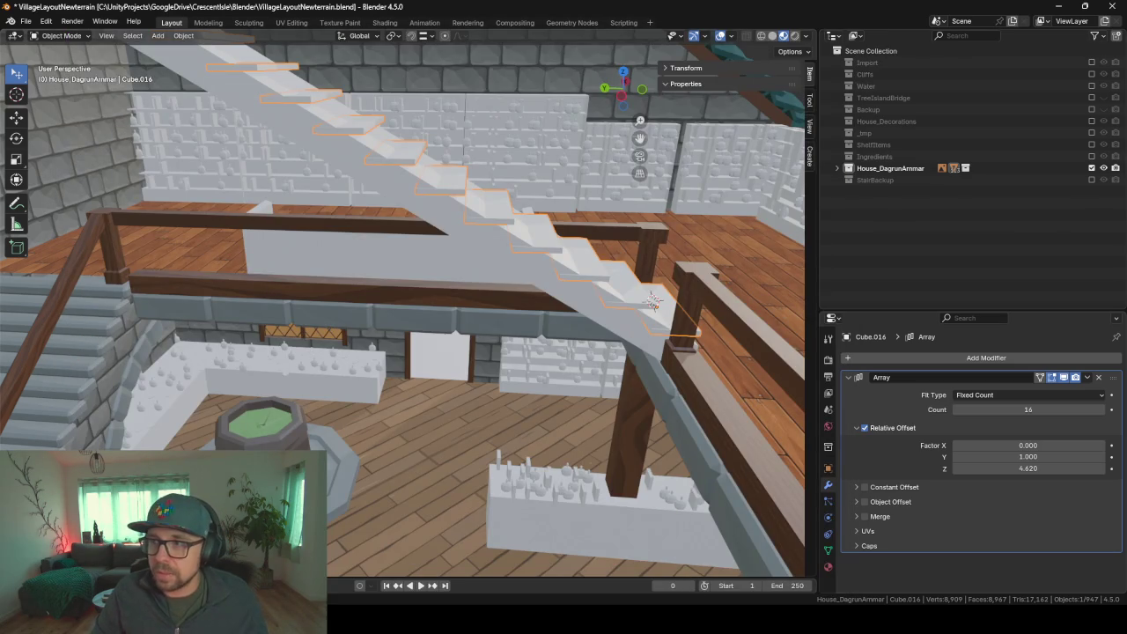
middle_drag(774, 234, 614, 280)
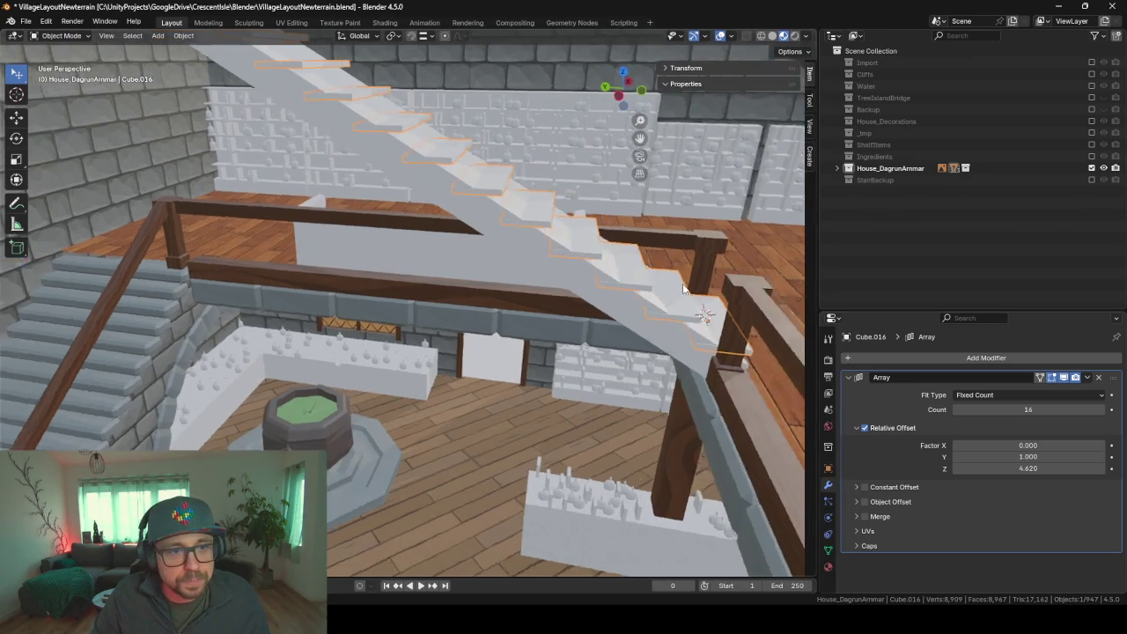
click(614, 279)
key(Delete)
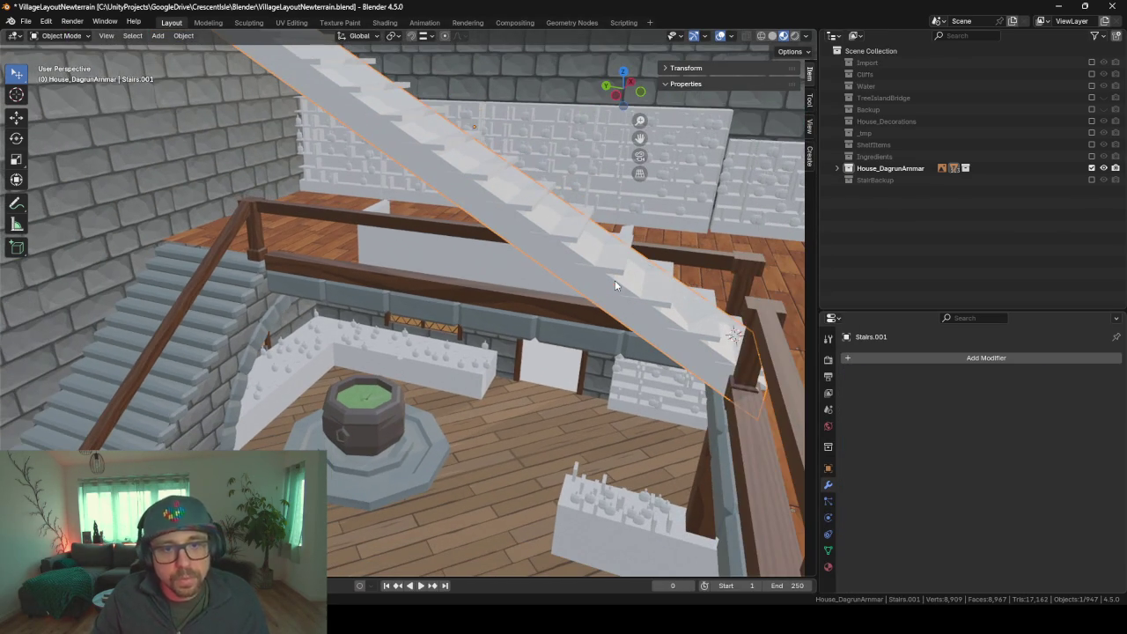
- Reselect the arrayed steps Cube.016 and turn off the array's Relative Offset
mouse_move(566, 294)
middle_down()
mouse_move(494, 278)
mouse_move(328, 318)
mouse_move(463, 313)
mouse_move(329, 261)
mouse_move(404, 310)
mouse_move(592, 360)
mouse_move(630, 284)
mouse_move(600, 235)
mouse_move(379, 259)
mouse_move(542, 232)
mouse_move(508, 192)
mouse_move(512, 154)
mouse_move(449, 222)
mouse_move(583, 371)
mouse_move(370, 158)
mouse_move(562, 398)
mouse_move(351, 202)
mouse_move(296, 247)
middle_up()
click(356, 304)
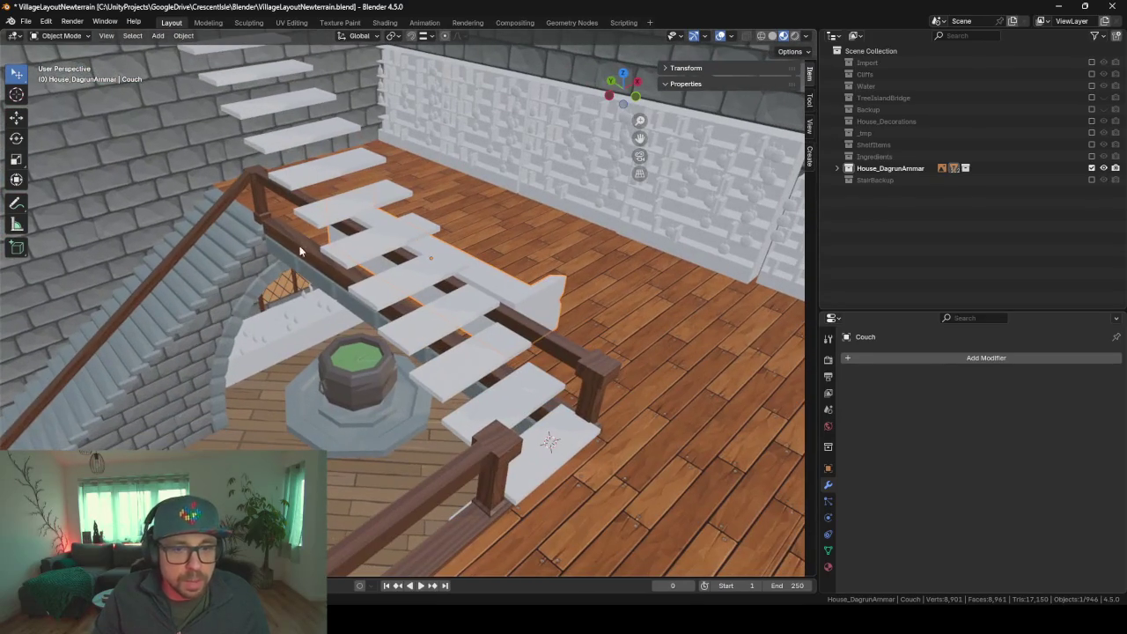
mouse_move(534, 365)
middle_down()
mouse_move(458, 309)
mouse_move(475, 299)
middle_up()
click(475, 300)
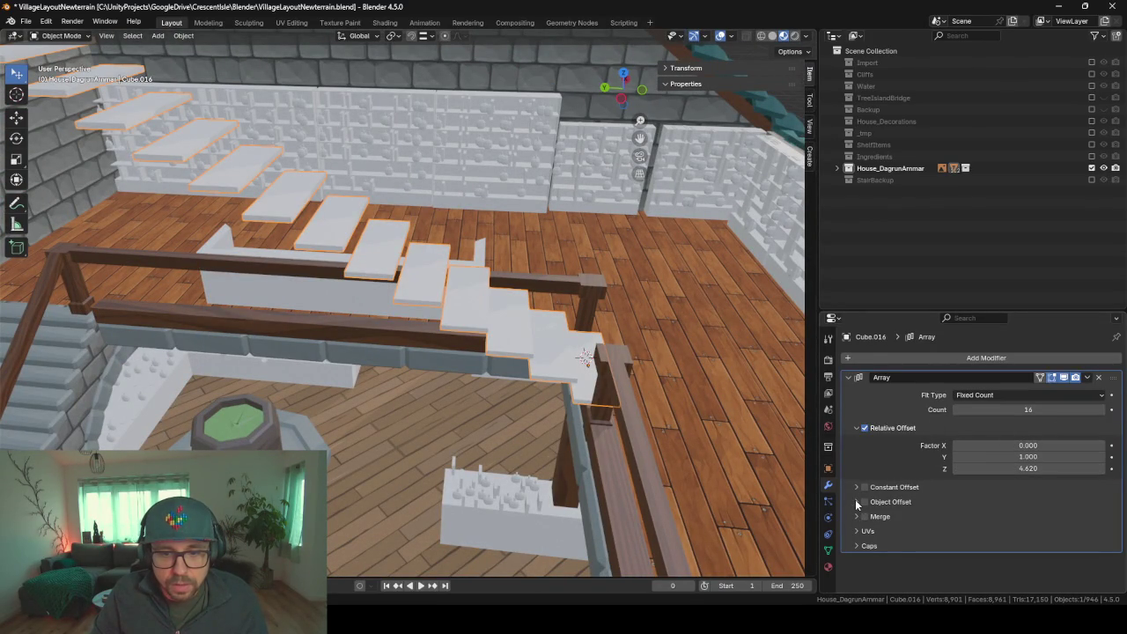
click(864, 428)
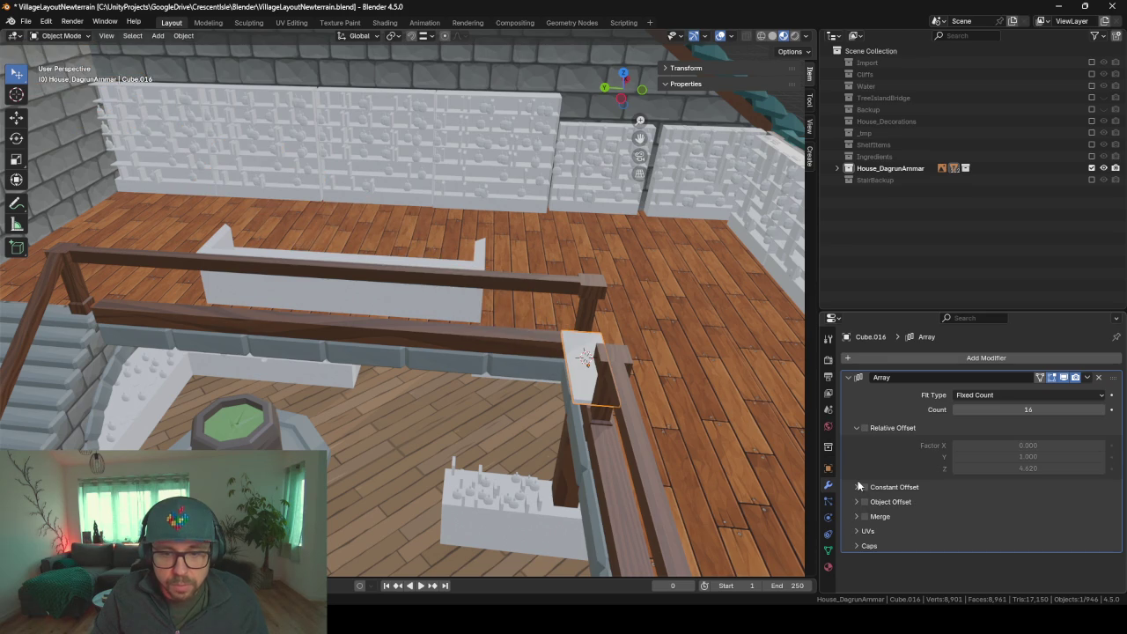
- Enable the array's Constant Offset with X 0 and Y spacing of 0.5 m
click(858, 487)
click(865, 486)
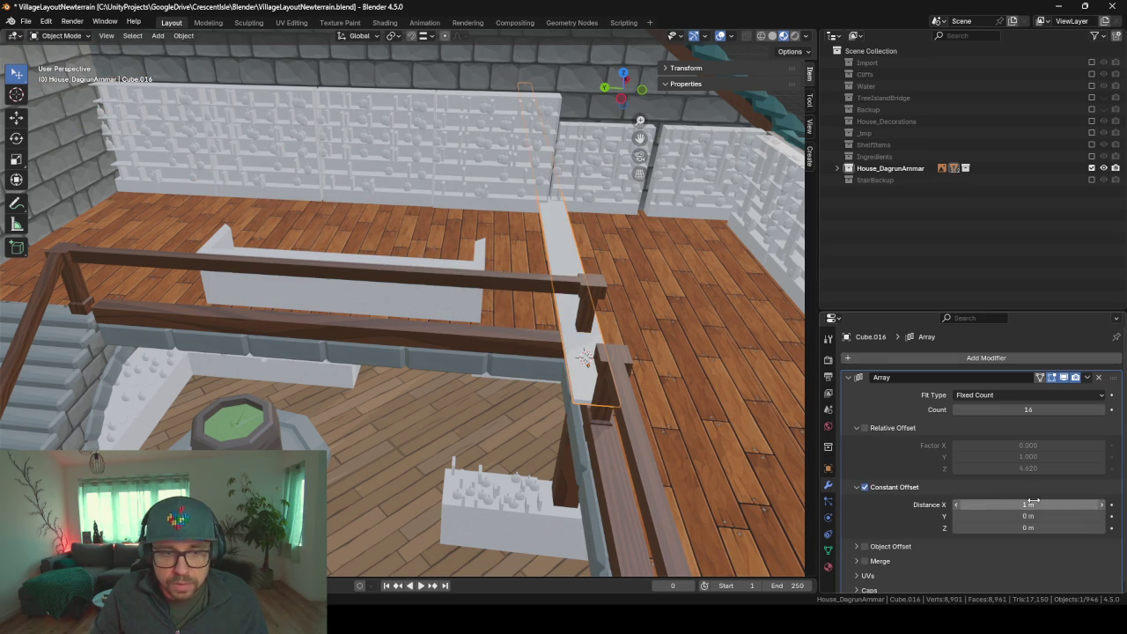
click(1030, 504)
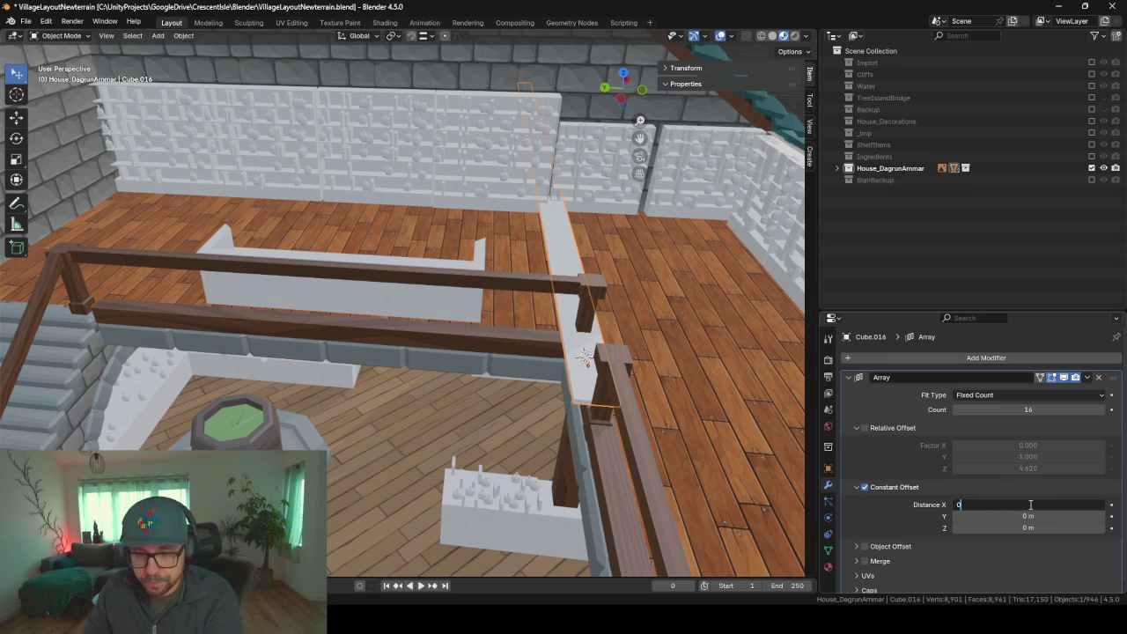
key(Return)
click(1028, 516)
text(0.1)
key(Return)
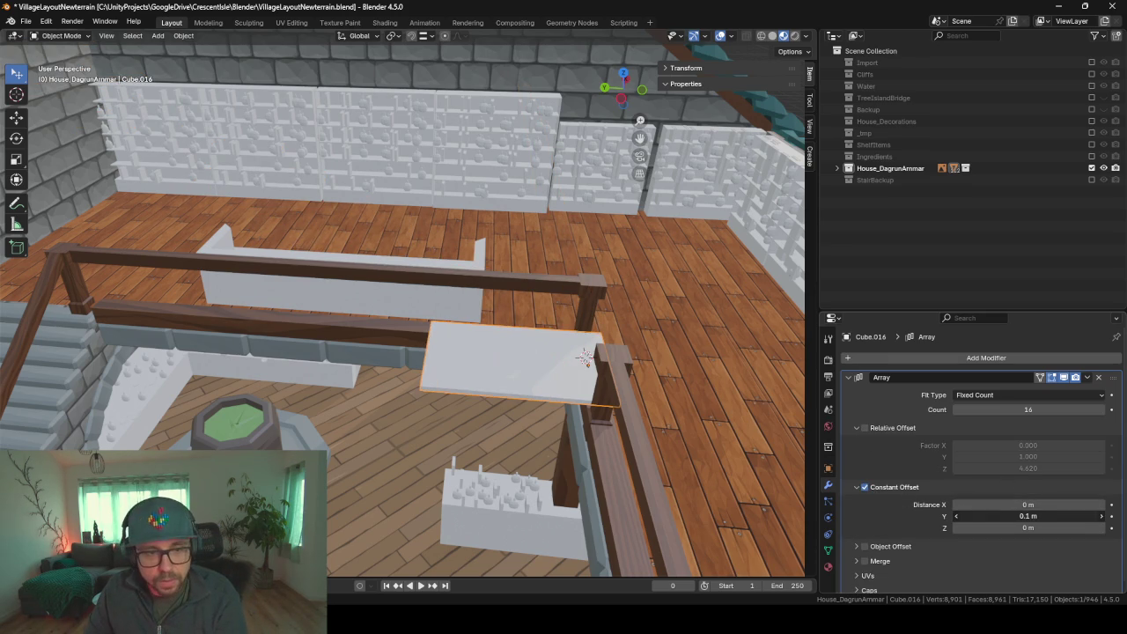
drag(1028, 516, 1039, 516)
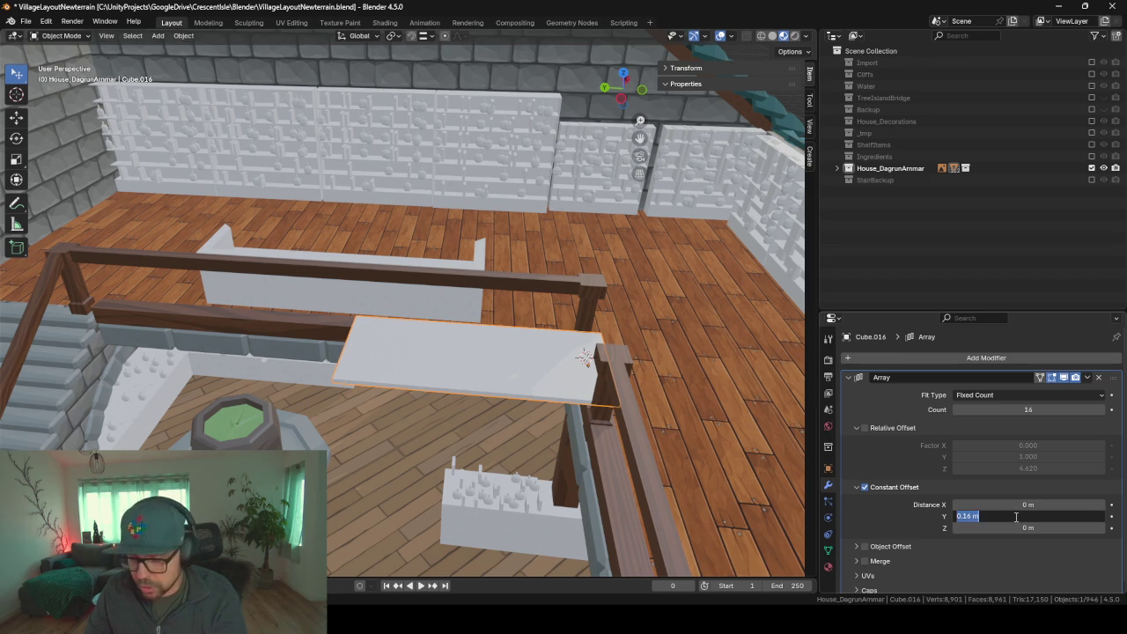
text(0.5)
key(Return)
middle_drag(563, 414, 358, 350)
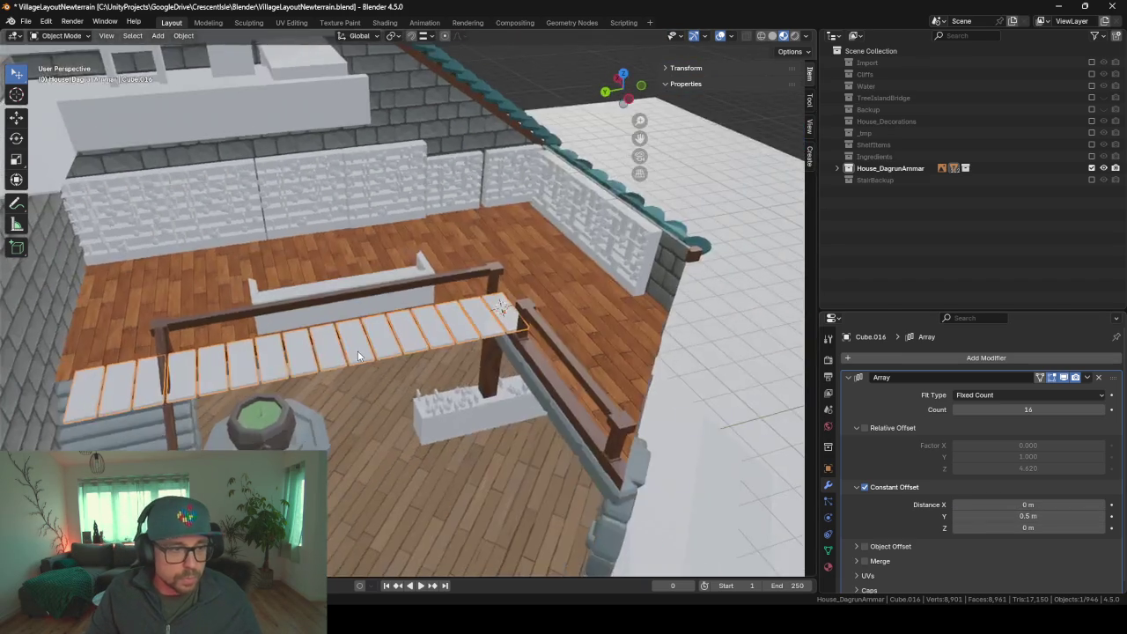
- Set the Constant Offset Z rise to 0.5 m, then lower it to about 0.248 m
click(1042, 528)
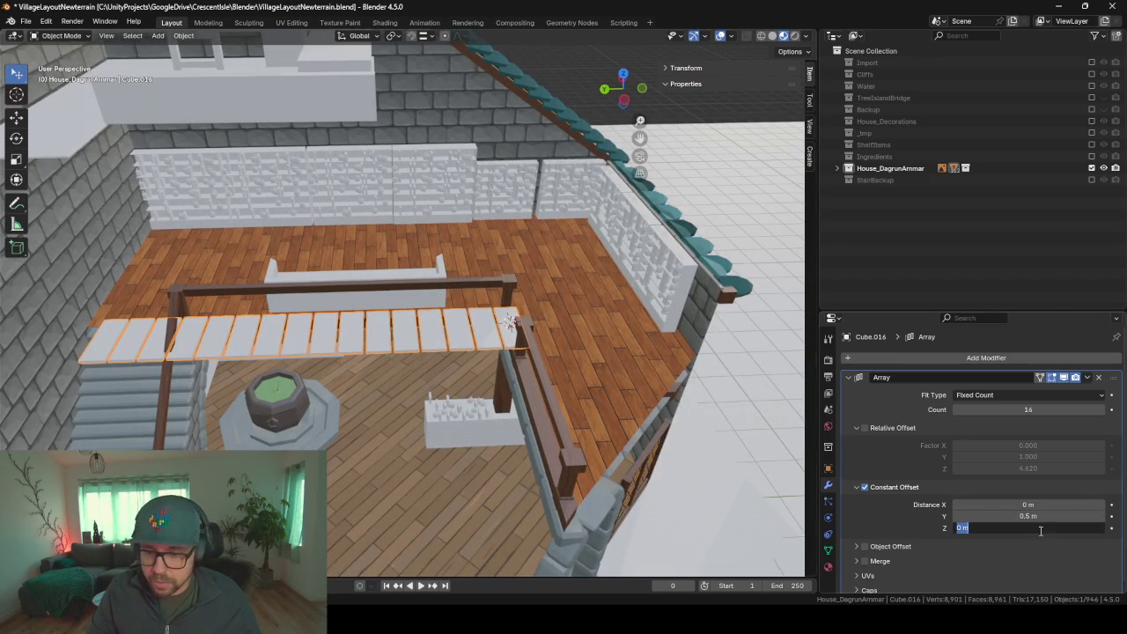
text(0.5)
key(Return)
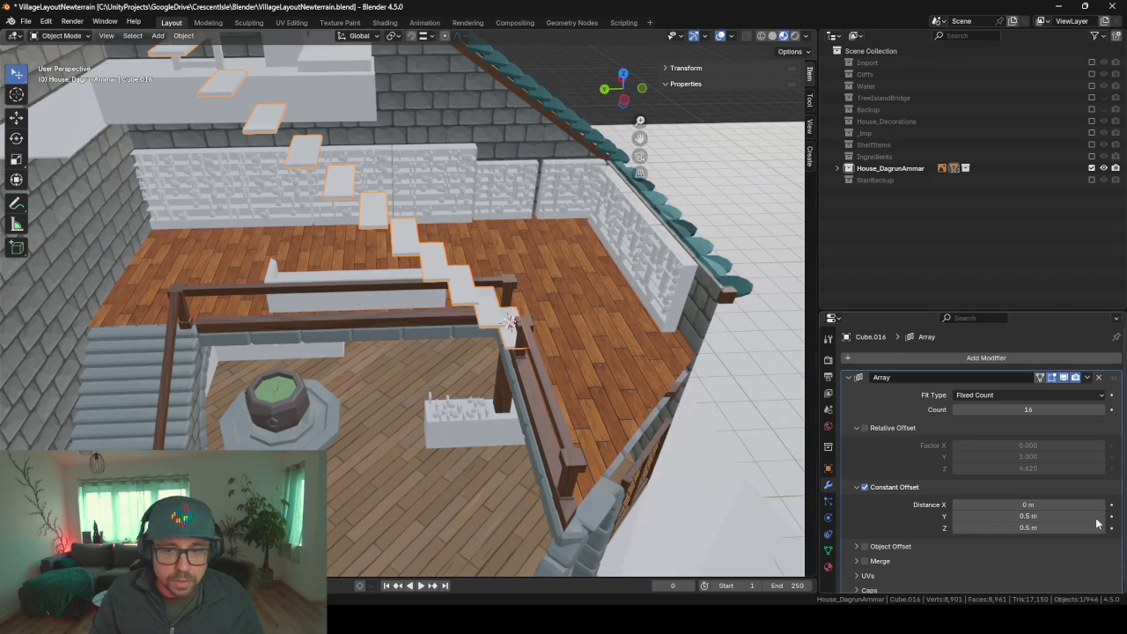
drag(1030, 527, 992, 527)
mouse_move(509, 496)
middle_down()
mouse_move(333, 447)
mouse_move(440, 451)
mouse_move(591, 412)
middle_up()
mouse_move(1018, 527)
mouse_down()
mouse_move(1004, 527)
mouse_move(1013, 516)
mouse_up()
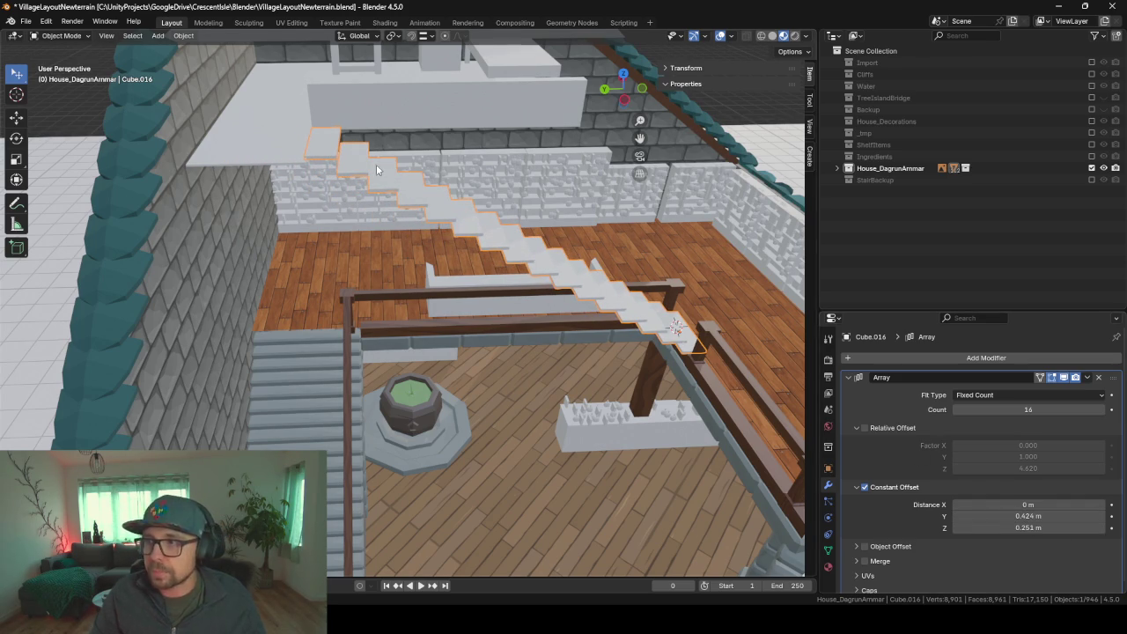
- In Edit Mode, scale the step slab along Y to widen the steps
scroll(421, 189, up, 3)
middle_drag(492, 183, 224, 269)
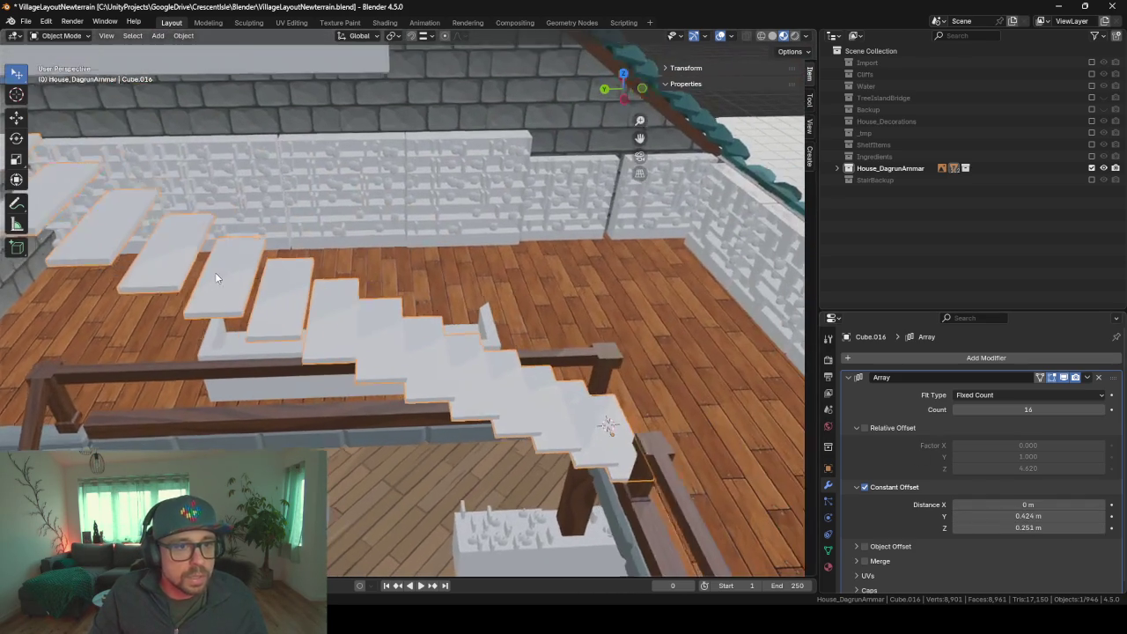
key(Tab)
mouse_move(663, 443)
middle_down()
mouse_move(442, 399)
mouse_move(352, 220)
middle_up()
middle_drag(388, 382, 458, 414)
scroll(479, 419, up, 2)
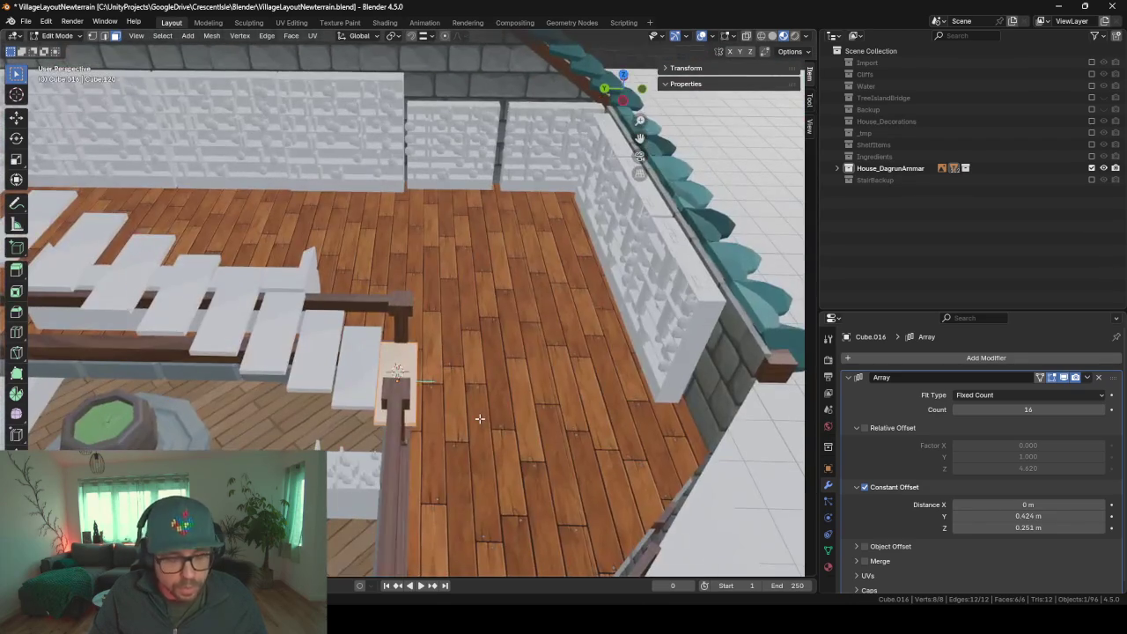
scroll(489, 413, up, 2)
key(s)
key(x)
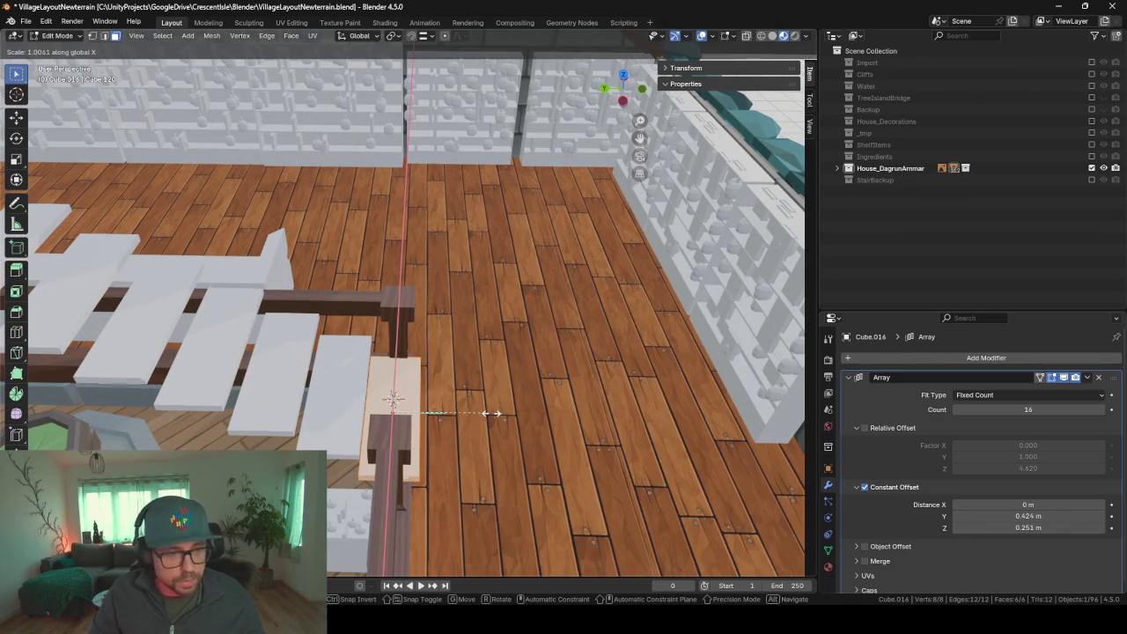
key(y)
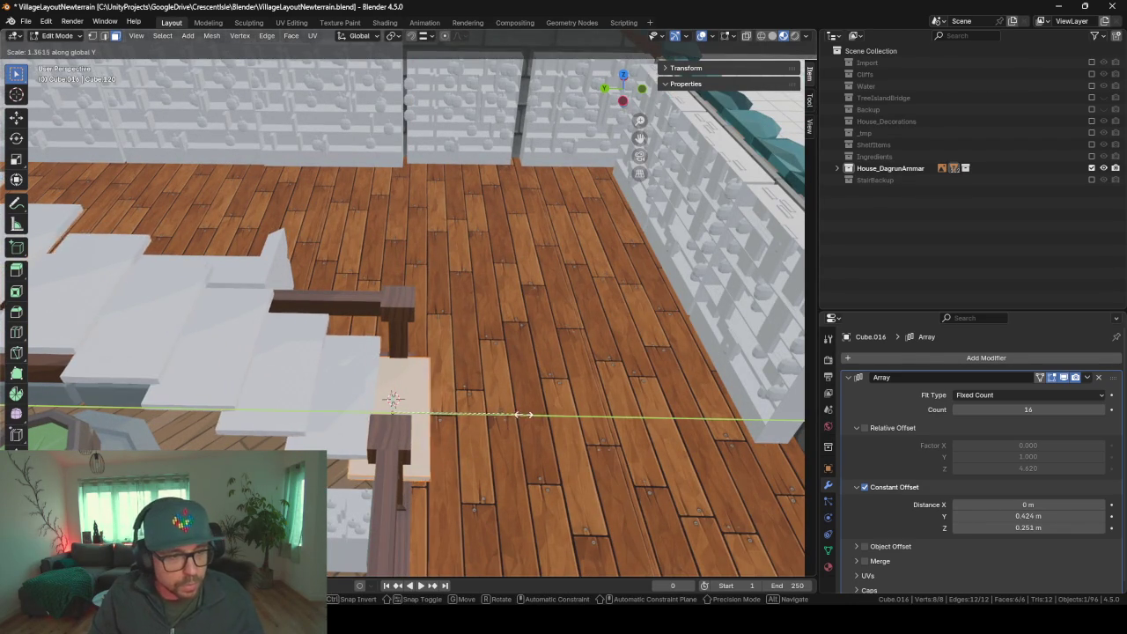
click(528, 409)
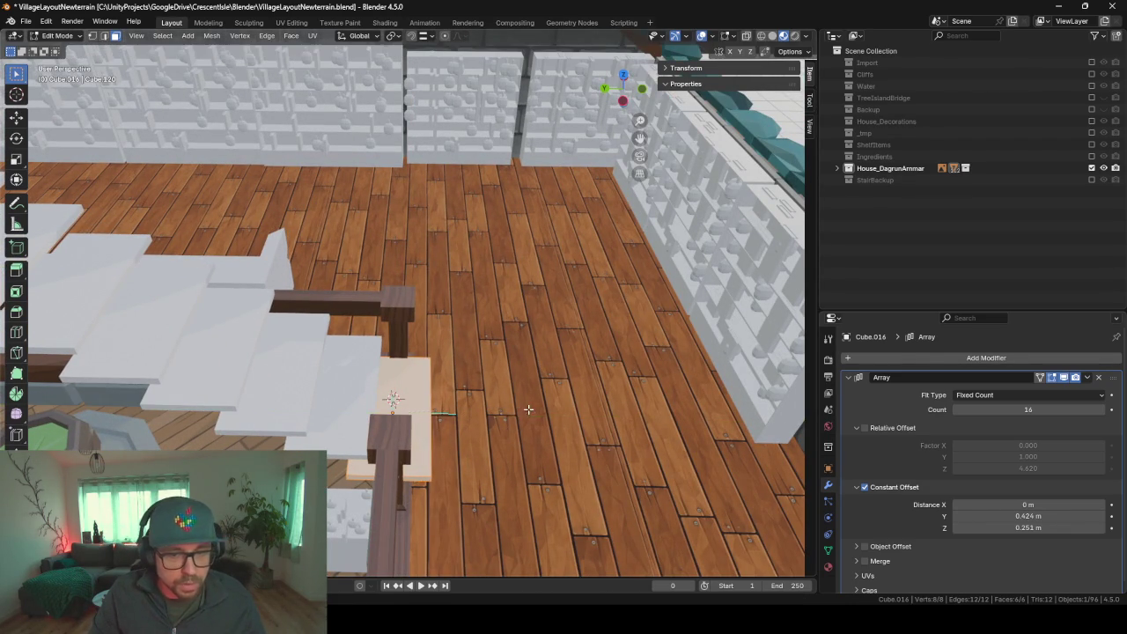
- Reduce the array's Constant Offset Z rise to 0.249 m and return to Object Mode
mouse_move(581, 438)
middle_down()
mouse_move(575, 401)
mouse_move(523, 405)
mouse_move(561, 364)
middle_up()
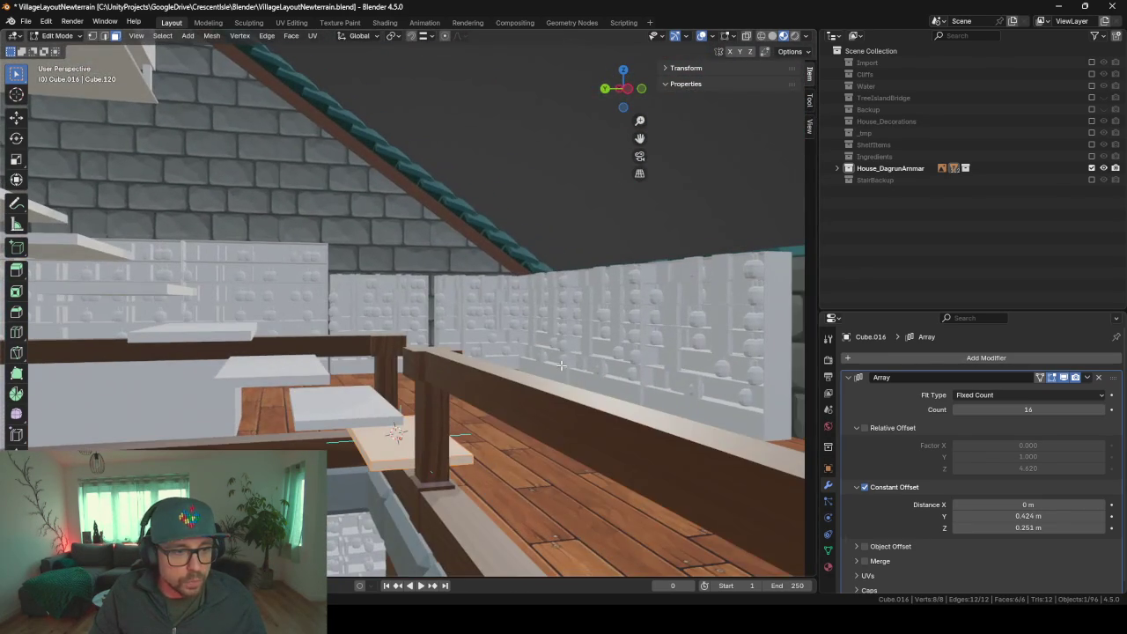
mouse_move(238, 374)
middle_down()
mouse_move(364, 363)
mouse_move(769, 466)
middle_up()
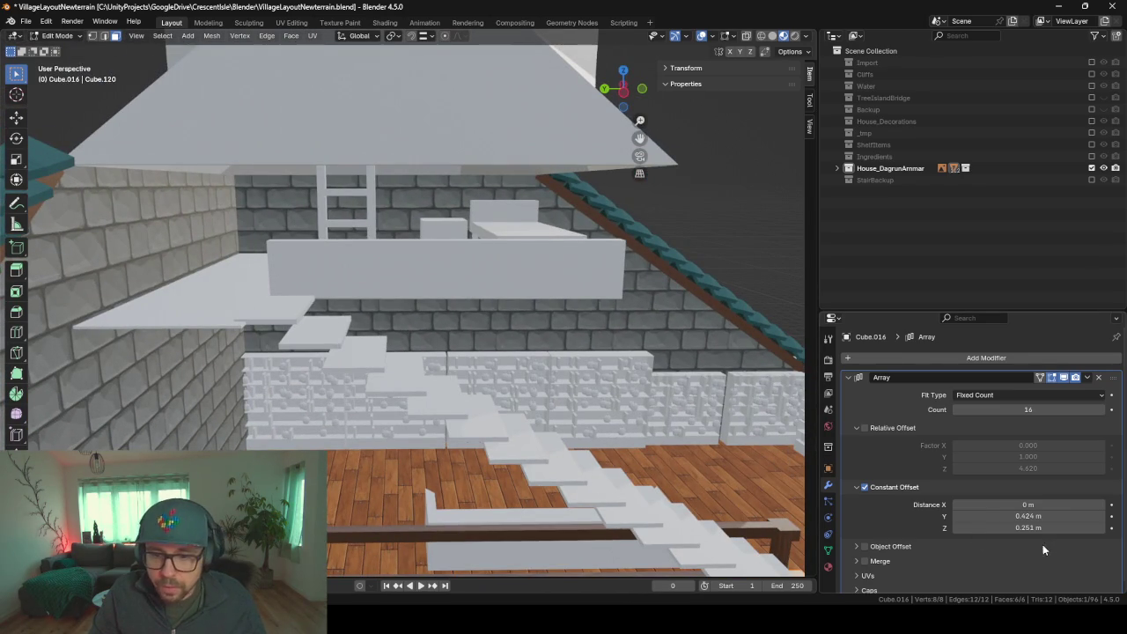
drag(1027, 526, 1030, 526)
mouse_move(546, 370)
middle_down()
mouse_move(424, 326)
mouse_move(550, 359)
mouse_move(537, 429)
mouse_move(492, 419)
mouse_move(602, 457)
mouse_move(473, 444)
mouse_move(485, 449)
mouse_move(476, 476)
mouse_move(292, 311)
mouse_move(210, 197)
mouse_move(306, 407)
mouse_move(273, 317)
mouse_move(254, 194)
mouse_move(438, 361)
middle_up()
key(Tab)
- Move to an overview of the stairs and select the railing's wooden beam Cube.007
mouse_move(653, 538)
middle_down()
mouse_move(485, 322)
mouse_move(402, 267)
mouse_move(463, 358)
mouse_move(460, 381)
middle_up()
mouse_move(542, 414)
middle_down()
mouse_move(720, 316)
mouse_move(687, 299)
middle_up()
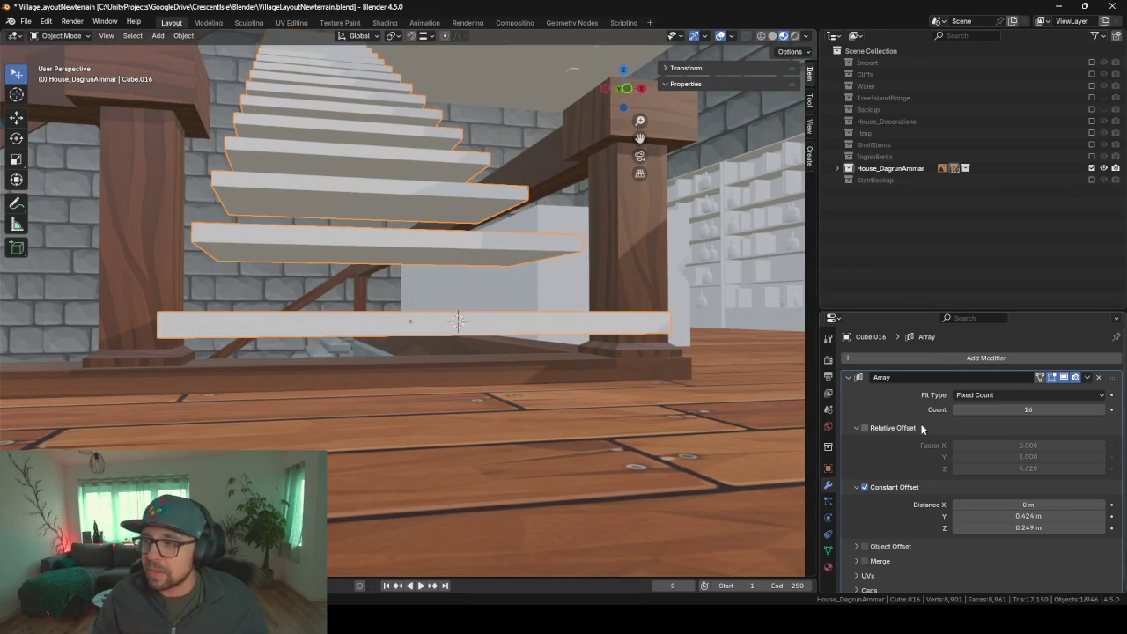
scroll(921, 426, down, 1)
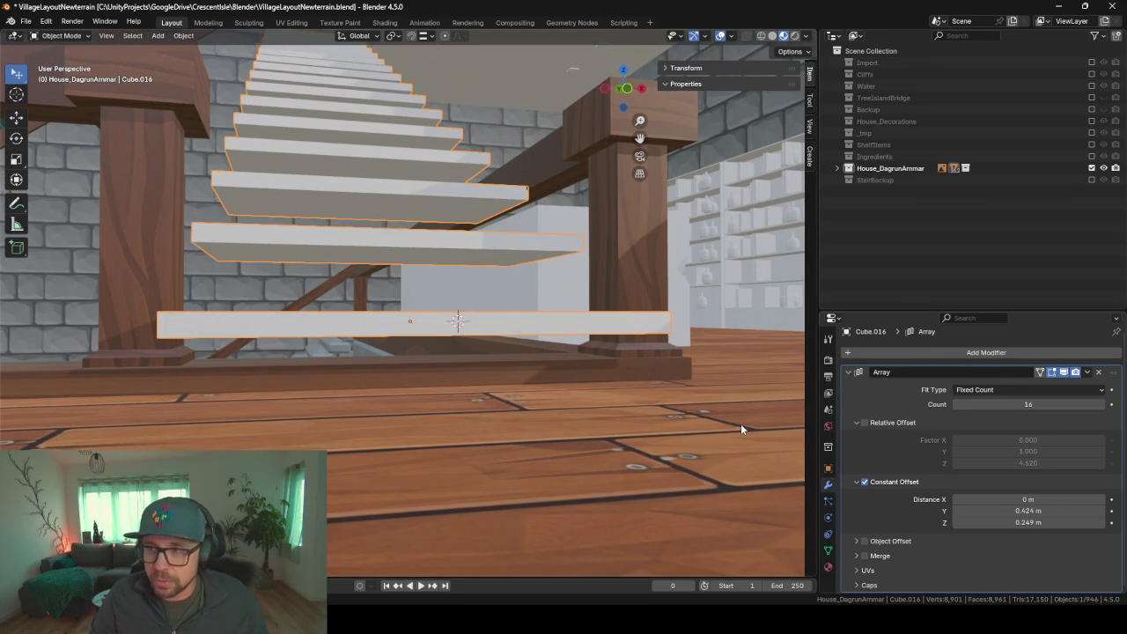
shift+middle_drag(419, 301, 793, 389)
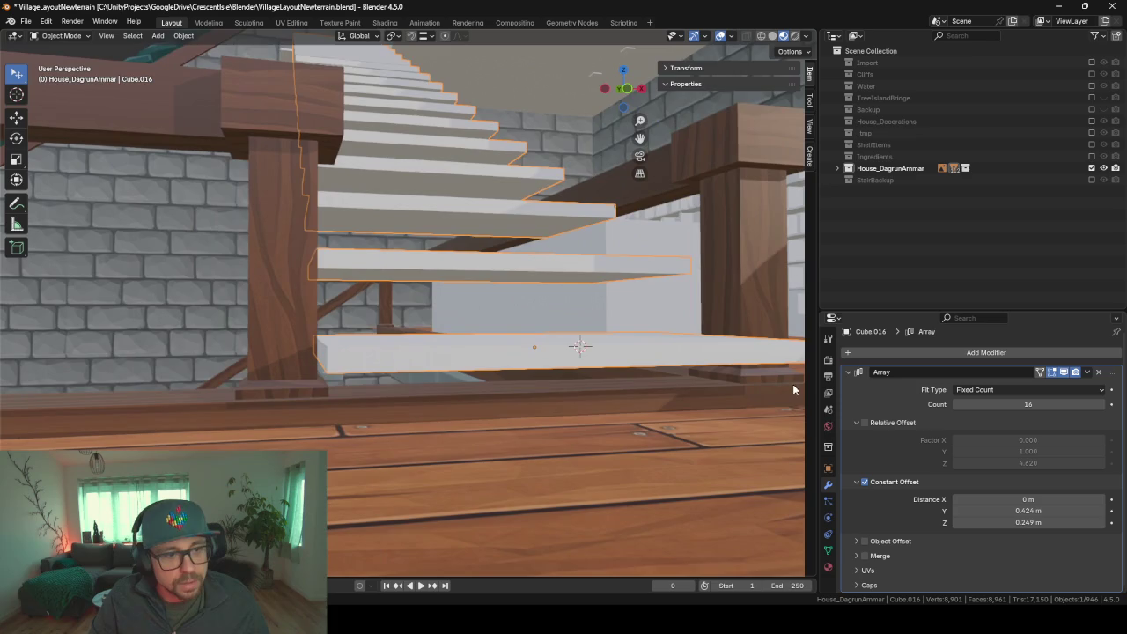
mouse_move(337, 319)
middle_down()
mouse_move(454, 336)
mouse_move(254, 243)
mouse_move(375, 214)
mouse_move(272, 293)
mouse_move(274, 434)
mouse_move(295, 438)
mouse_move(566, 203)
middle_up()
scroll(581, 199, down, 3)
scroll(607, 264, down, 4)
mouse_move(598, 284)
middle_down()
mouse_move(463, 261)
mouse_move(513, 279)
middle_up()
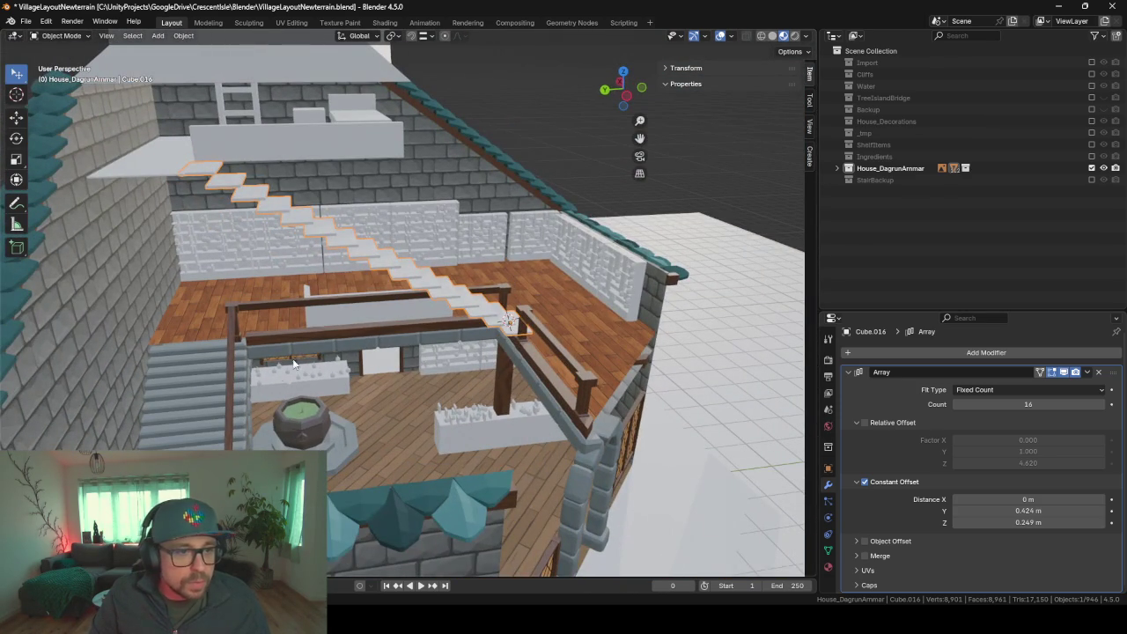
click(321, 337)
- Duplicate the wooden beam and slide the copy along X beside the stairs
middle_drag(433, 329, 385, 346)
key(Tab)
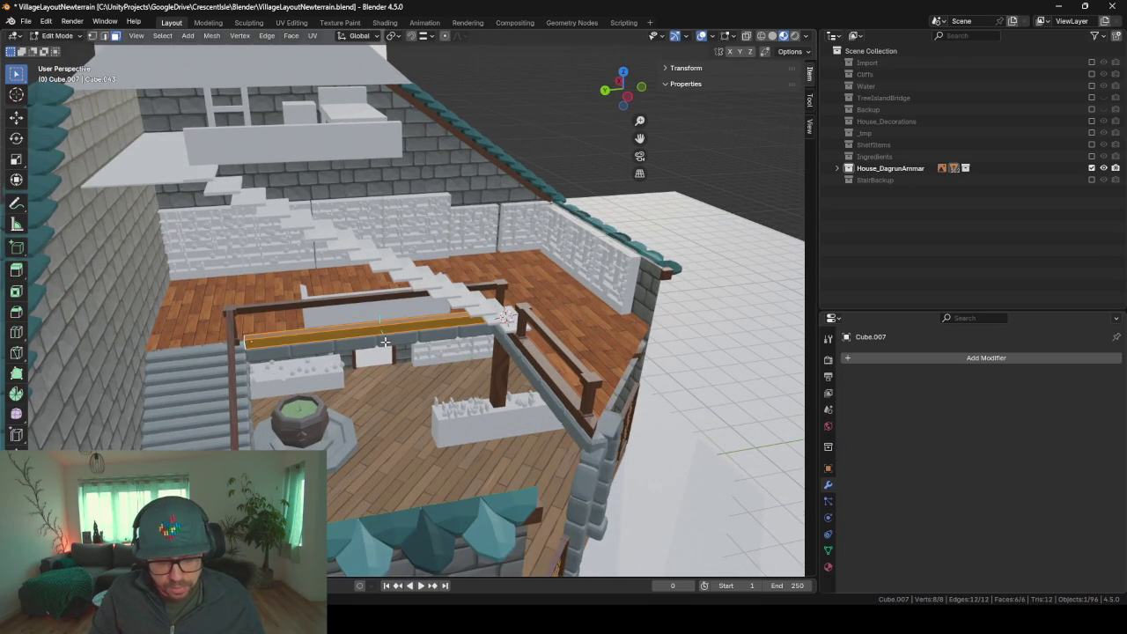
key(Tab)
key(shift+d)
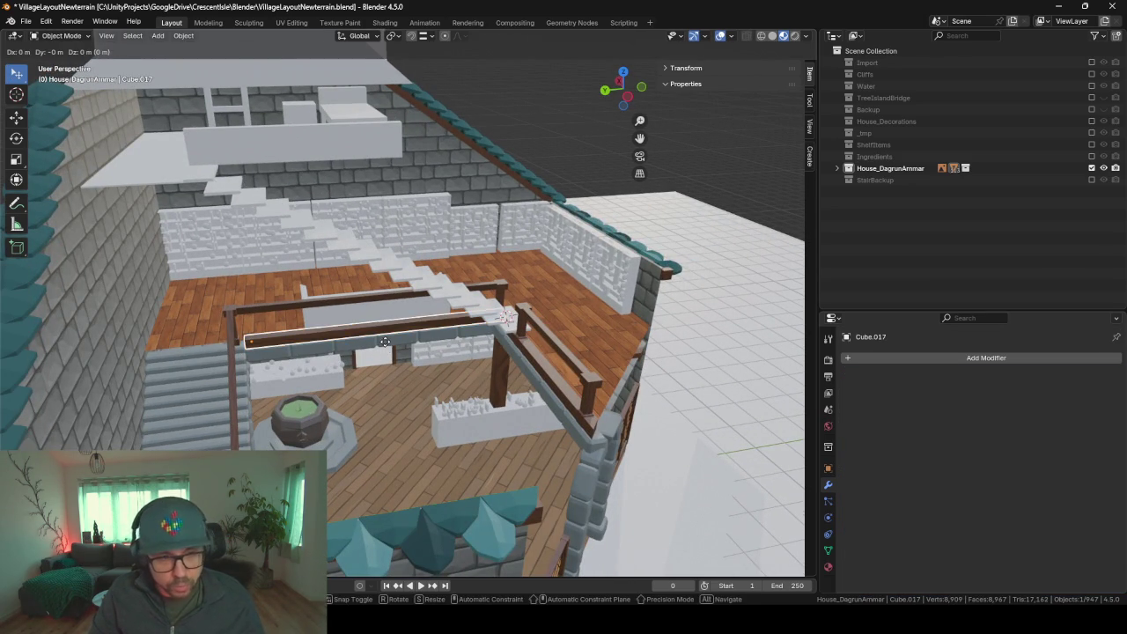
key(x)
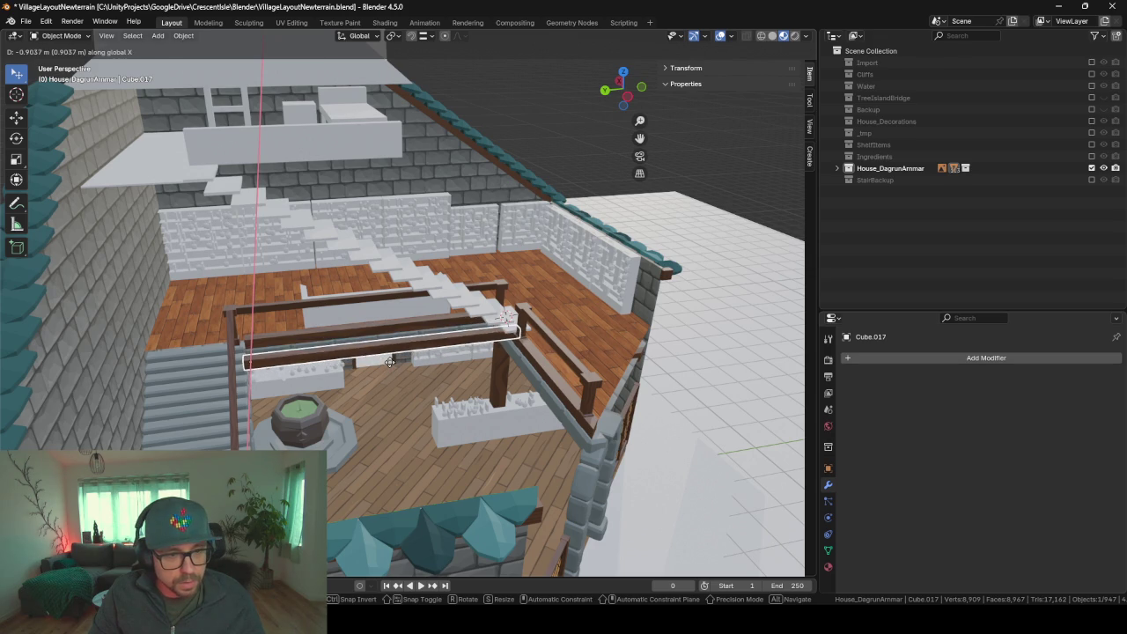
click(388, 358)
key(KP_Decimal)
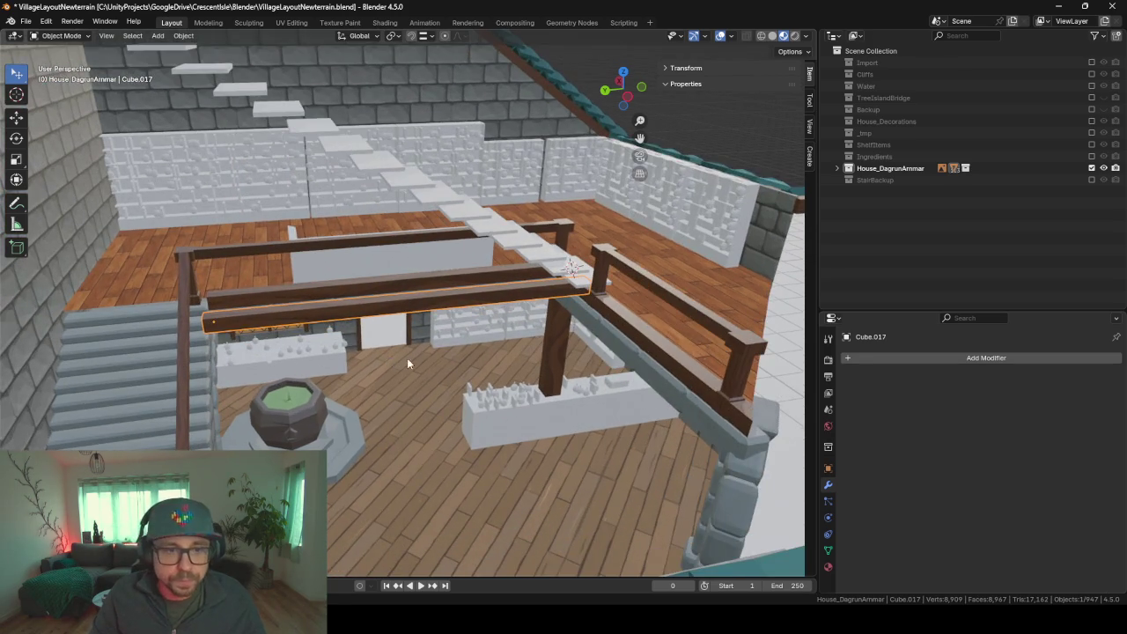
scroll(406, 358, up, 4)
mouse_move(470, 336)
middle_down()
mouse_move(412, 337)
mouse_move(522, 342)
mouse_move(545, 357)
mouse_move(434, 305)
mouse_move(379, 318)
mouse_move(395, 339)
middle_up()
- In Edit Mode, select the copied beam's end face and raise it along Z
key(Tab)
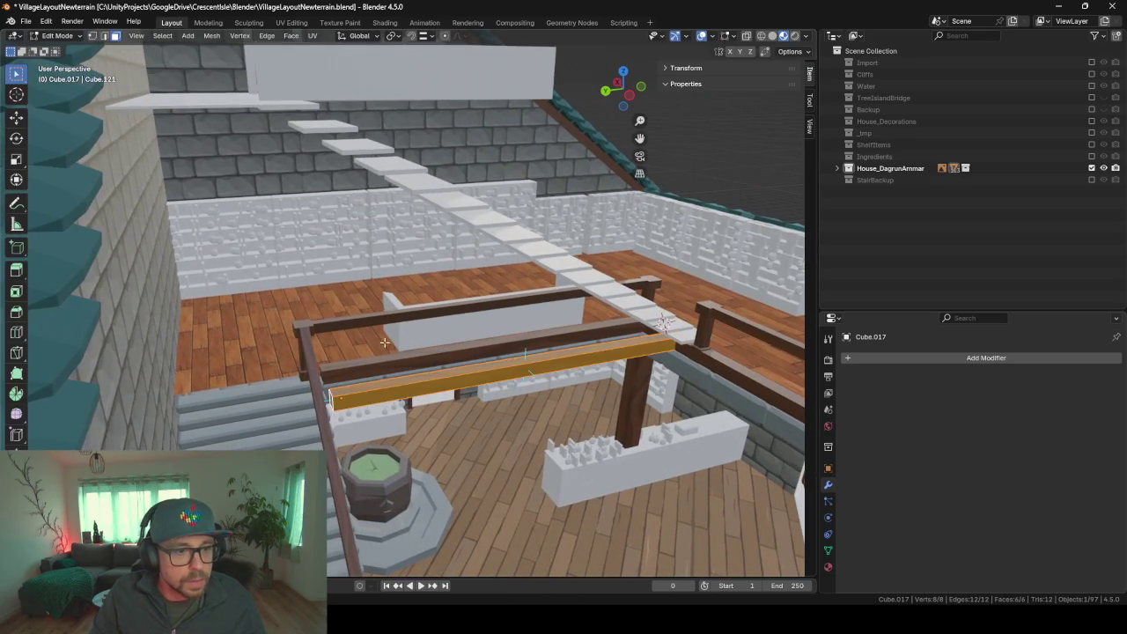
click(332, 401)
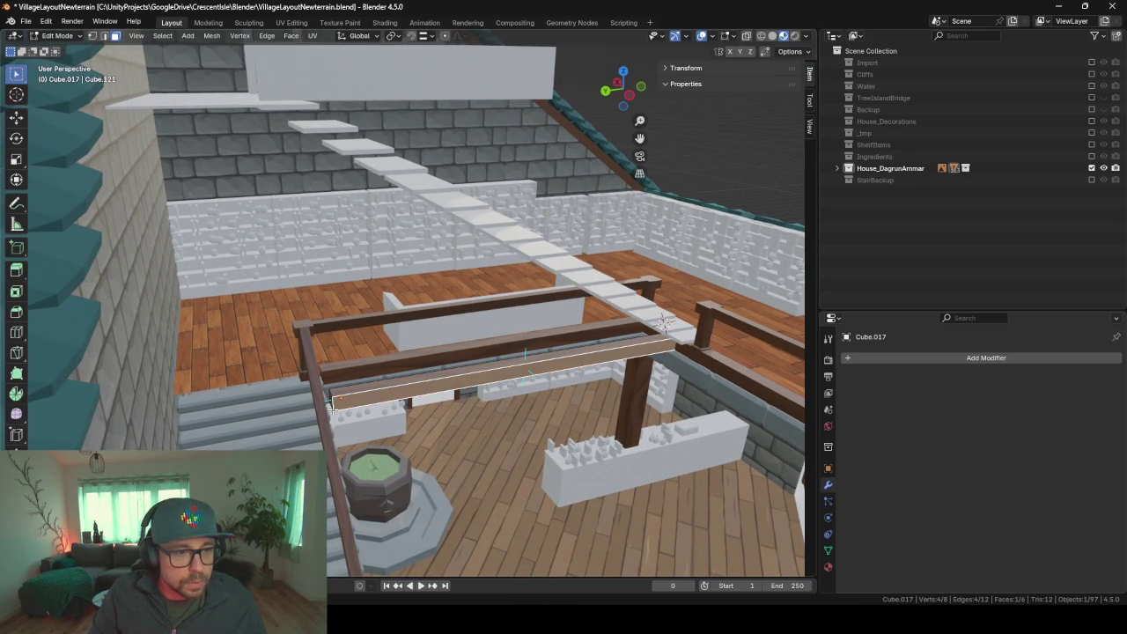
mouse_move(294, 299)
middle_down()
mouse_move(322, 302)
mouse_move(315, 294)
mouse_move(318, 320)
middle_up()
click(335, 395)
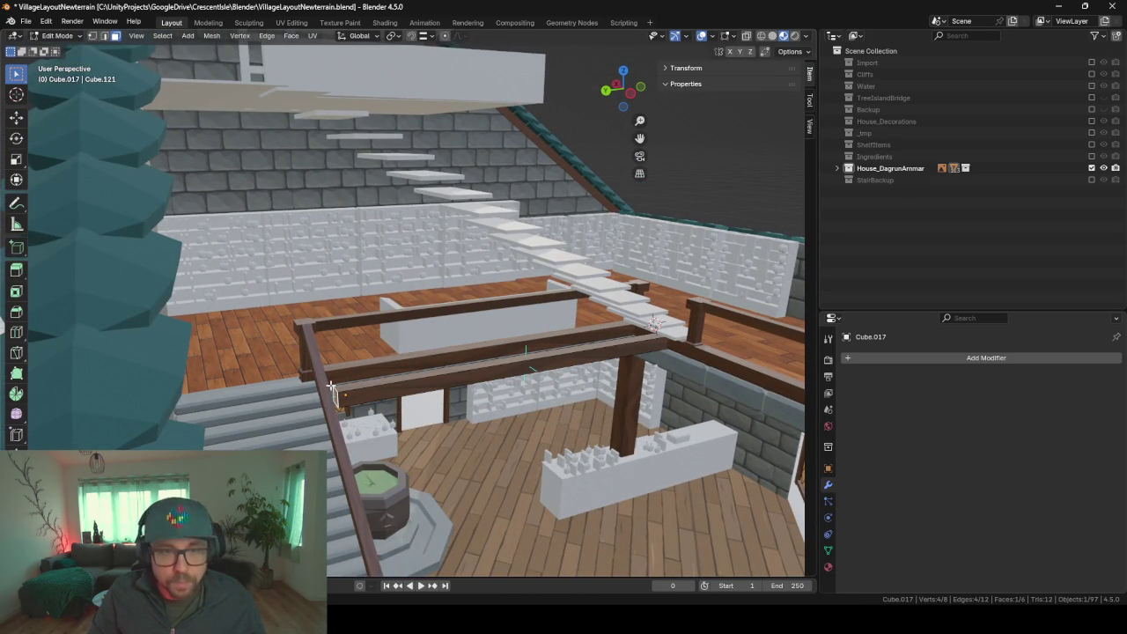
drag(331, 388, 229, 84)
key(z)
- Place the beam end under the top steps as a stringer and exit Edit Mode
mouse_move(229, 84)
middle_down()
mouse_move(287, 202)
mouse_move(429, 268)
mouse_move(321, 246)
middle_up()
scroll(286, 212, up, 2)
scroll(286, 212, up, 2)
scroll(428, 268, up, 2)
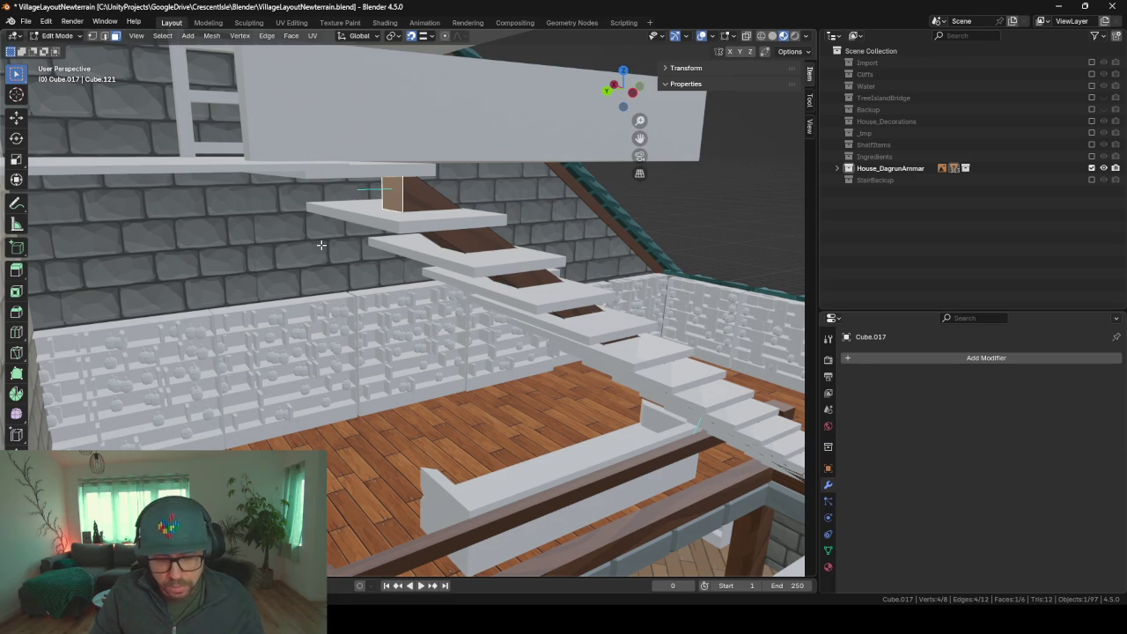
key(g)
click(272, 184)
middle_drag(388, 258, 578, 388)
key(Tab)
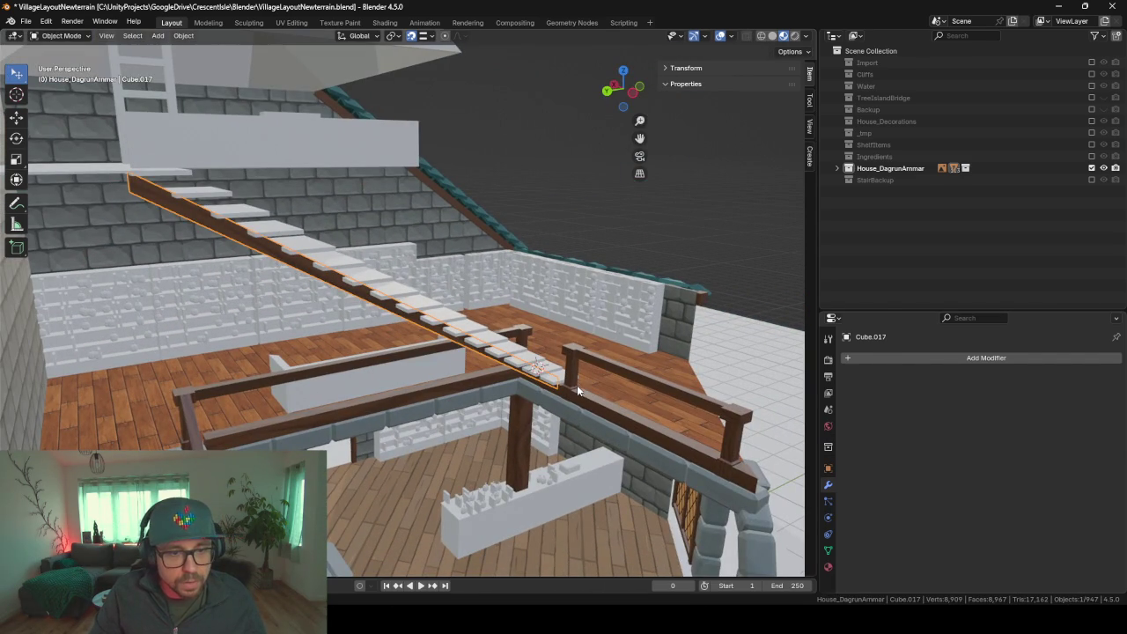
scroll(568, 382, up, 5)
mouse_move(637, 396)
middle_down()
mouse_move(527, 292)
mouse_move(511, 222)
mouse_move(619, 267)
mouse_move(354, 290)
mouse_move(588, 249)
mouse_move(468, 393)
mouse_move(578, 353)
mouse_move(419, 333)
middle_up()
key(Tab)
key(g)
key(y)
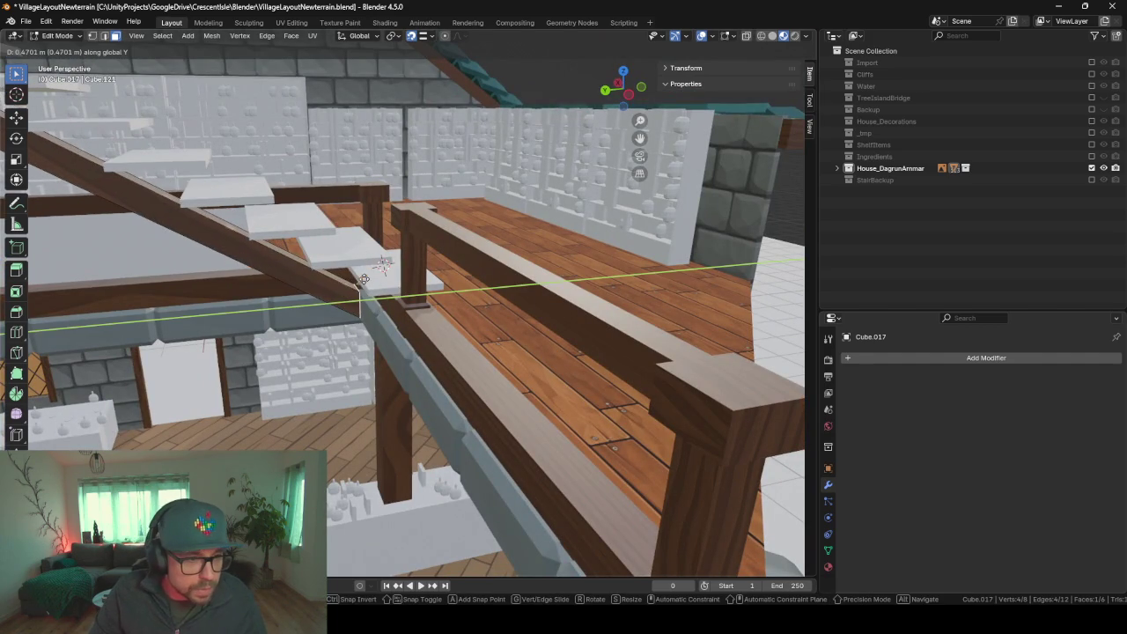
click(361, 287)
mouse_move(361, 287)
middle_down()
mouse_move(331, 363)
mouse_move(486, 515)
middle_up()
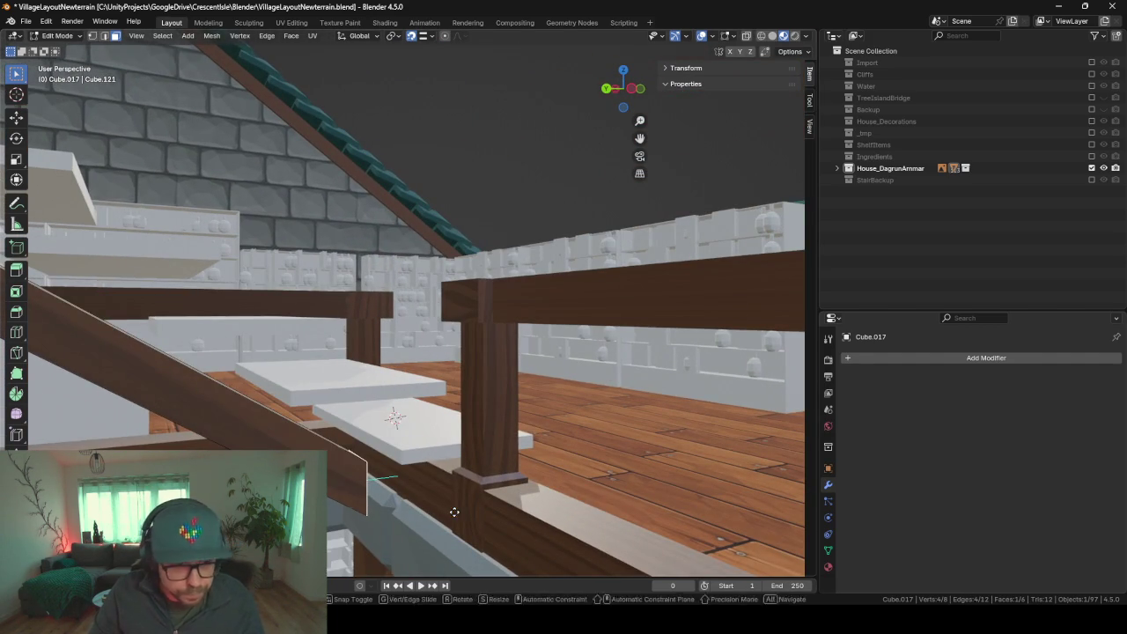
key(g)
key(z)
click(368, 447)
mouse_move(367, 447)
middle_down()
mouse_move(468, 404)
mouse_move(467, 445)
mouse_move(430, 177)
middle_up()
scroll(430, 177, up, 5)
scroll(401, 279, down, 4)
middle_drag(402, 278, 397, 377)
scroll(397, 377, up, 4)
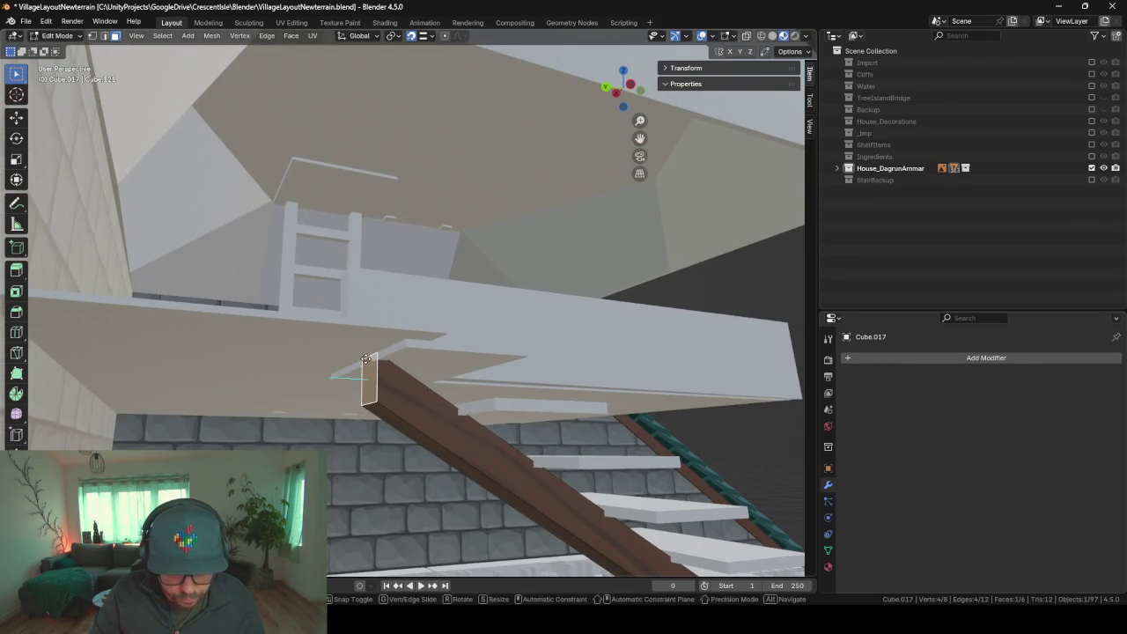
key(g)
key(Escape)
key(Tab)
mouse_move(401, 424)
middle_down()
mouse_move(440, 419)
mouse_move(376, 415)
mouse_move(401, 447)
mouse_move(398, 419)
middle_up()
key(g)
key(y)
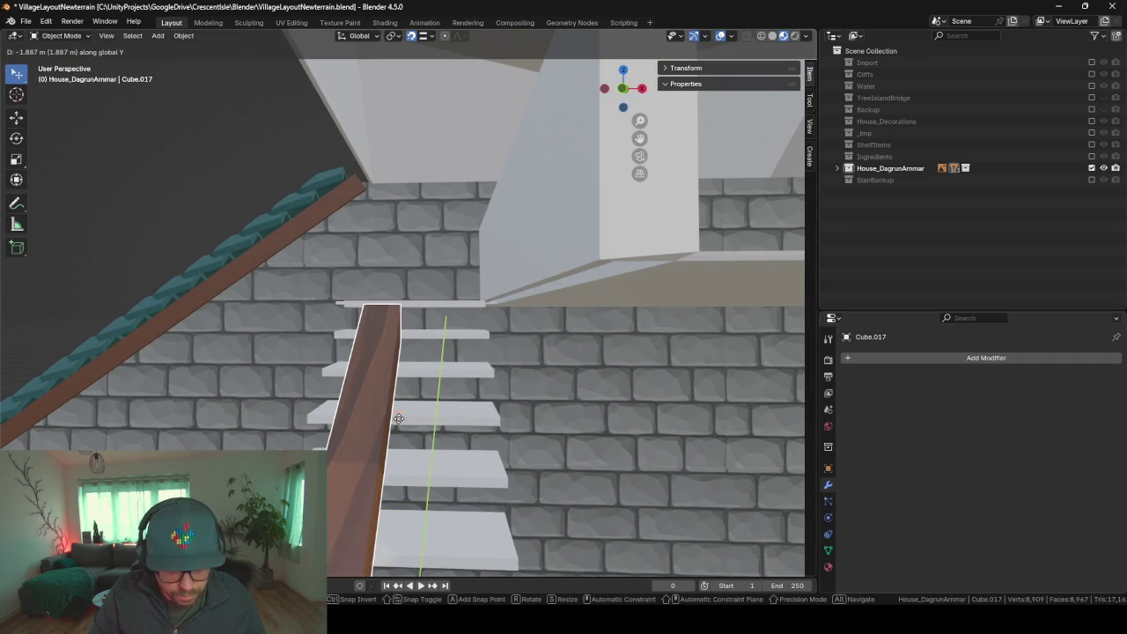
key(x)
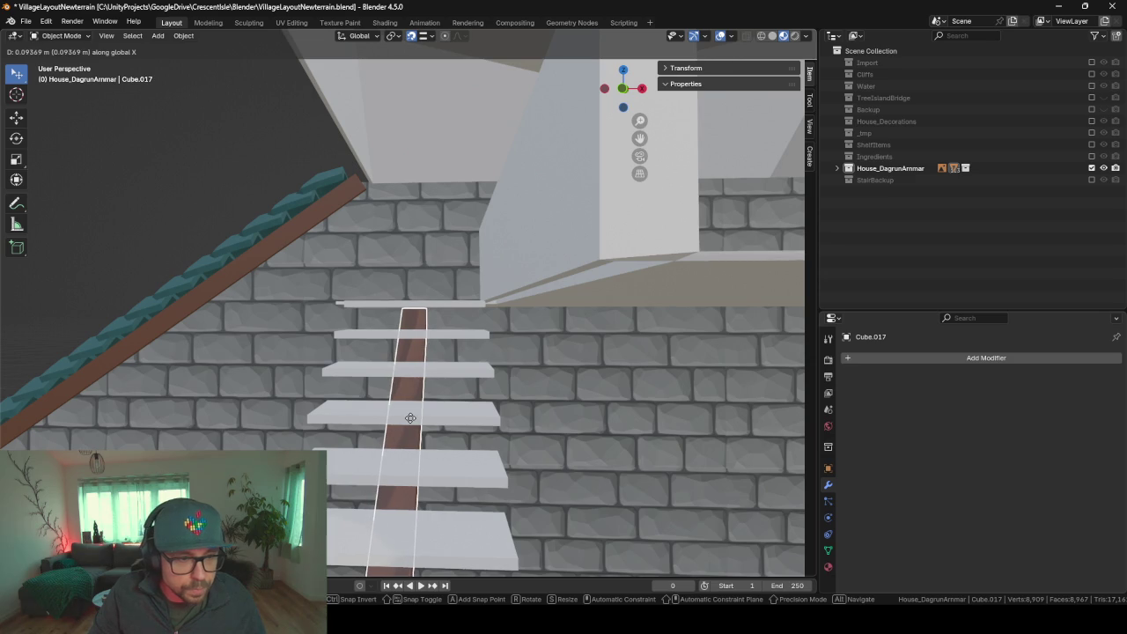
click(410, 417)
middle_drag(358, 432, 410, 434)
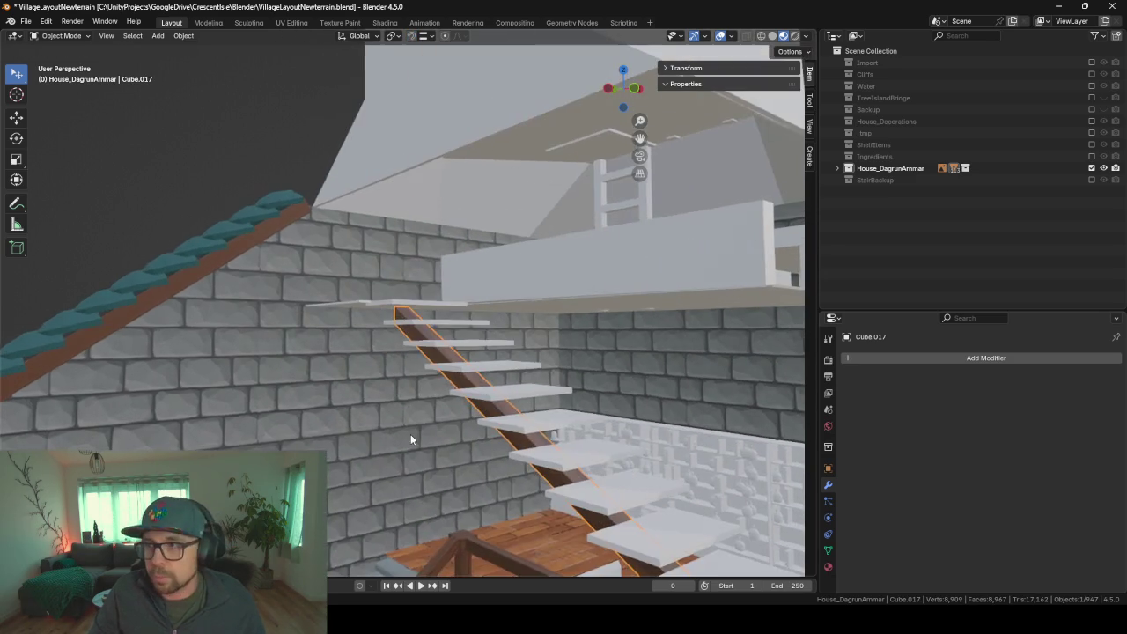
mouse_move(496, 454)
middle_down()
mouse_move(407, 305)
mouse_move(331, 244)
mouse_move(396, 278)
mouse_move(342, 301)
mouse_move(390, 319)
mouse_move(380, 134)
middle_up()
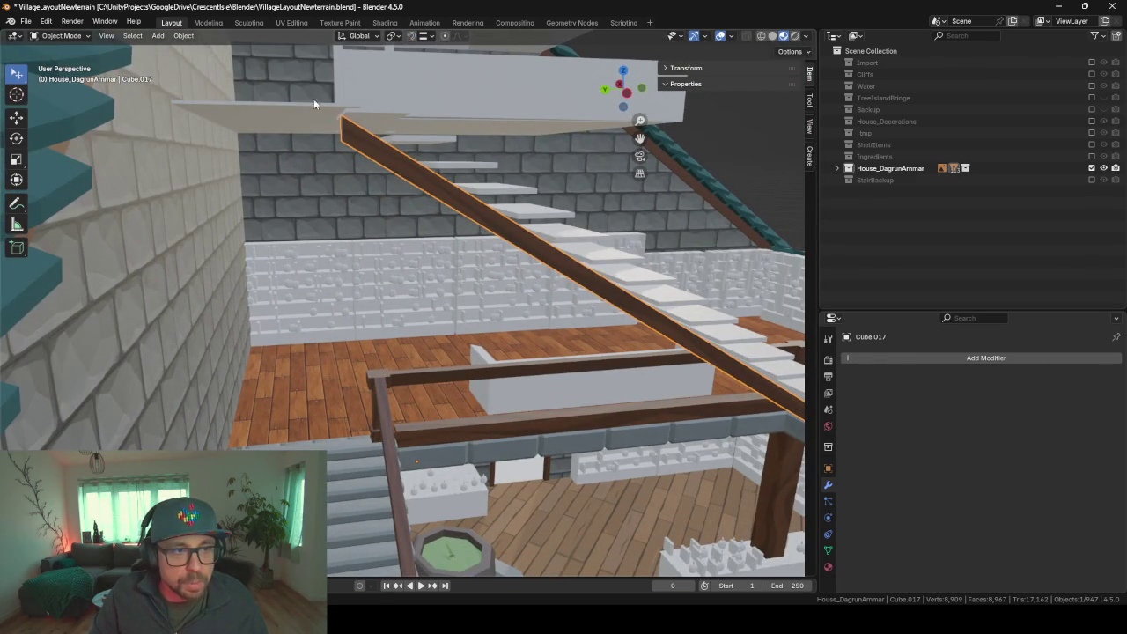
mouse_move(305, 117)
middle_down()
mouse_move(488, 292)
mouse_move(242, 220)
mouse_move(267, 250)
mouse_move(484, 333)
middle_up()
mouse_move(693, 412)
middle_down()
mouse_move(433, 273)
mouse_move(368, 185)
middle_up()
scroll(431, 150, down, 5)
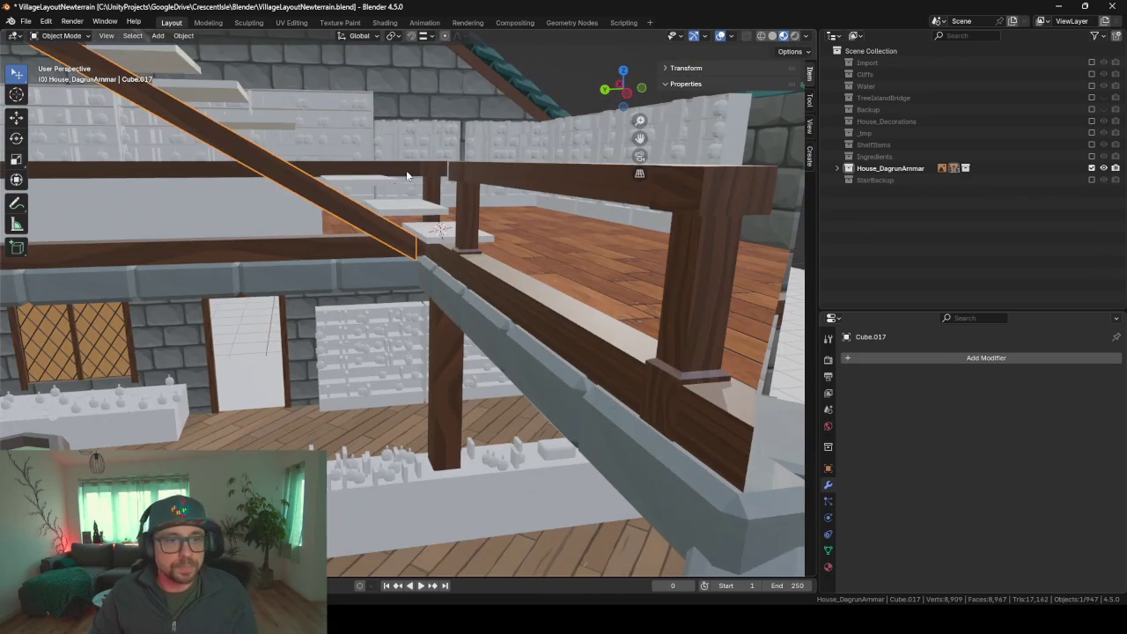
scroll(370, 204, down, 4)
scroll(333, 166, down, 2)
scroll(438, 232, down, 3)
scroll(454, 247, down, 2)
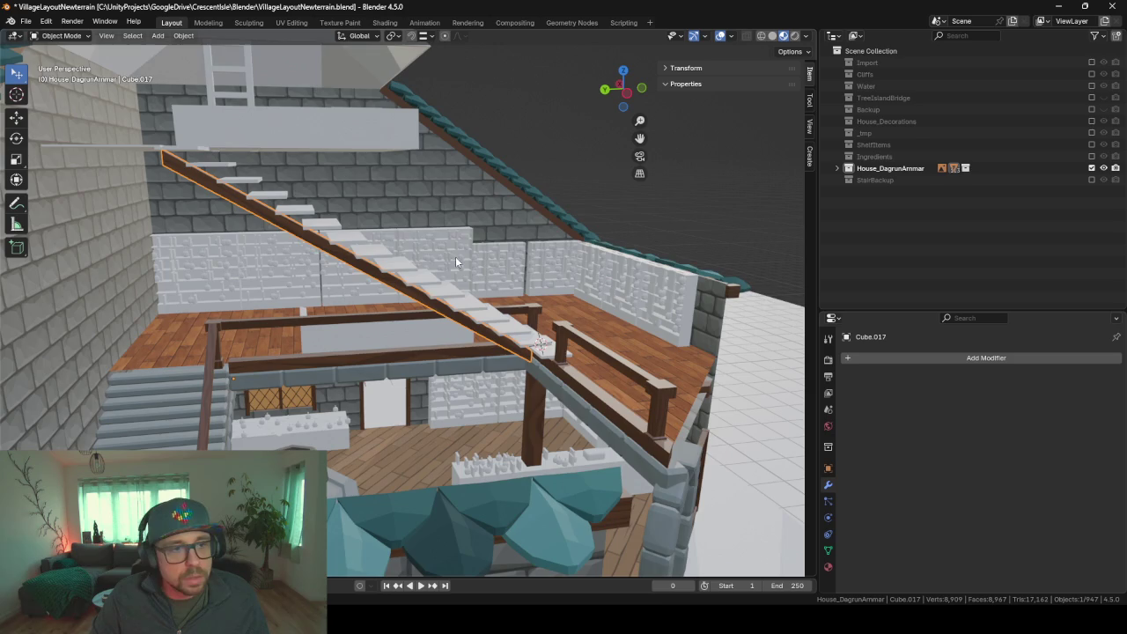
mouse_move(455, 259)
middle_down()
mouse_move(261, 290)
mouse_move(309, 324)
middle_up()
click(363, 289)
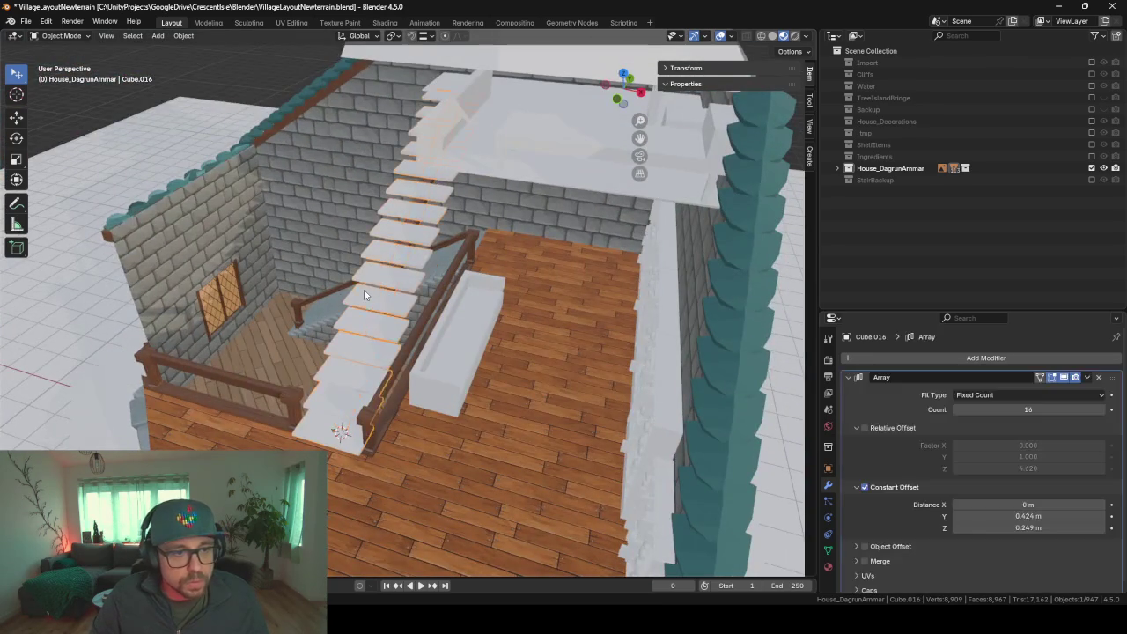
- Unwrap the stair slab mesh with Smart UV Project in Edit Mode
middle_drag(364, 289, 441, 326)
key(Tab)
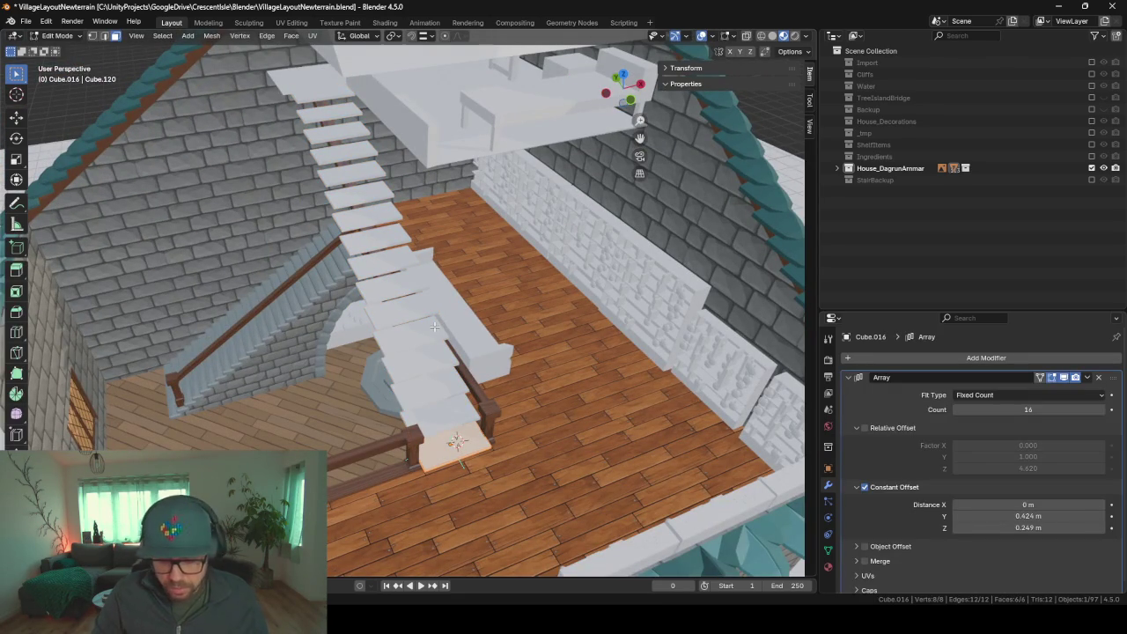
key(u)
click(434, 326)
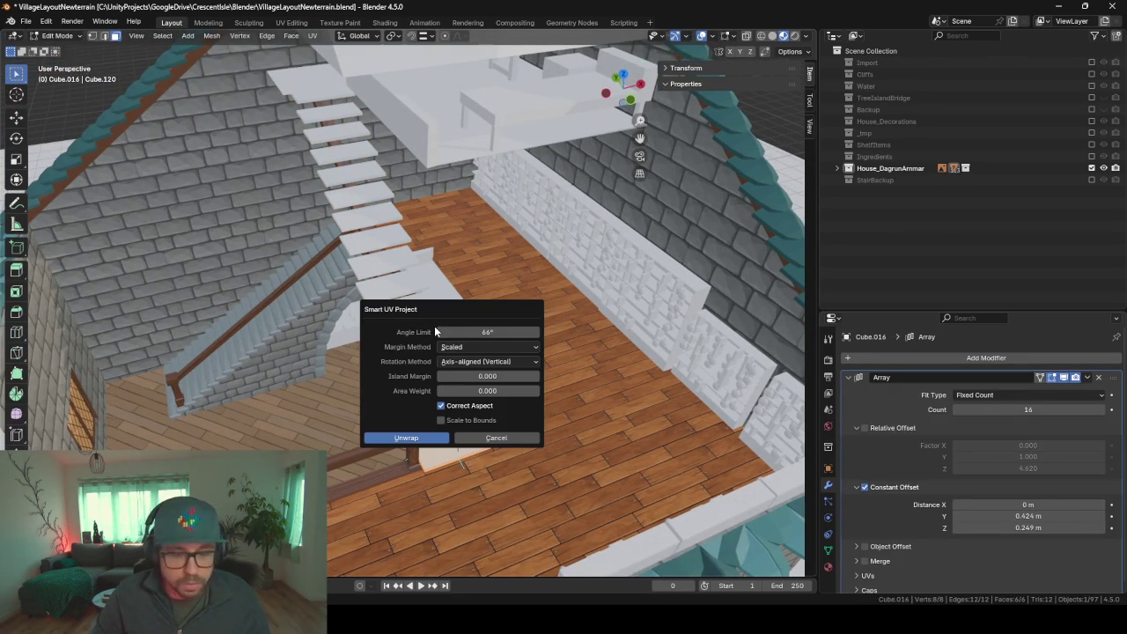
key(Return)
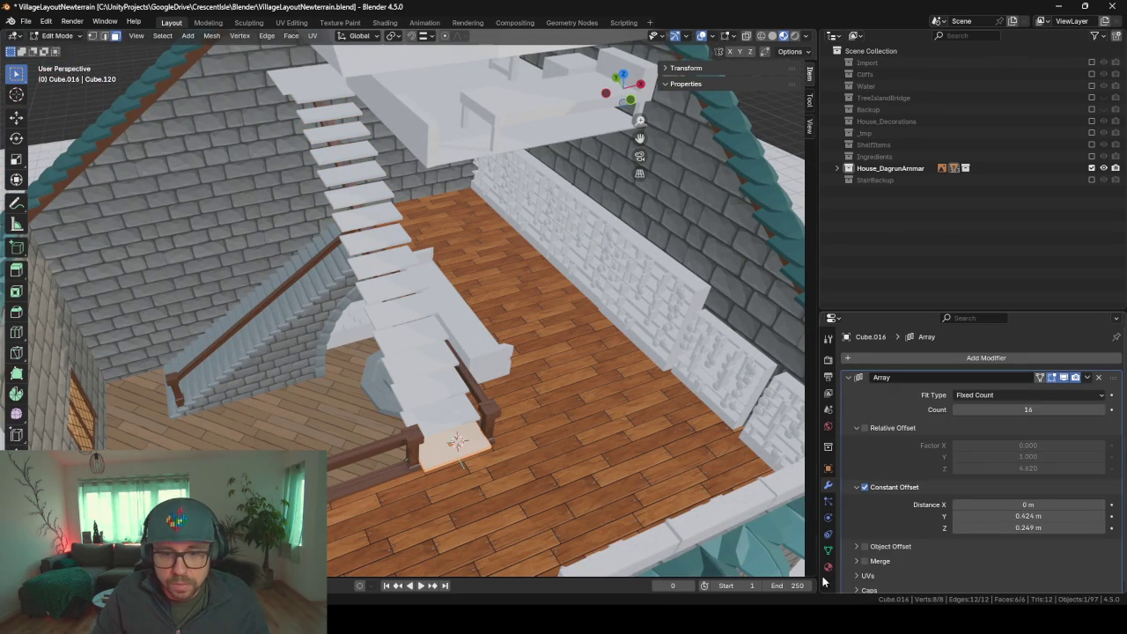
- Assign the existing woodBase material to the stair slabs
click(827, 566)
click(850, 407)
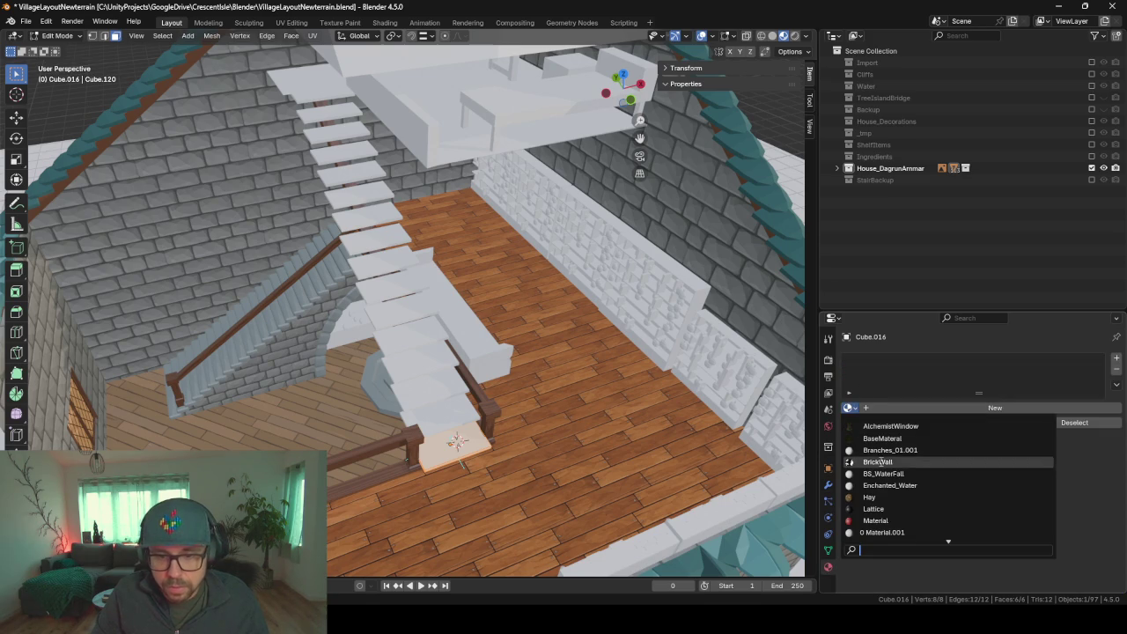
text(wood)
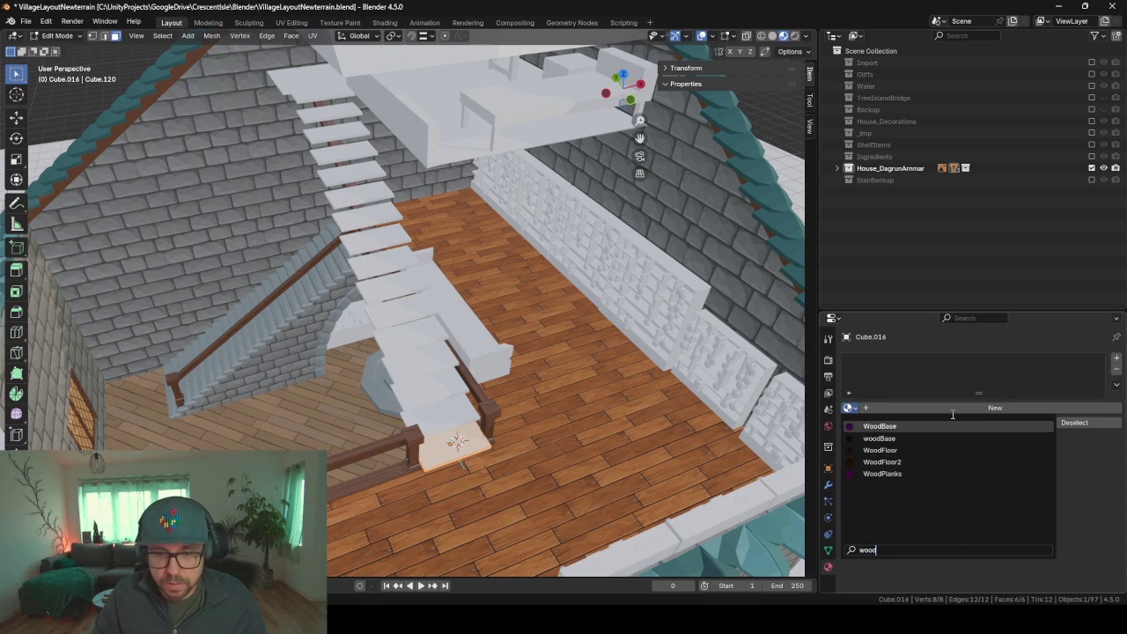
key(Down)
key(Return)
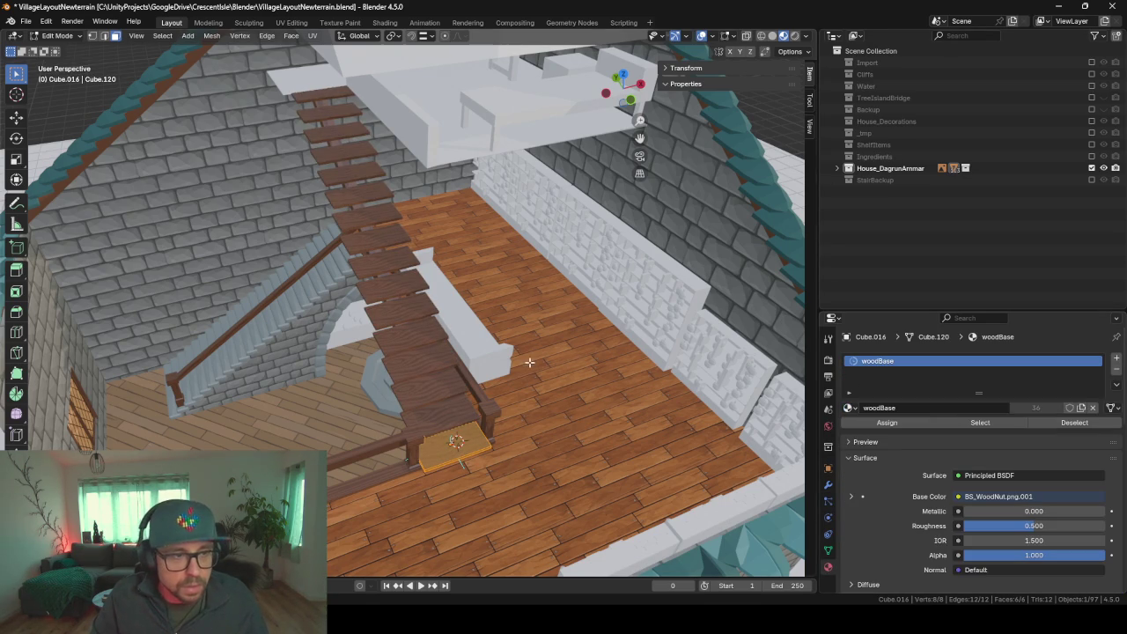
- Back in Object Mode, inspect the wood-textured staircase from several angles, then re-enter Edit Mode
key(Tab)
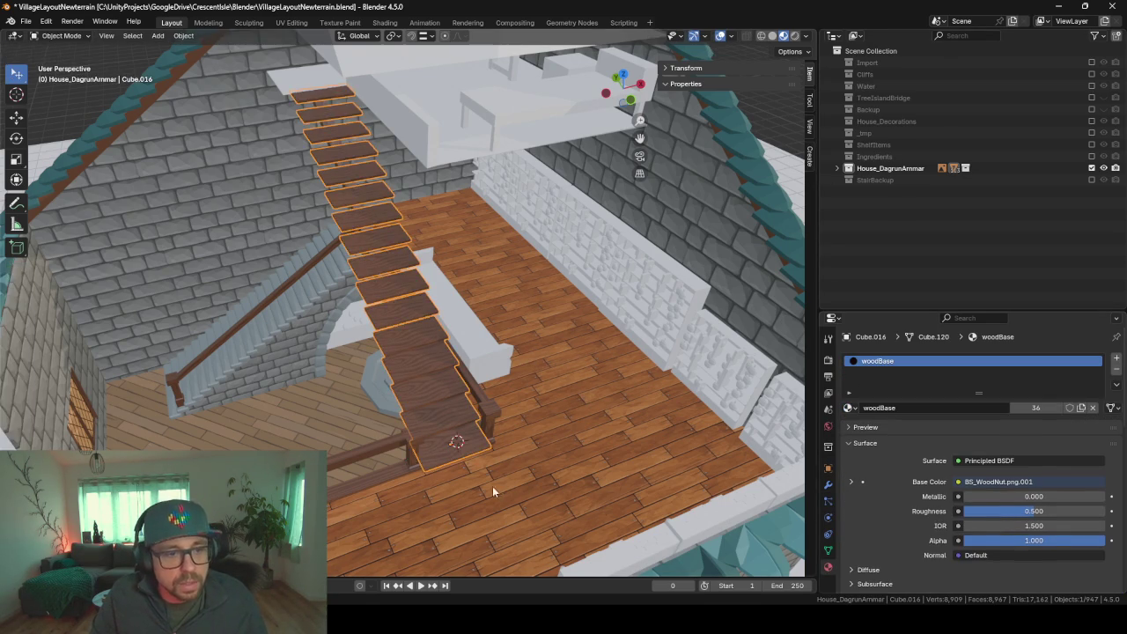
middle_drag(547, 496, 488, 502)
mouse_move(474, 392)
middle_down()
mouse_move(587, 387)
mouse_move(453, 381)
mouse_move(492, 387)
middle_up()
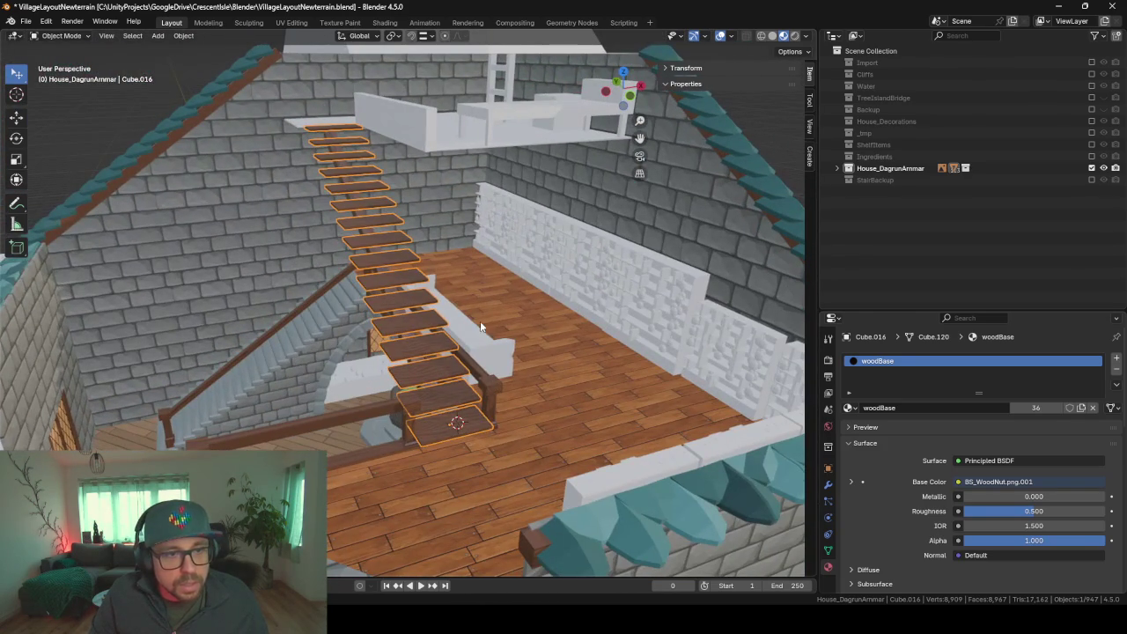
middle_drag(479, 320, 376, 308)
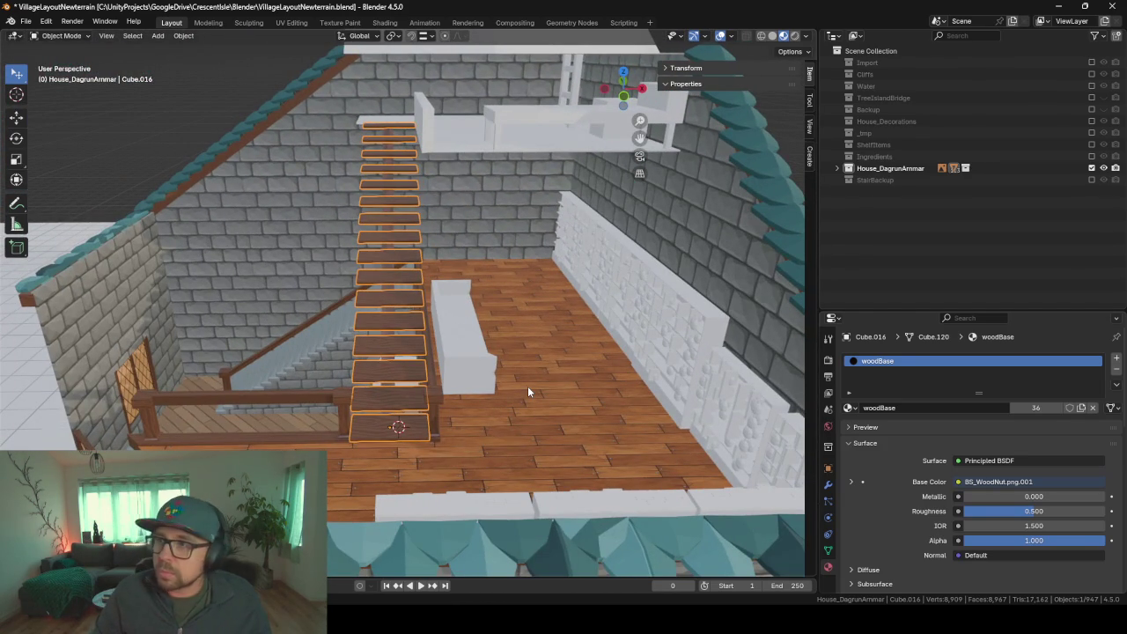
mouse_move(527, 390)
middle_down()
mouse_move(480, 352)
mouse_move(517, 346)
mouse_move(483, 346)
mouse_move(501, 344)
middle_up()
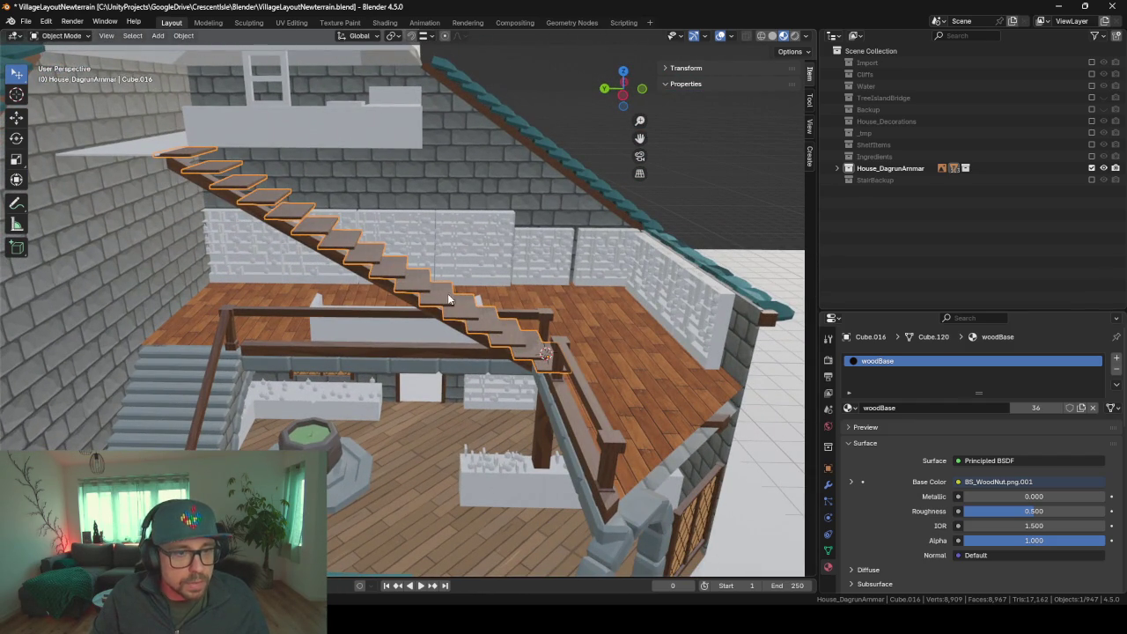
key(o)
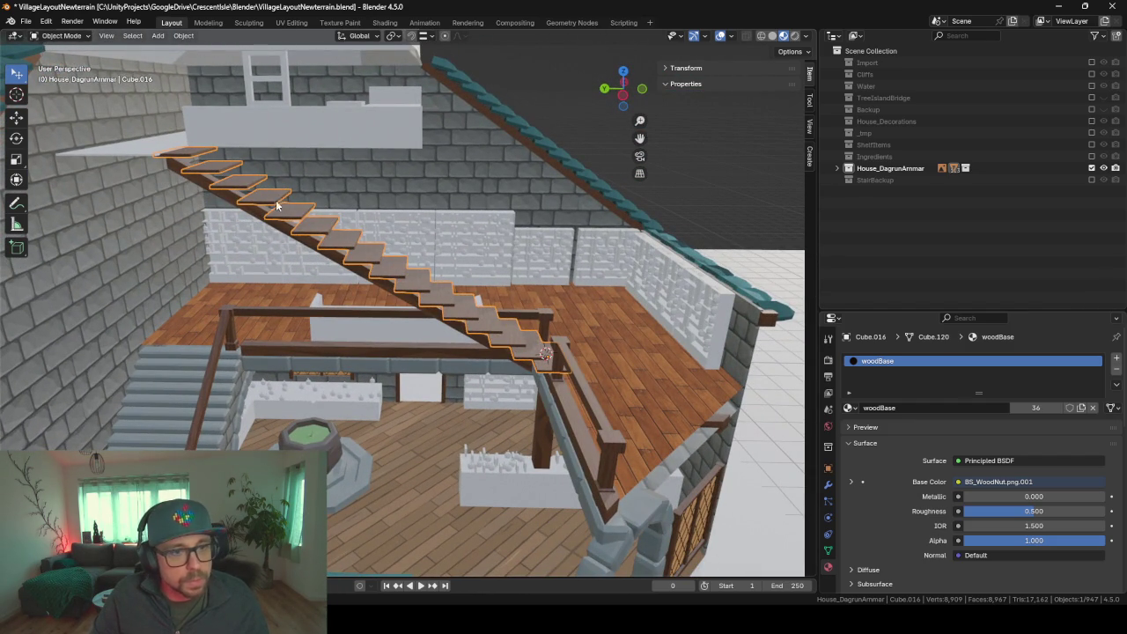
mouse_move(558, 238)
middle_down()
mouse_move(437, 313)
mouse_move(423, 440)
middle_up()
key(Tab)
- Select and frame the bottom stair board, then add a centred loop cut across it
click(415, 451)
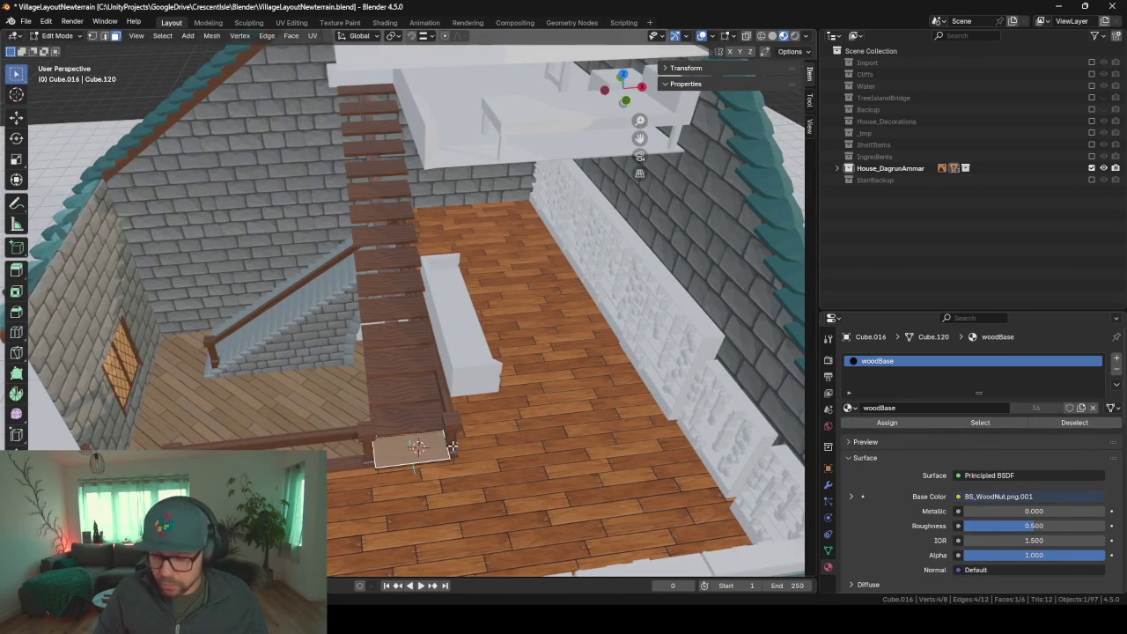
key(KP_Decimal)
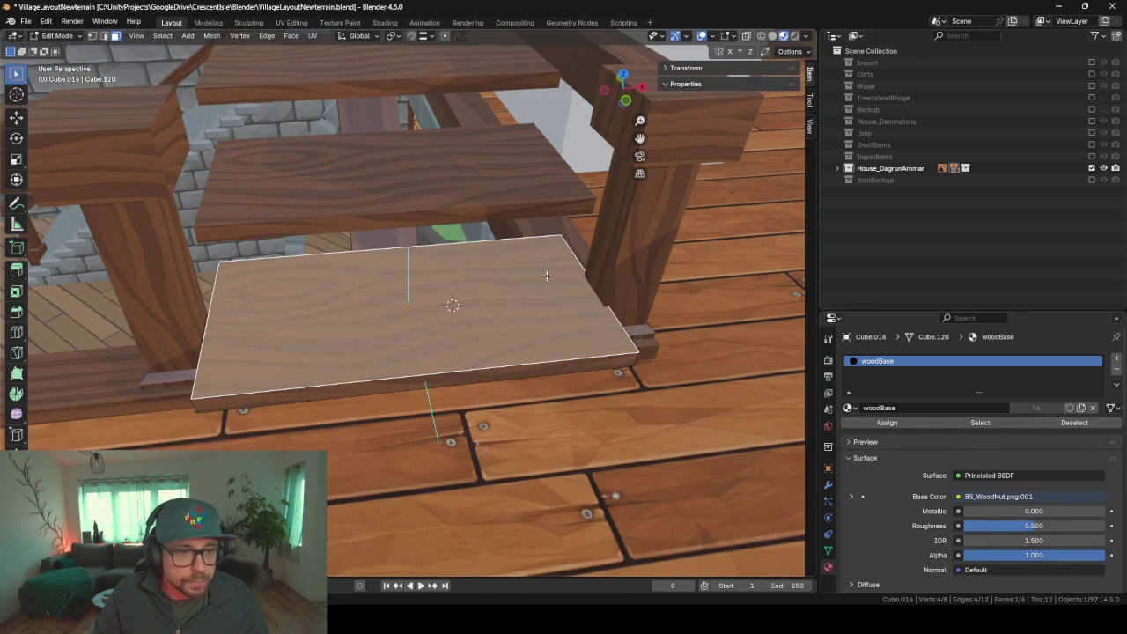
middle_drag(519, 301, 523, 296)
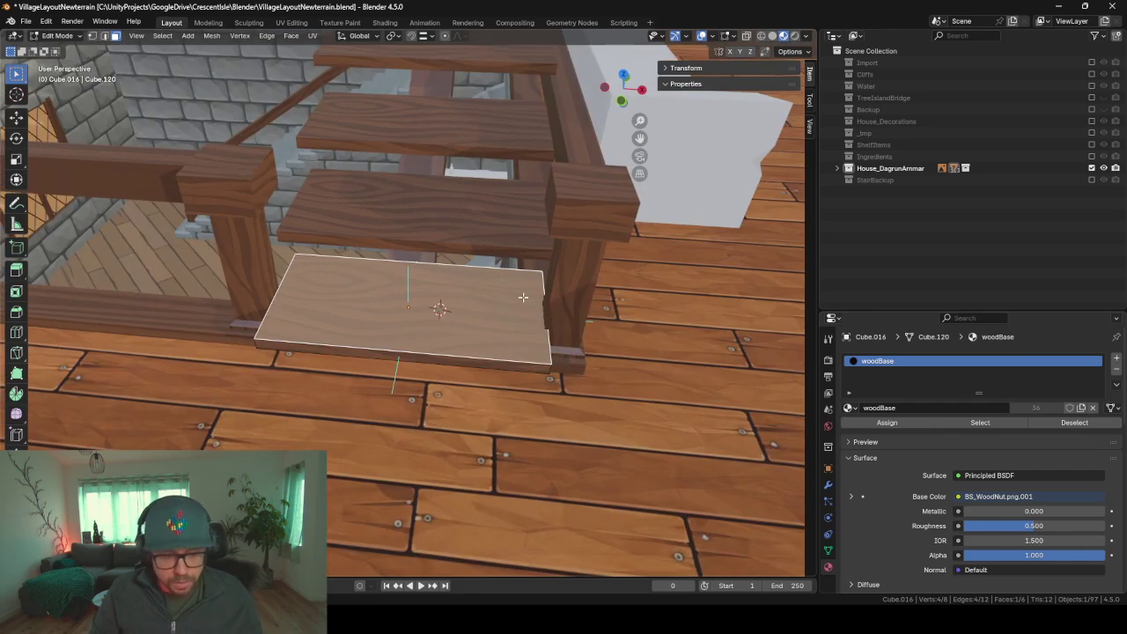
key(ctrl+r)
click(502, 323)
right_click(359, 90)
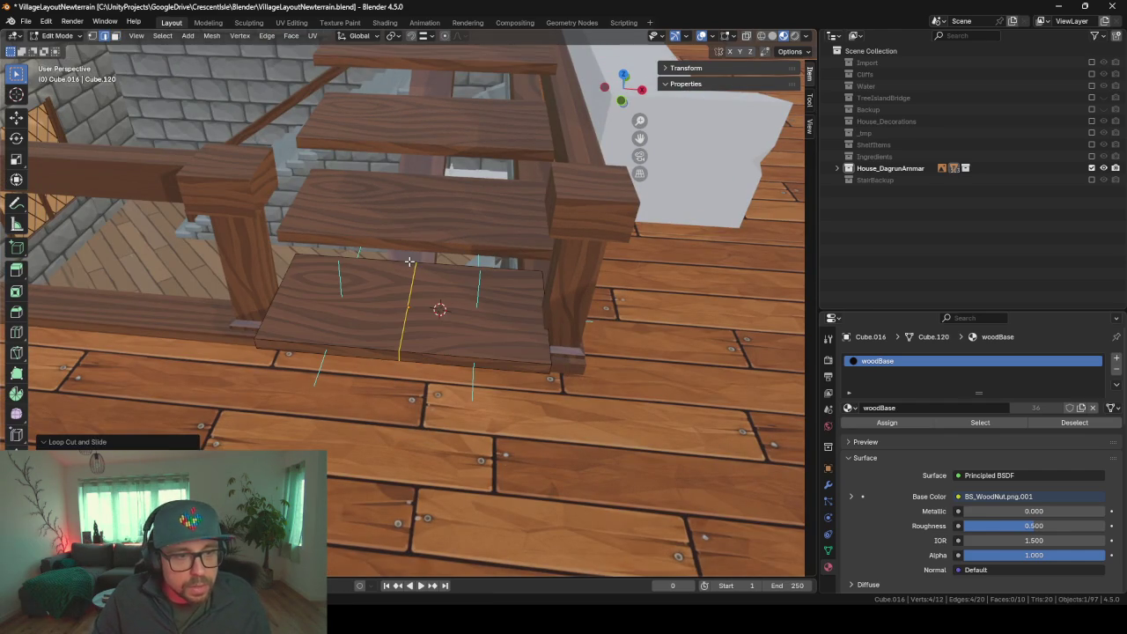
key(3)
middle_drag(414, 291, 460, 265)
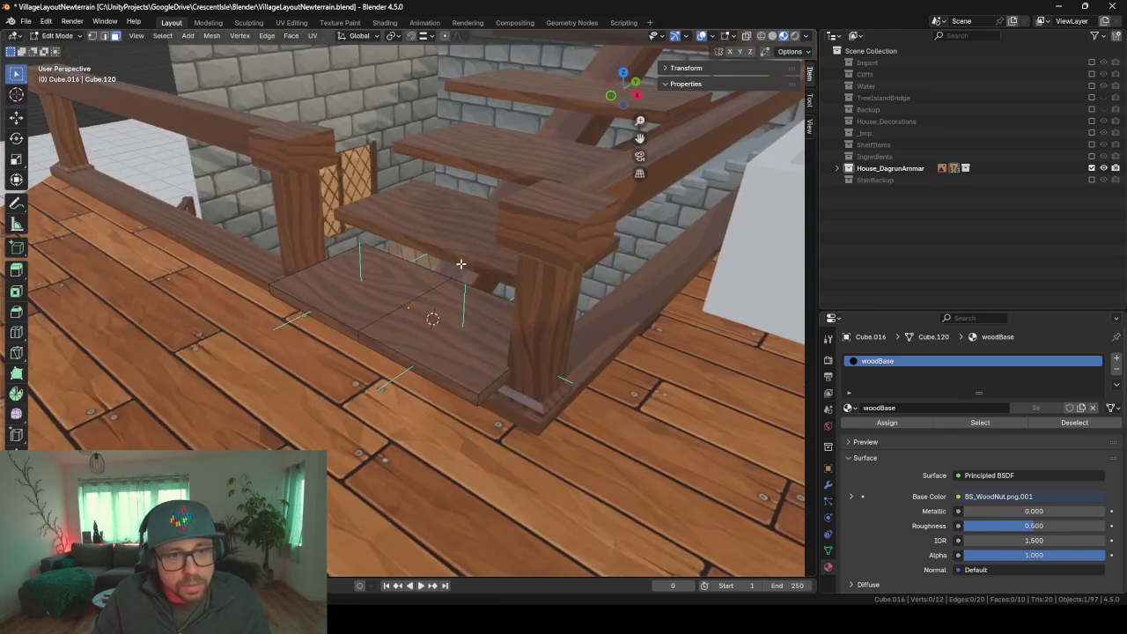
- Delete one half of the bottom board and add an X Mirror modifier placed above the Array
key(x)
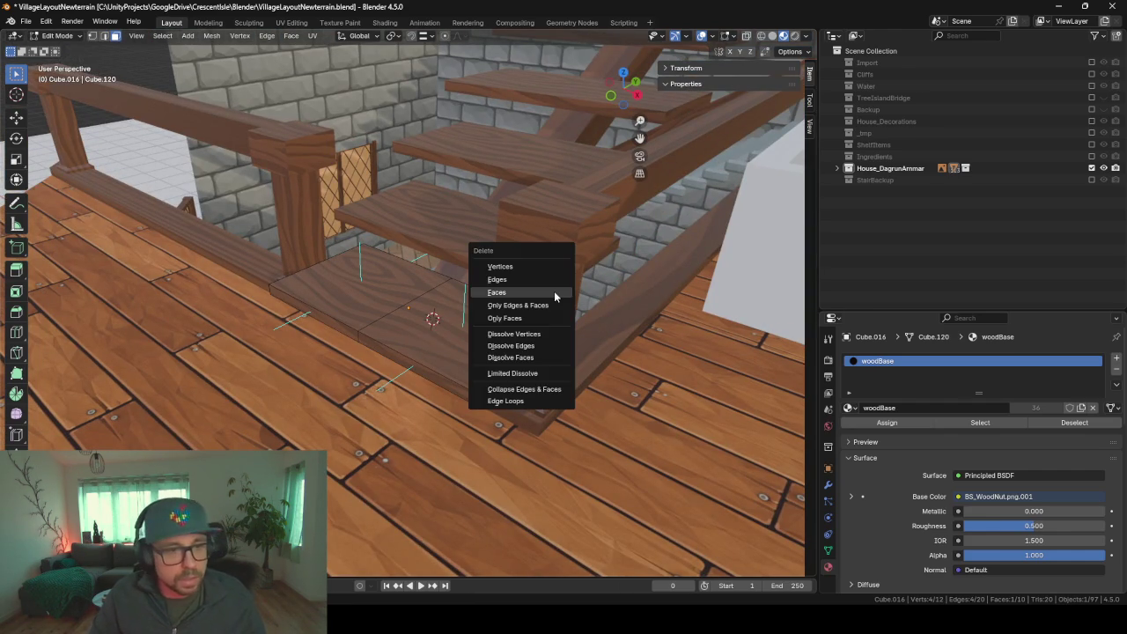
key(v)
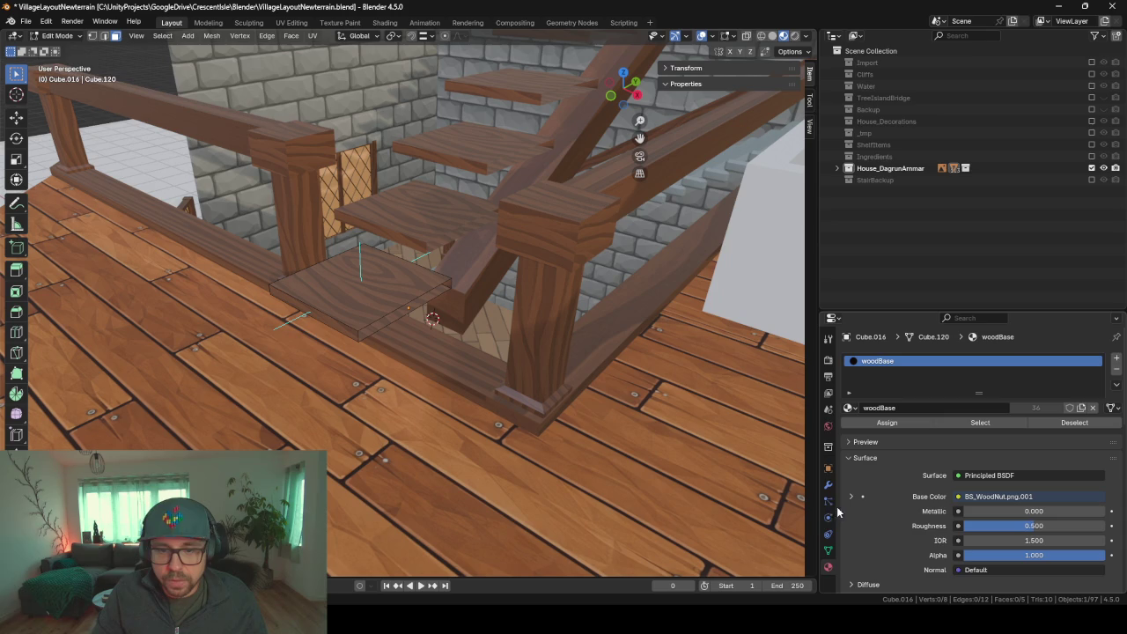
click(828, 485)
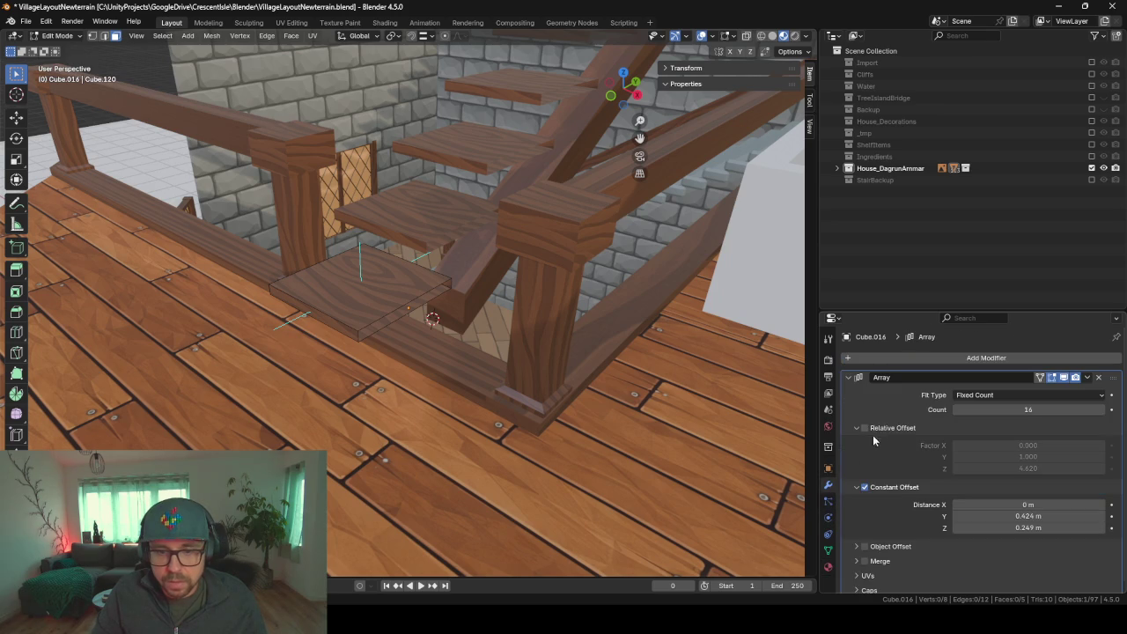
click(847, 377)
click(862, 361)
text(mir)
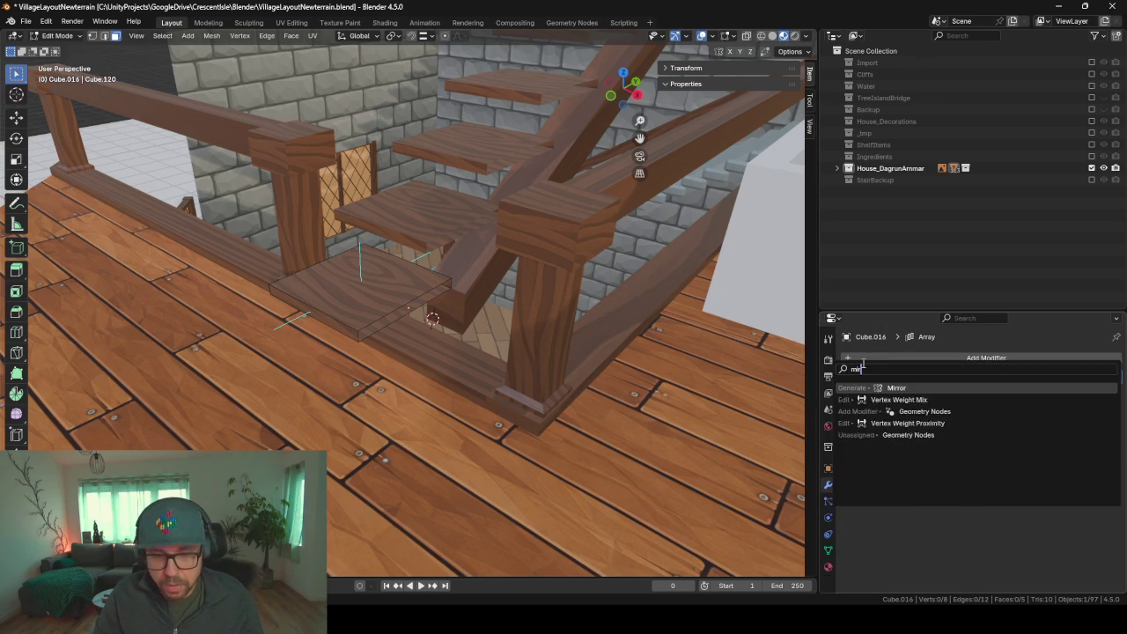
key(Return)
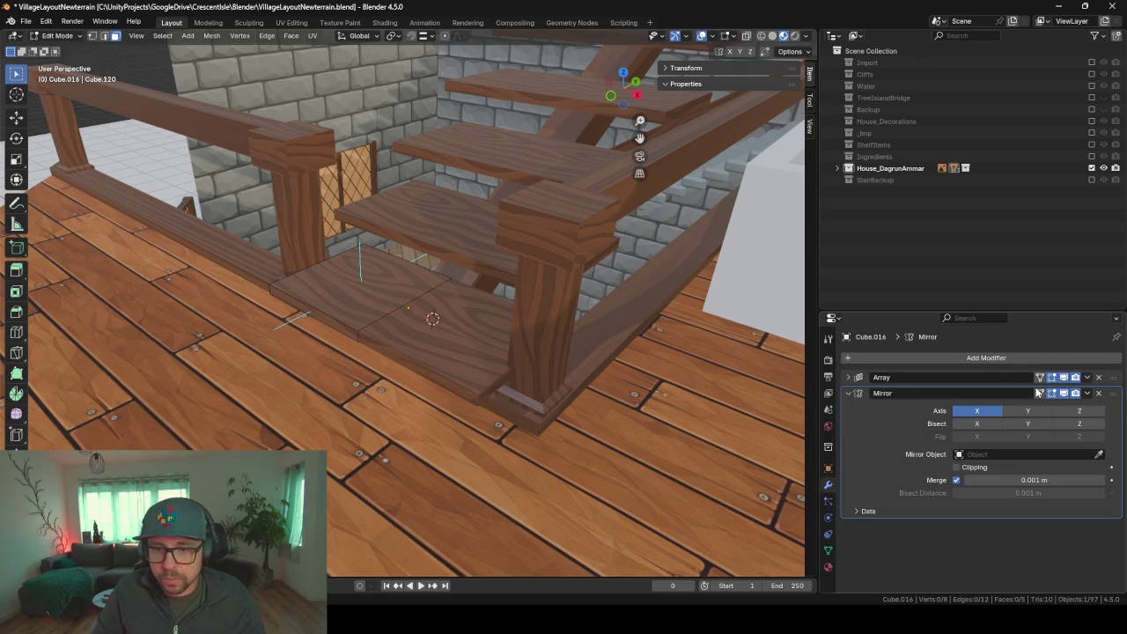
mouse_move(1115, 398)
mouse_down()
mouse_move(1114, 373)
mouse_move(1104, 379)
mouse_up()
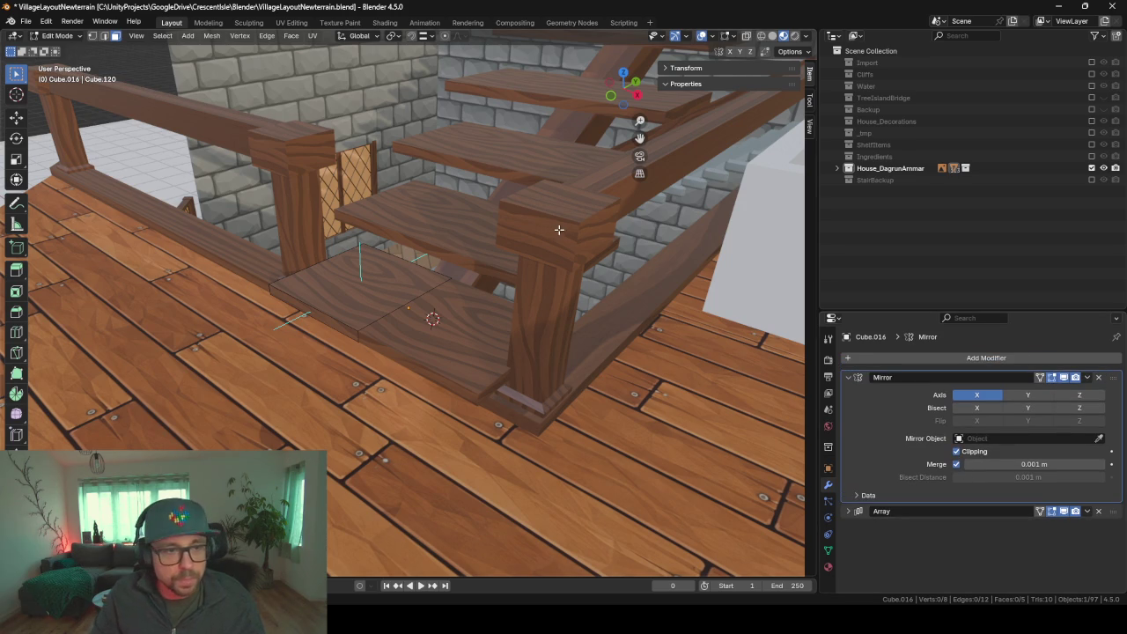
- Snap the 3D cursor to the left half of the bottom step and extrude that face into a box
middle_drag(556, 230, 537, 283)
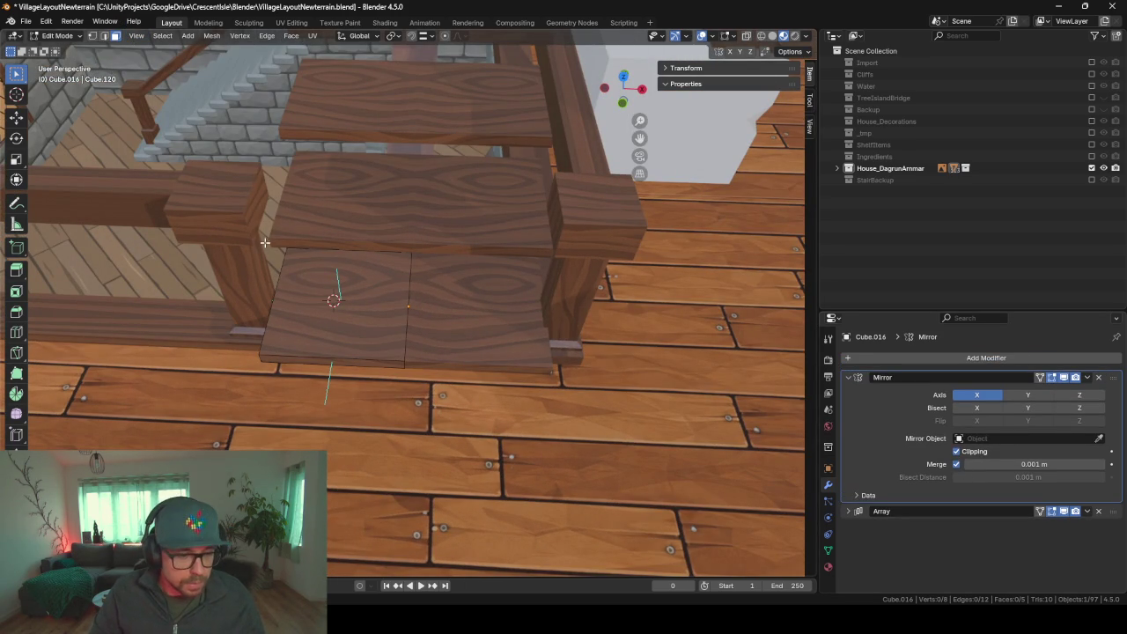
click(306, 308)
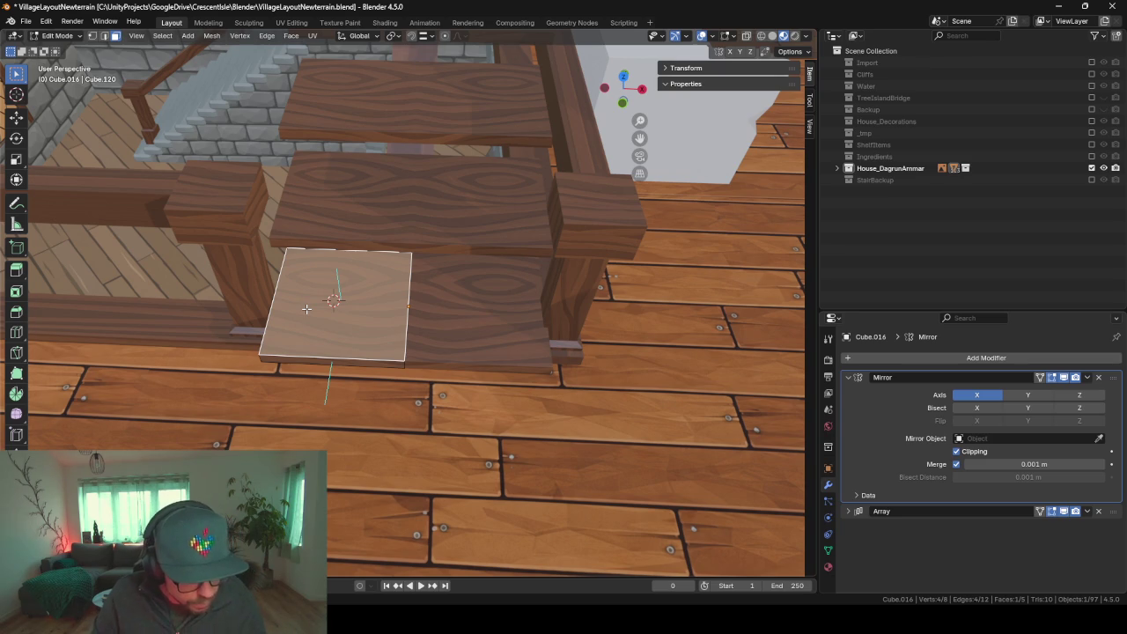
key(shift+s)
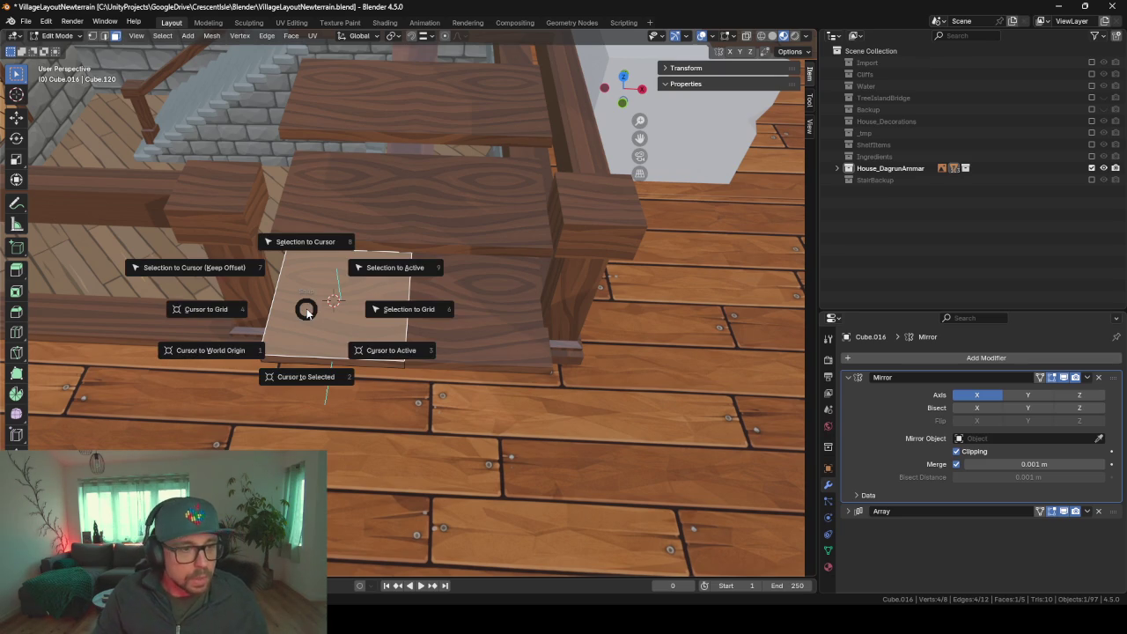
click(337, 402)
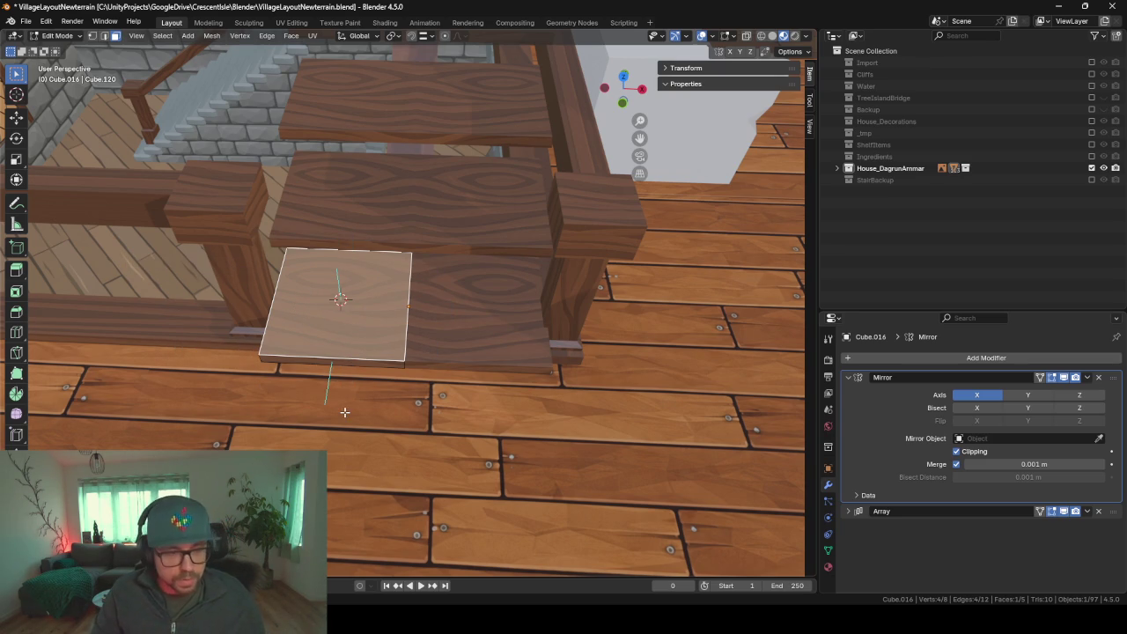
key(alt+e)
click(344, 411)
mouse_move(344, 411)
middle_down()
mouse_move(482, 367)
mouse_move(739, 447)
middle_up()
- Undo the extrusion back to the small cube and frame it in the view
scroll(481, 367, down, 3)
scroll(740, 447, up, 3)
key(ctrl+z)
key(ctrl+z)
key(ctrl+shift+z)
key(ctrl+shift+z)
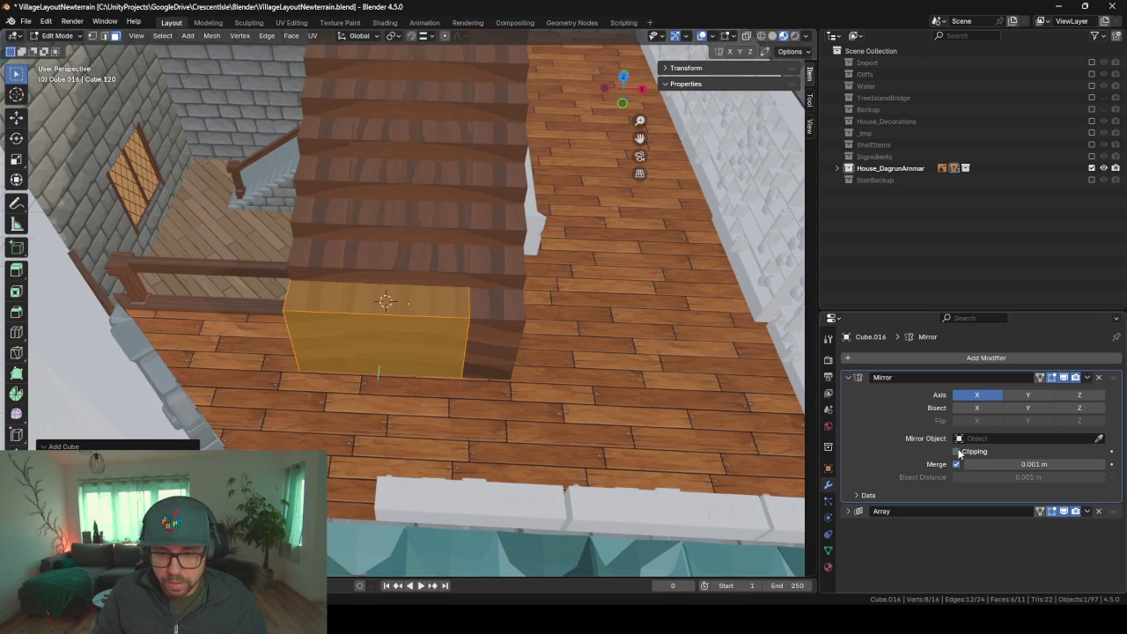
key(ctrl+z)
key(ctrl+z)
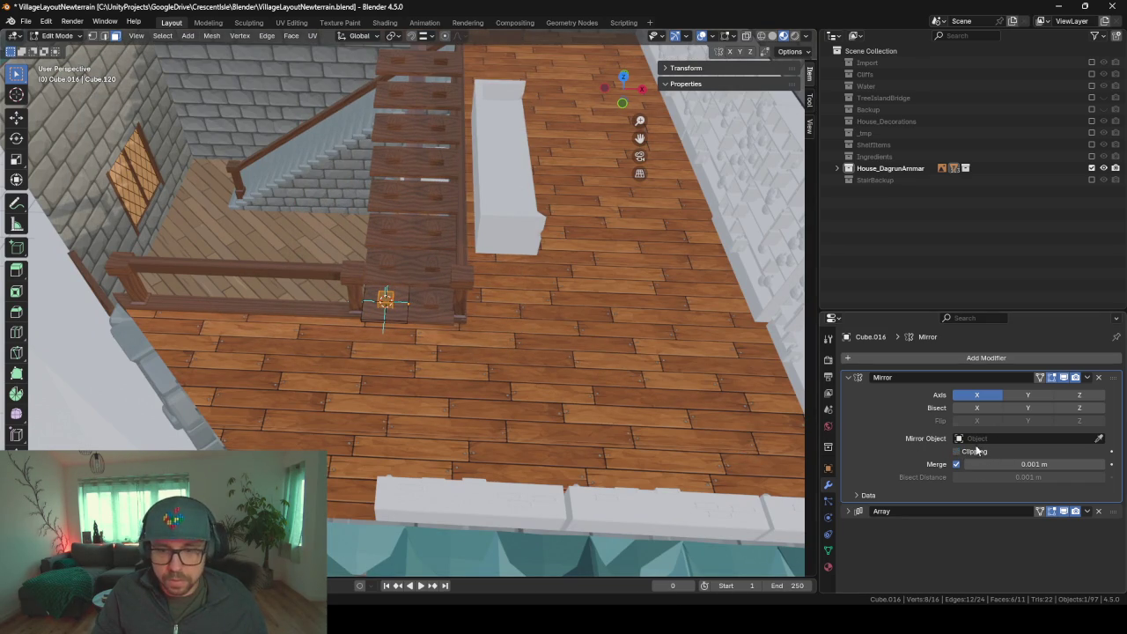
scroll(354, 318, up, 3)
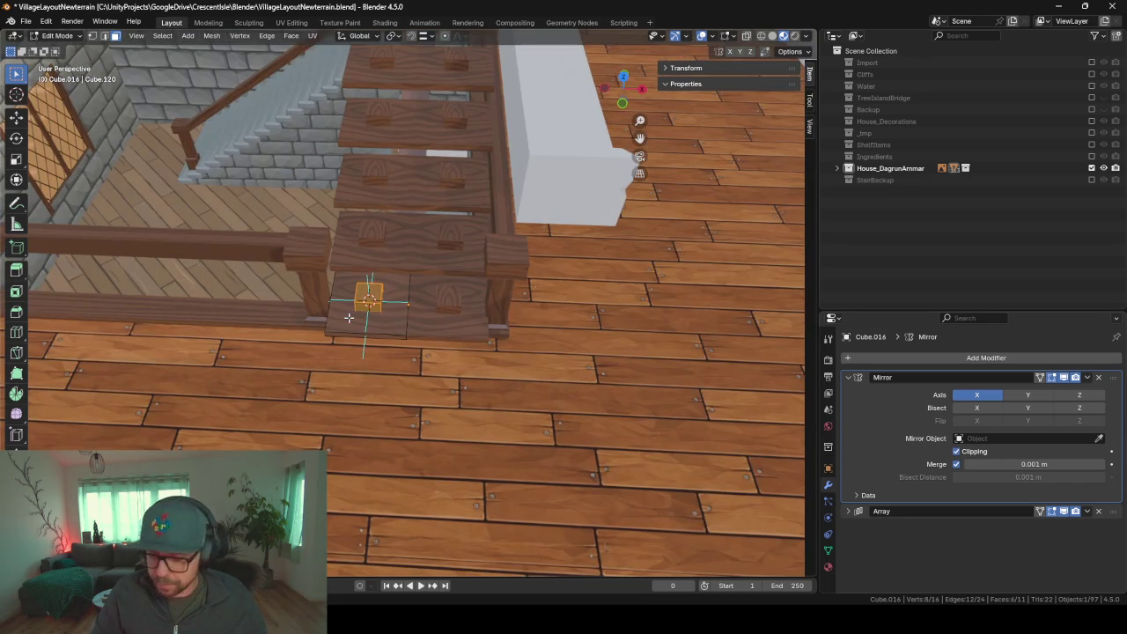
key(KP_Decimal)
scroll(345, 319, down, 6)
scroll(343, 319, down, 2)
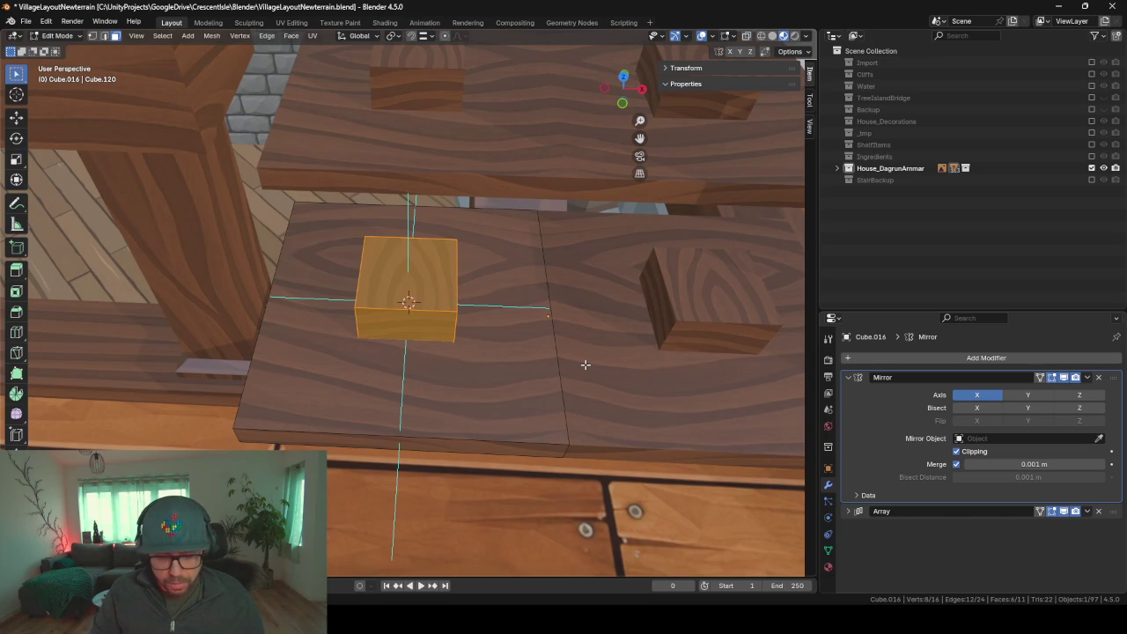
- Shrink the cube horizontally into a thin post and move it along X to the step's outer edge
key(s)
key(shift+z)
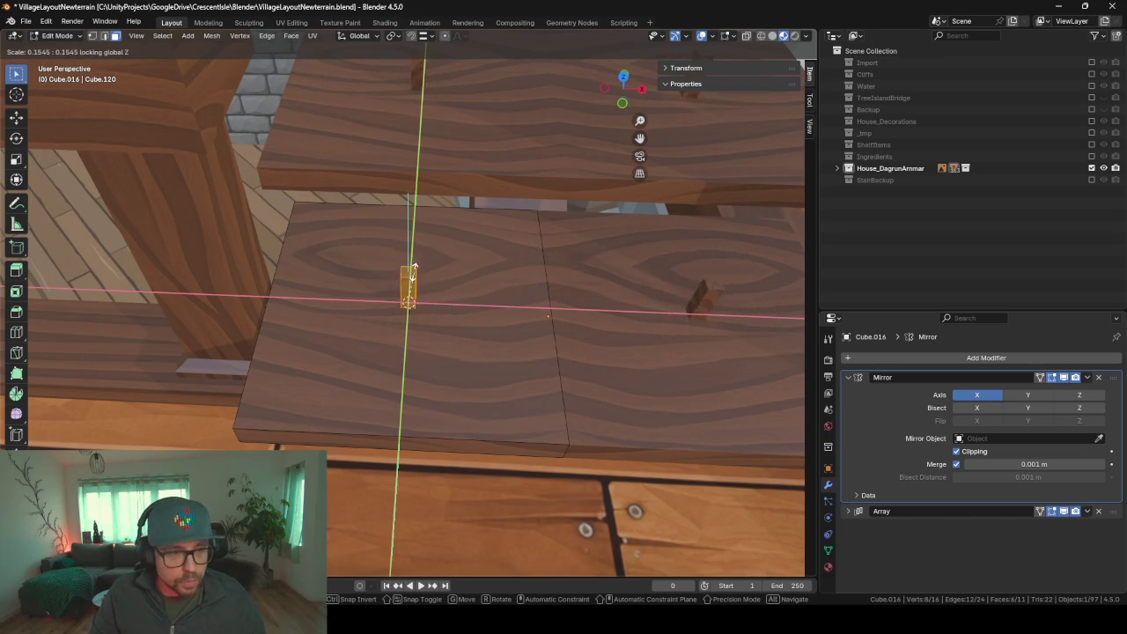
click(433, 279)
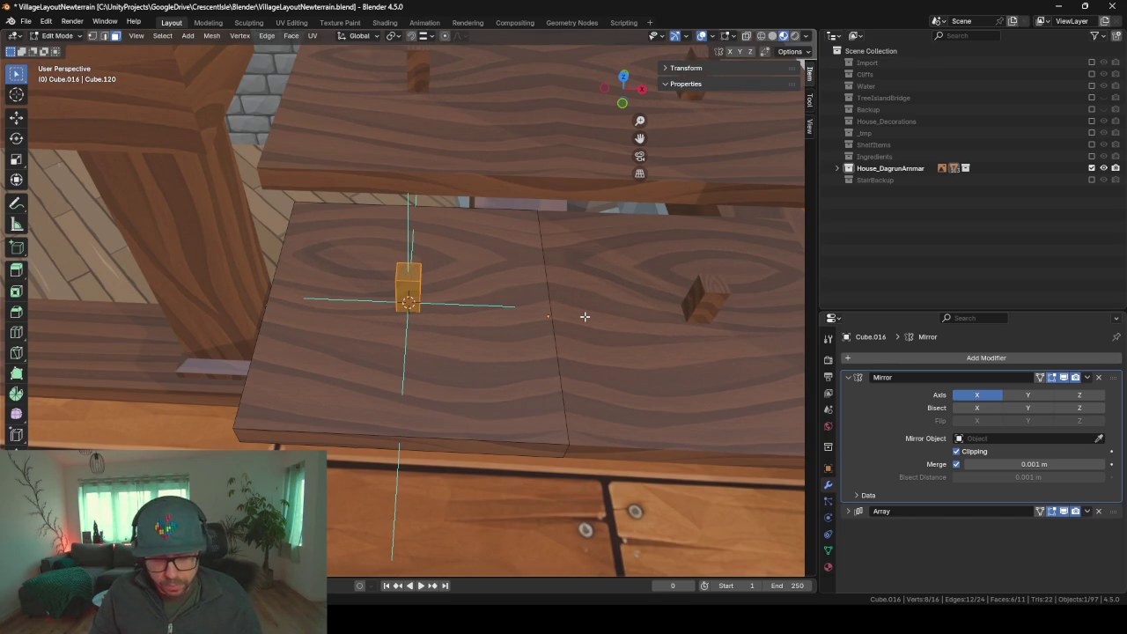
key(g)
key(x)
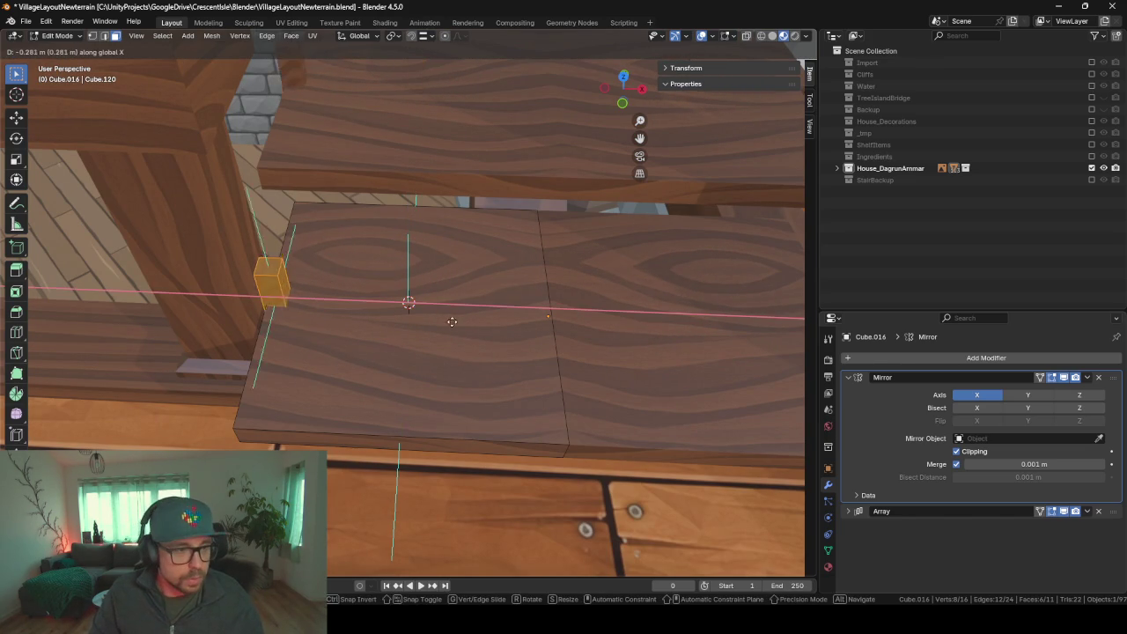
click(462, 325)
scroll(461, 325, down, 4)
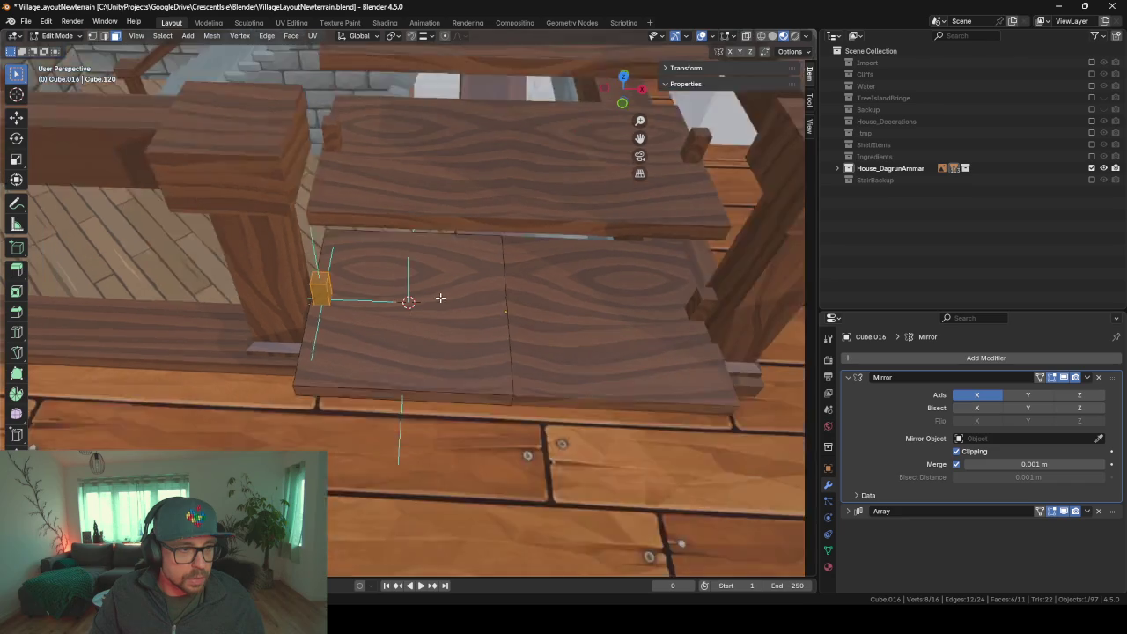
middle_drag(461, 325, 392, 252)
middle_drag(349, 327, 390, 283)
- Raise the post vertically and stretch its top face up to railing height
key(g)
key(z)
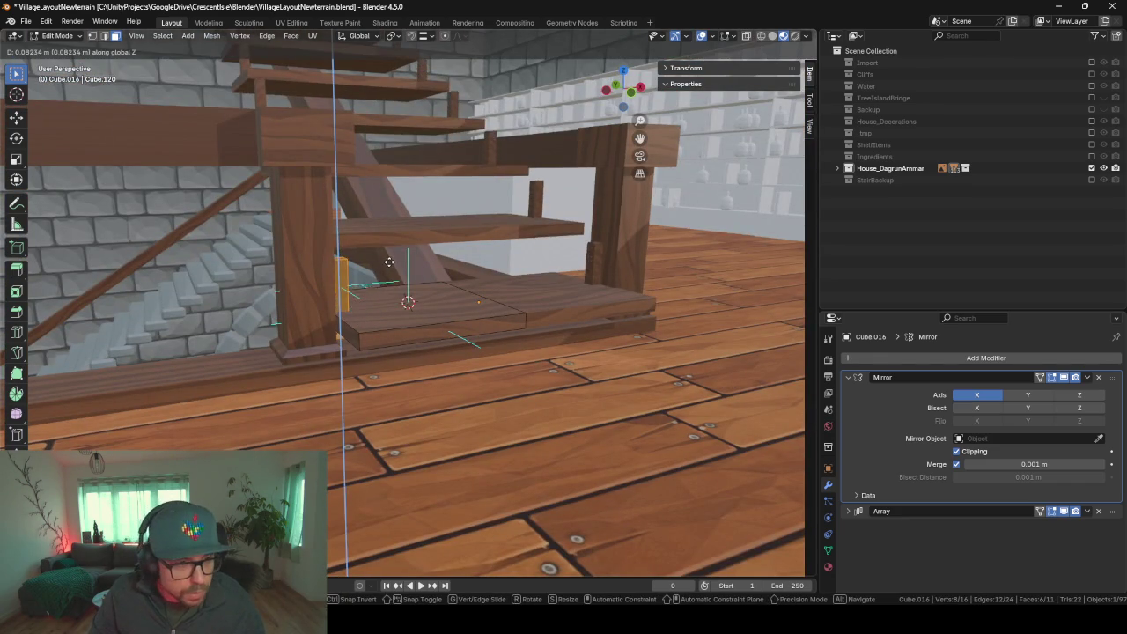
click(402, 261)
mouse_move(402, 262)
middle_down()
mouse_move(415, 257)
mouse_move(408, 297)
mouse_move(312, 360)
middle_up()
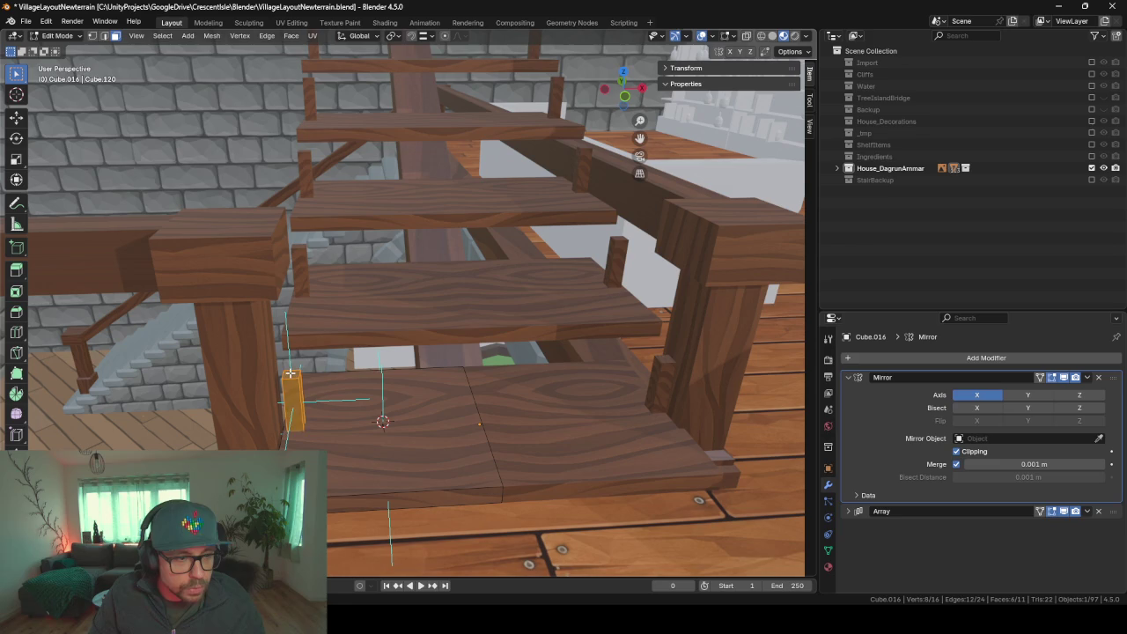
click(290, 374)
key(g)
key(z)
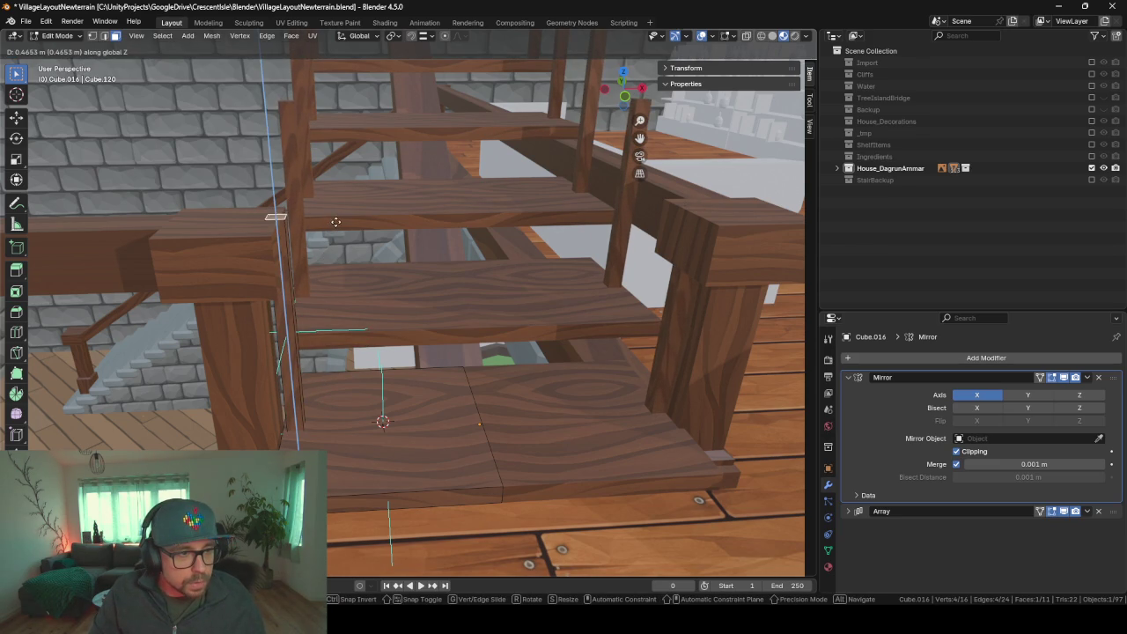
click(337, 201)
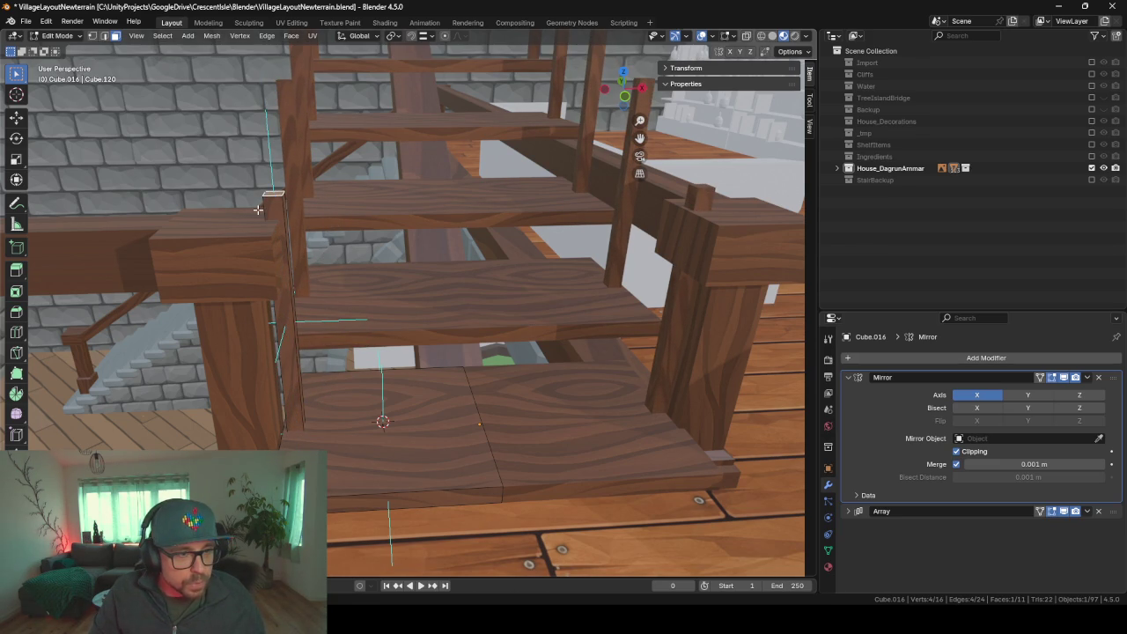
mouse_move(226, 269)
middle_down()
mouse_move(392, 198)
mouse_move(272, 236)
mouse_move(349, 185)
mouse_move(401, 279)
mouse_move(430, 252)
middle_up()
middle_drag(324, 264, 355, 265)
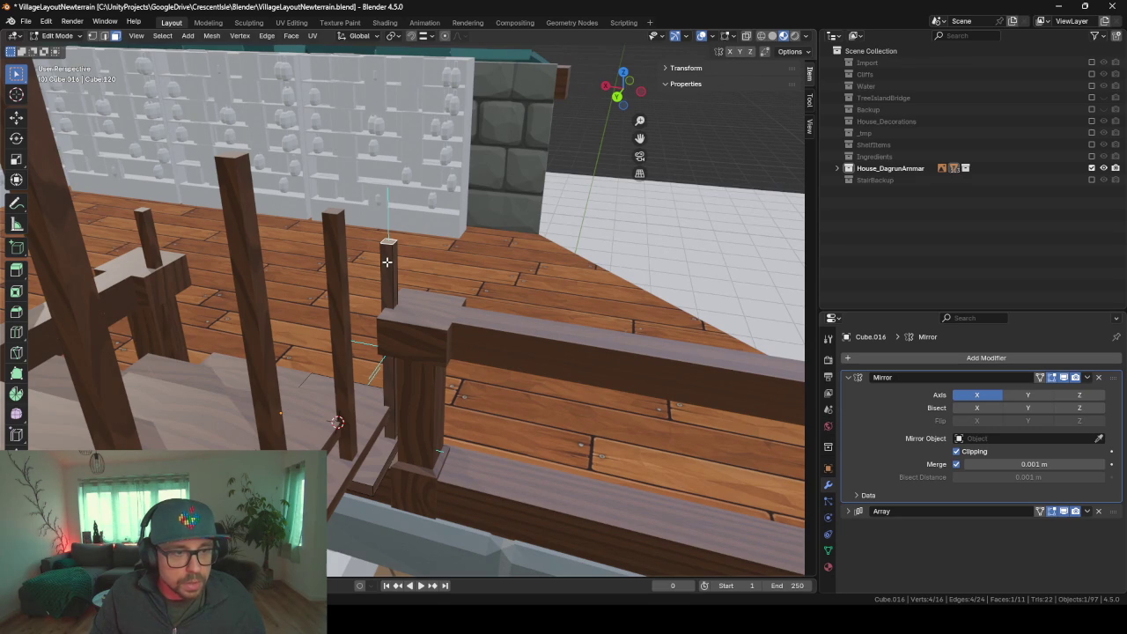
- Snap the 3D cursor to the post's long front face and add a cube there
click(386, 262)
key(shift+s)
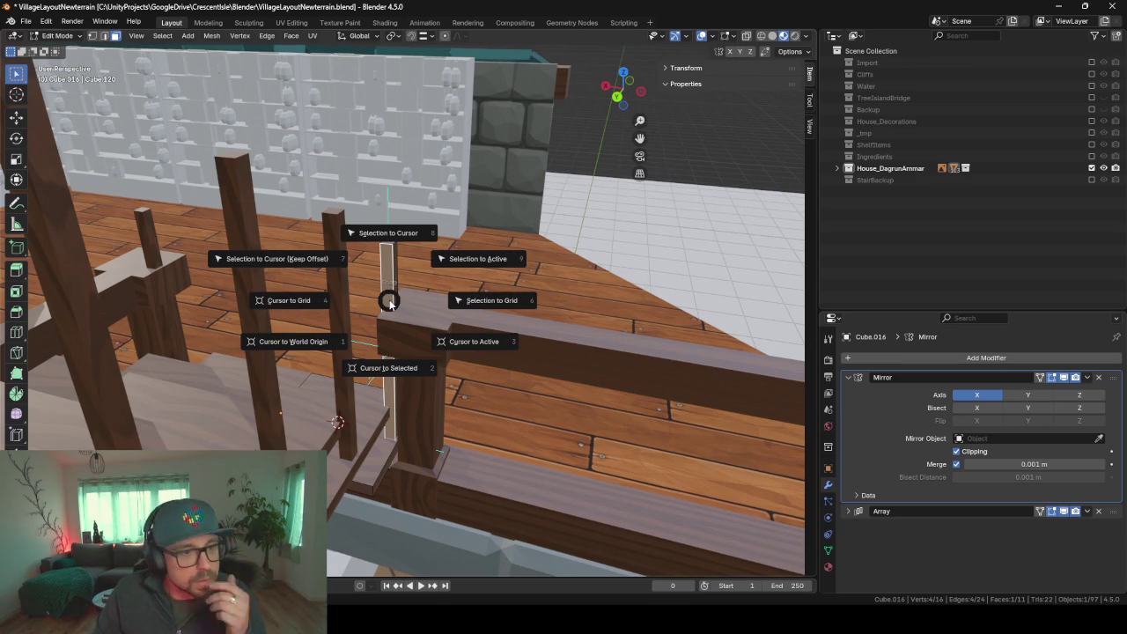
click(392, 369)
key(shift+a)
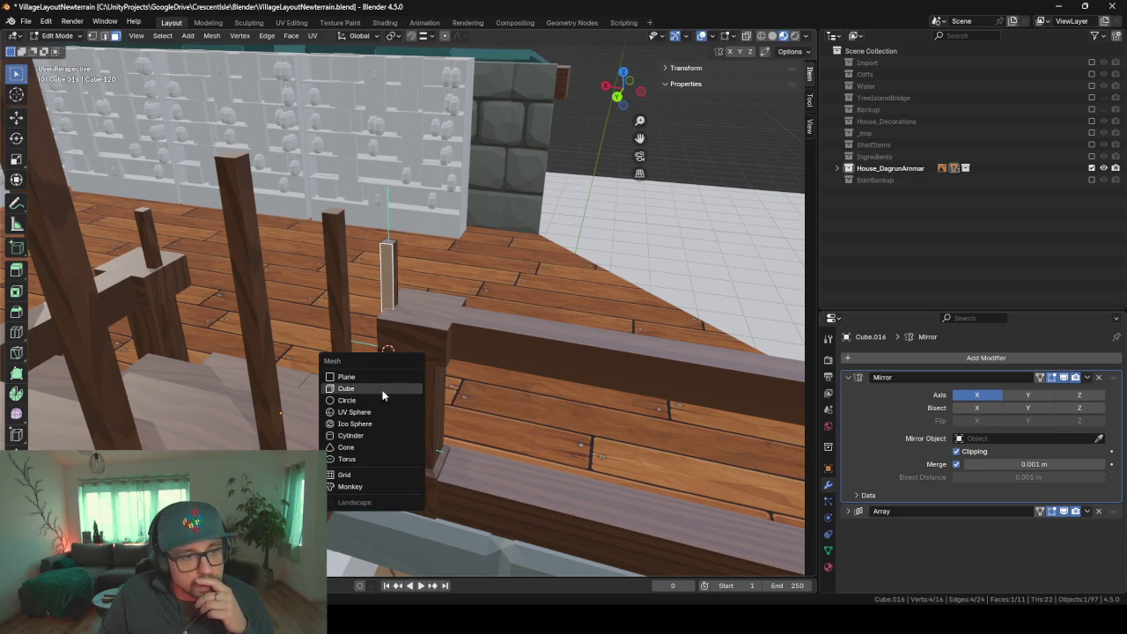
click(382, 388)
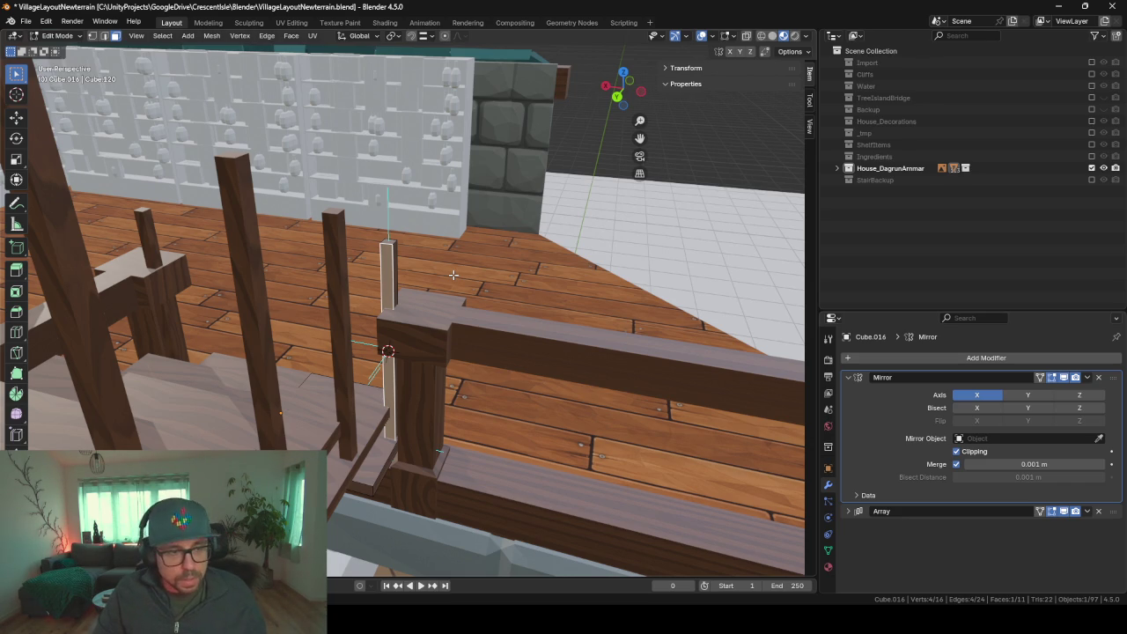
key(Tab)
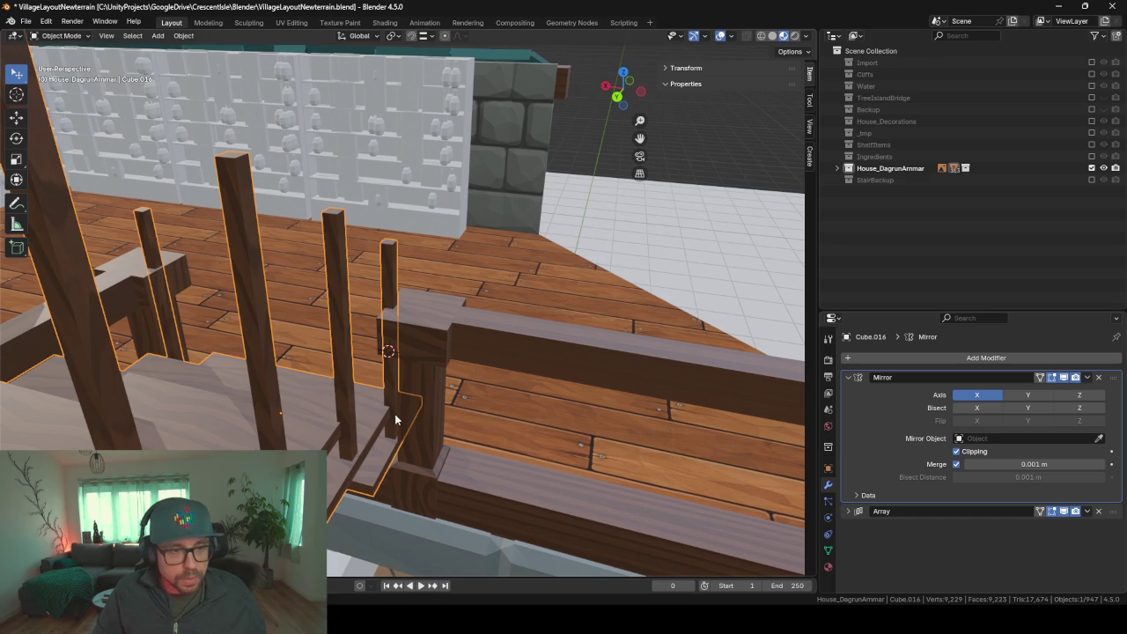
- Add a NURBS path at the 3D cursor and enter its Edit Mode
key(shift+a)
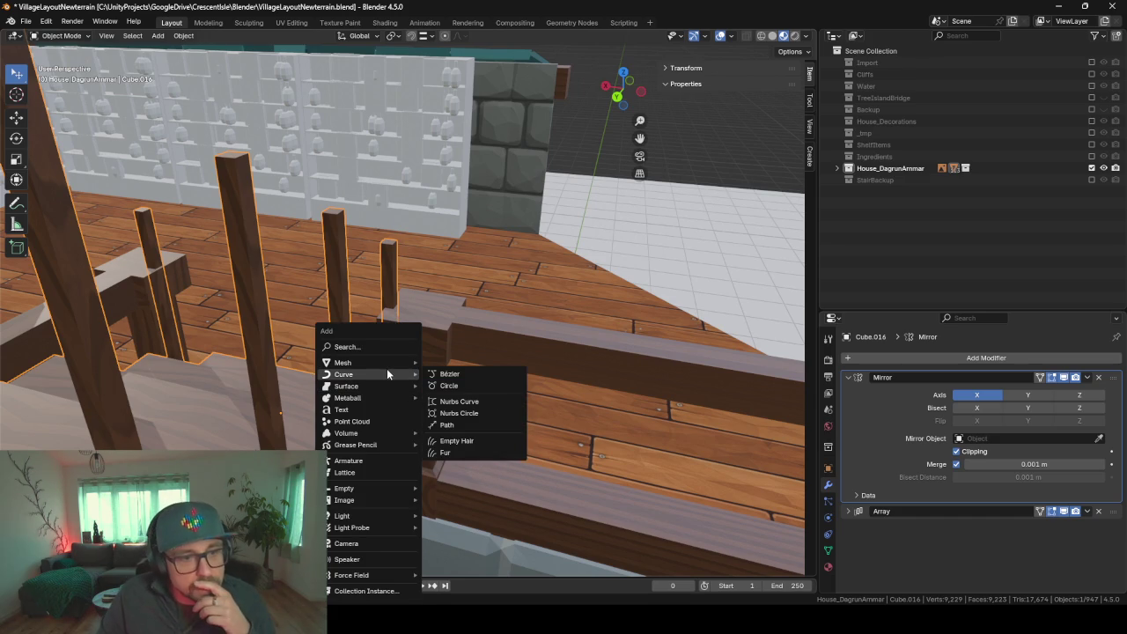
mouse_move(343, 374)
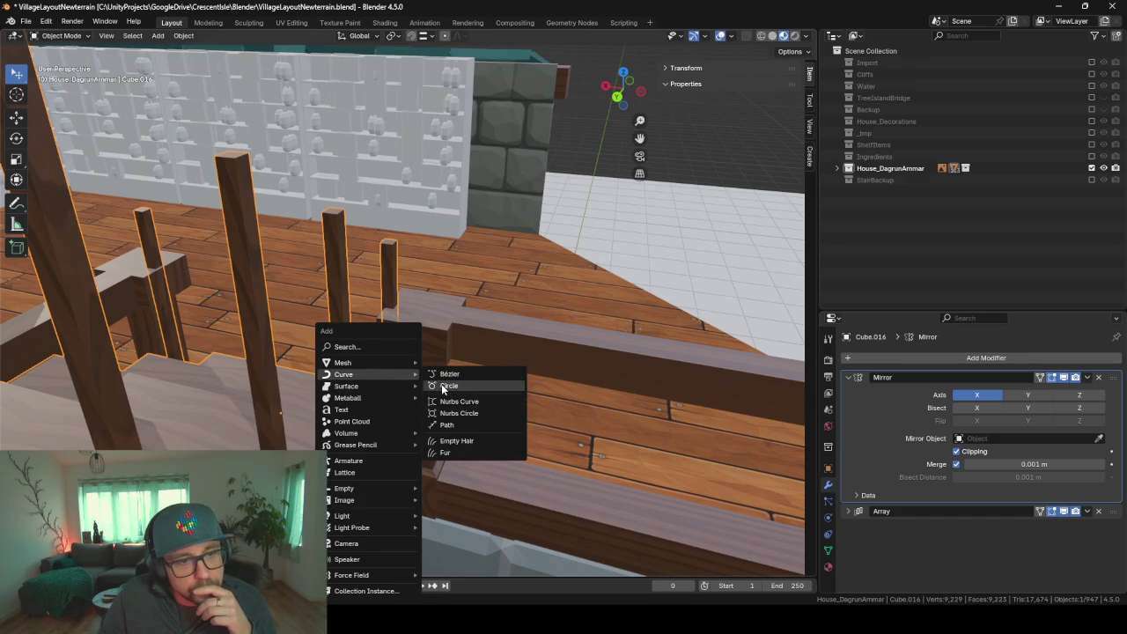
click(447, 424)
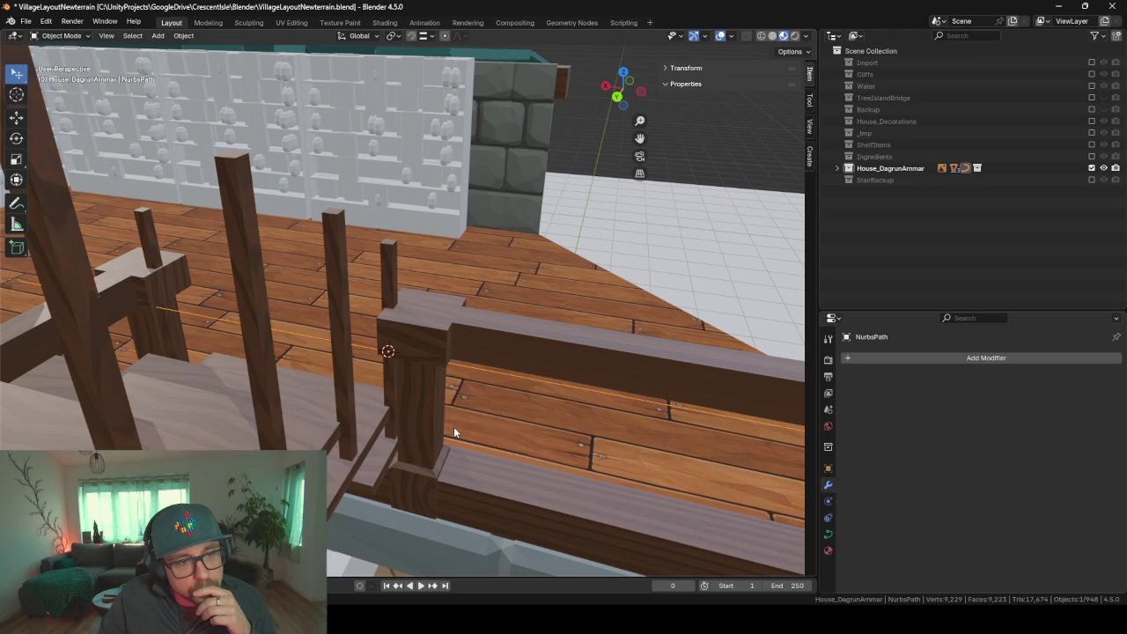
scroll(465, 316, up, 1)
key(Tab)
mouse_move(466, 316)
middle_down()
mouse_move(454, 354)
mouse_move(385, 318)
middle_up()
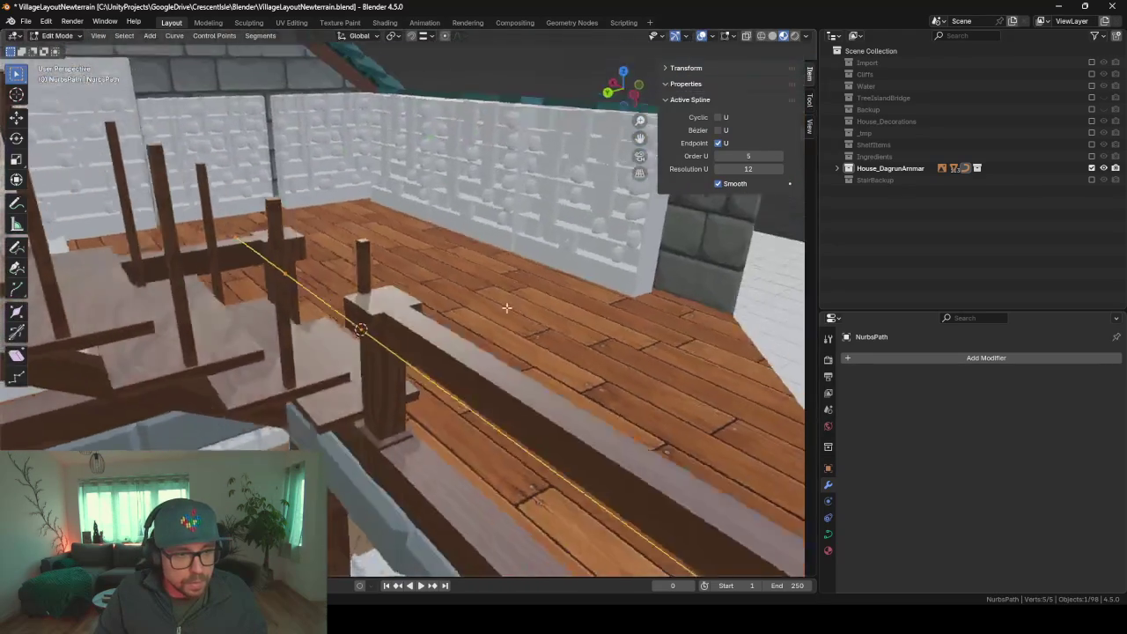
- Test-move the path and one control point along X and Z, cancelling each move
key(g)
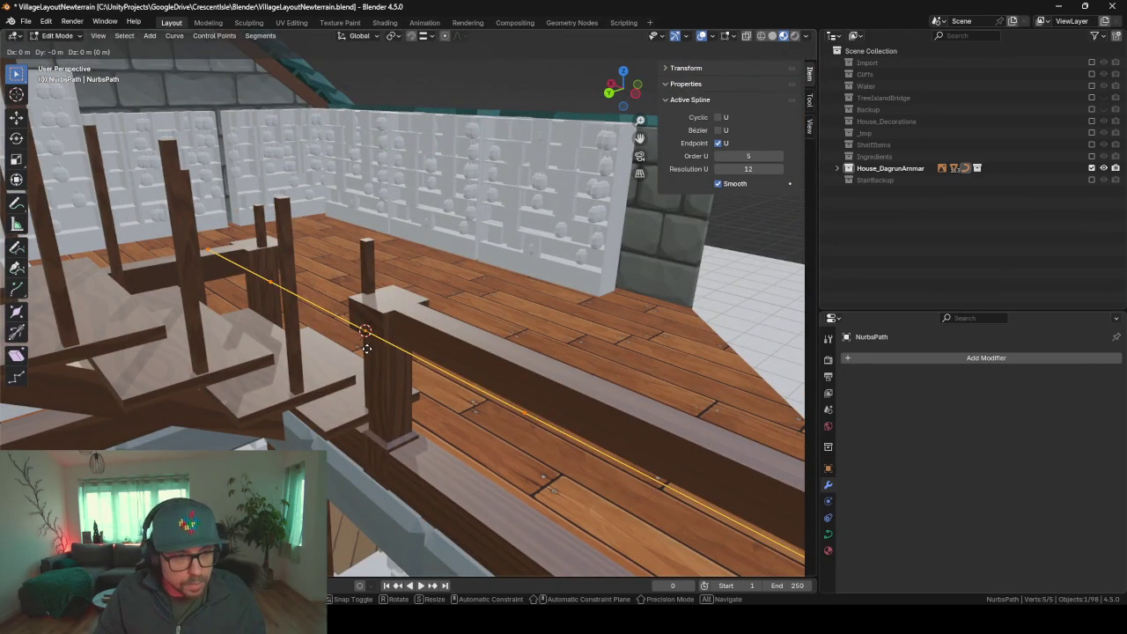
right_click(374, 324)
click(363, 332)
key(g)
key(x)
key(z)
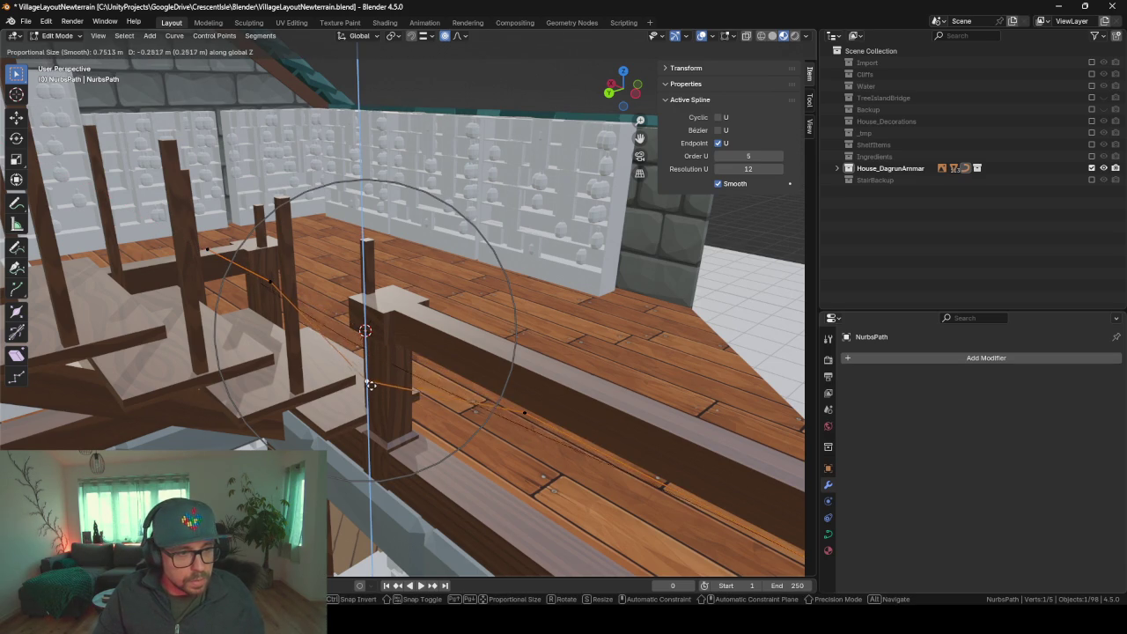
right_click(433, 344)
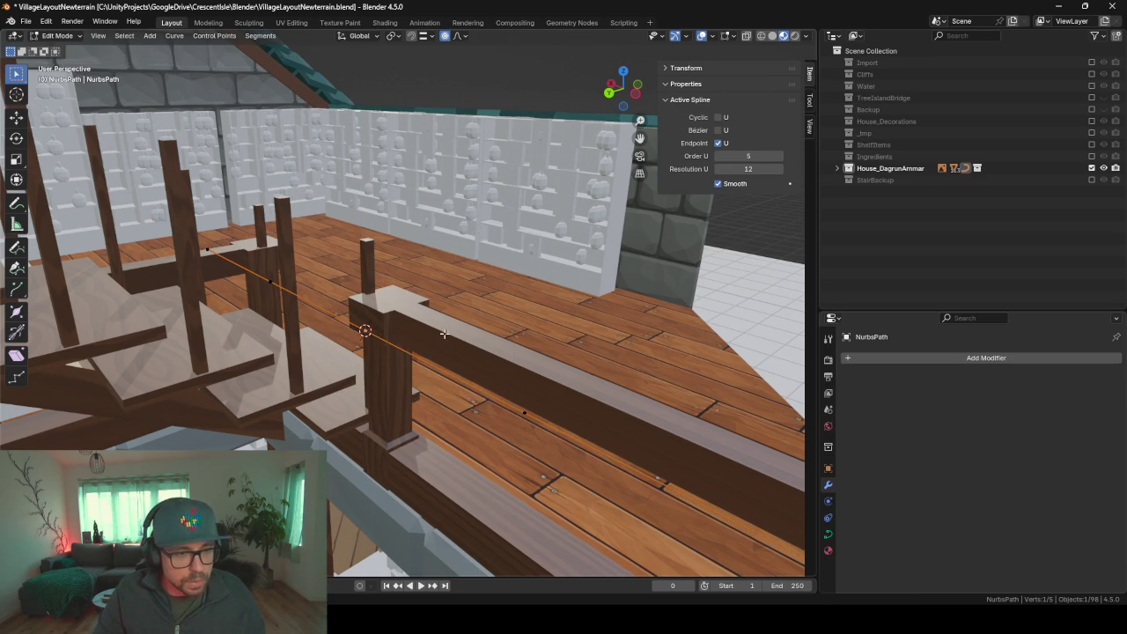
click(871, 360)
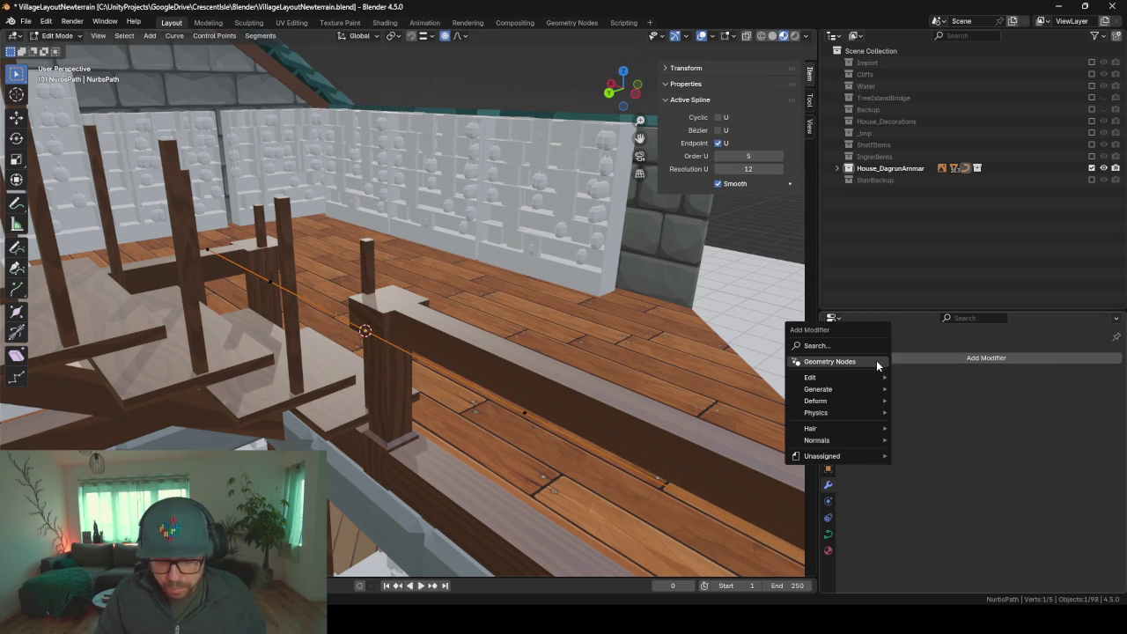
- Search the modifier list for 'skin', dismiss it, and return the path to Object Mode
text(skin)
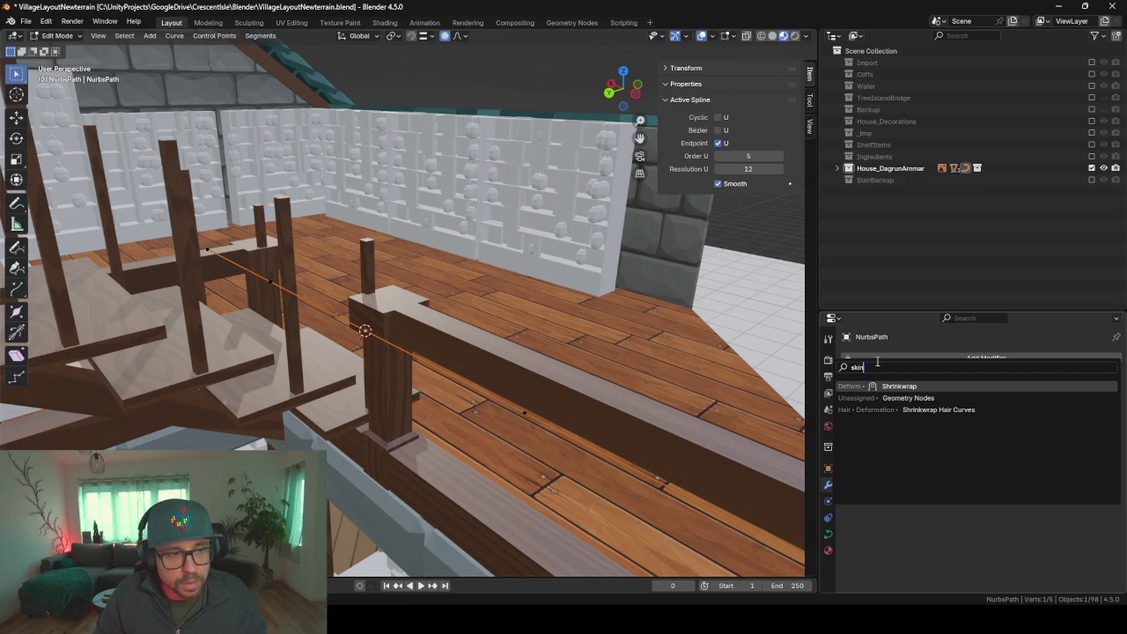
key(Escape)
click(876, 360)
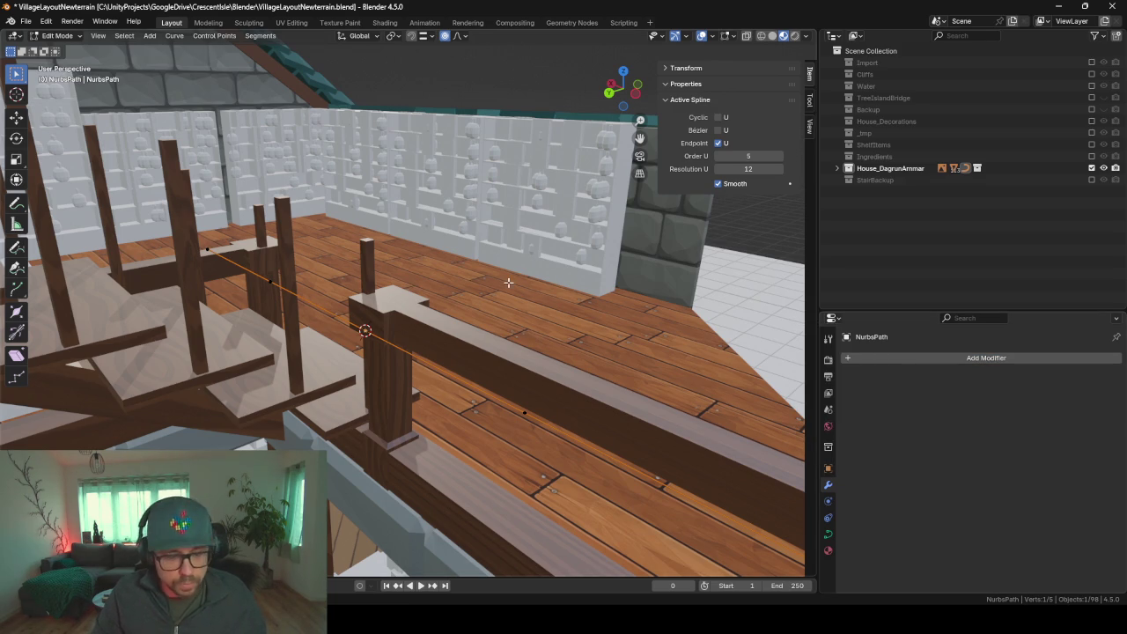
key(Tab)
click(984, 358)
text(s)
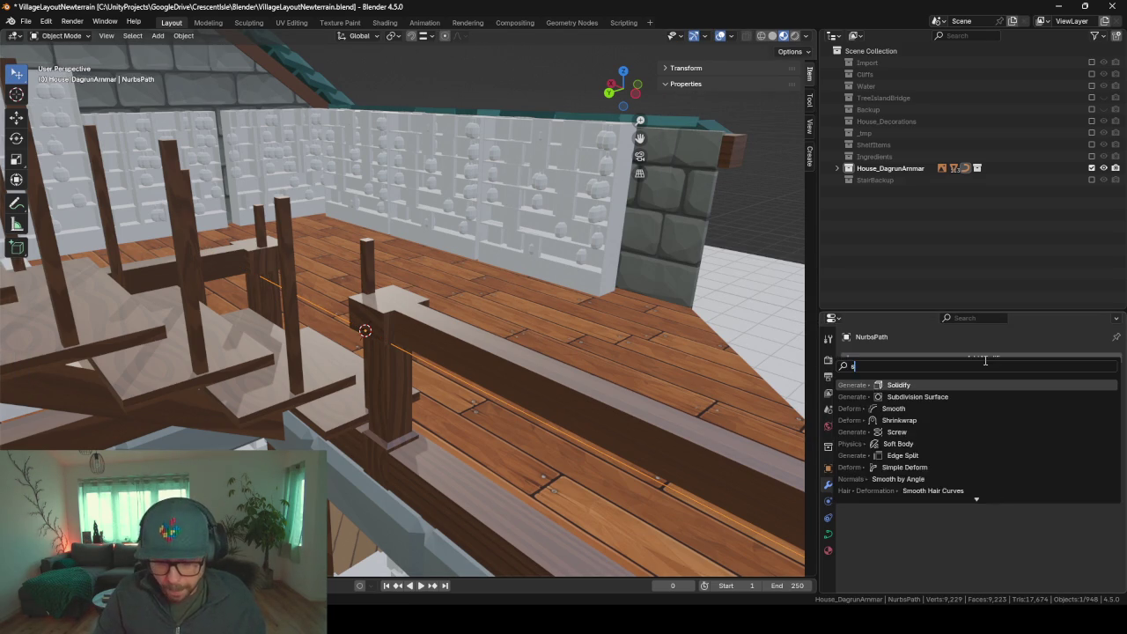
text(kin)
key(BackSpace)
key(BackSpace)
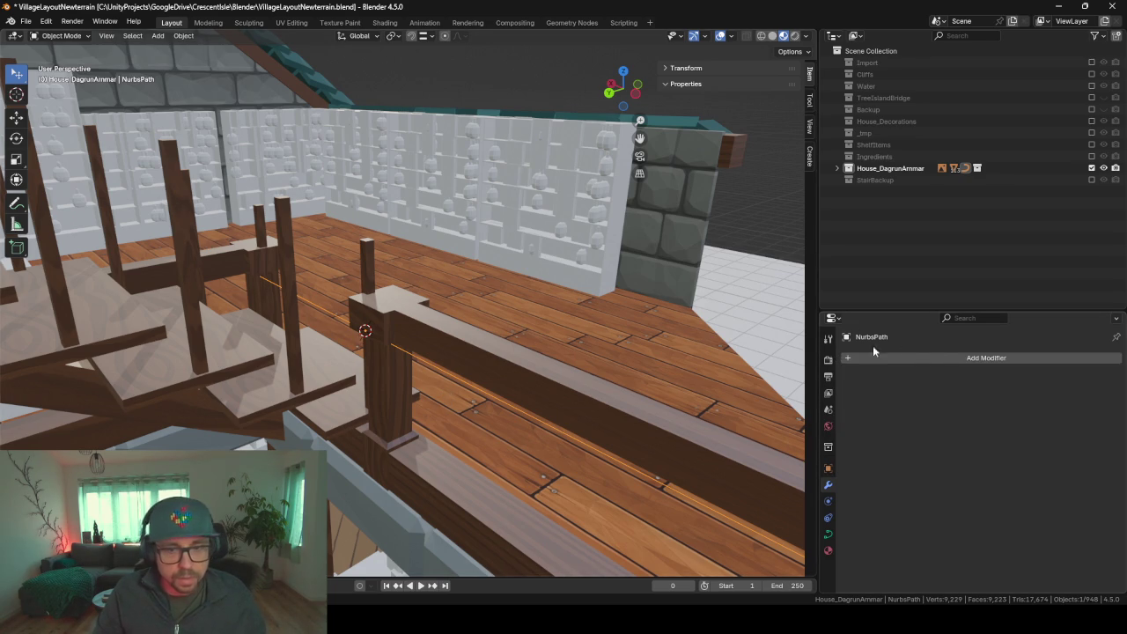
- Search the modifier list for 'curve' and scroll through the results
click(939, 356)
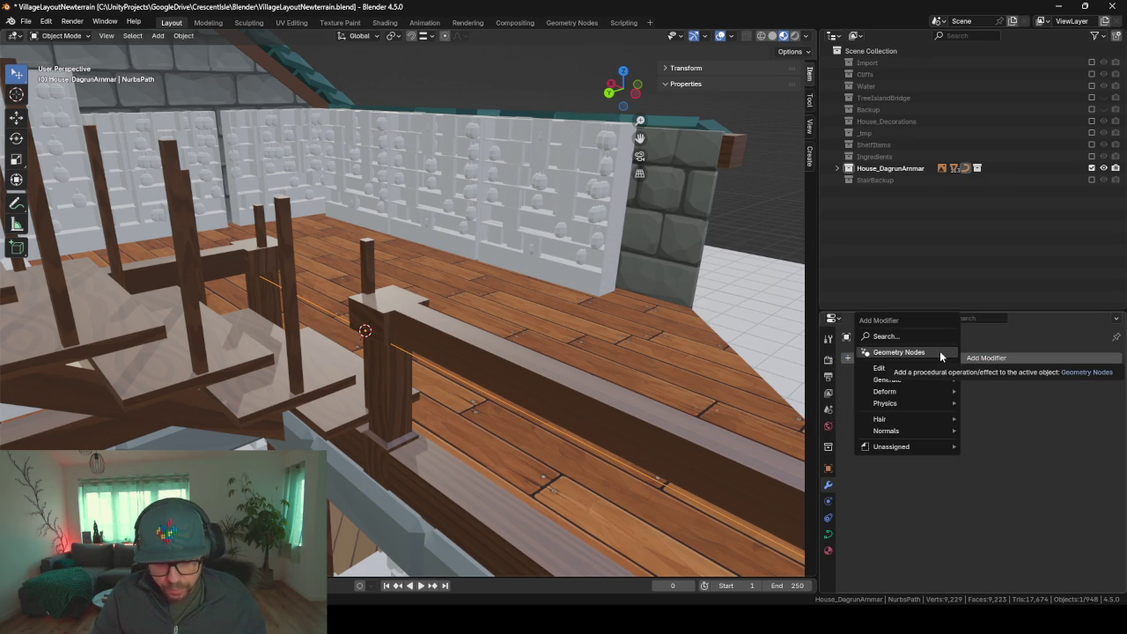
text(curve)
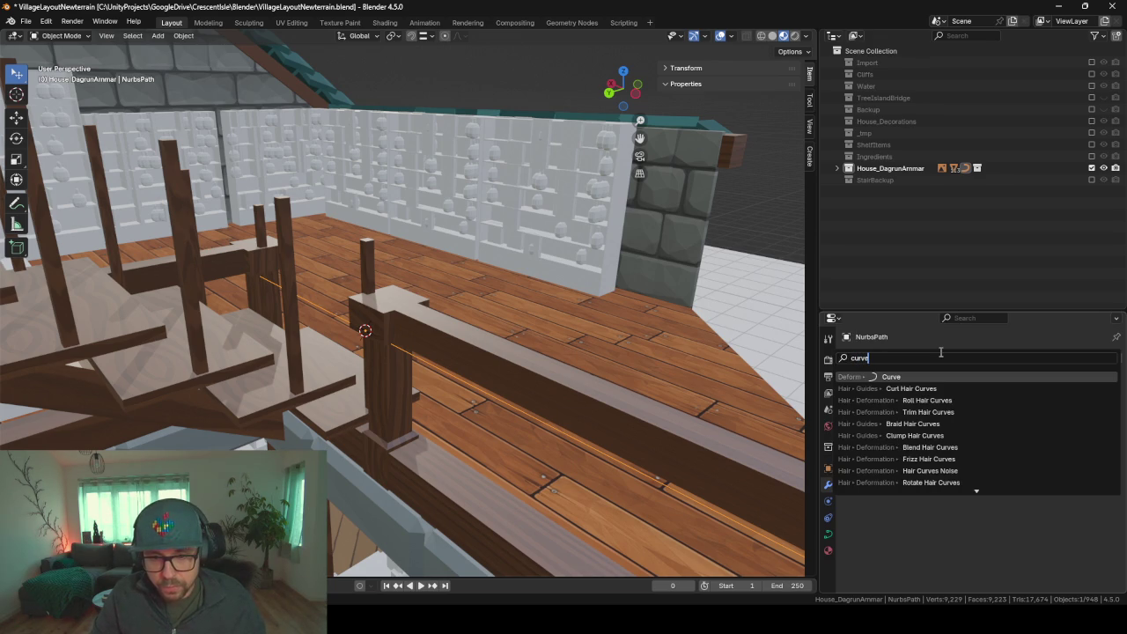
scroll(975, 460, down, 10)
scroll(975, 461, down, 3)
scroll(975, 460, down, 4)
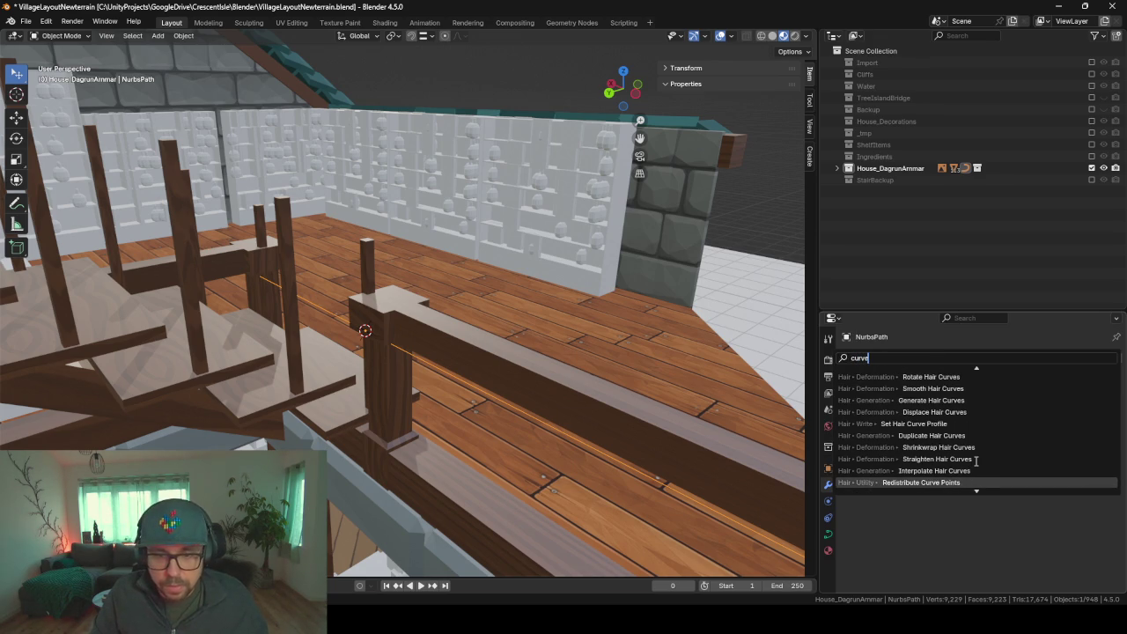
scroll(997, 380, down, 2)
scroll(996, 380, down, 2)
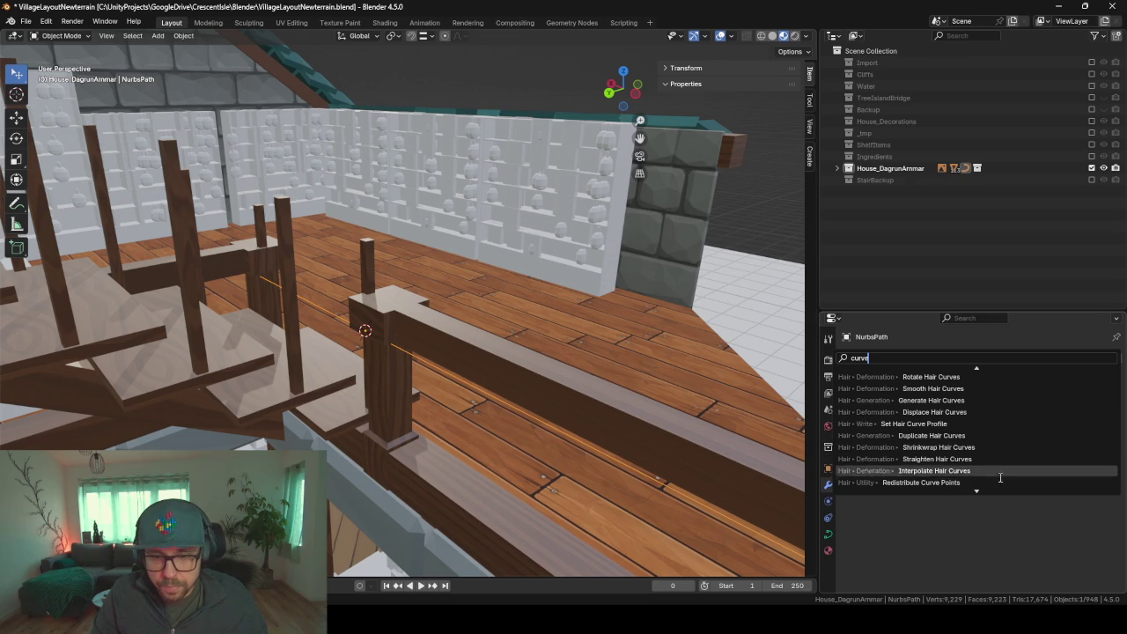
- Search the F3 command menu for 'curve to mes'
key(Tab)
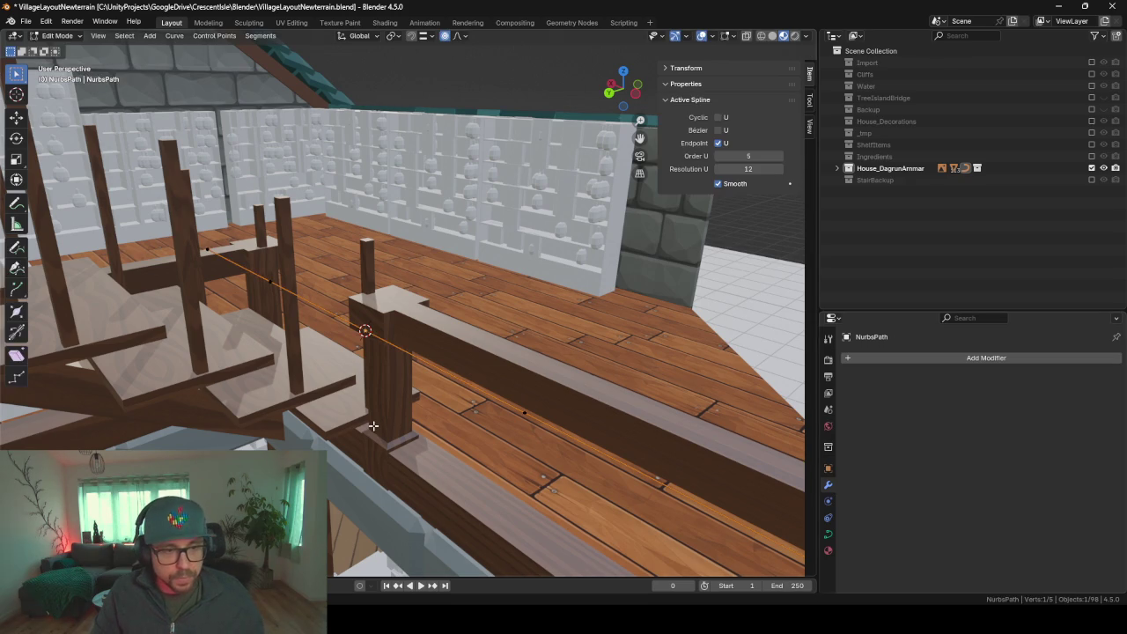
key(Tab)
key(F3)
text(curve)
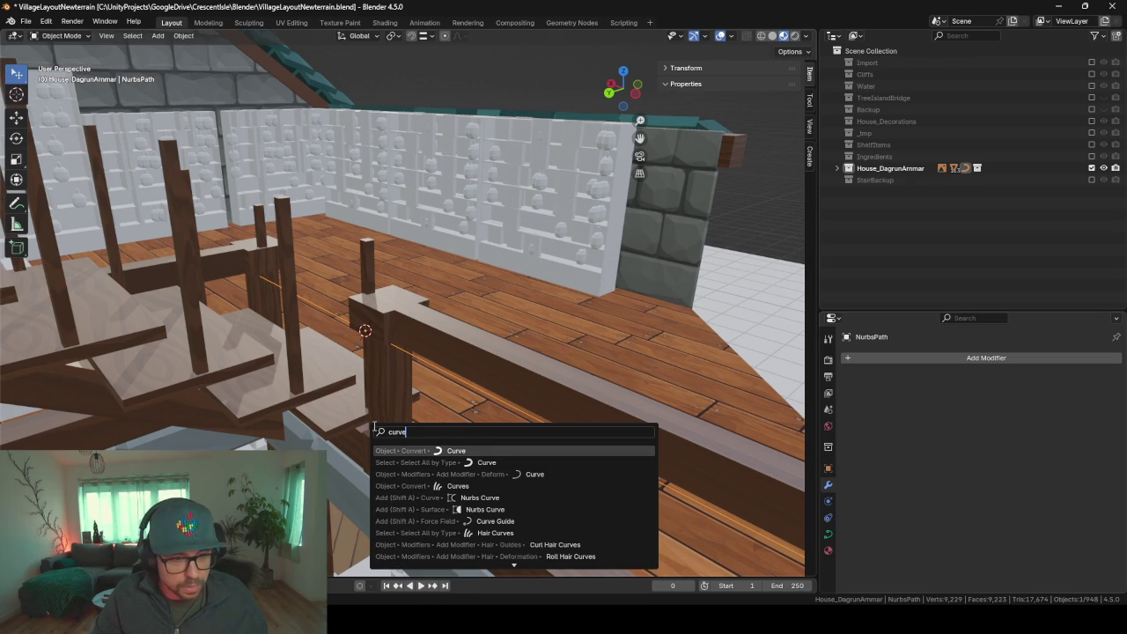
text( to mes)
- Convert the NurbsPath to a mesh via the 'to mesh' search and enter Edit Mode
key(BackSpace)
key(BackSpace)
key(BackSpace)
key(BackSpace)
key(BackSpace)
key(BackSpace)
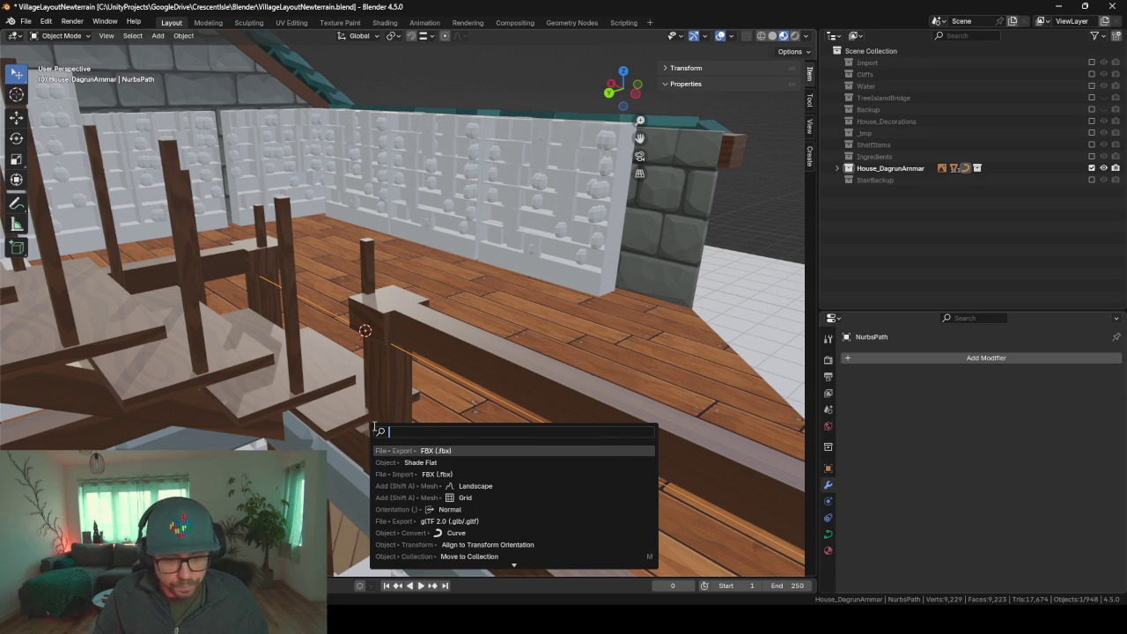
text(to mesh)
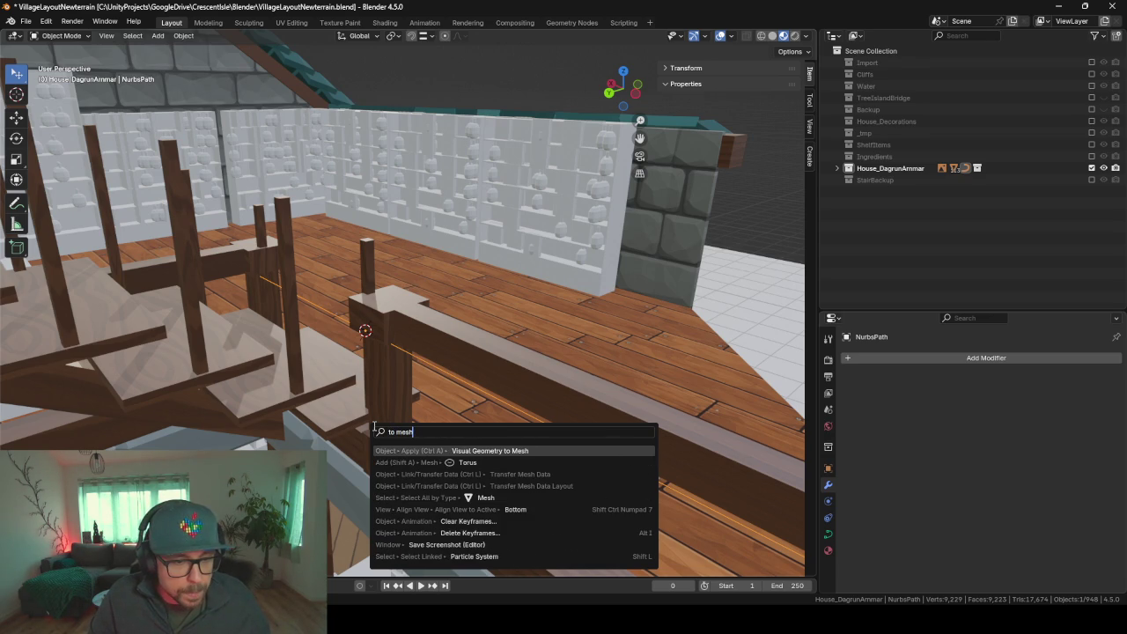
key(Return)
key(Tab)
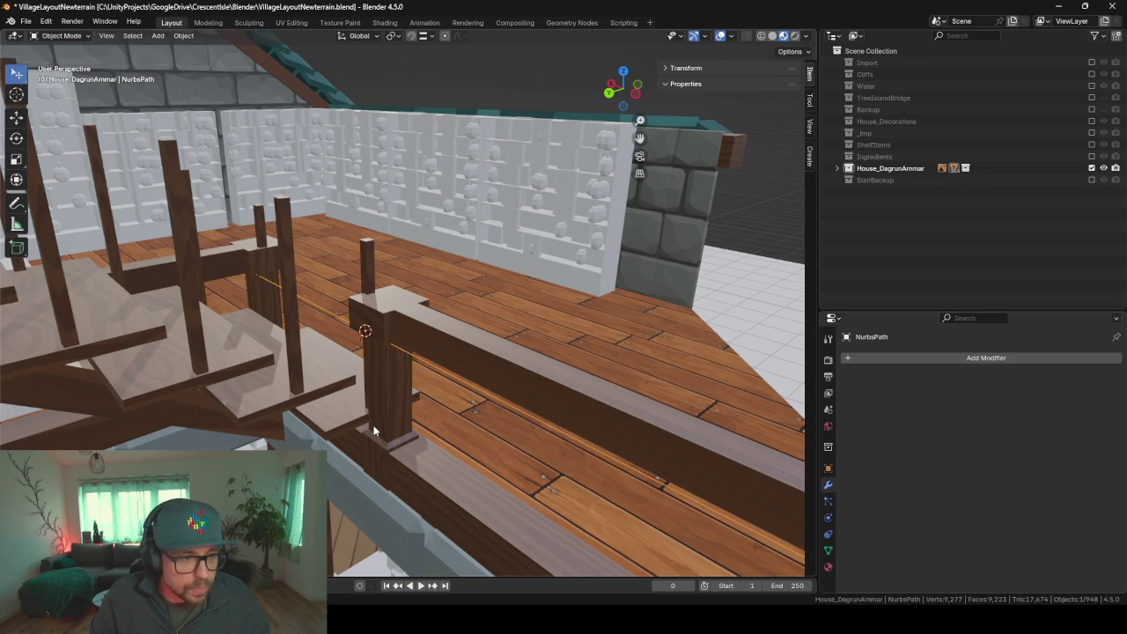
- Clear the selection, switch to Edge select, and circle-select the path's vertices
key(a)
key(alt+a)
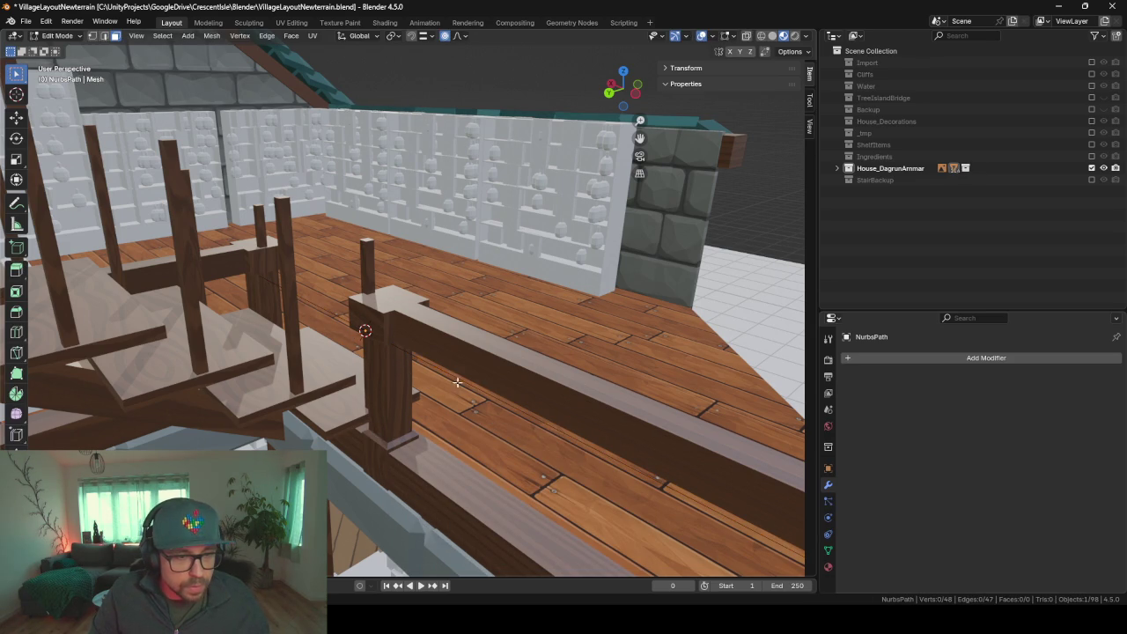
click(104, 35)
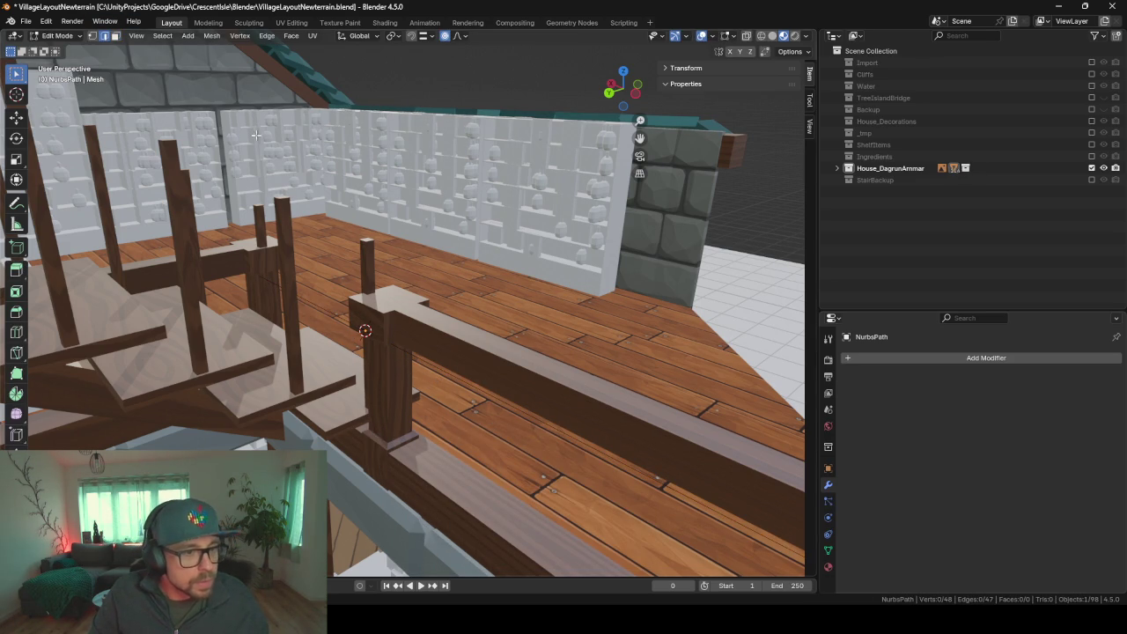
key(c)
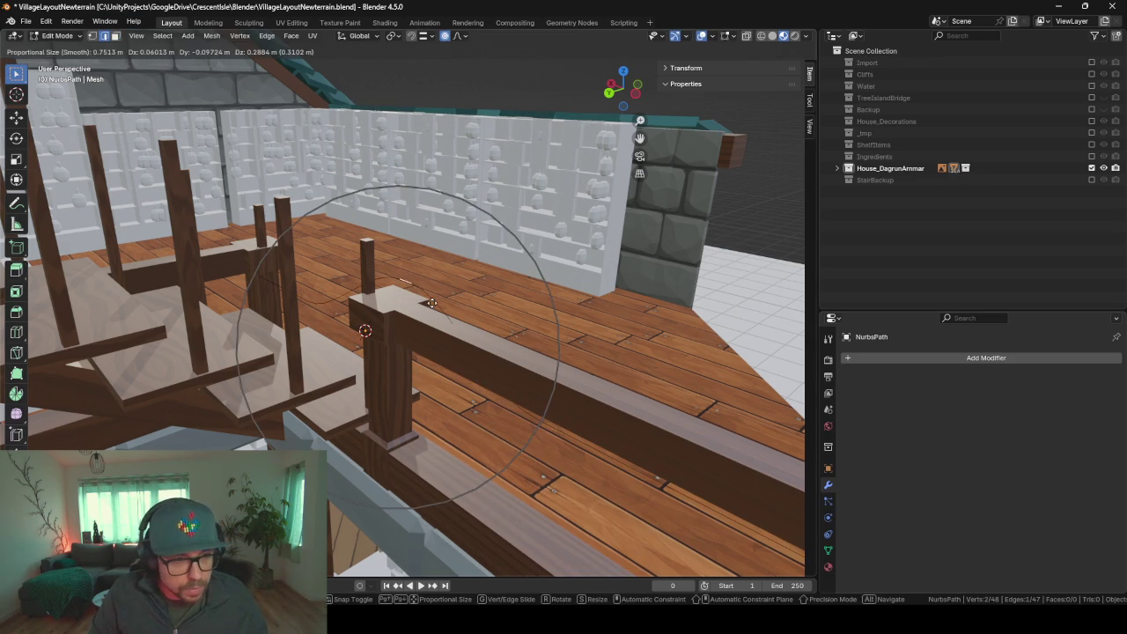
key(Escape)
mouse_move(423, 368)
middle_down()
mouse_move(434, 272)
mouse_move(472, 273)
mouse_move(471, 304)
mouse_move(872, 331)
middle_up()
key(c)
key(Escape)
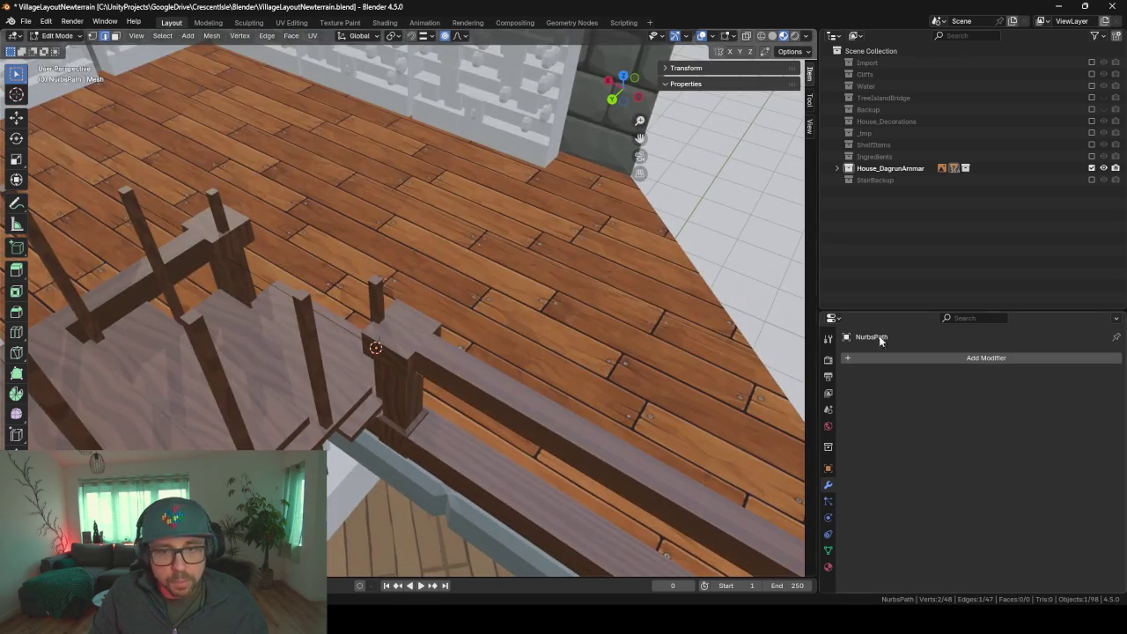
click(907, 361)
- Add a Skin modifier to the path mesh and adjust its branch smoothing
text(skin)
key(Return)
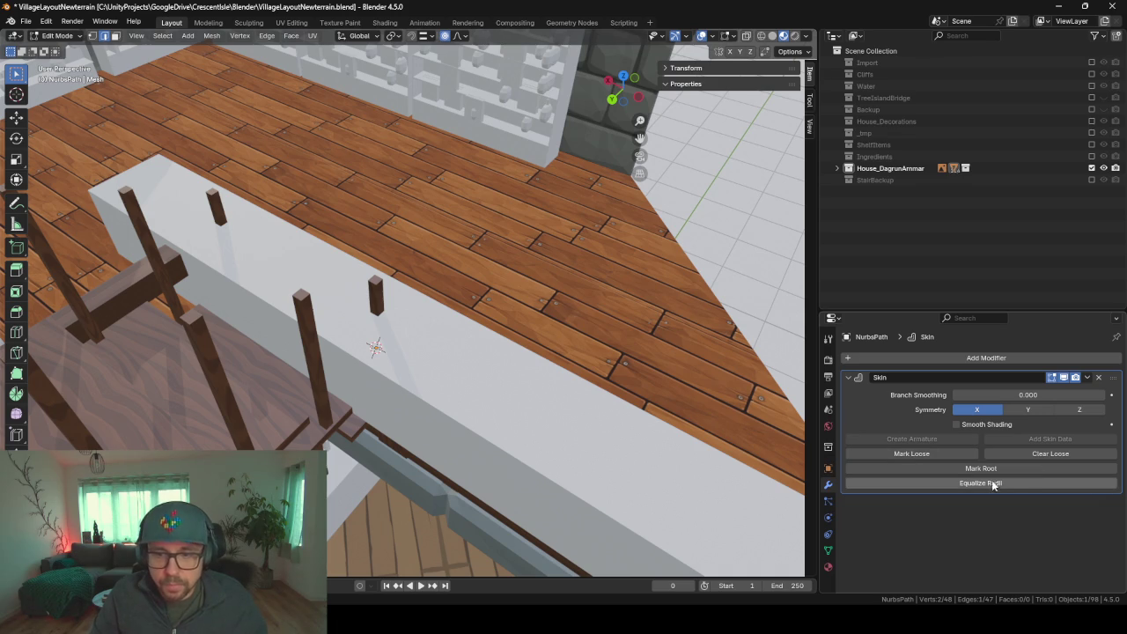
mouse_move(1024, 396)
mouse_down()
mouse_move(1052, 395)
mouse_move(874, 414)
mouse_up()
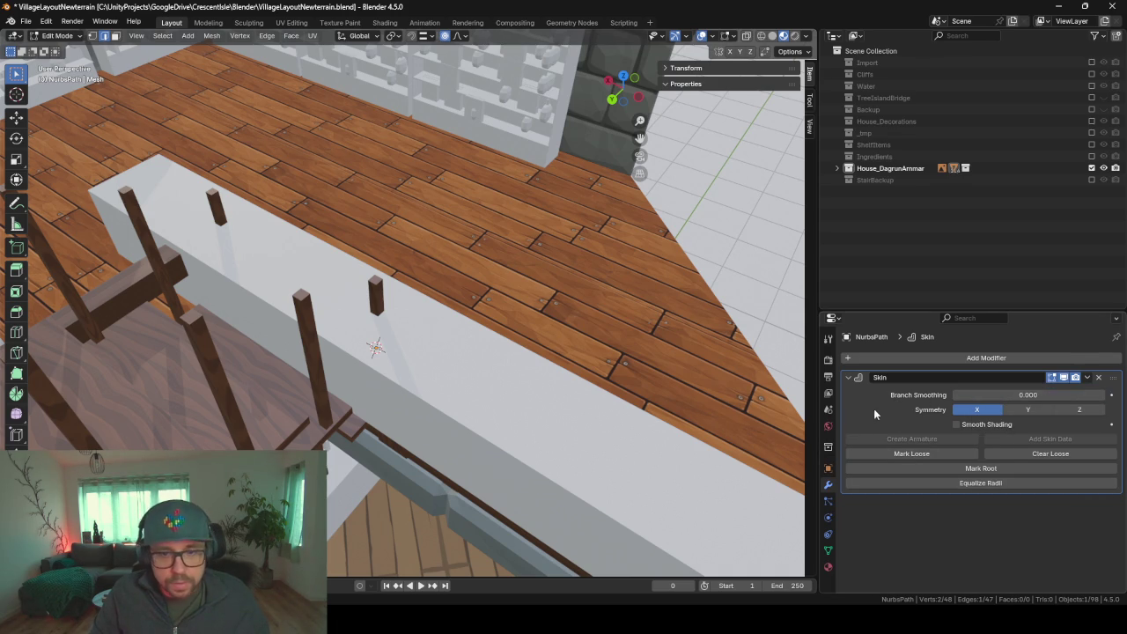
middle_drag(760, 384, 560, 367)
- Select all path vertices and shrink the skin radius into thin beams
key(a)
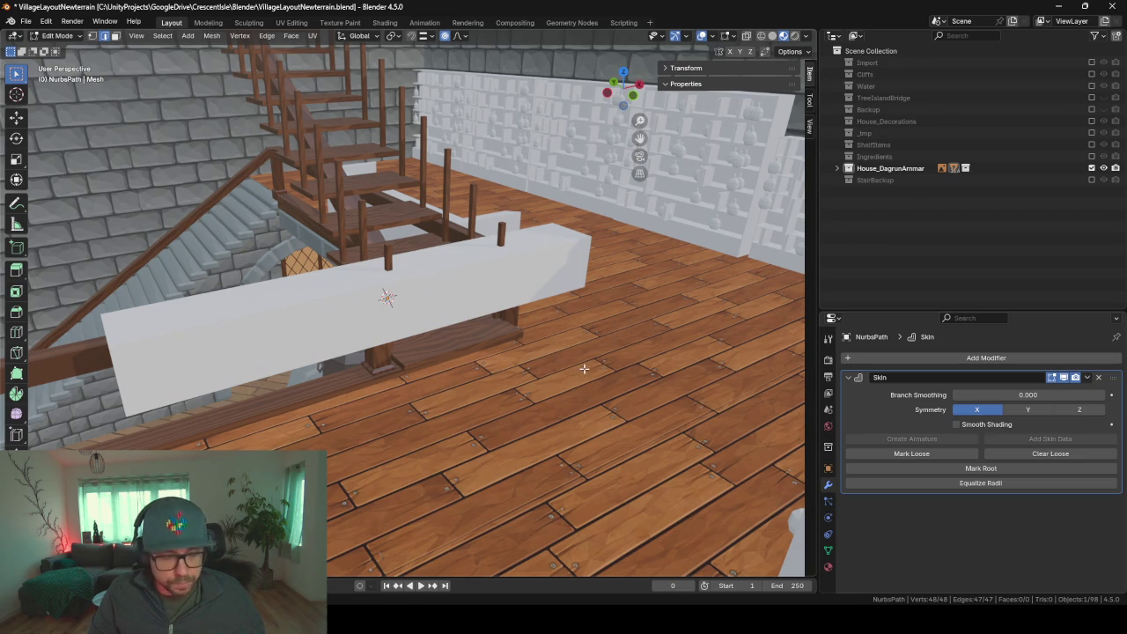
key(Tab)
key(ctrl+a)
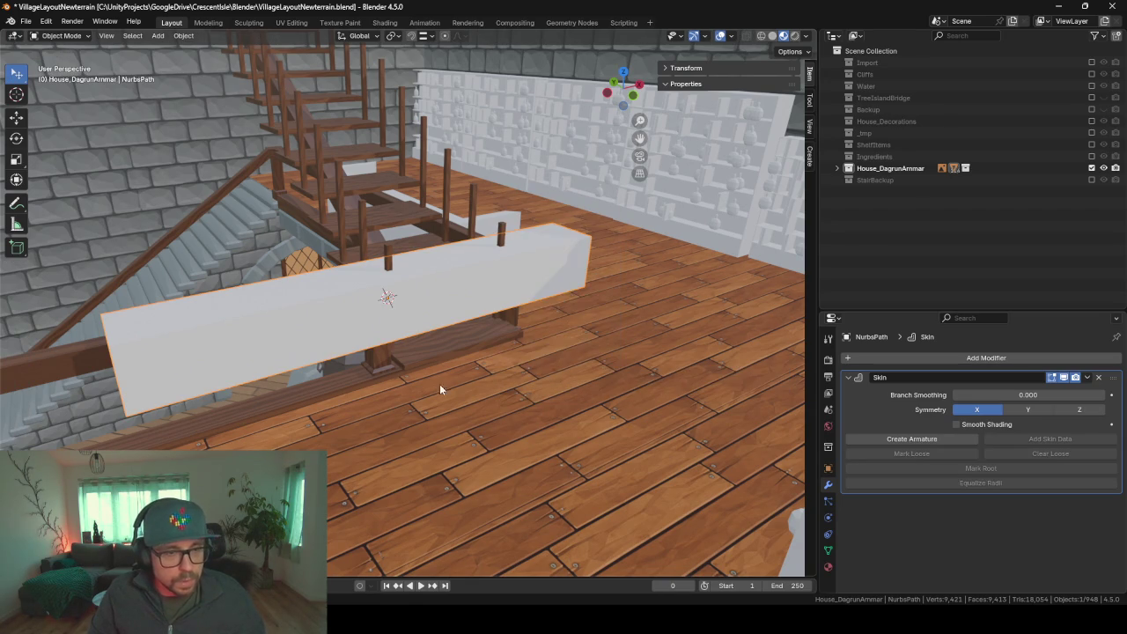
key(Tab)
key(ctrl+a)
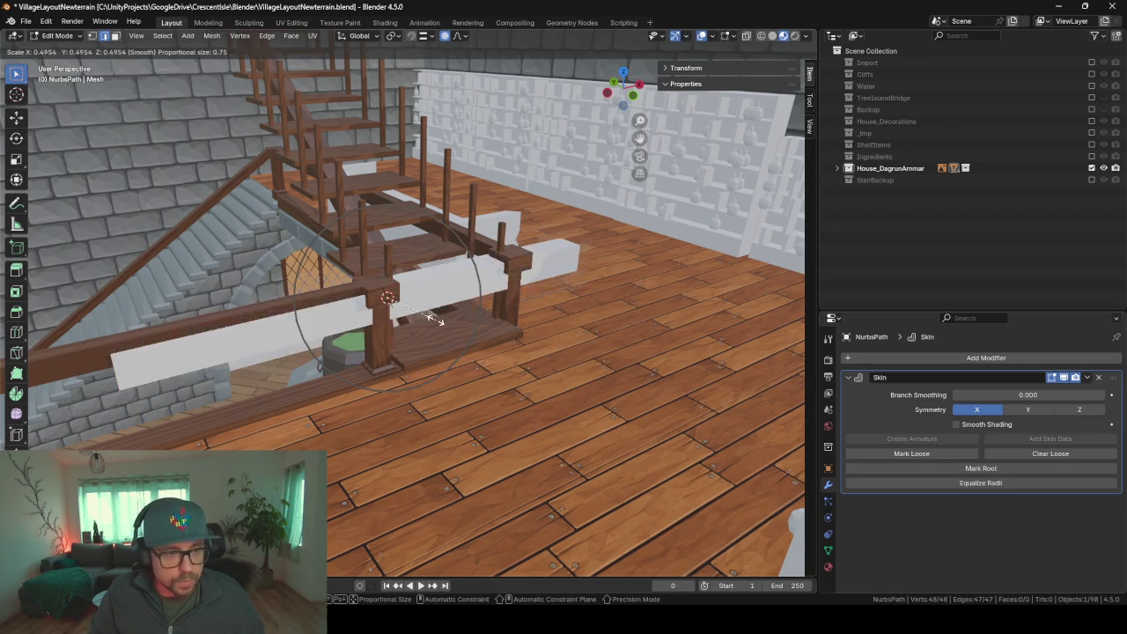
click(387, 299)
- Inspect the thin skinned rail from above, then delete the NurbsPath object
mouse_move(388, 302)
middle_down()
mouse_move(477, 326)
mouse_move(560, 328)
middle_up()
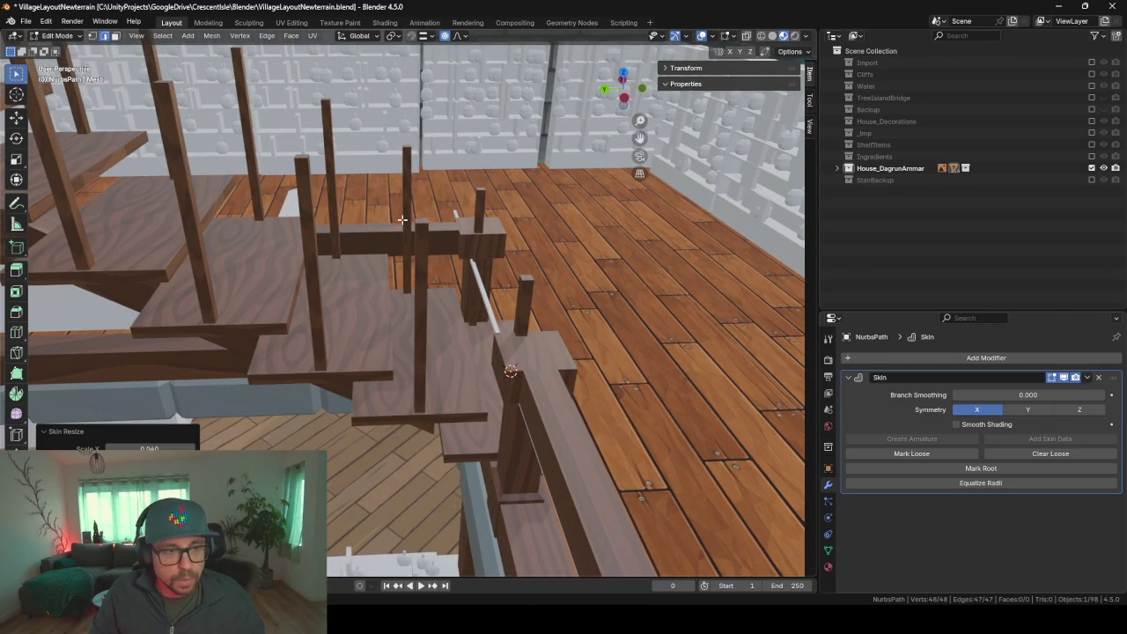
mouse_move(458, 321)
middle_down()
mouse_move(410, 335)
mouse_move(354, 393)
mouse_move(422, 387)
mouse_move(472, 399)
mouse_move(422, 343)
mouse_move(465, 306)
middle_up()
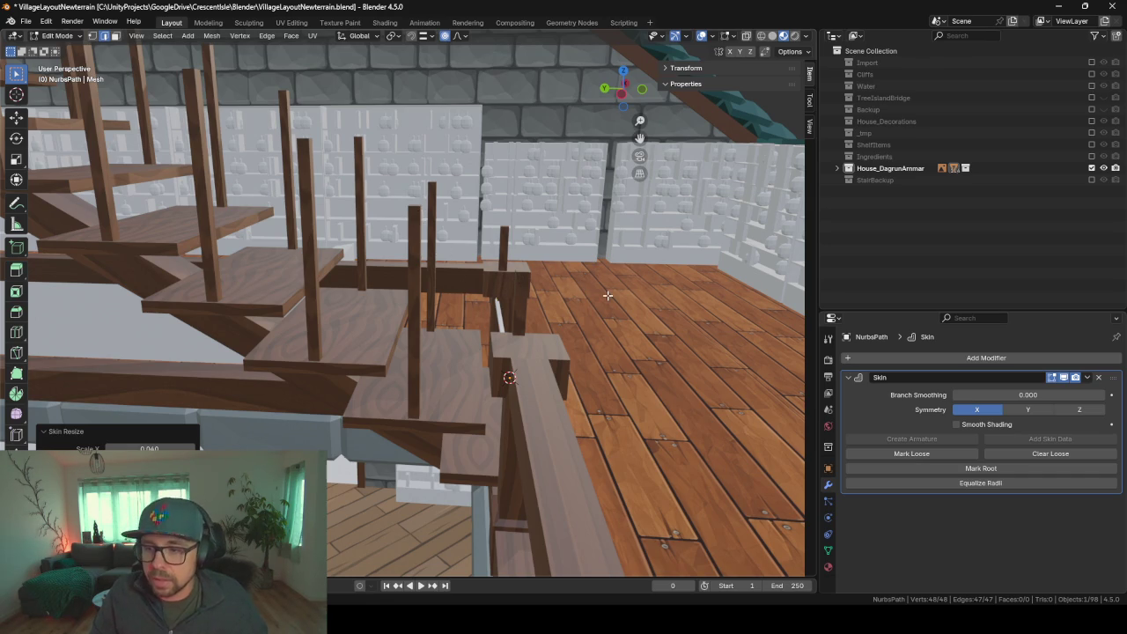
middle_drag(473, 327, 502, 336)
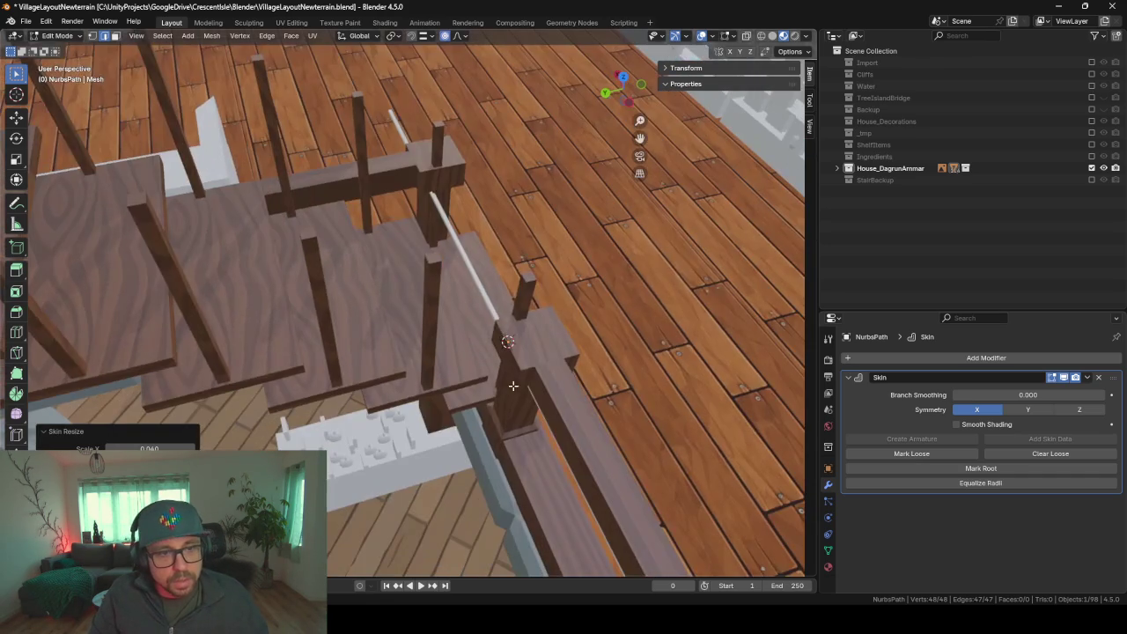
key(Tab)
key(Delete)
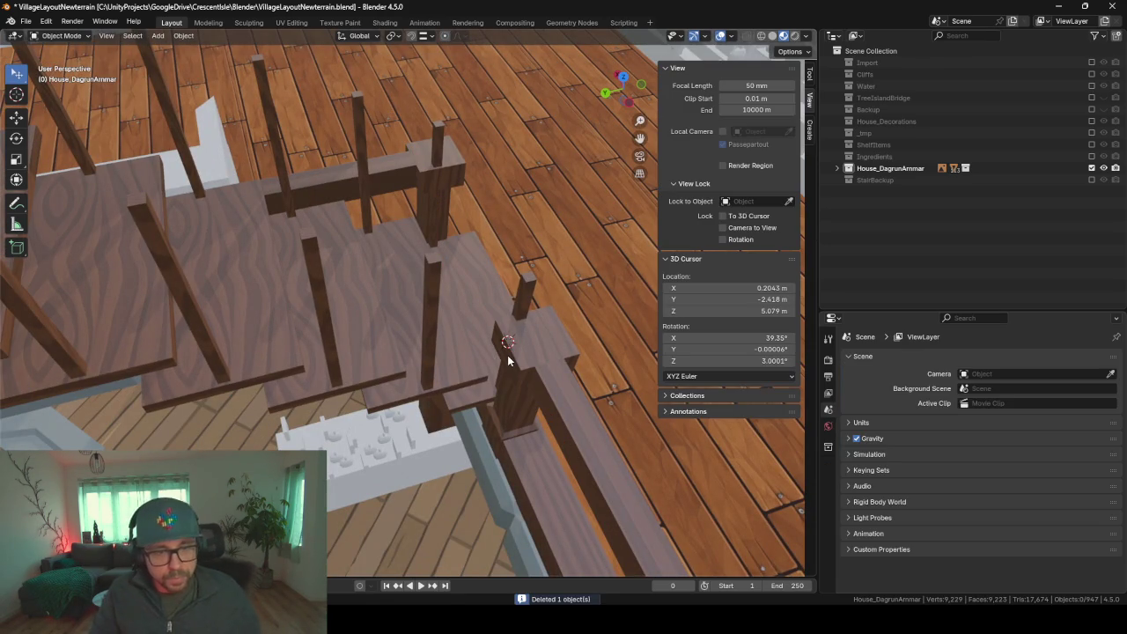
- Add a Bézier curve at the 3D cursor and give it a Solidify modifier
key(shift+a)
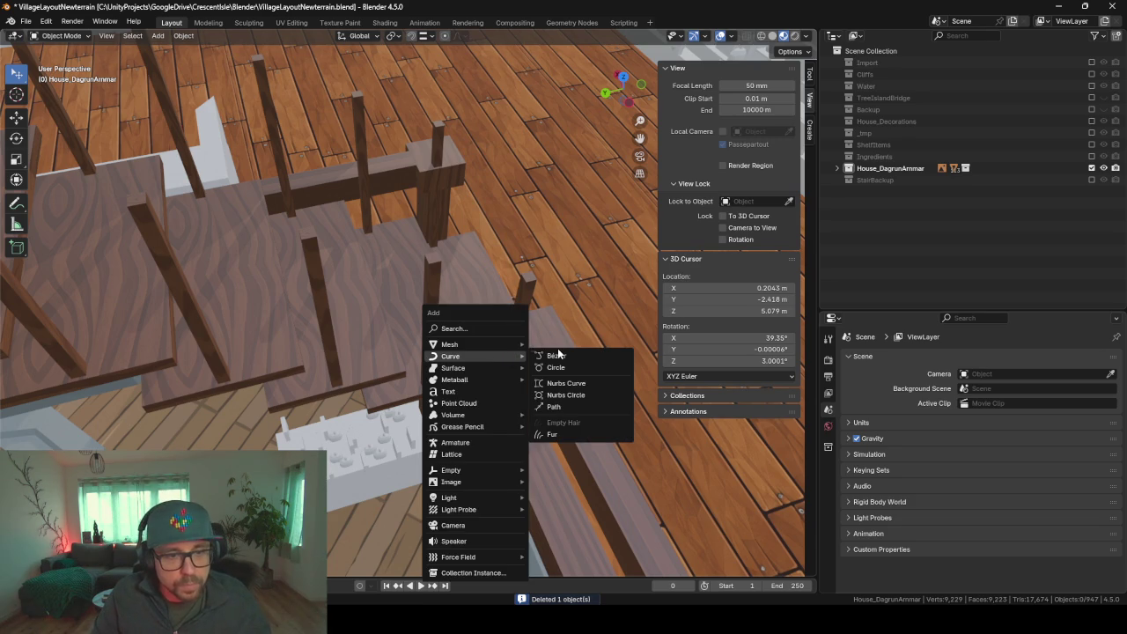
click(557, 355)
click(901, 359)
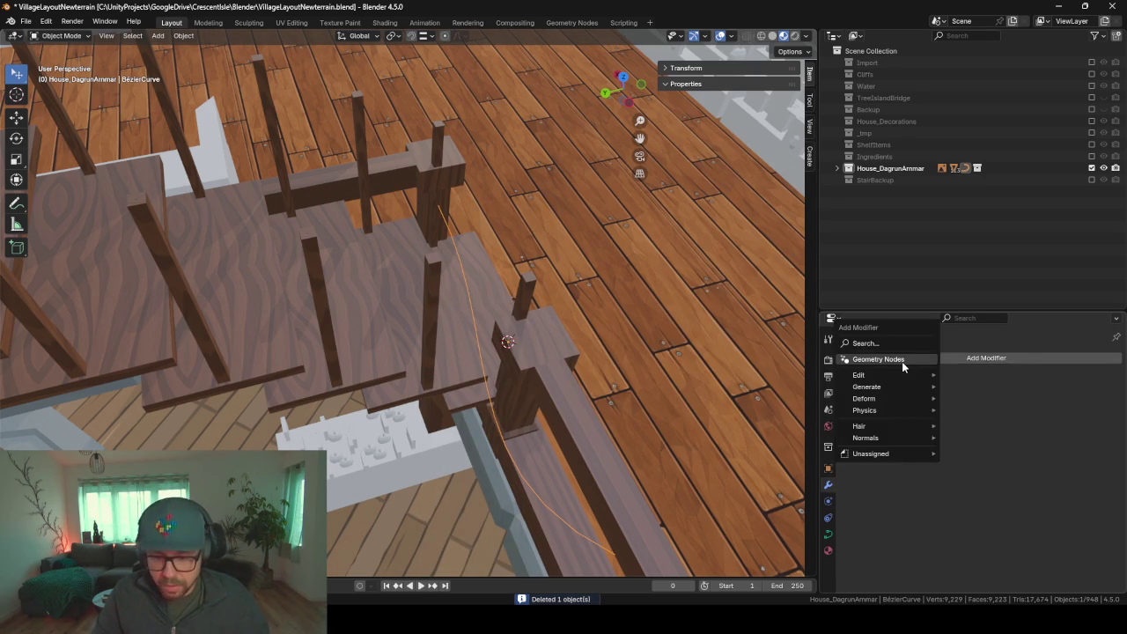
text(skr)
key(BackSpace)
key(BackSpace)
text(s)
key(BackSpace)
text(oli)
key(Return)
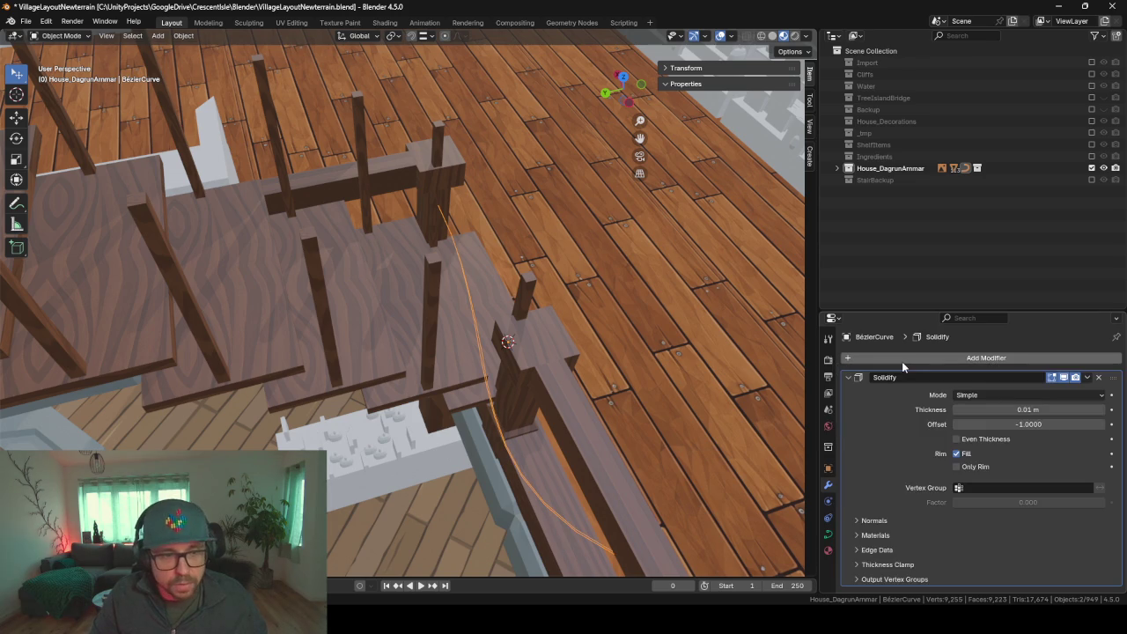
- Remove the Solidify modifier so only the bare curve remains beside the stairs
mouse_move(553, 402)
middle_down()
mouse_move(362, 406)
mouse_move(246, 369)
mouse_move(262, 331)
mouse_move(259, 344)
mouse_move(304, 339)
mouse_move(282, 330)
mouse_move(295, 305)
middle_up()
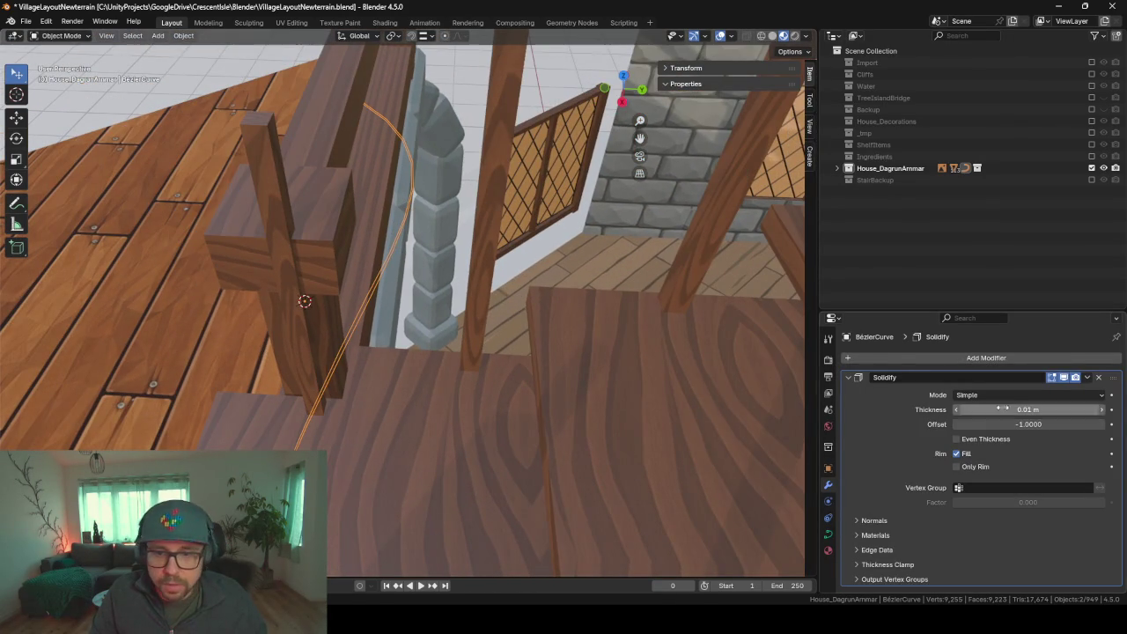
click(1099, 378)
mouse_move(539, 280)
middle_down()
mouse_move(370, 276)
mouse_move(464, 259)
mouse_move(672, 294)
mouse_move(648, 251)
mouse_move(526, 294)
middle_up()
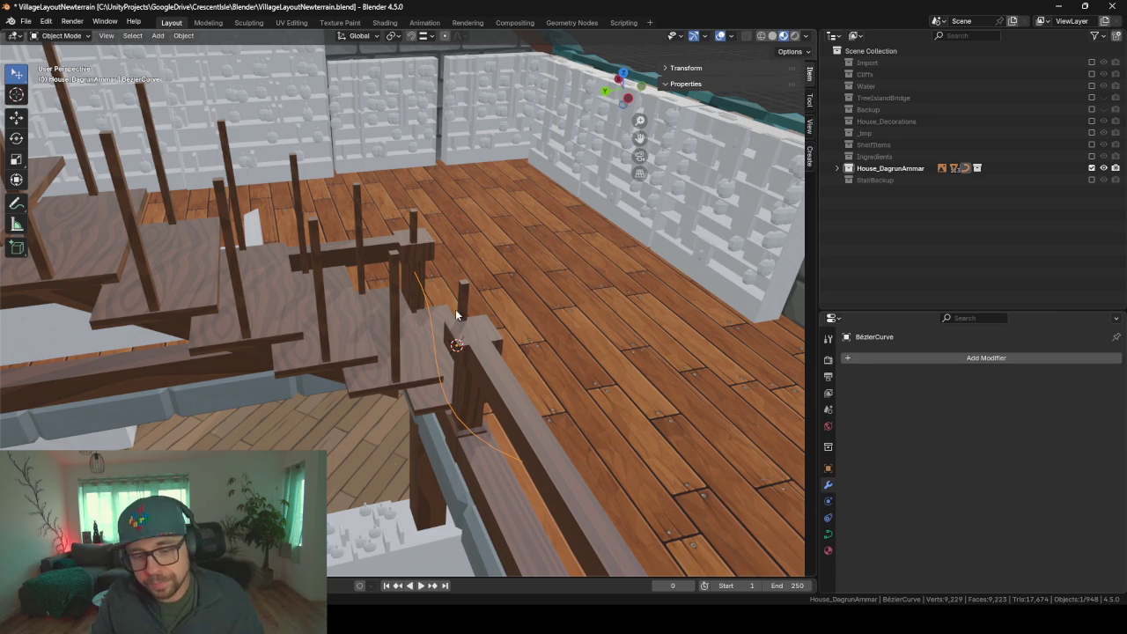
middle_drag(537, 349, 540, 362)
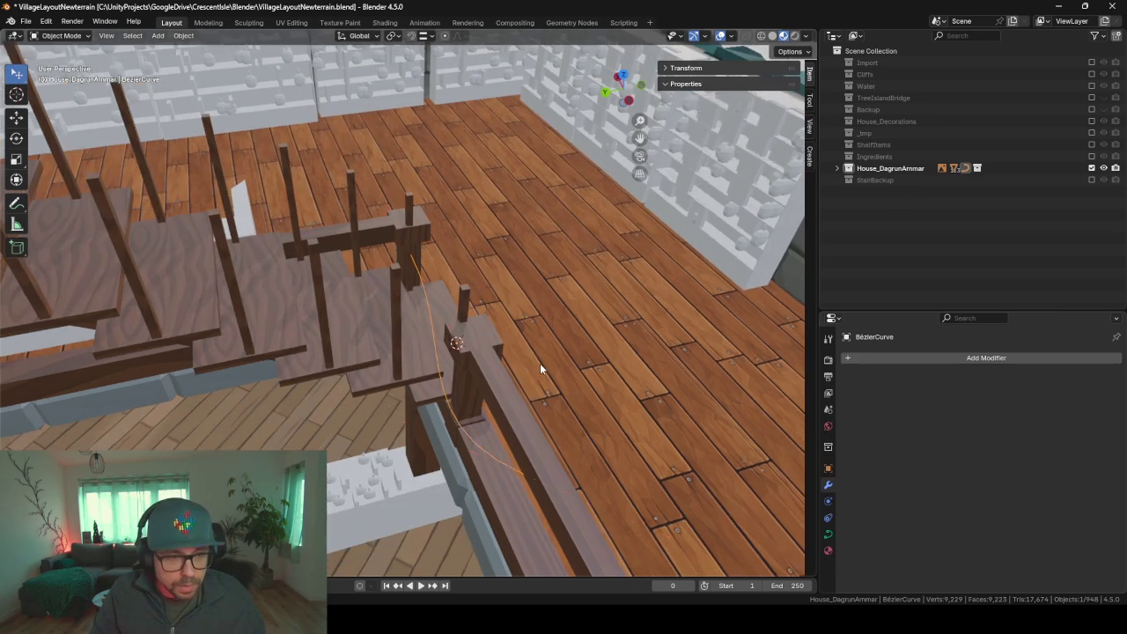
- In Edit Mode, rotate the curve points about Z and delete one control point
key(Tab)
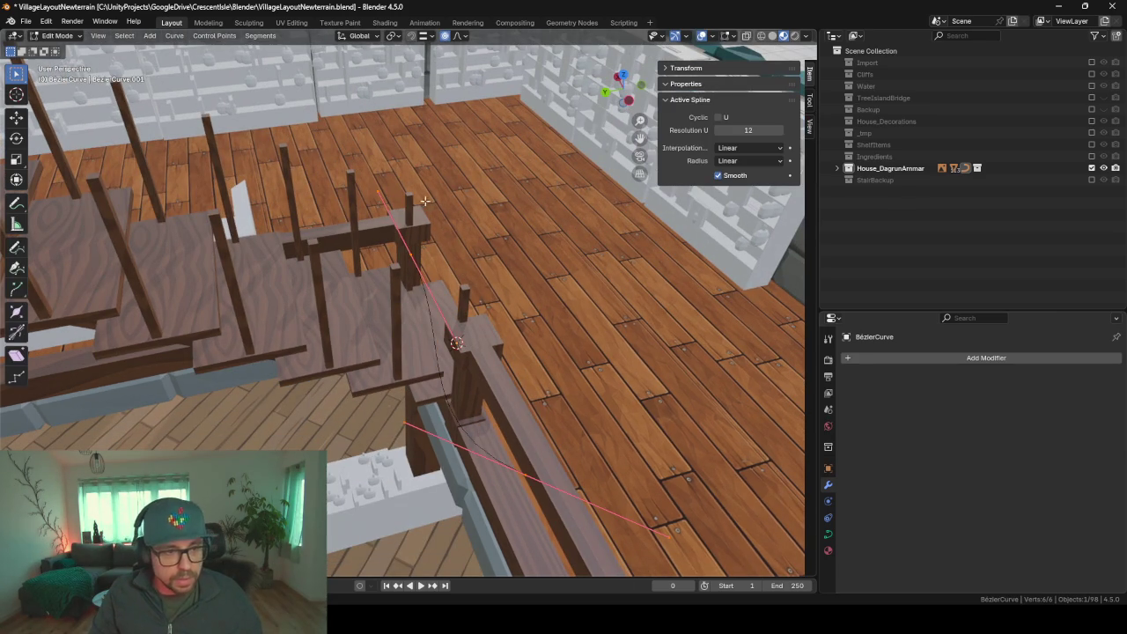
key(r)
key(z)
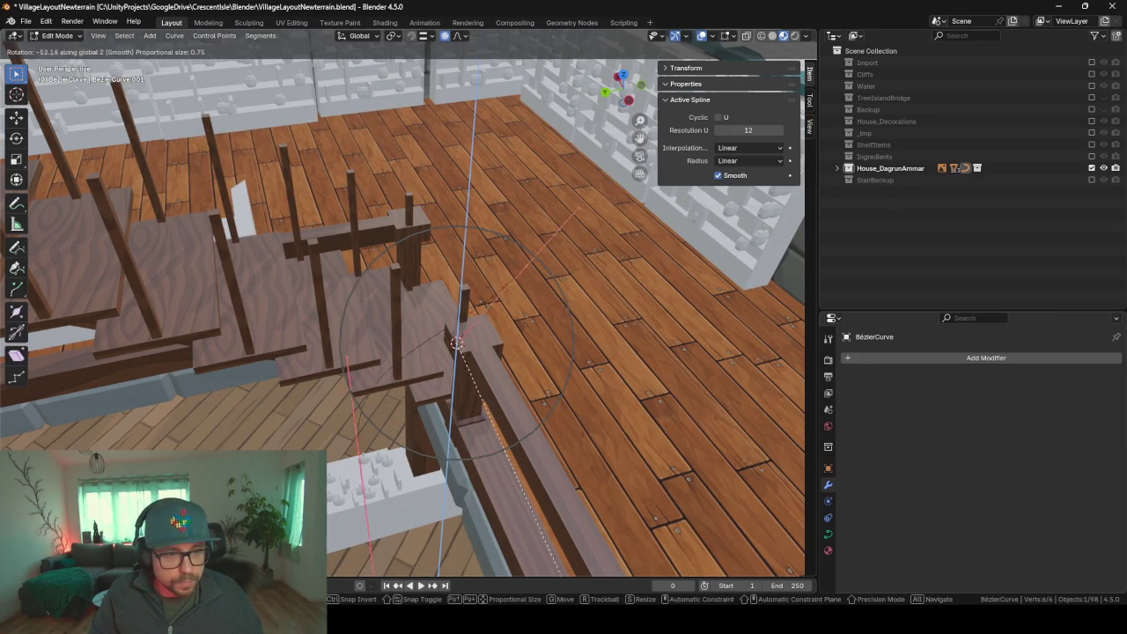
click(420, 63)
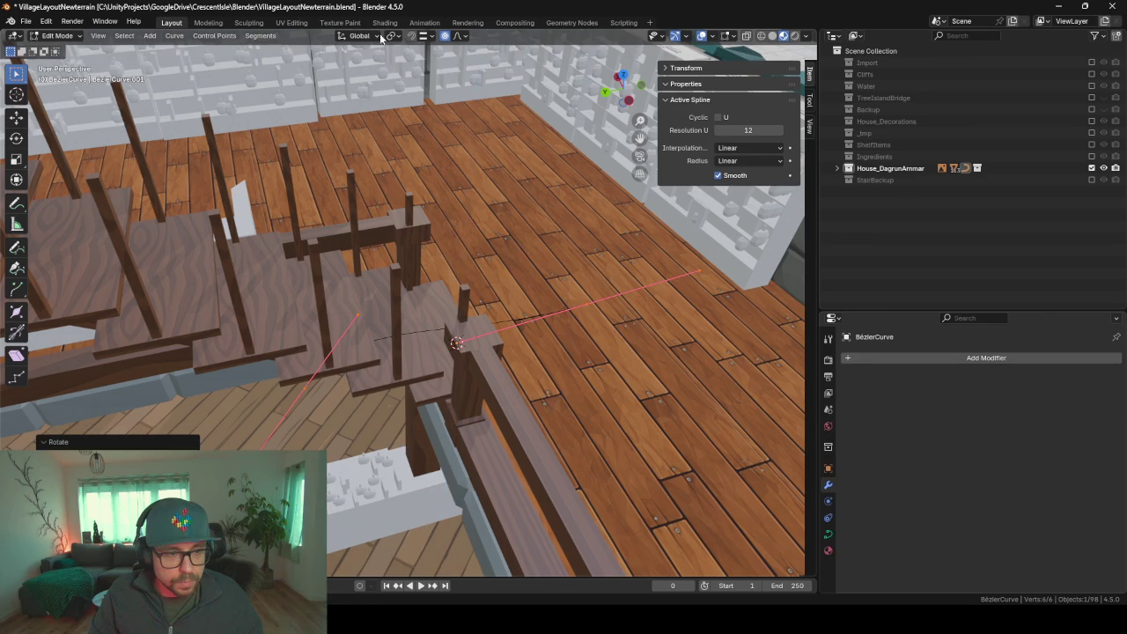
click(307, 388)
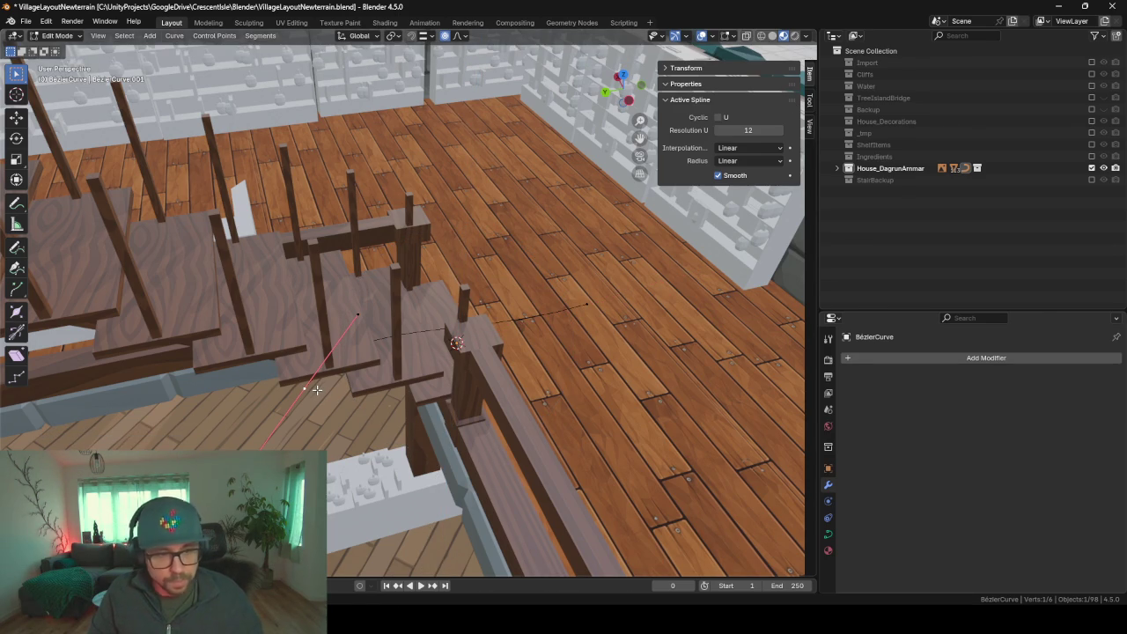
key(x)
click(291, 389)
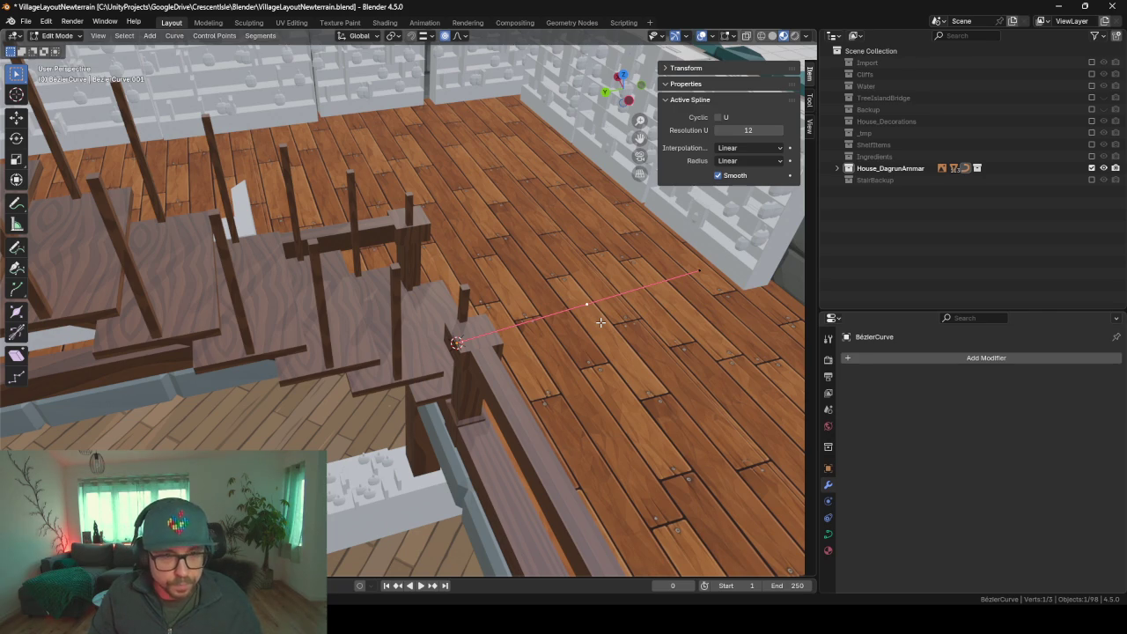
- Set the selected point's X and Y coordinates to 0 in the Item panel
click(666, 68)
click(751, 97)
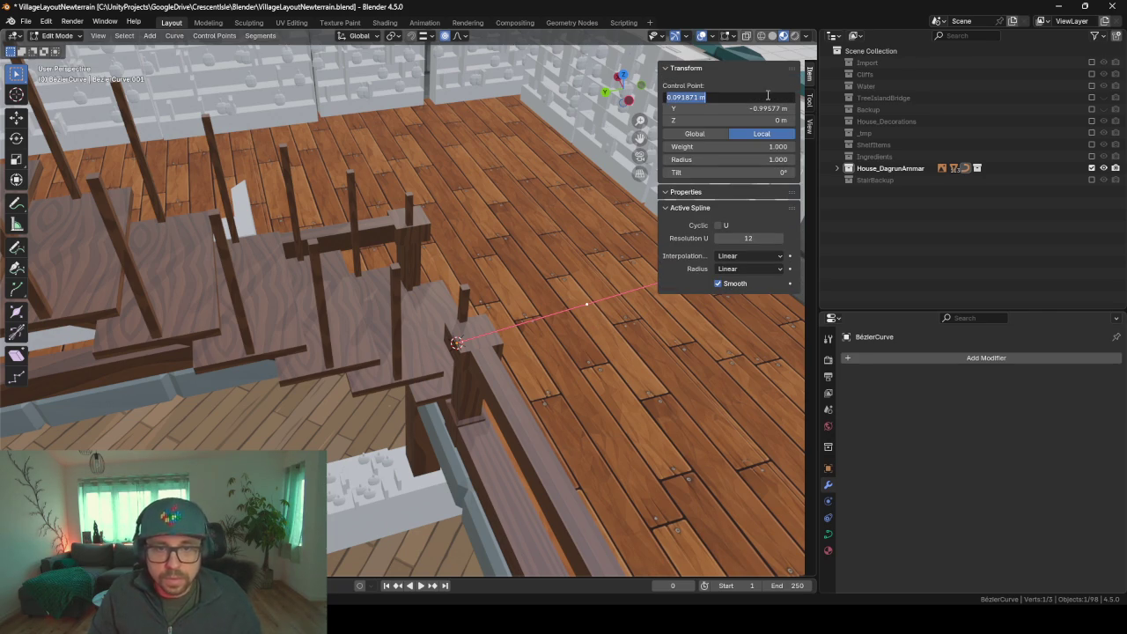
text(0)
key(Tab)
text(0)
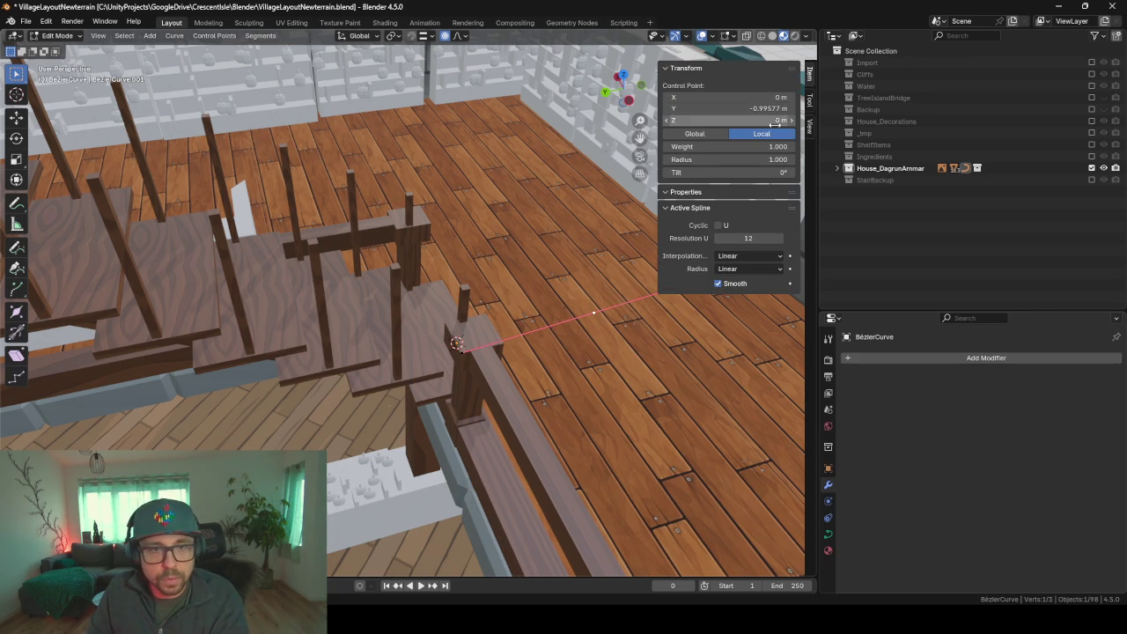
key(Return)
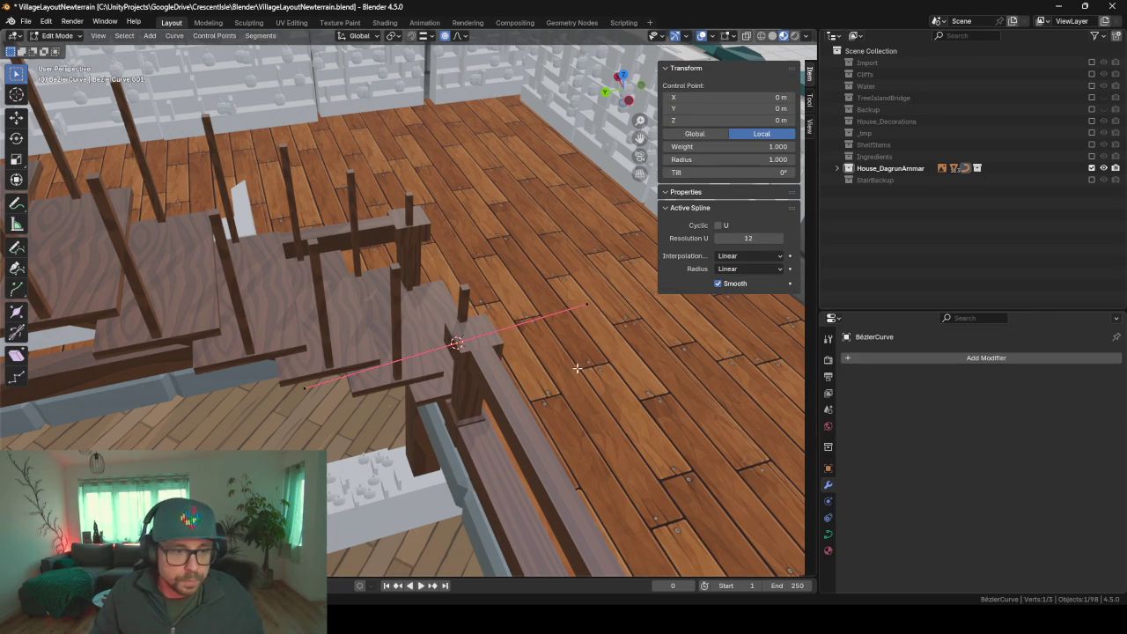
- Place the curve's left endpoint at X 0, Y 1 m
mouse_move(426, 343)
middle_down()
mouse_move(473, 410)
mouse_move(451, 383)
middle_up()
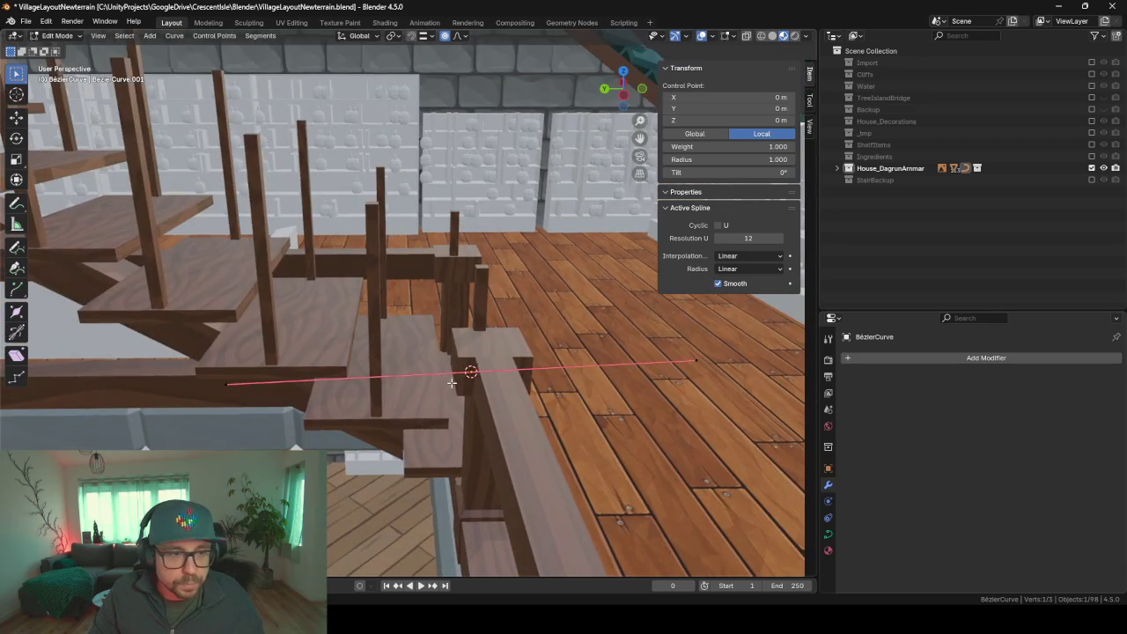
click(227, 383)
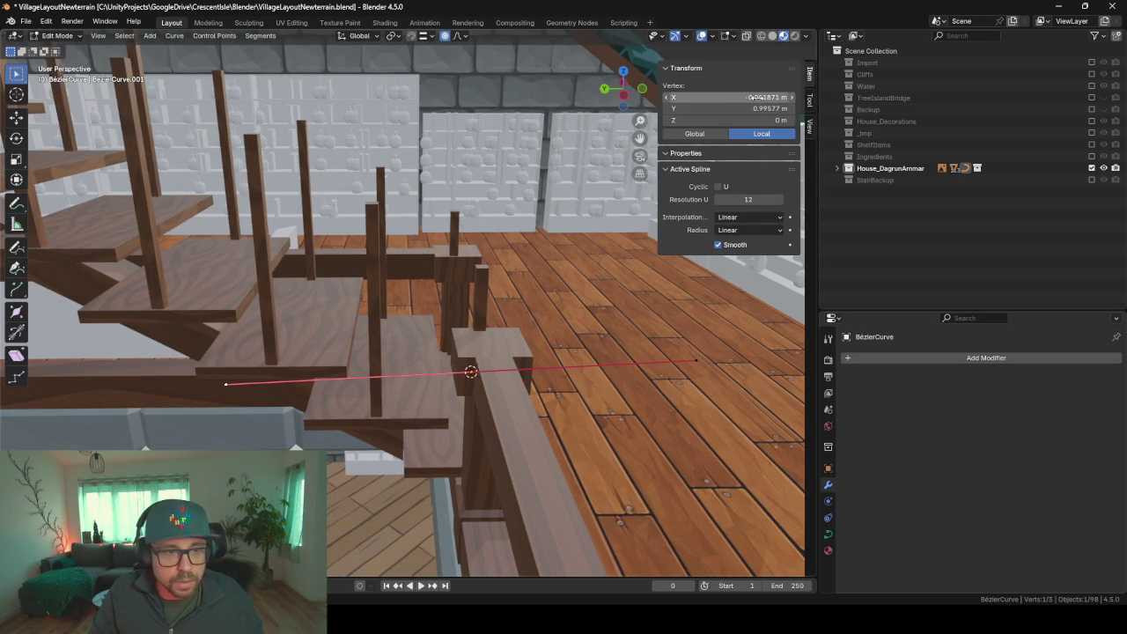
click(735, 107)
text(1)
key(Return)
click(752, 95)
text(0)
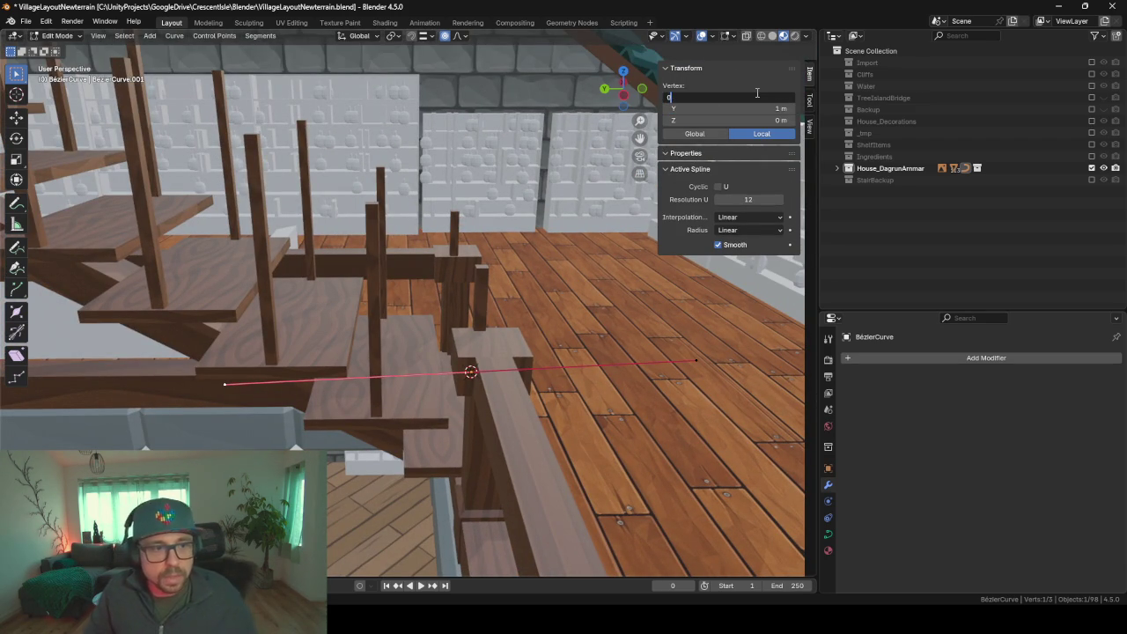
key(Return)
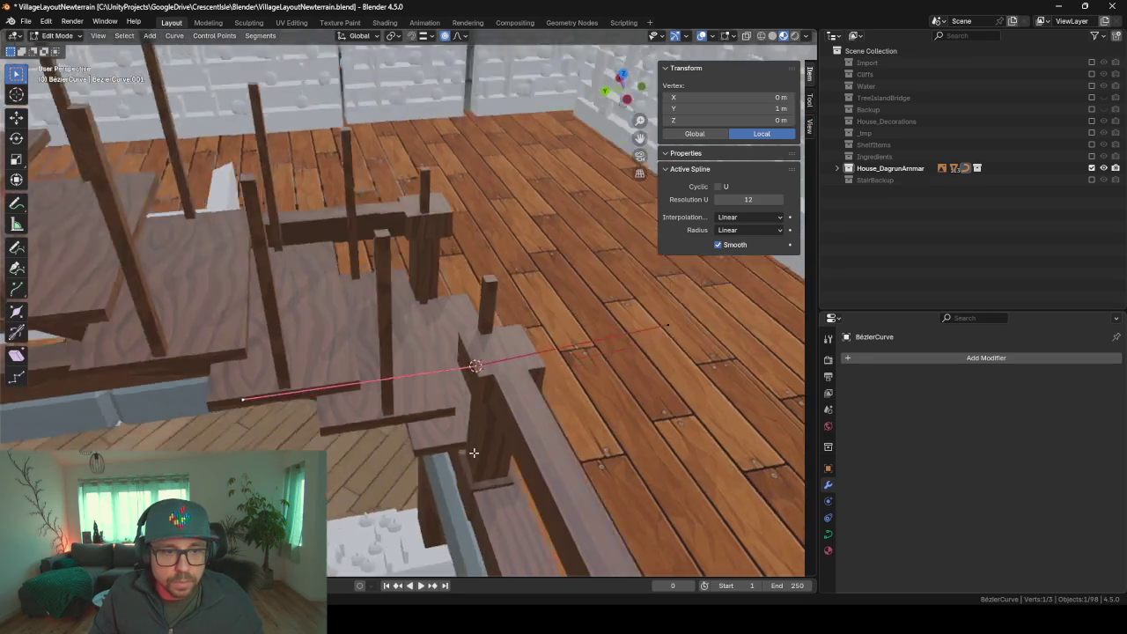
middle_drag(419, 398, 574, 329)
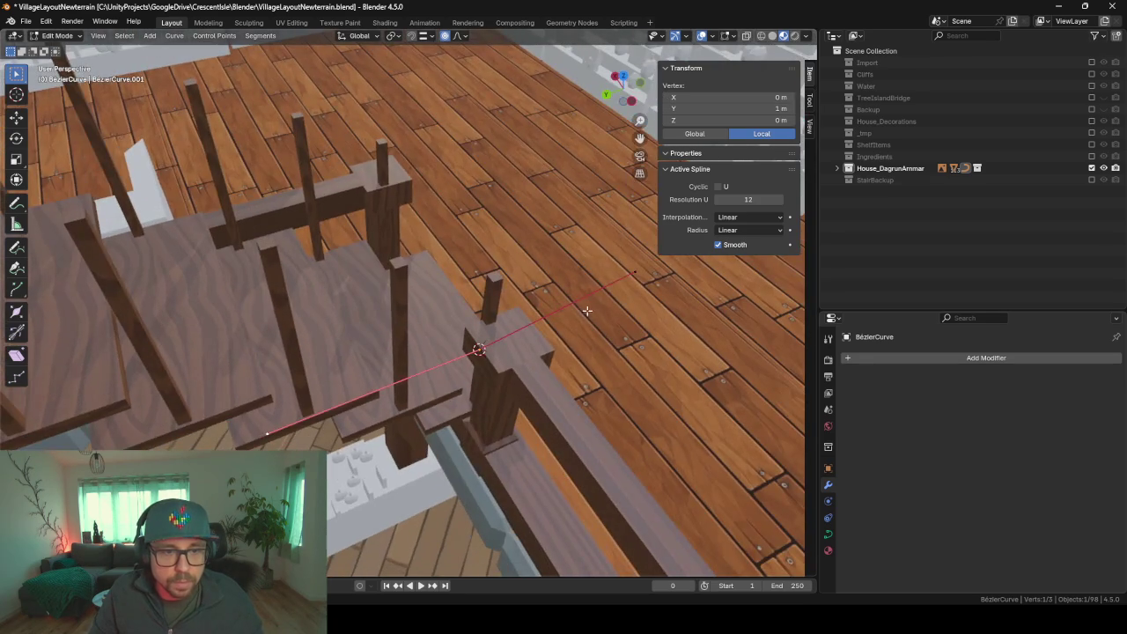
- Undo, move the endpoint to X 0, Y -1 m instead, and return to Object Mode
key(ctrl+z)
key(ctrl+z)
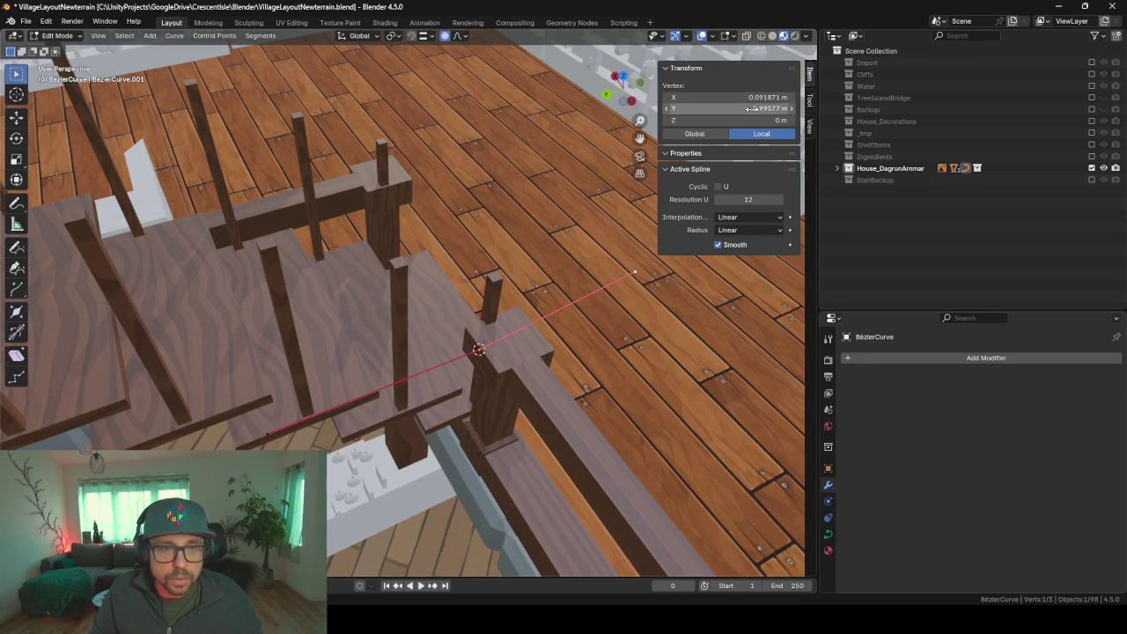
click(755, 108)
text(-1)
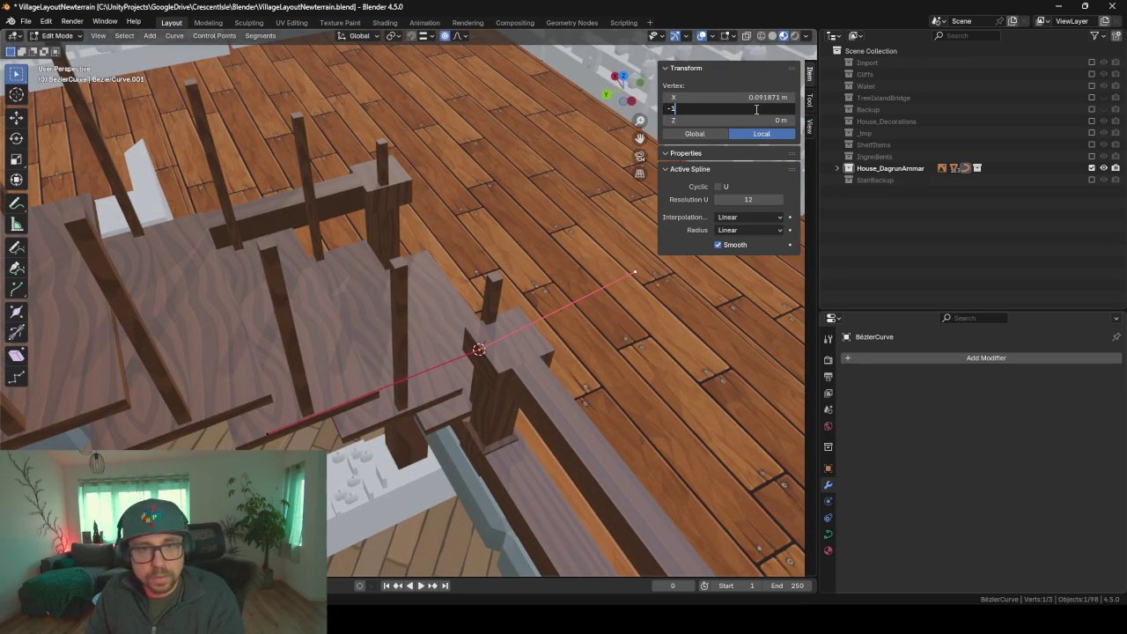
key(Return)
click(762, 98)
text(0)
key(Return)
mouse_move(239, 426)
middle_down()
mouse_move(394, 393)
mouse_move(403, 381)
middle_up()
key(Tab)
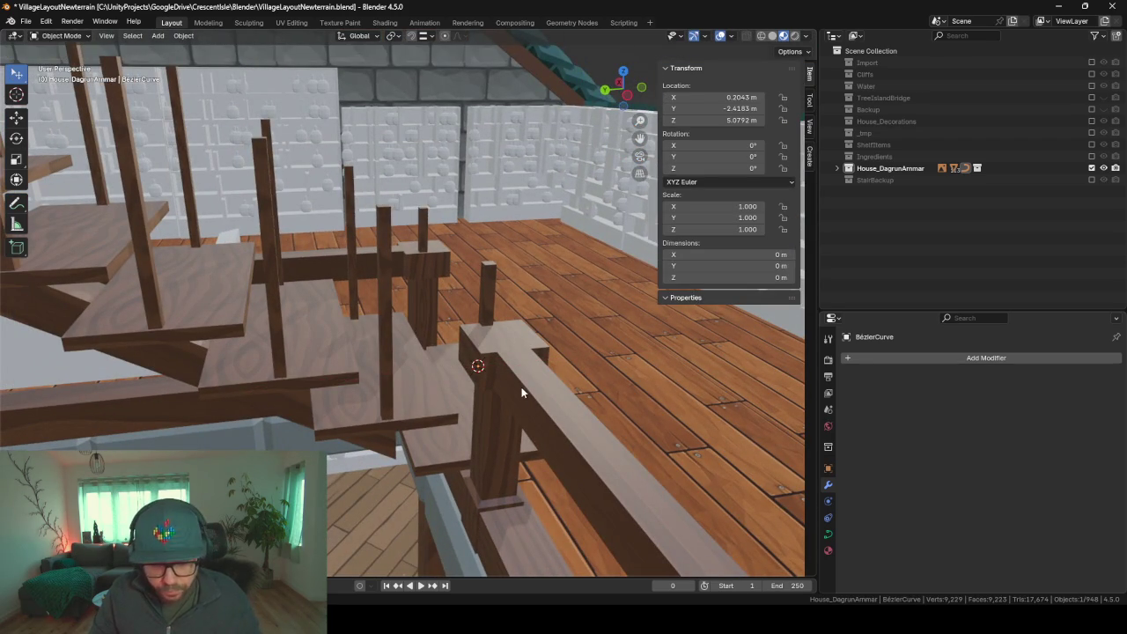
- Raise the whole curve straight up to Z 5.4841 m
key(g)
key(z)
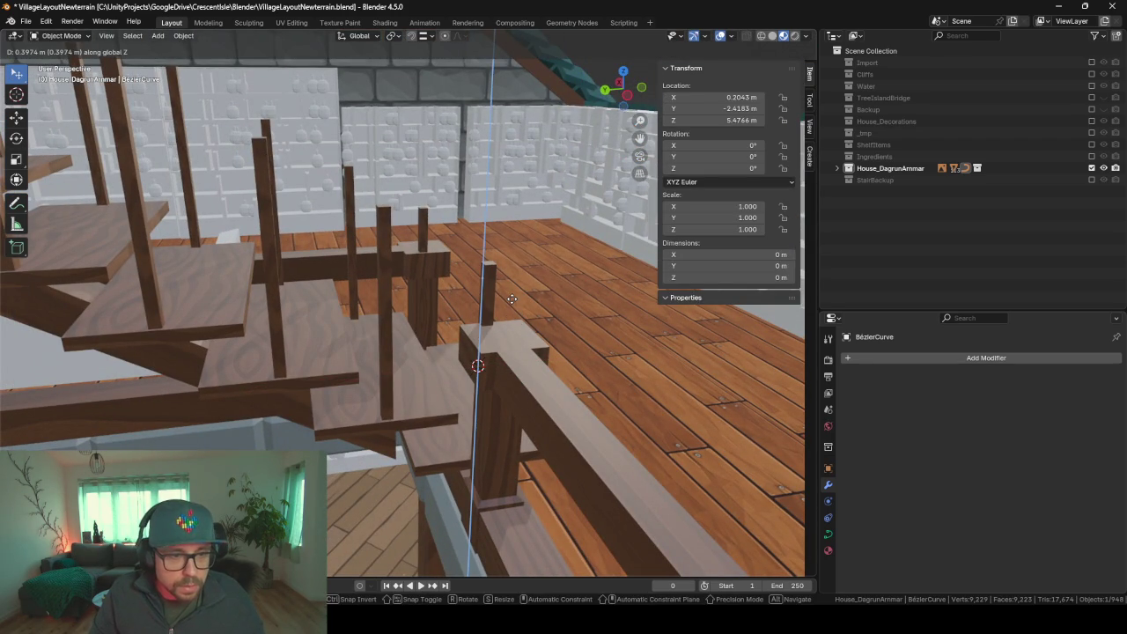
click(511, 301)
mouse_move(473, 309)
middle_down()
mouse_move(481, 325)
mouse_move(475, 308)
middle_up()
- In Edit Mode, undo a trial control-point move and rotate the points 90°
key(Tab)
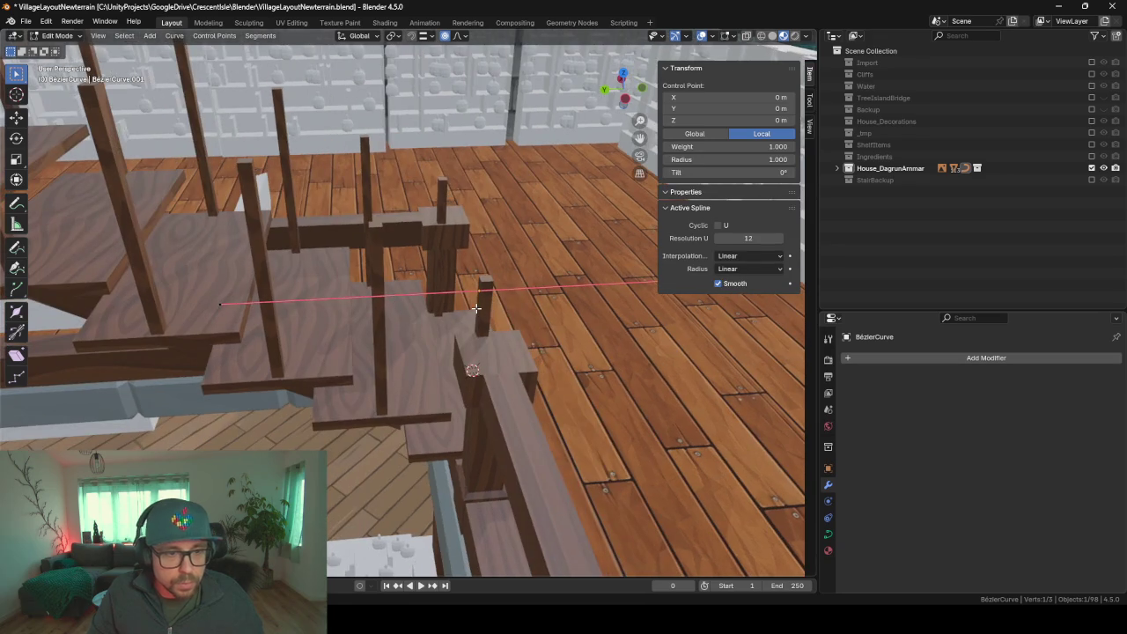
key(g)
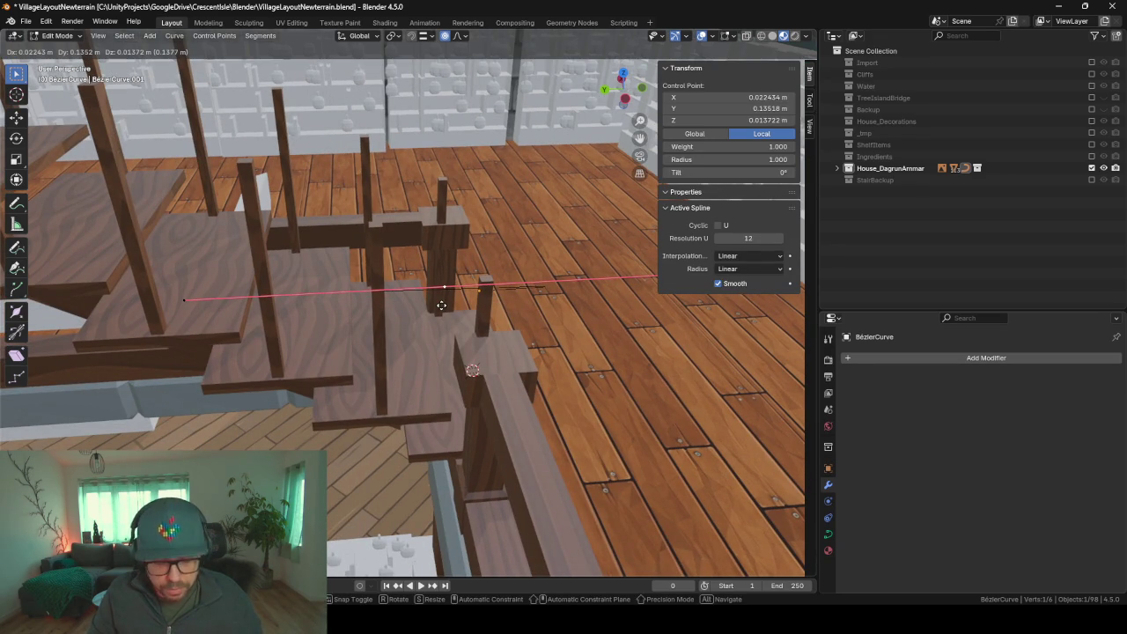
key(shift+x)
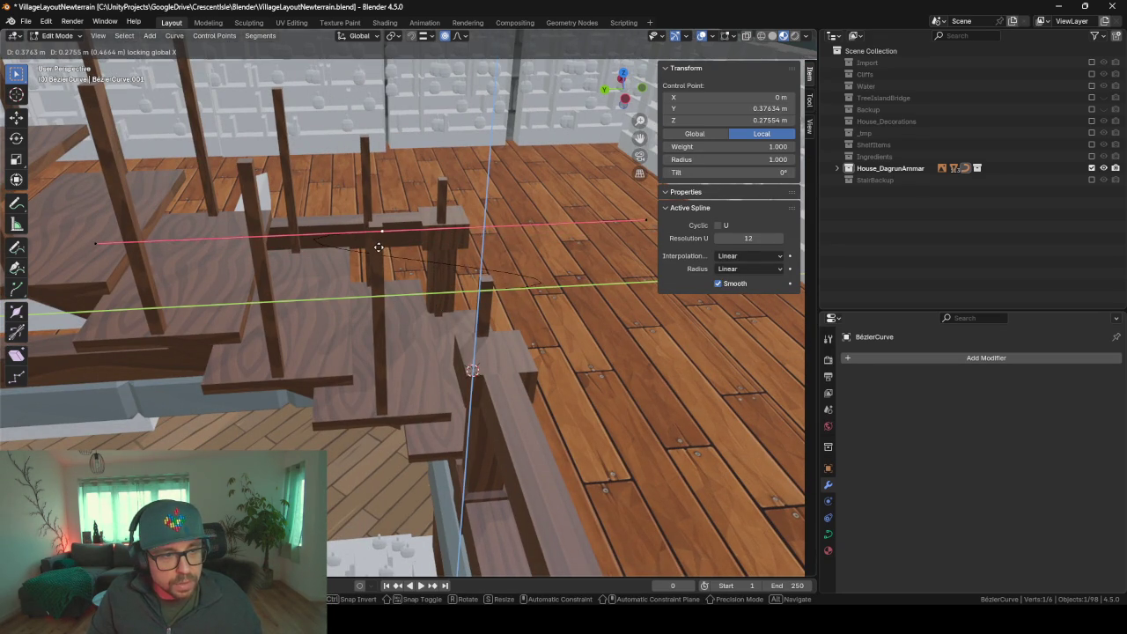
click(397, 257)
mouse_move(397, 257)
middle_down()
mouse_move(385, 237)
mouse_move(426, 261)
middle_up()
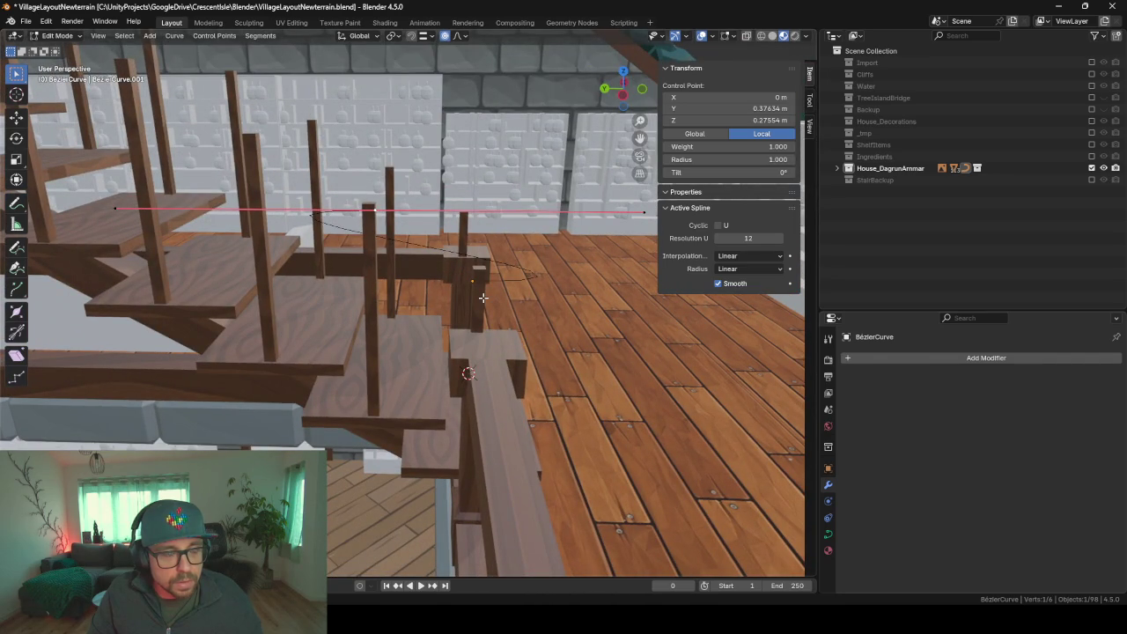
key(ctrl+z)
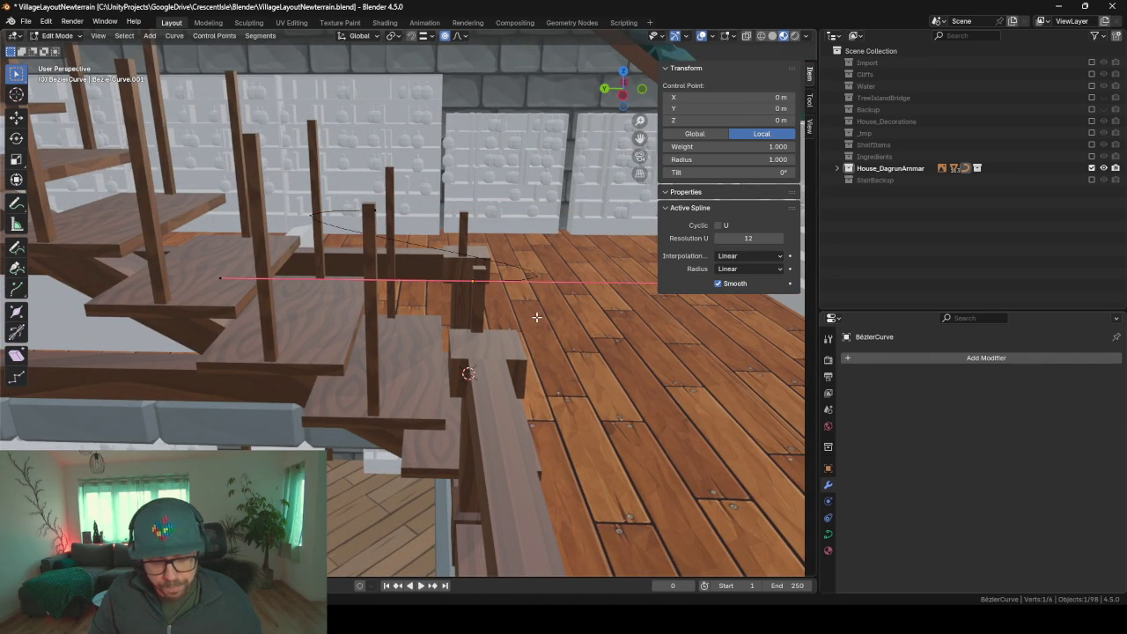
text(r)
text(90)
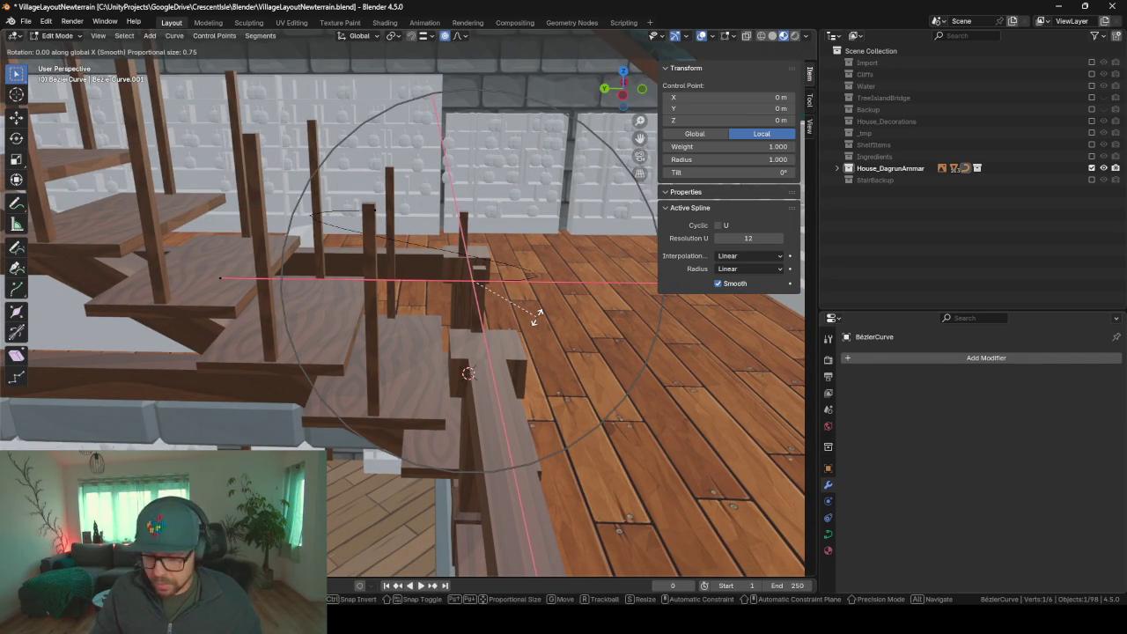
key(Return)
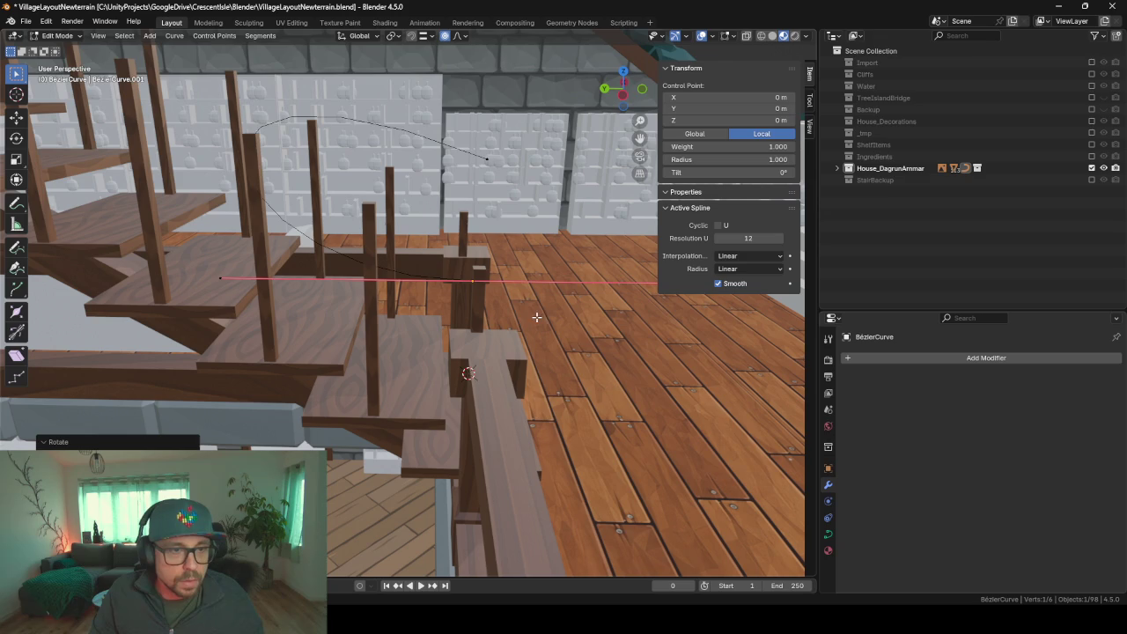
- Delete the curve's far end point, then select all points and try extruding along X
click(487, 158)
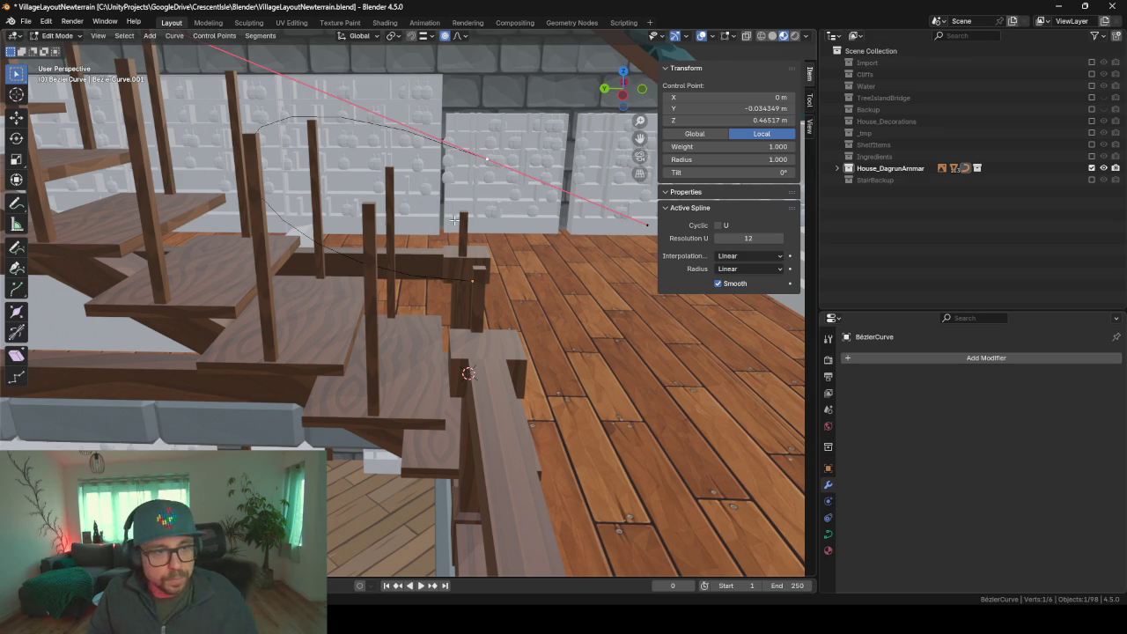
key(x)
click(541, 161)
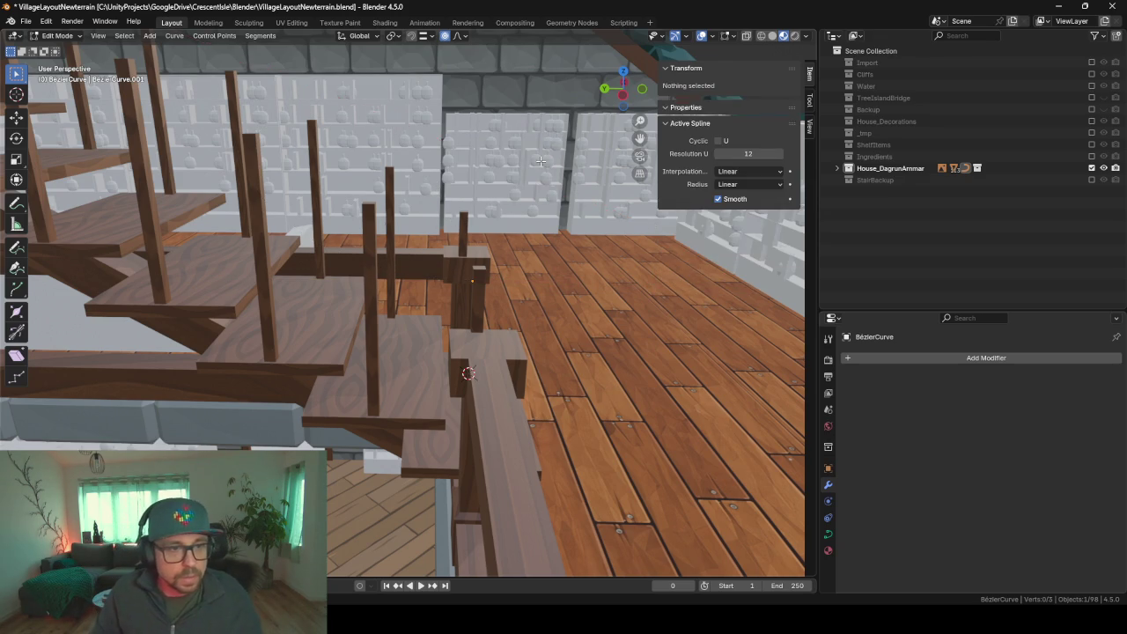
key(x)
key(Escape)
key(a)
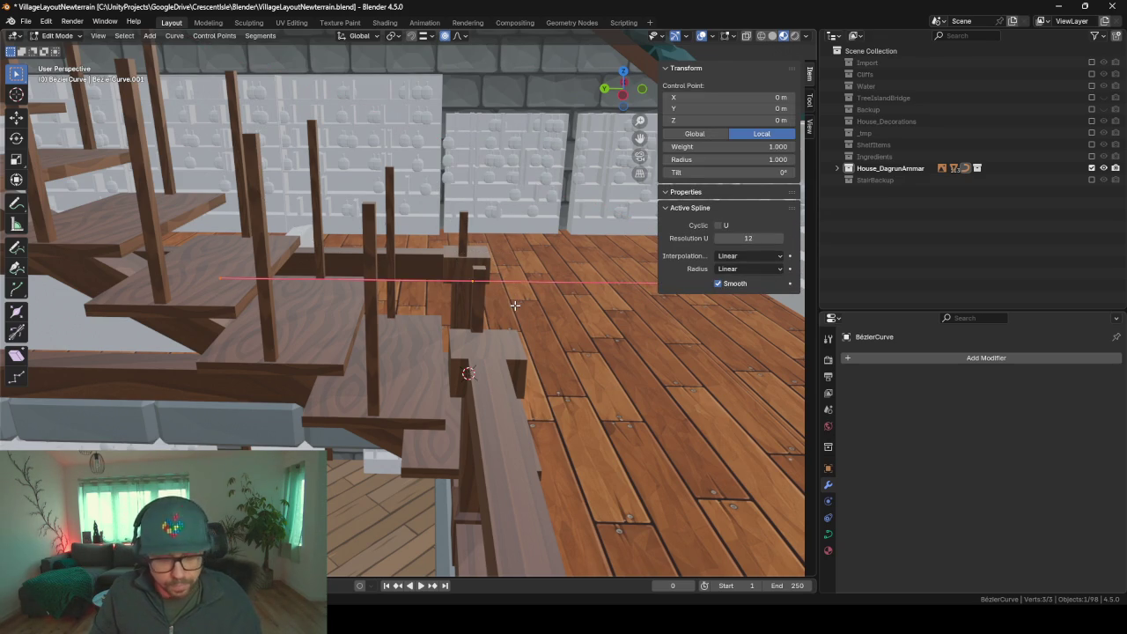
key(e)
key(x)
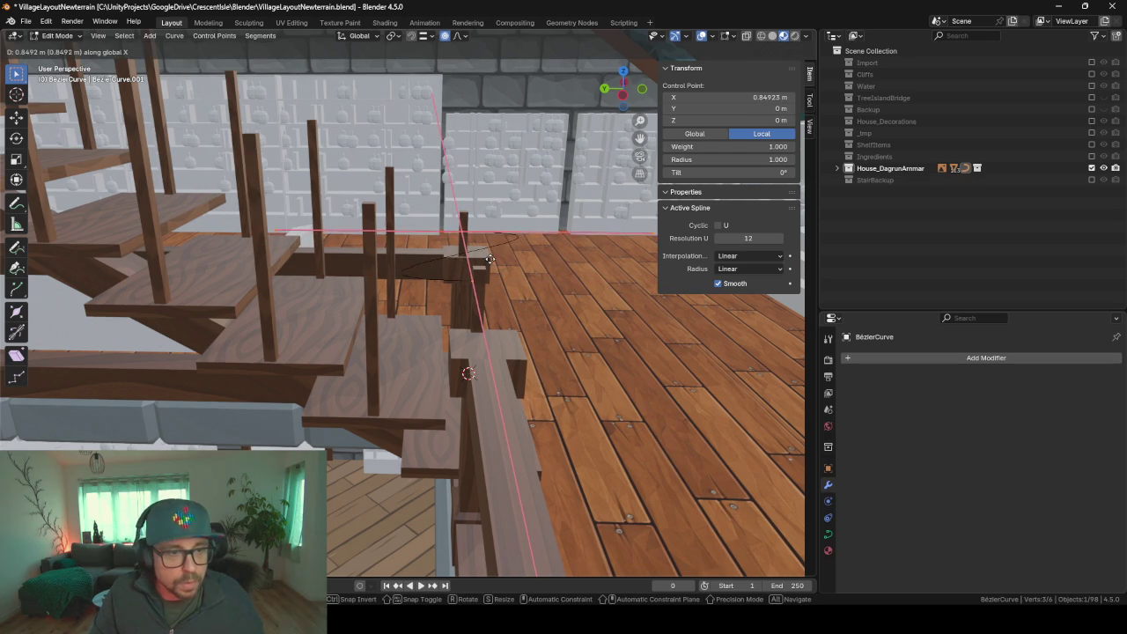
key(Escape)
- Extrude new curve points along Y and select the points at the origin and post
mouse_move(499, 233)
middle_down()
mouse_move(540, 260)
mouse_move(512, 242)
middle_up()
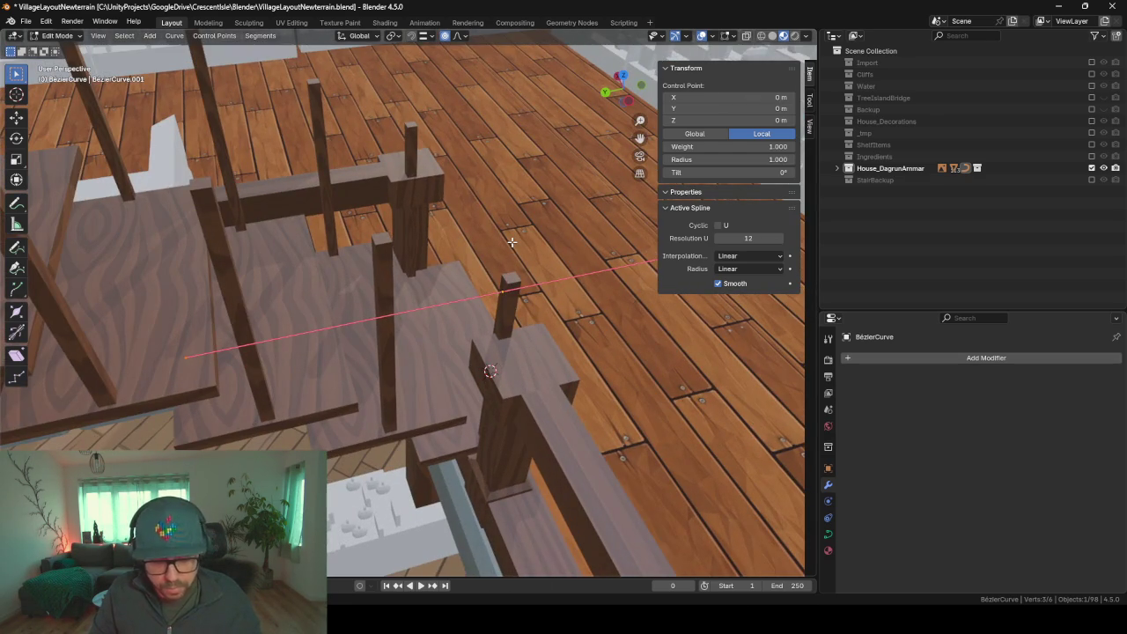
key(e)
key(x)
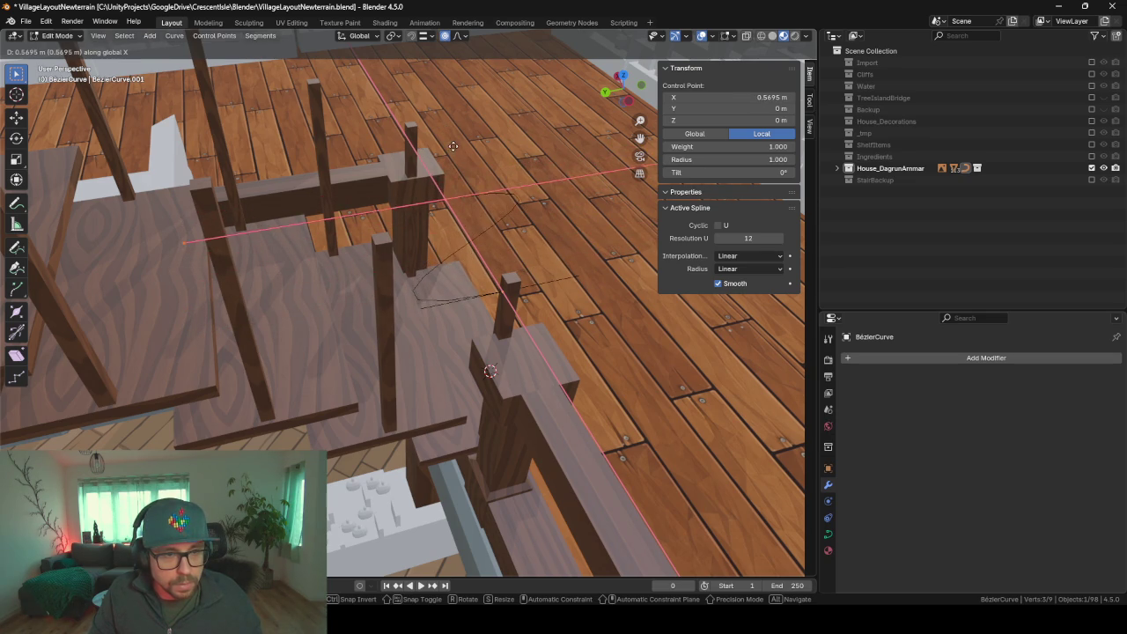
key(y)
click(384, 220)
middle_drag(469, 259, 421, 227)
click(474, 295)
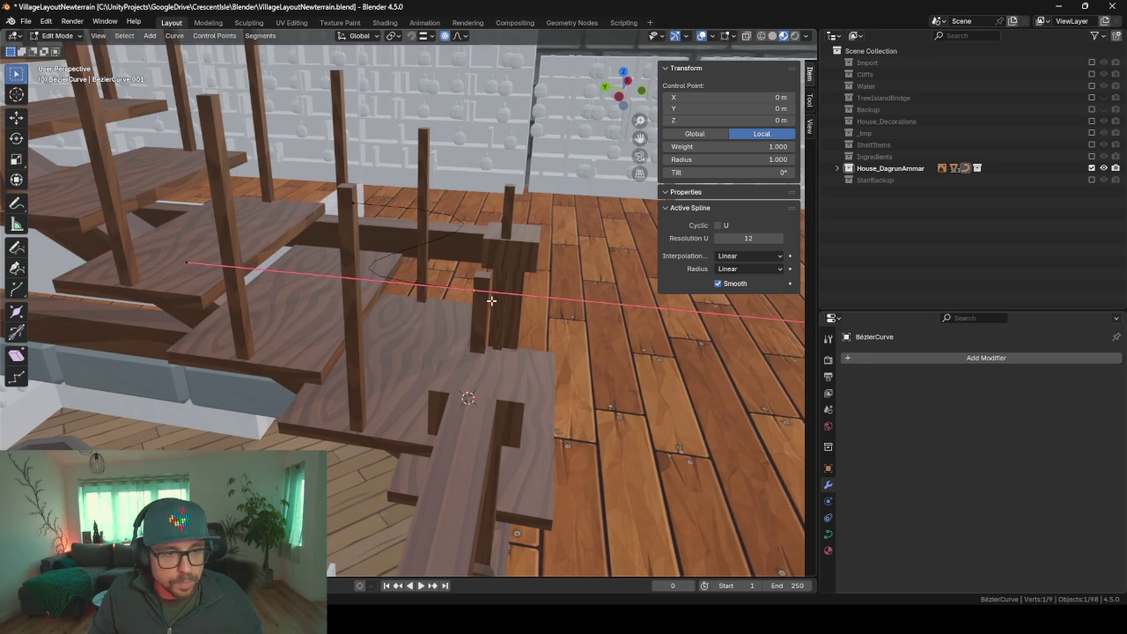
click(189, 262)
- Set the selected point's Y coordinate to -0.2 m in the Item panel
double_click(729, 108)
text(-)
key(Return)
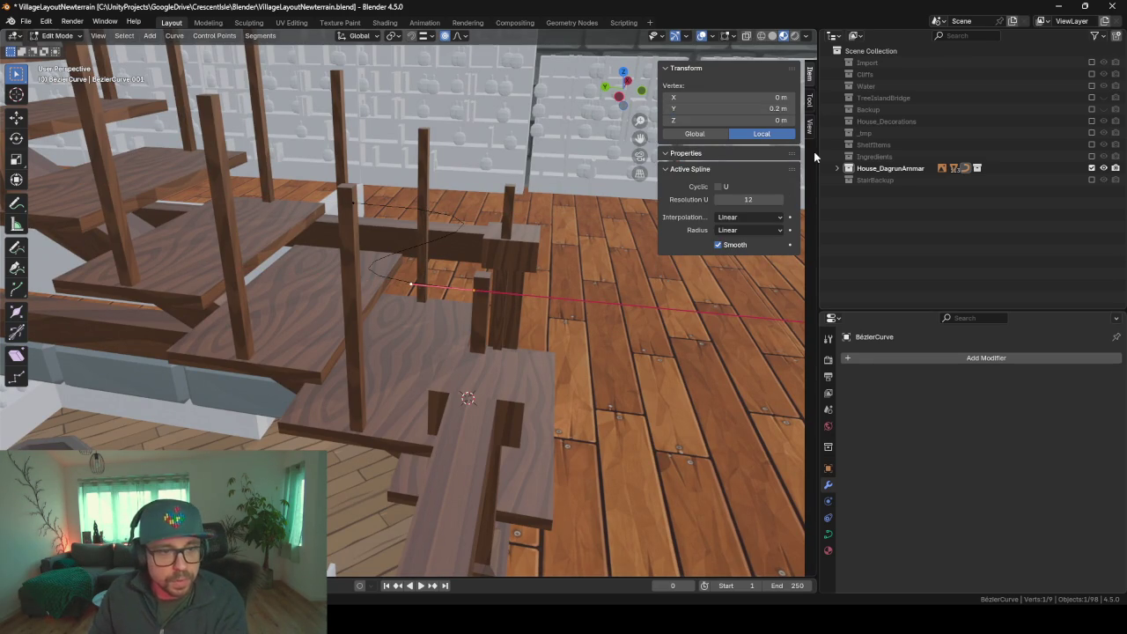
scroll(672, 334, down, 1)
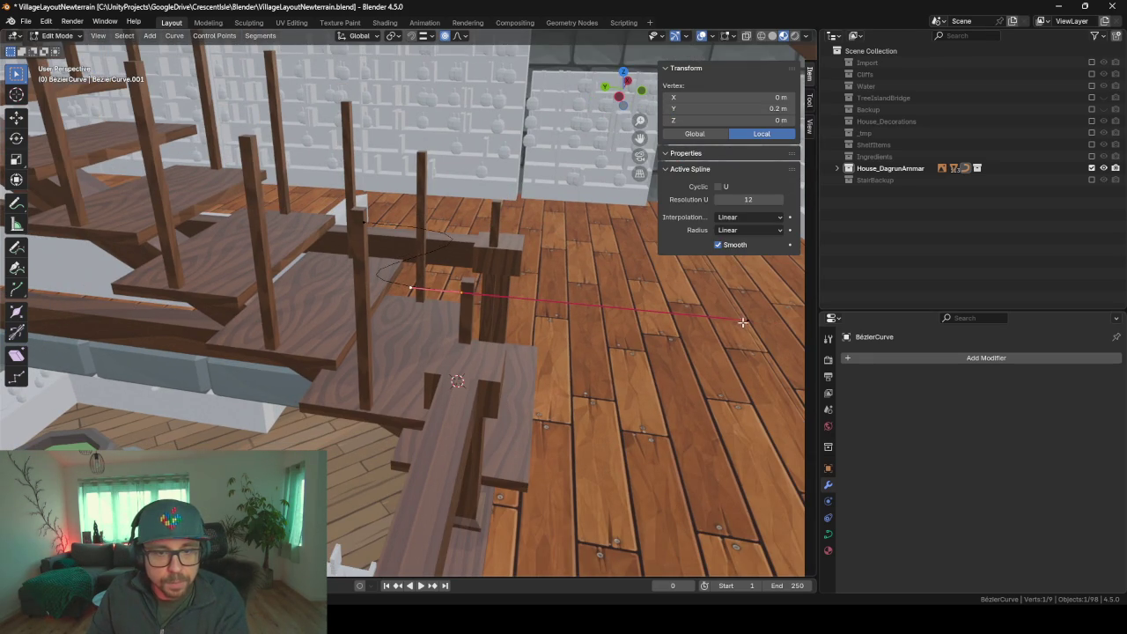
double_click(729, 108)
text(-1)
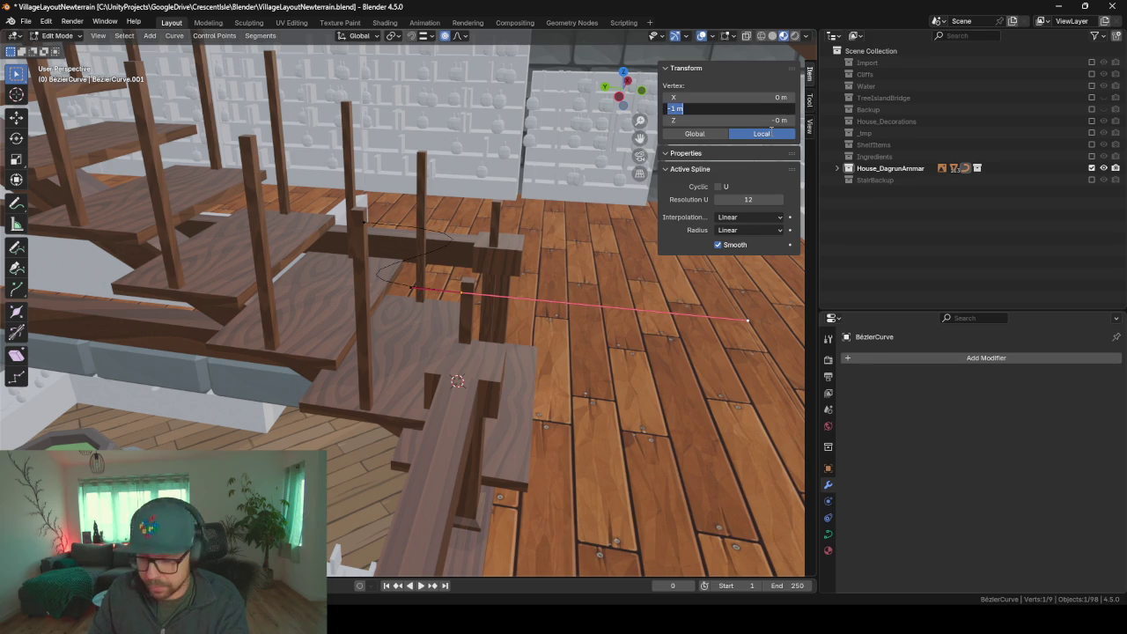
text(-0.2)
key(Return)
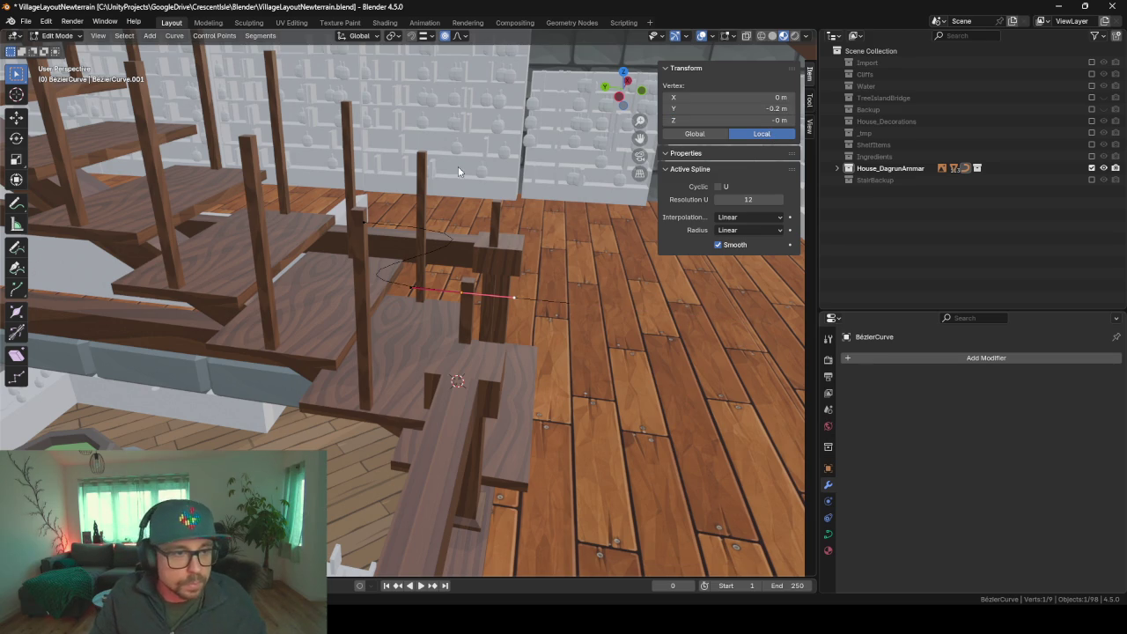
- Select other curve points and drag-adjust their Y values
click(362, 220)
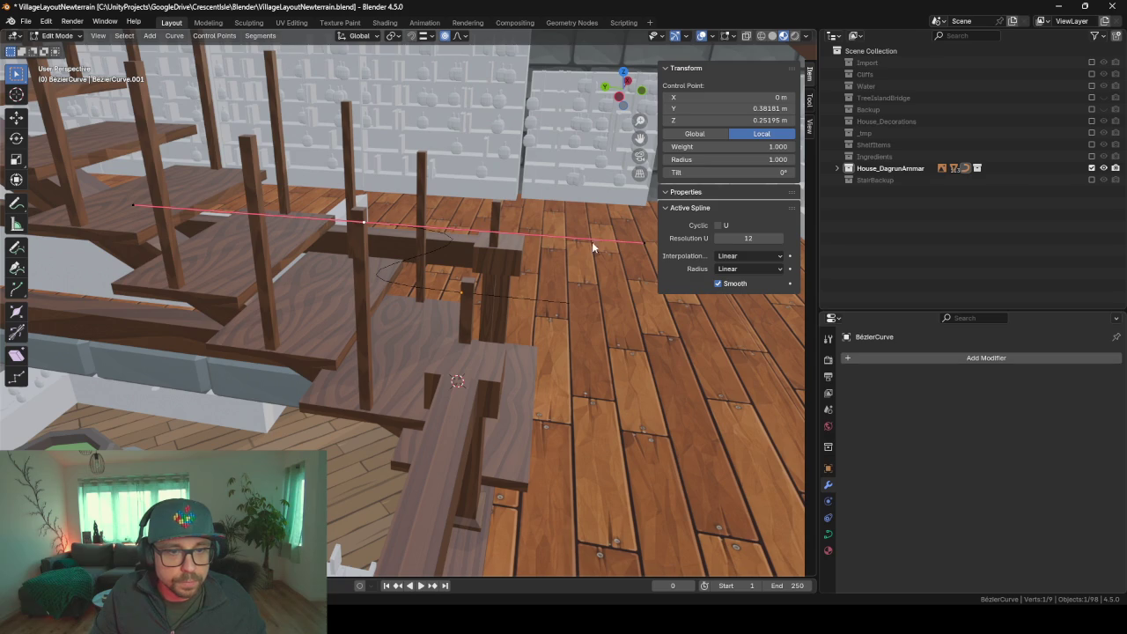
click(646, 250)
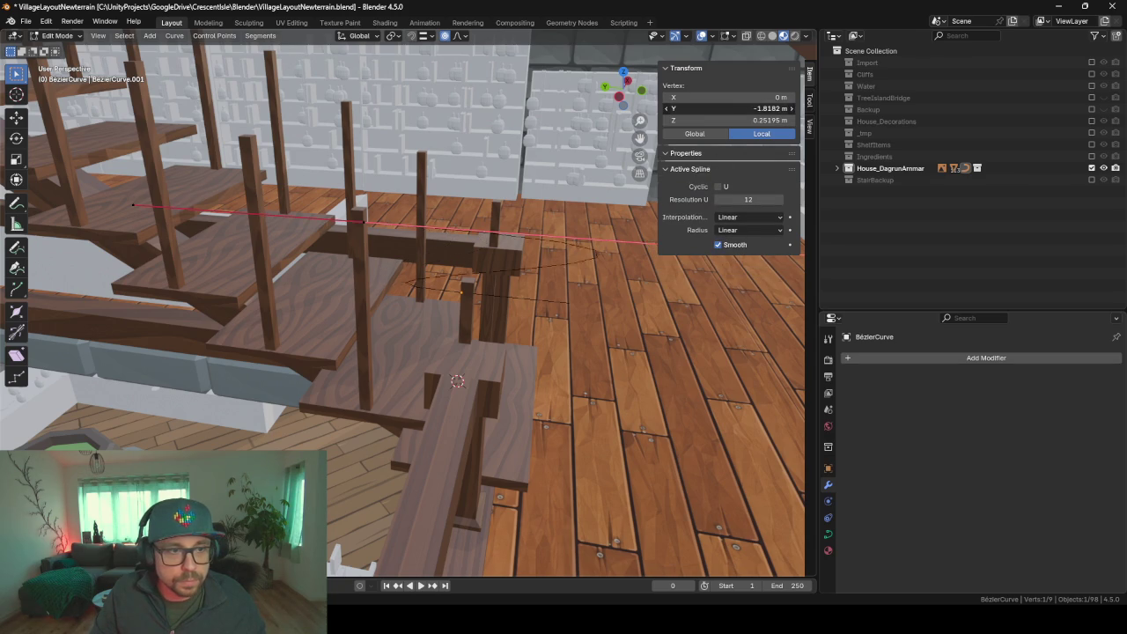
drag(730, 108, 775, 108)
click(465, 291)
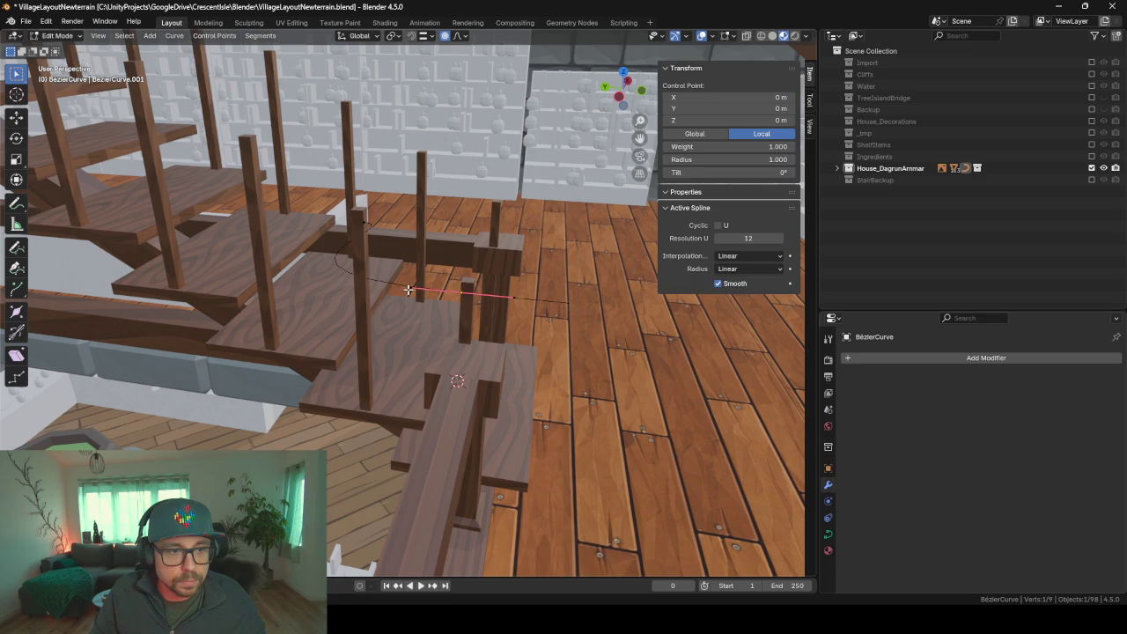
click(465, 283)
drag(730, 109, 757, 108)
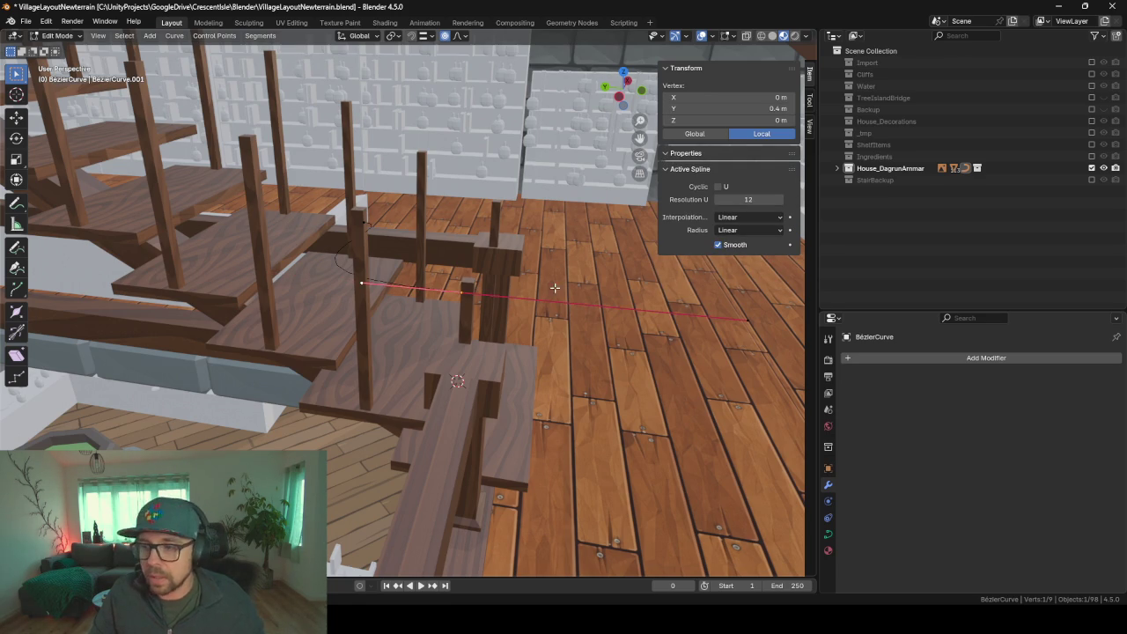
scroll(334, 240, up, 2)
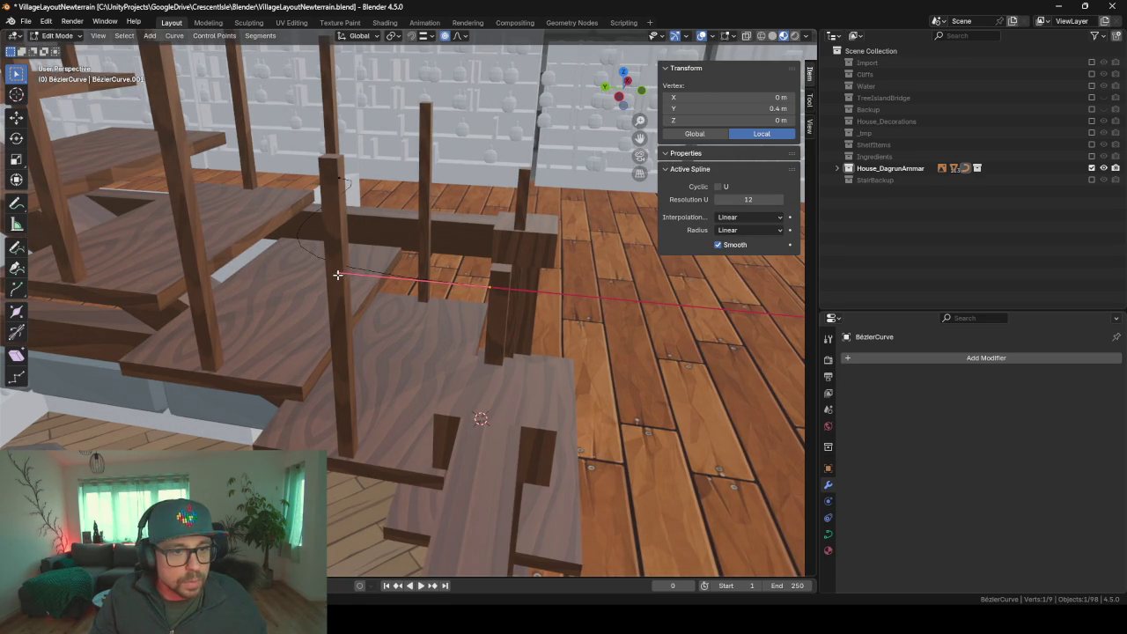
- Abandon the point moves, select a control point, and return to Object Mode
key(g)
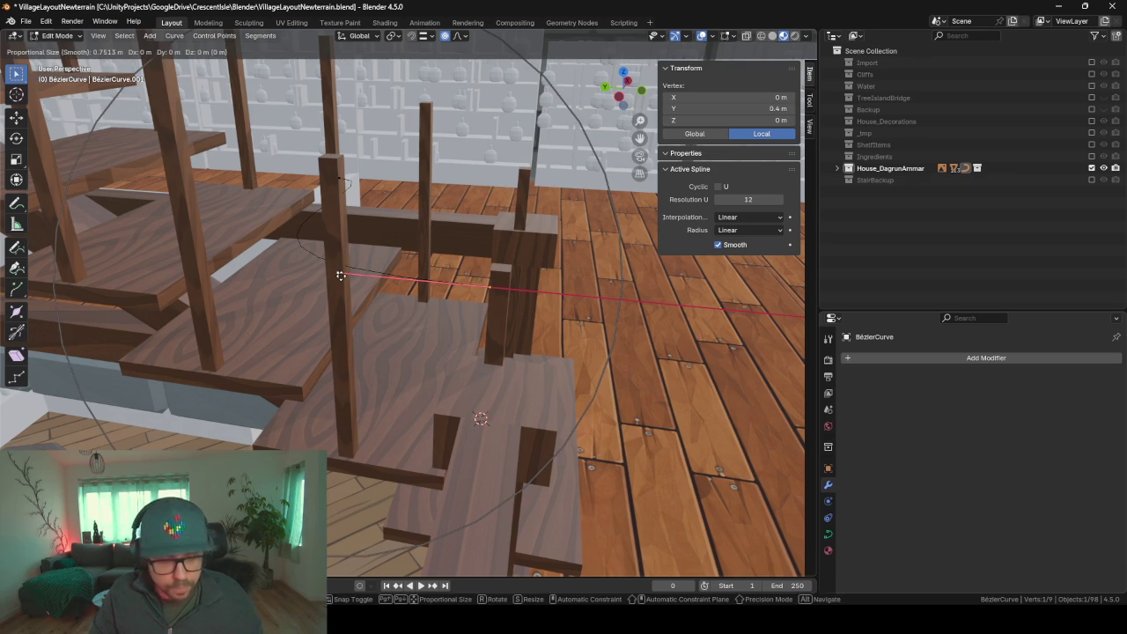
right_click(368, 193)
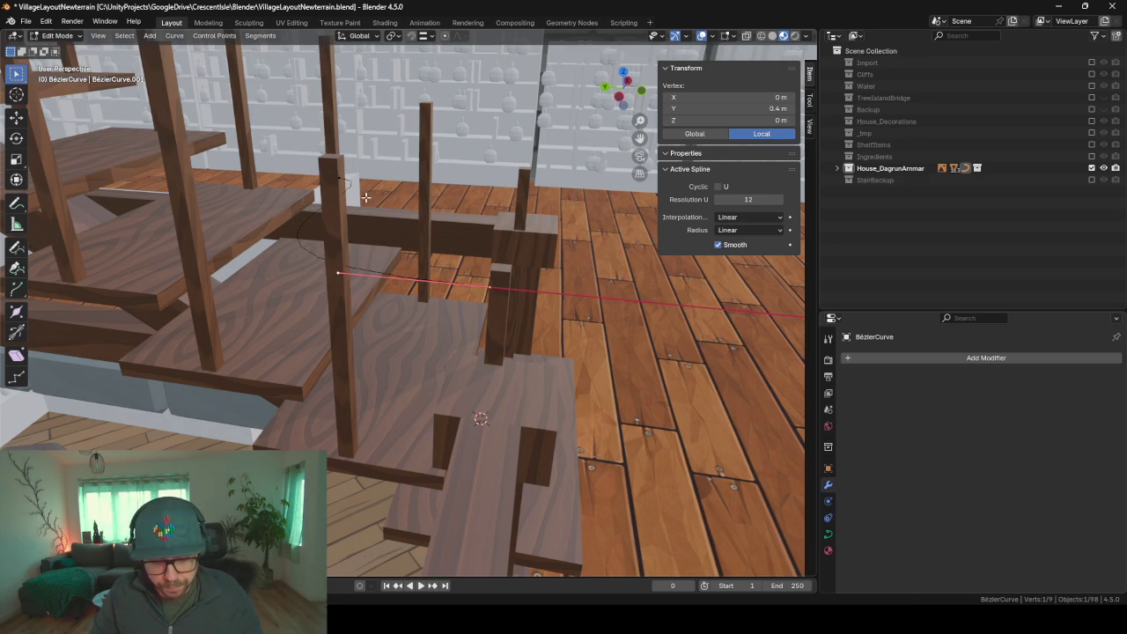
key(g)
key(z)
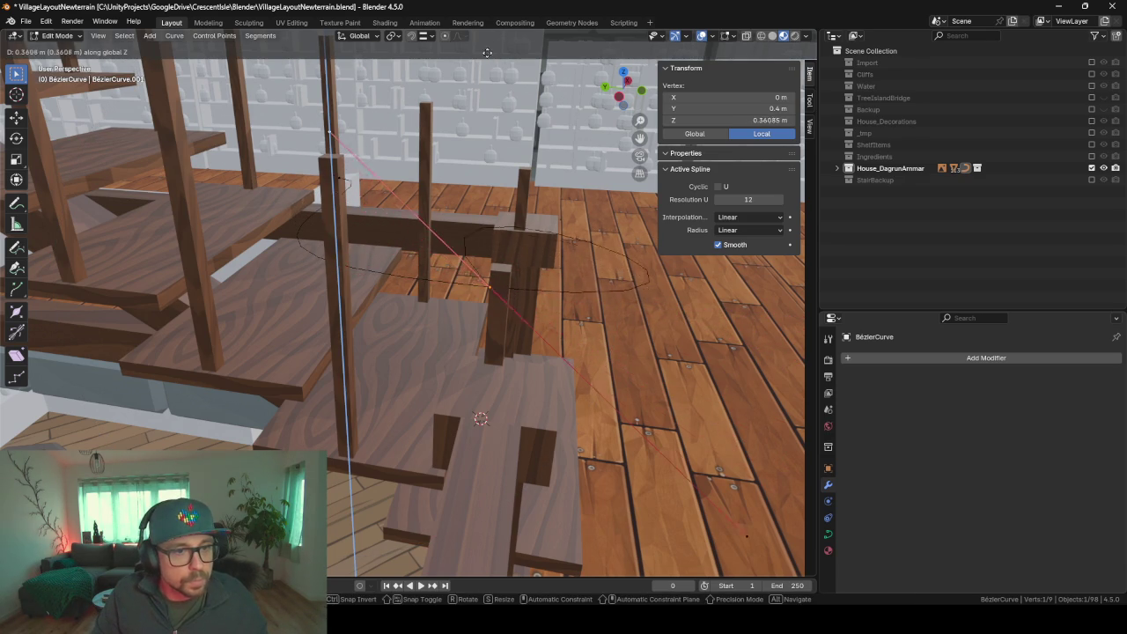
right_click(278, 396)
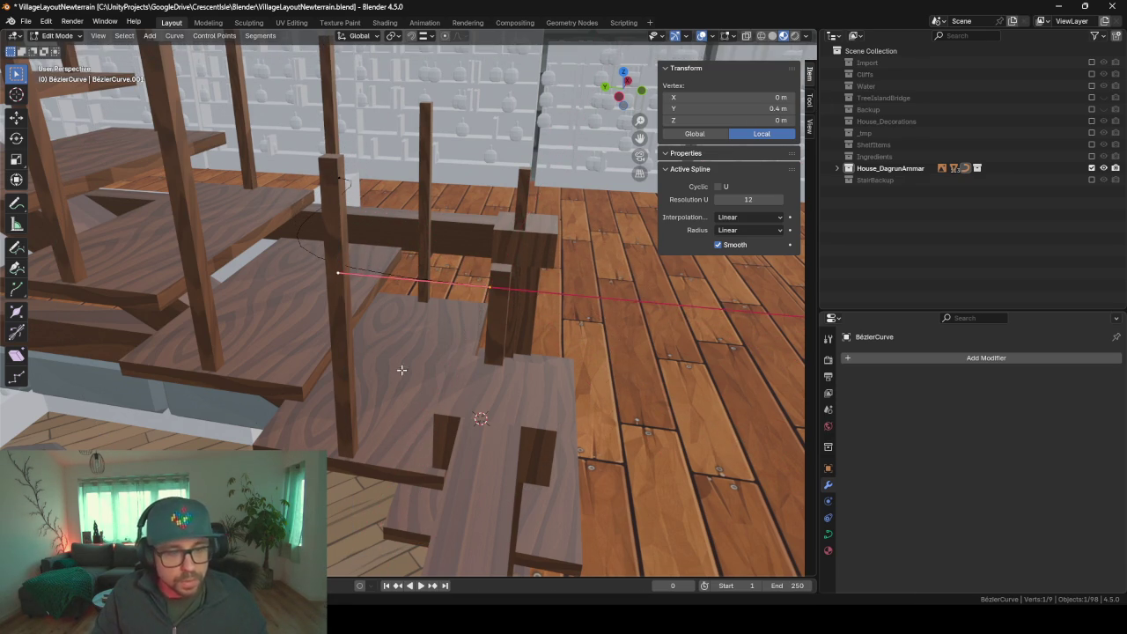
click(348, 174)
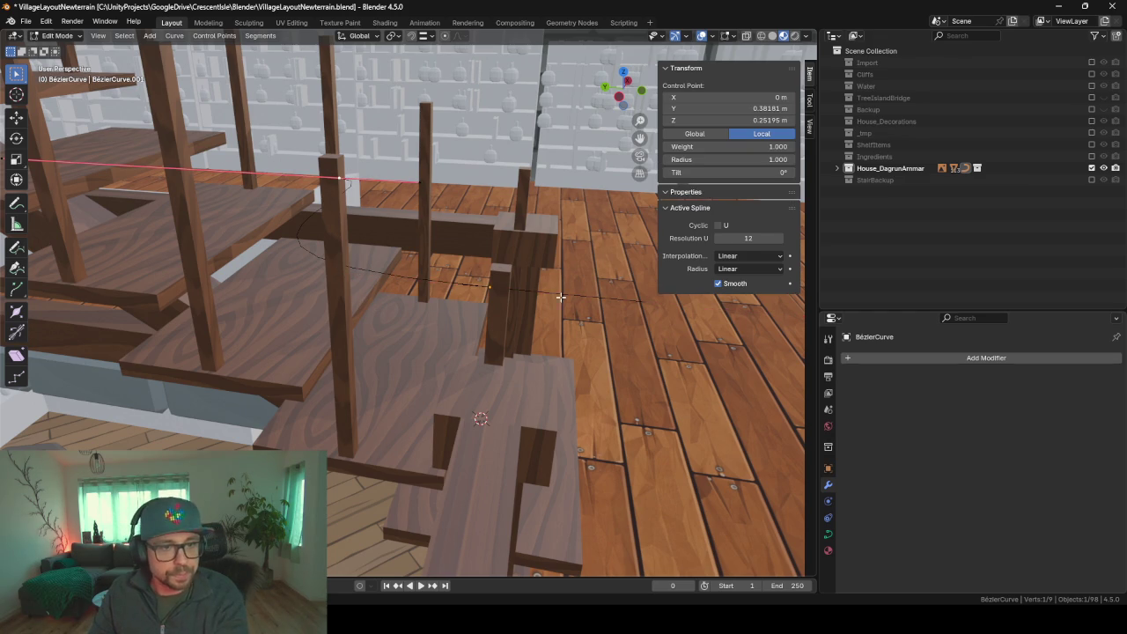
key(Tab)
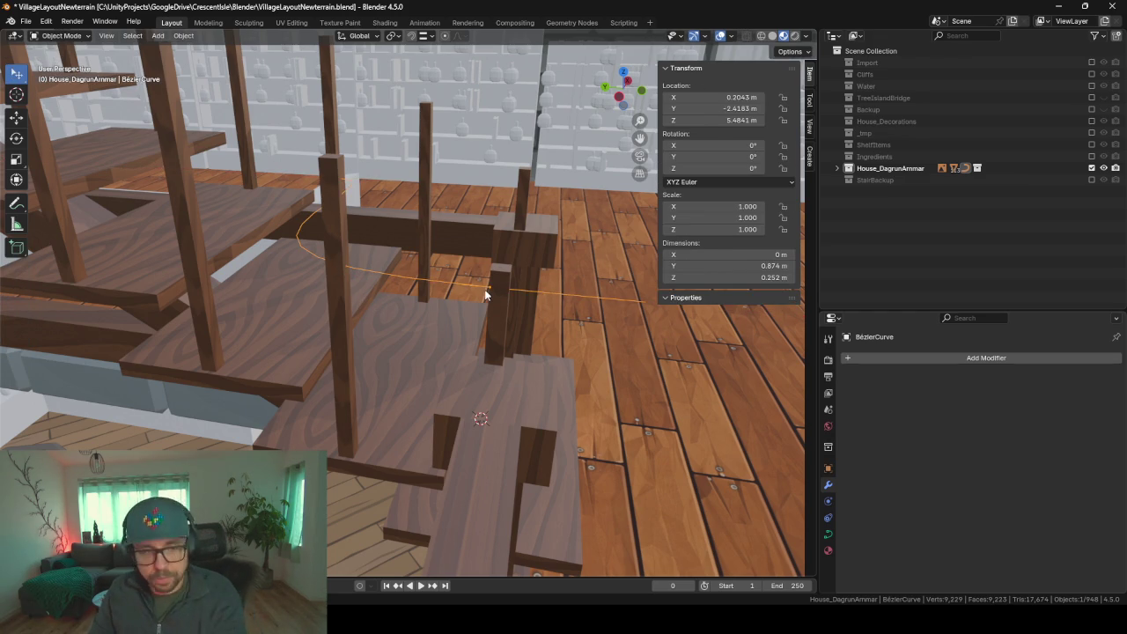
- Delete the old railing curve and add a new Bézier curve
key(Delete)
middle_drag(484, 293, 544, 290)
key(shift+a)
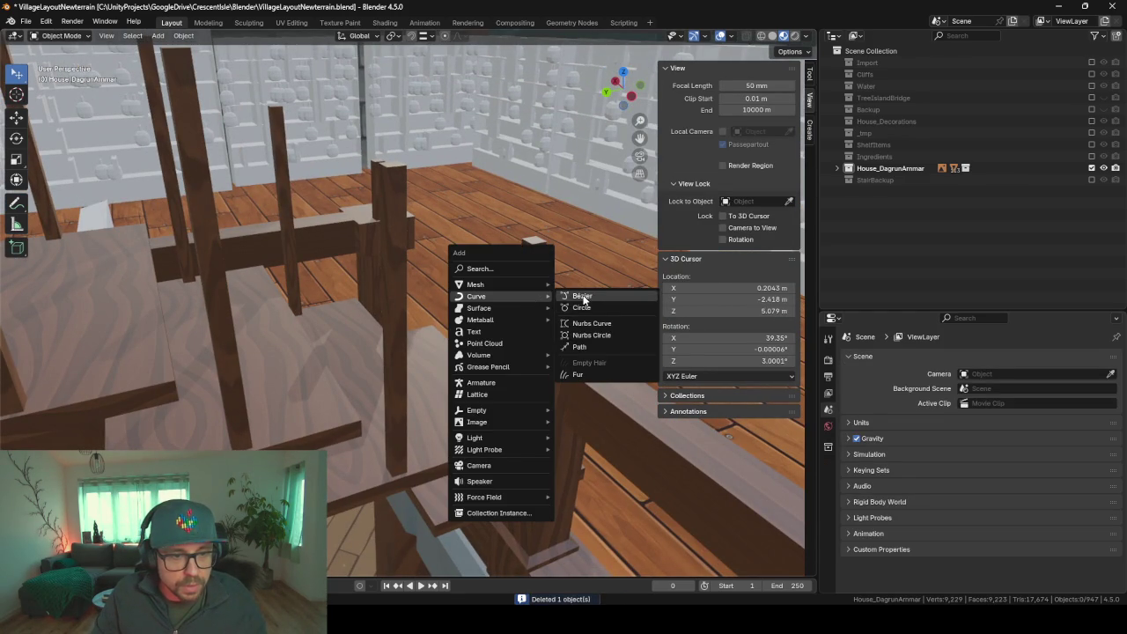
click(583, 295)
mouse_move(583, 295)
middle_down()
mouse_move(533, 339)
mouse_move(515, 342)
mouse_move(543, 345)
middle_up()
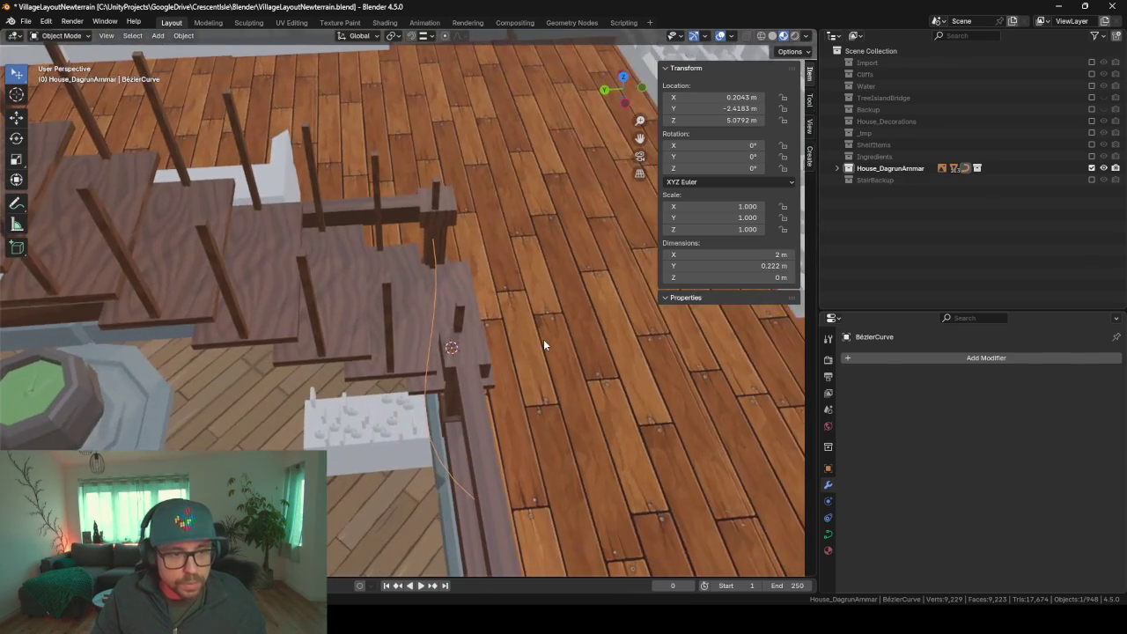
- Rotate the new curve 90° about Z with rz90 and enter Edit Mode
text(rz90)
key(Return)
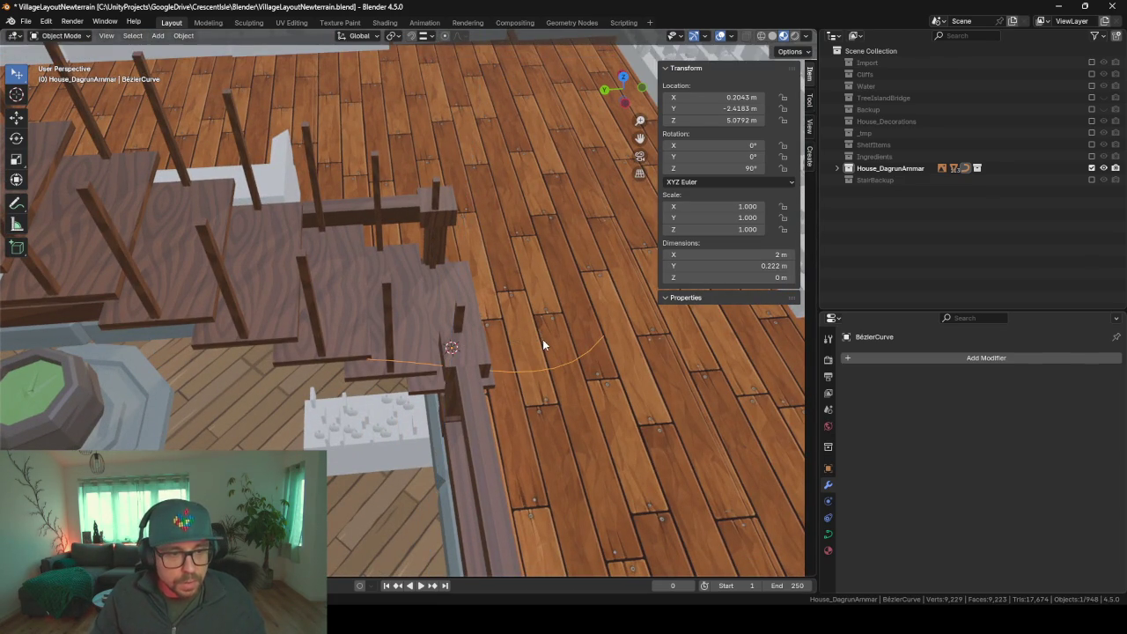
scroll(543, 339, up, 3)
mouse_move(542, 341)
middle_down()
mouse_move(549, 317)
mouse_move(558, 342)
middle_up()
key(Tab)
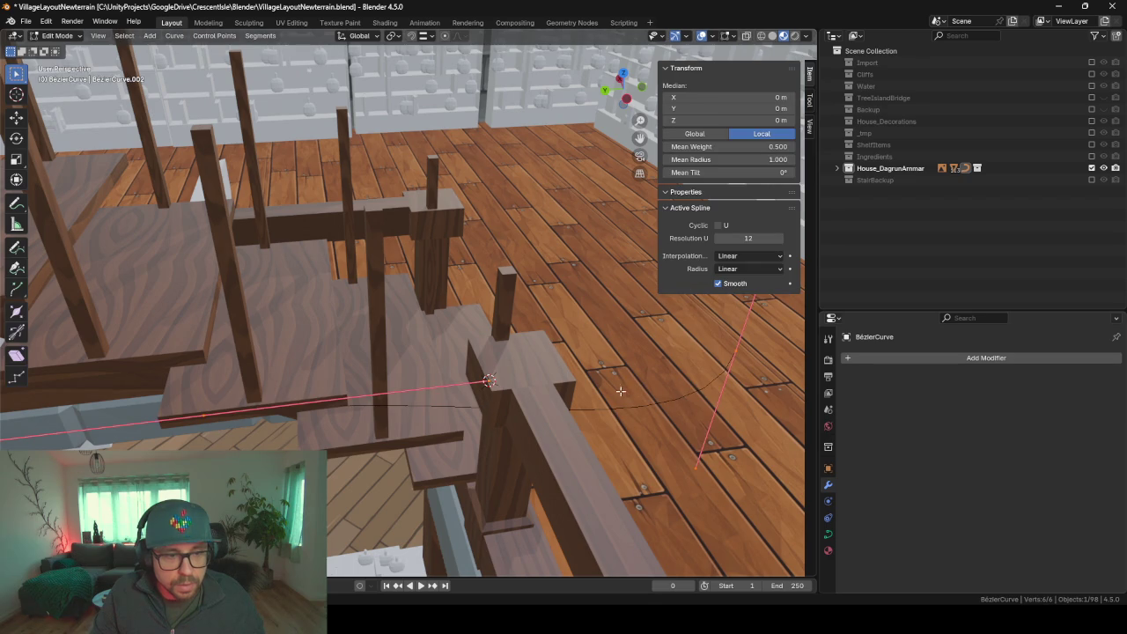
- Delete an extra extruded point and the curve's other end point
key(alt+a)
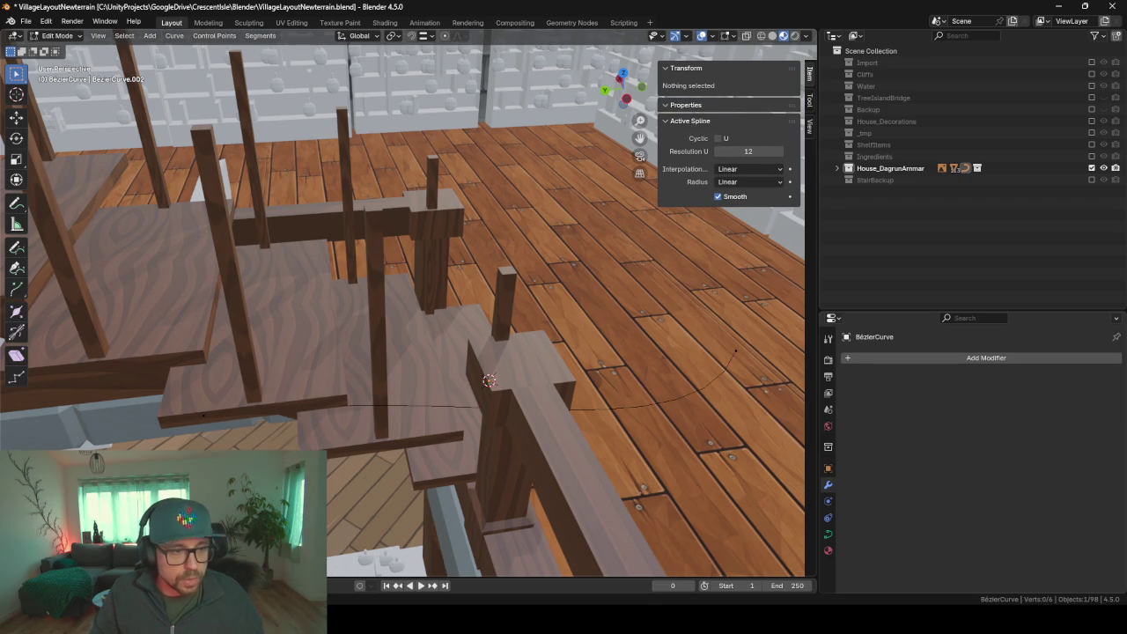
click(128, 398)
key(e)
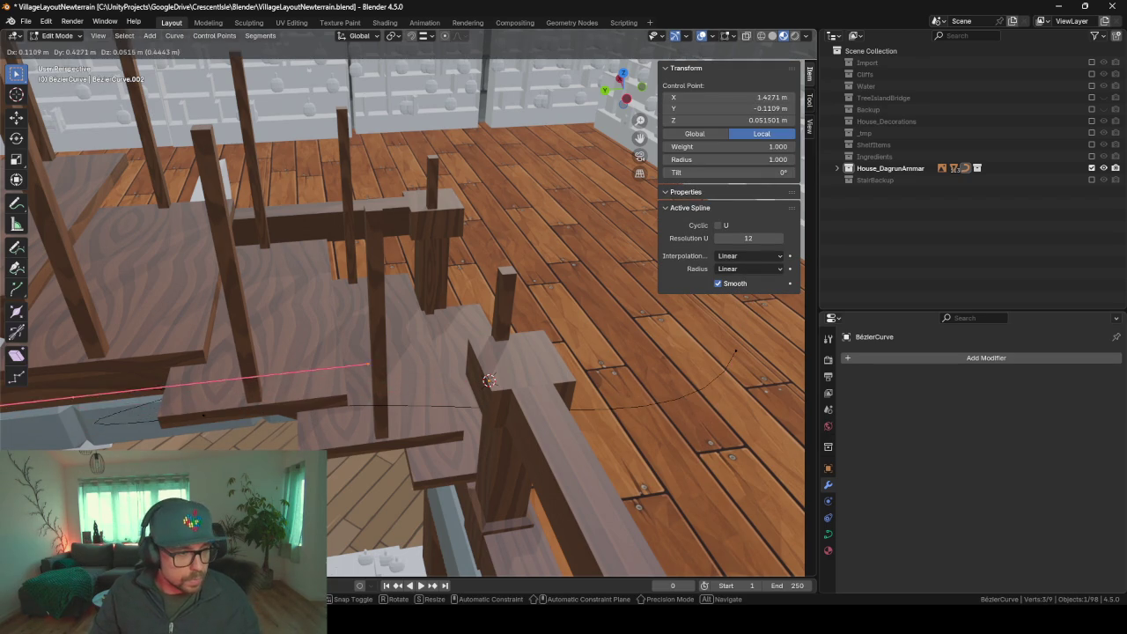
click(222, 412)
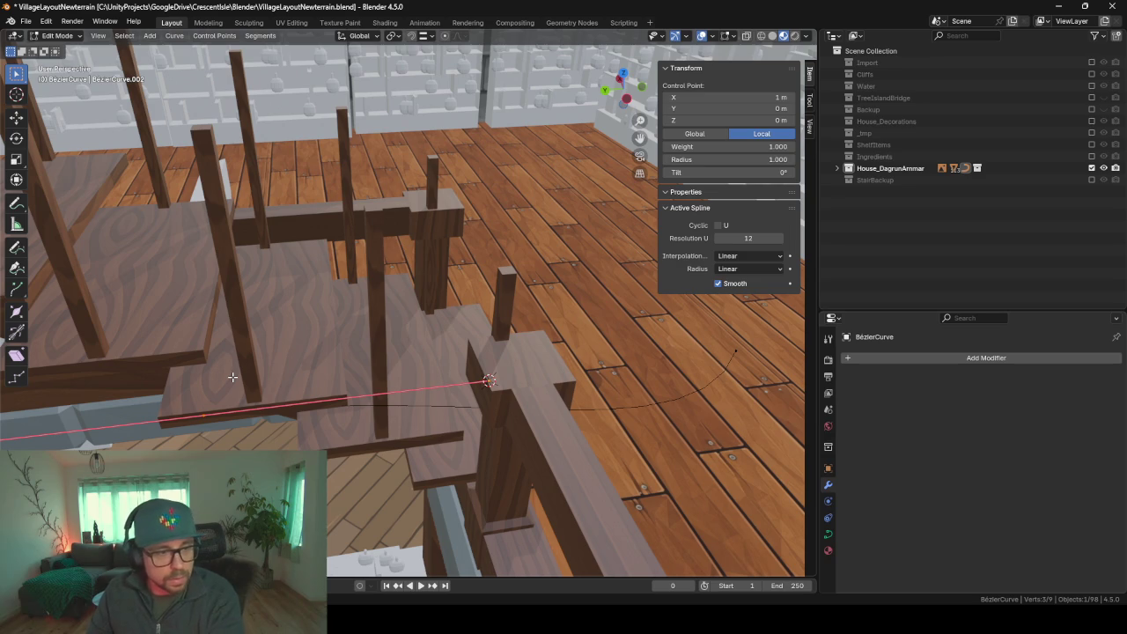
key(x)
click(220, 373)
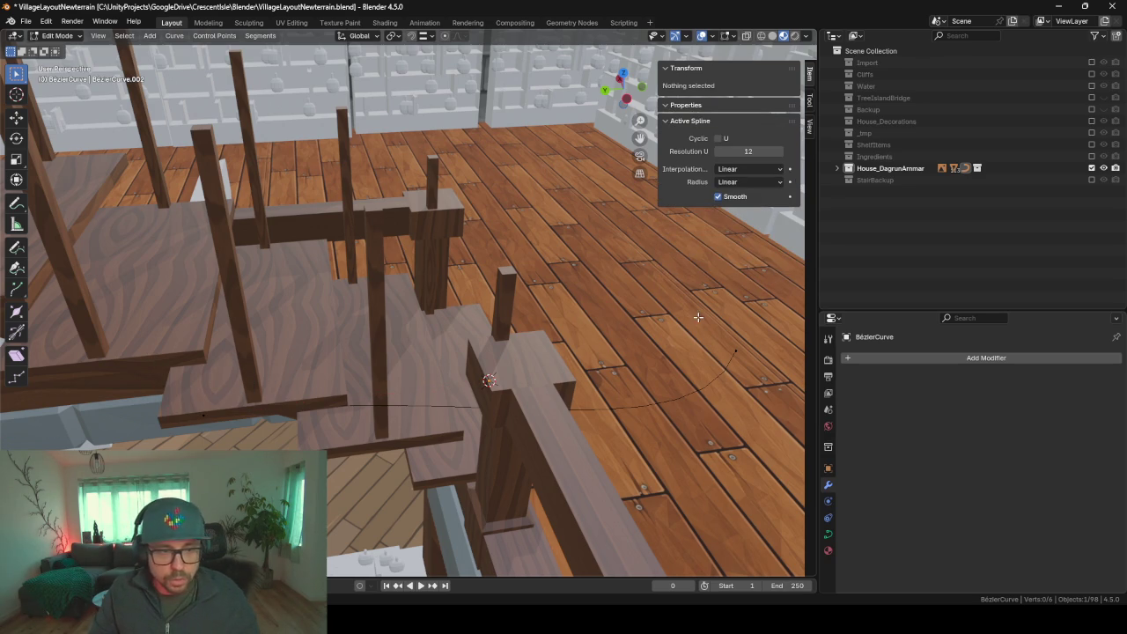
click(213, 392)
key(x)
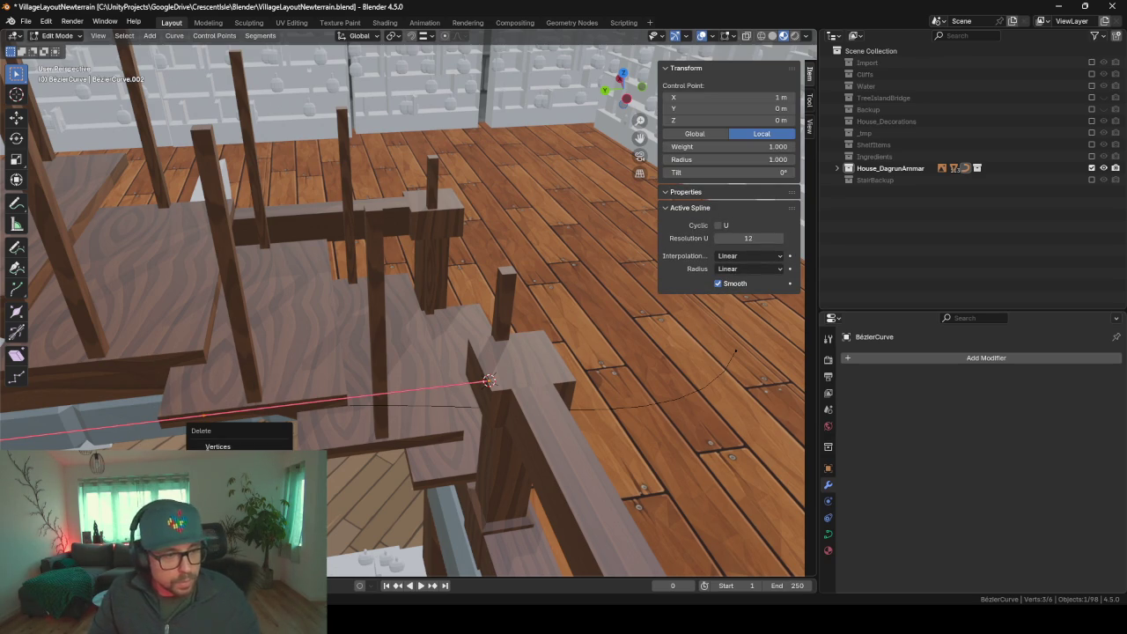
click(220, 446)
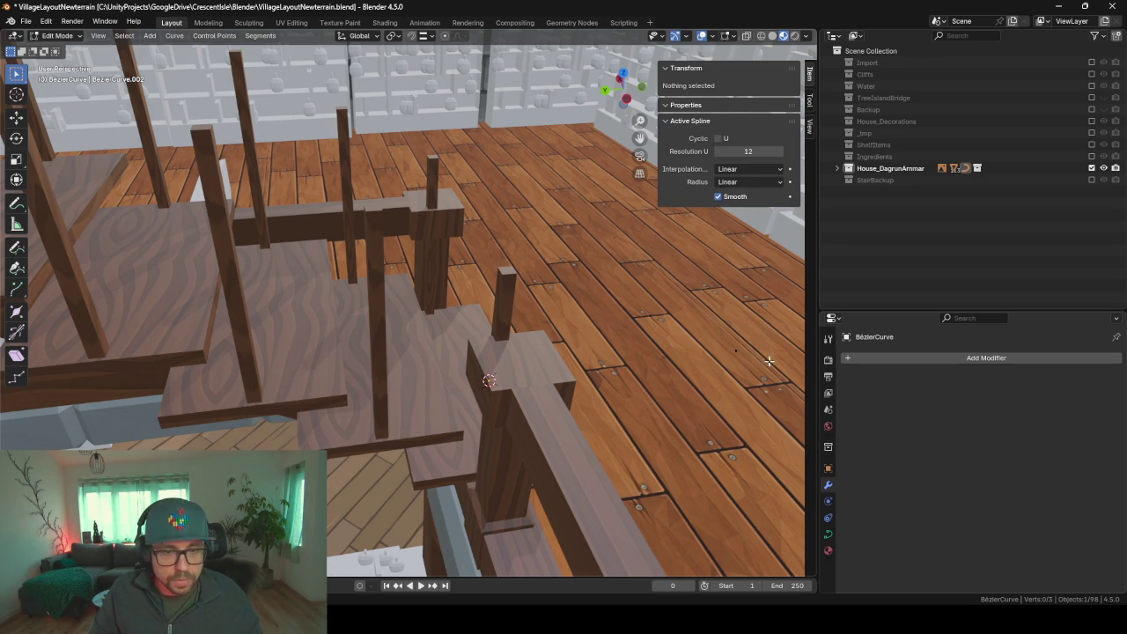
- Center the remaining control point at X 0, Y 0 on the stair post
drag(770, 361, 756, 389)
key(g)
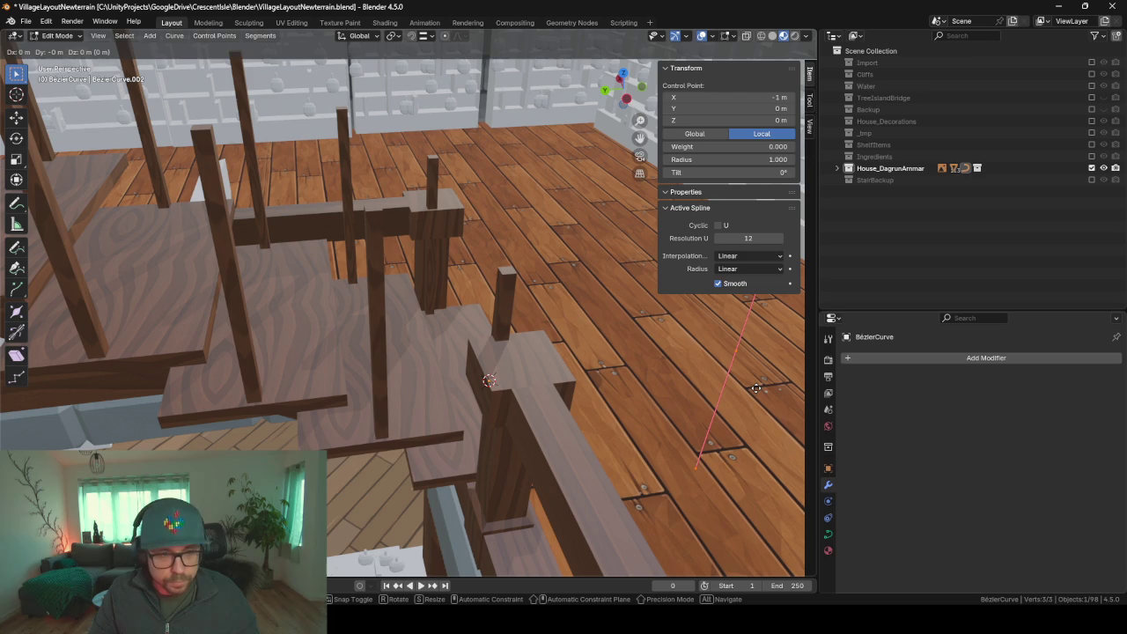
right_click(756, 389)
click(740, 107)
key(Return)
click(740, 97)
text(0)
key(Return)
middle_drag(477, 374, 518, 407)
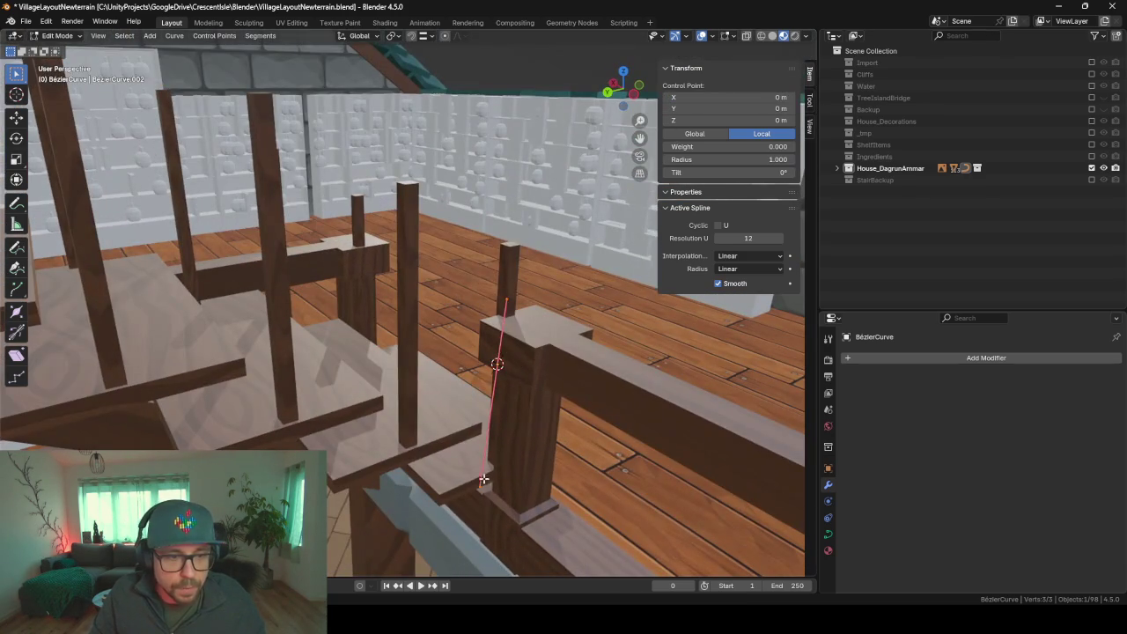
click(483, 479)
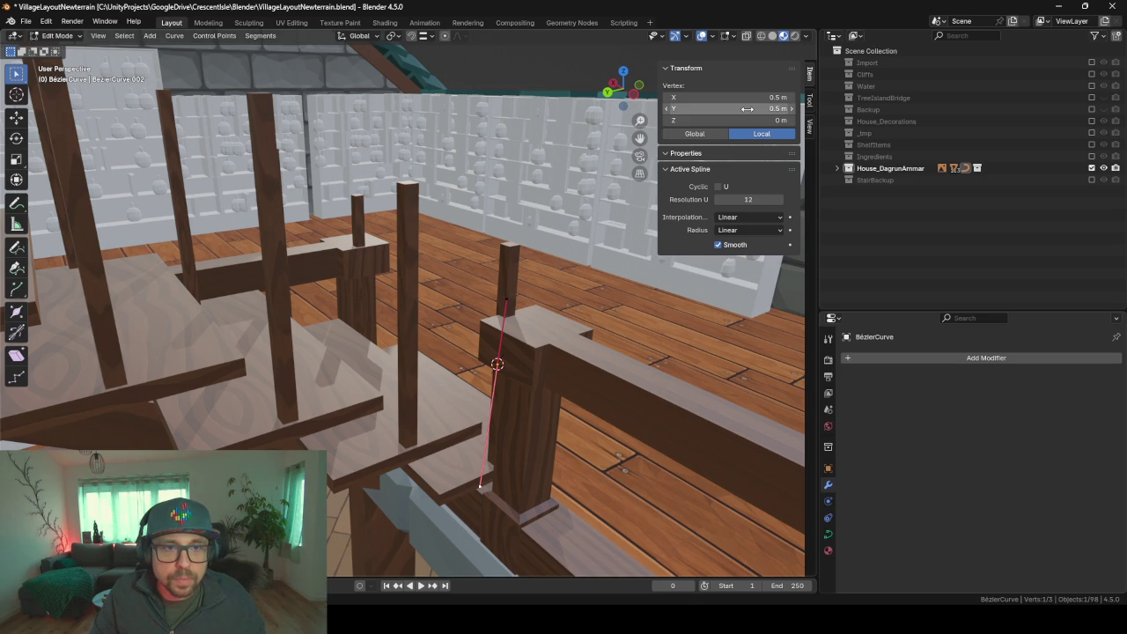
- In the N-panel, set the first curve handle to X 0 m and Y 0.5 m
click(753, 97)
text(0)
key(Return)
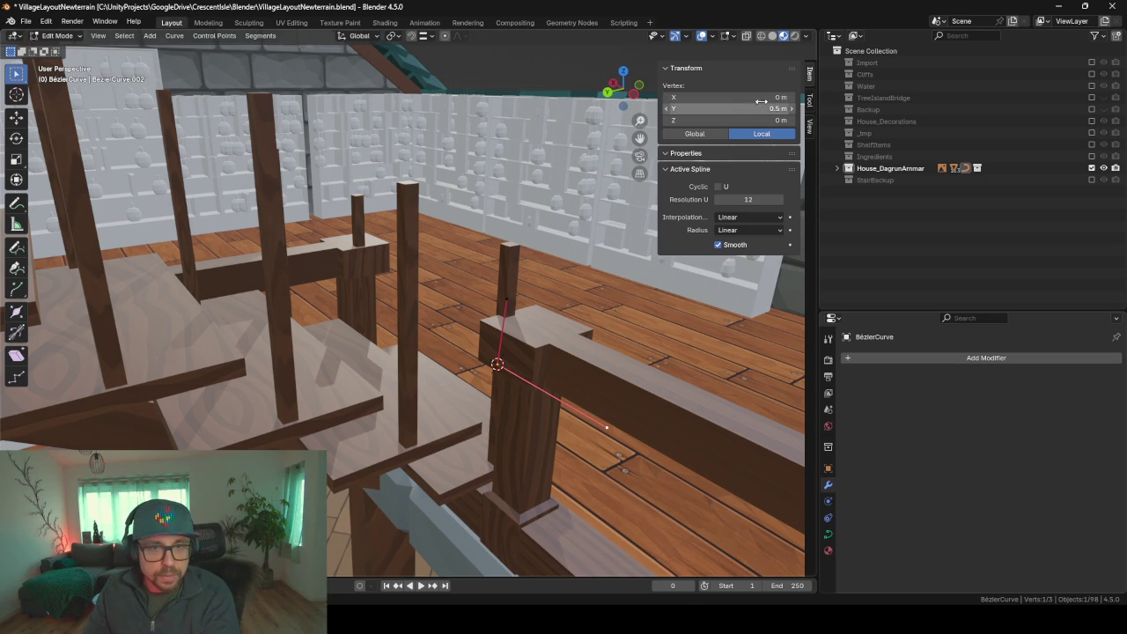
click(751, 98)
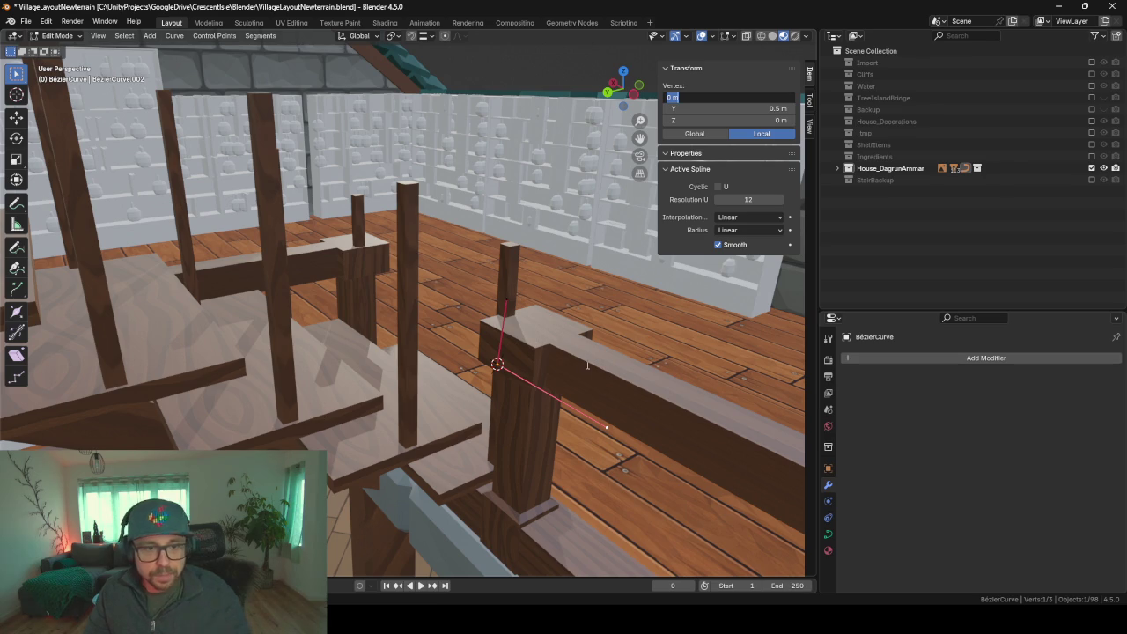
key(Tab)
key(Return)
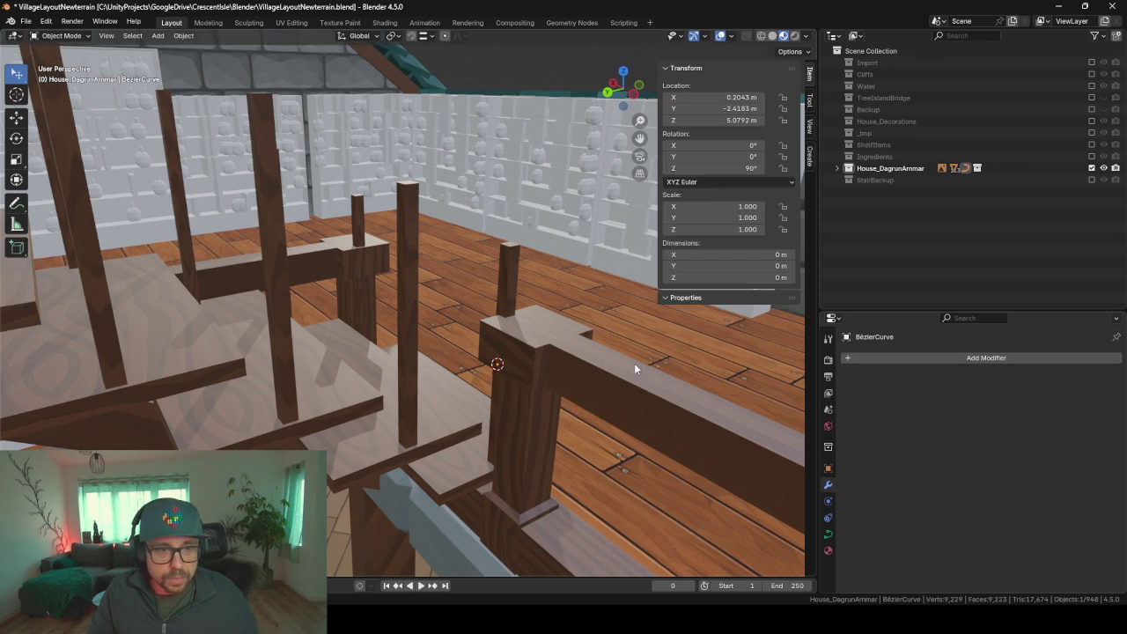
key(Tab)
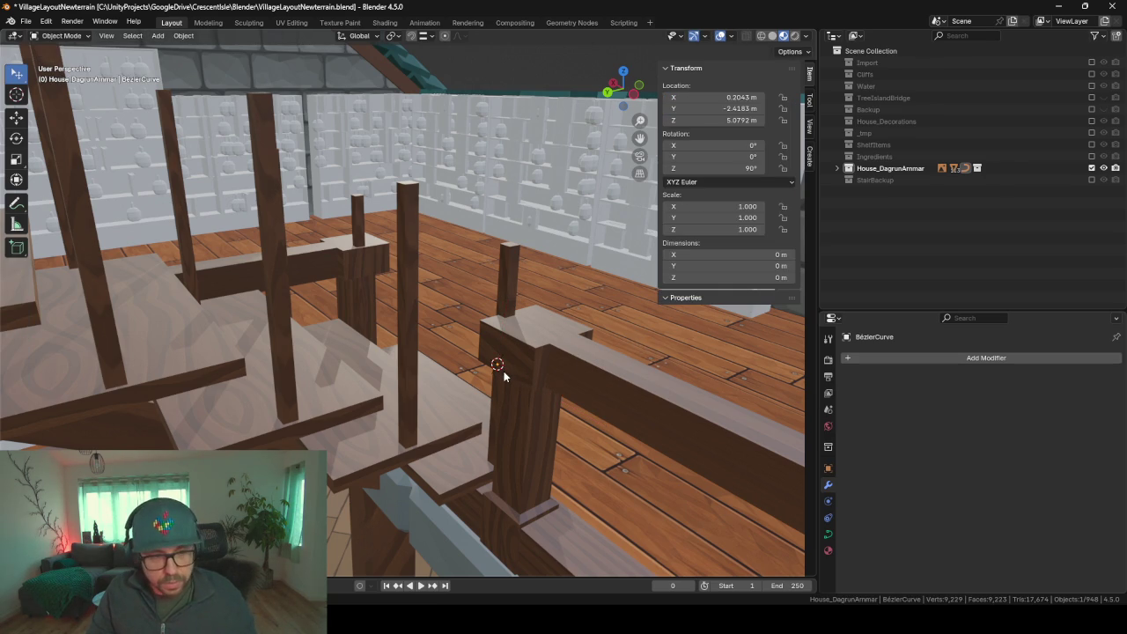
key(Tab)
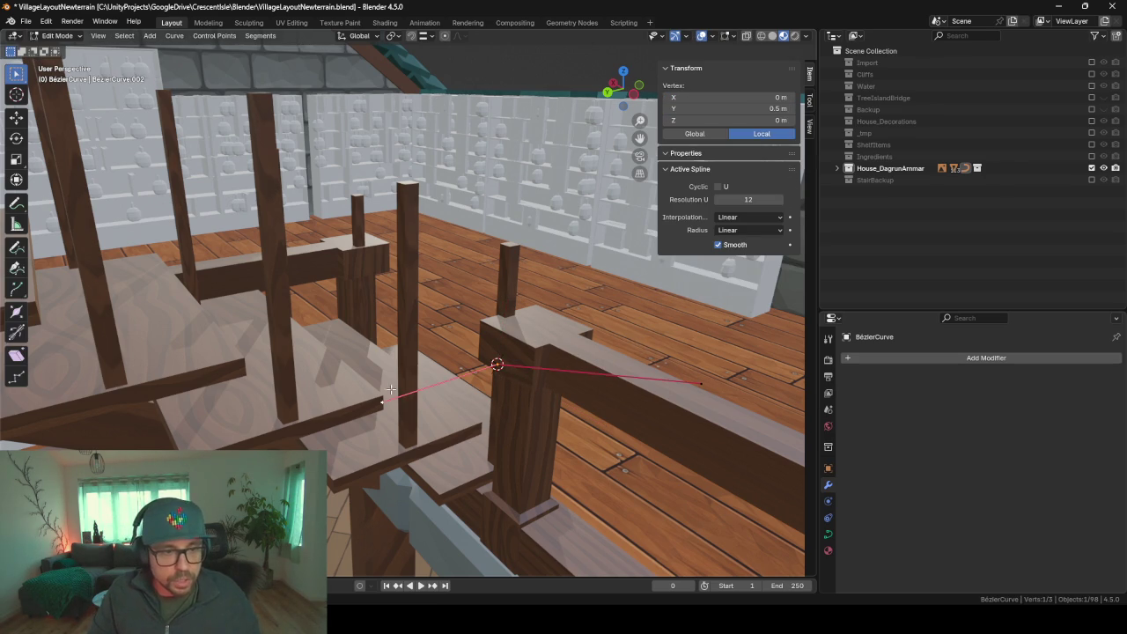
- Set the other handle's X coordinate to 0 m
middle_drag(606, 362, 589, 385)
click(675, 420)
click(755, 97)
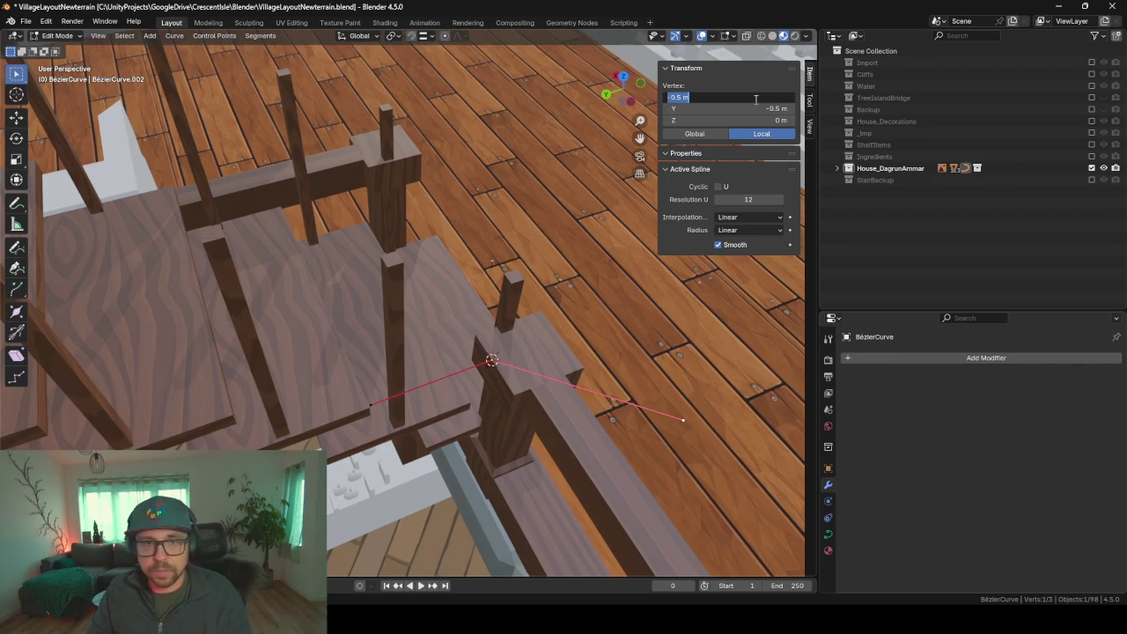
text(0)
key(Return)
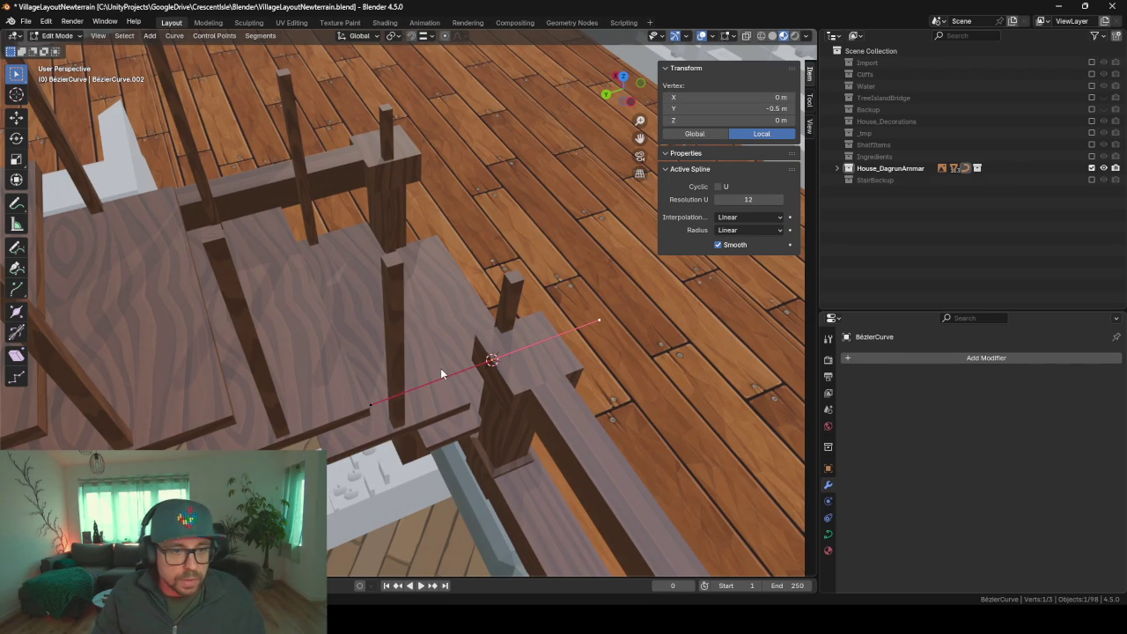
- Raise the curve's middle control point, keeping it from moving along X
drag(473, 338, 545, 384)
middle_drag(506, 393, 476, 389)
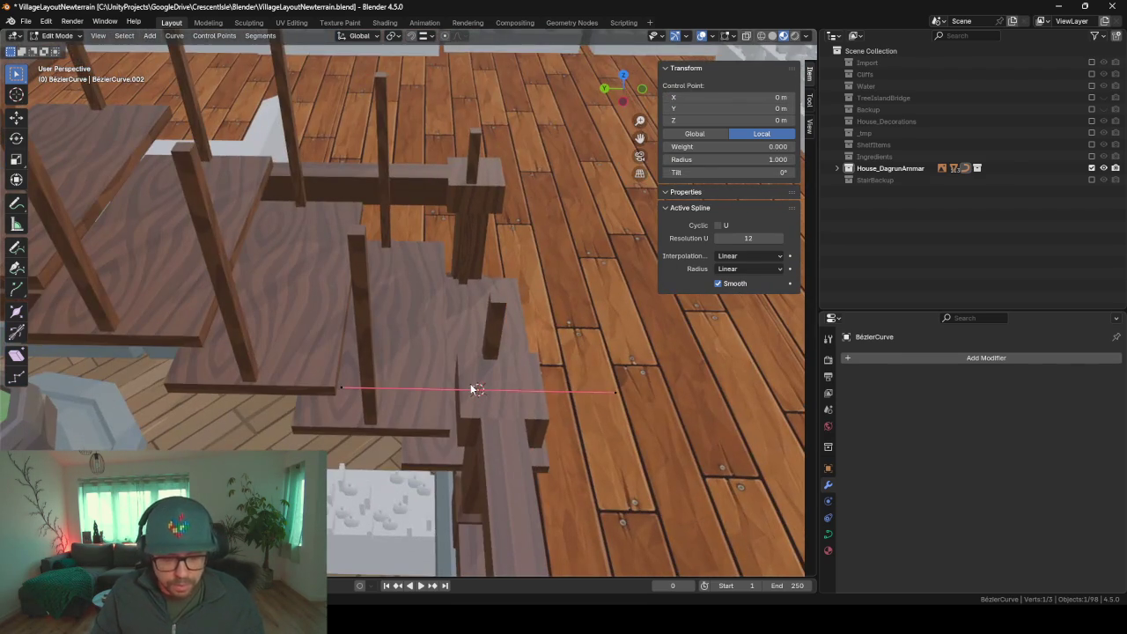
key(g)
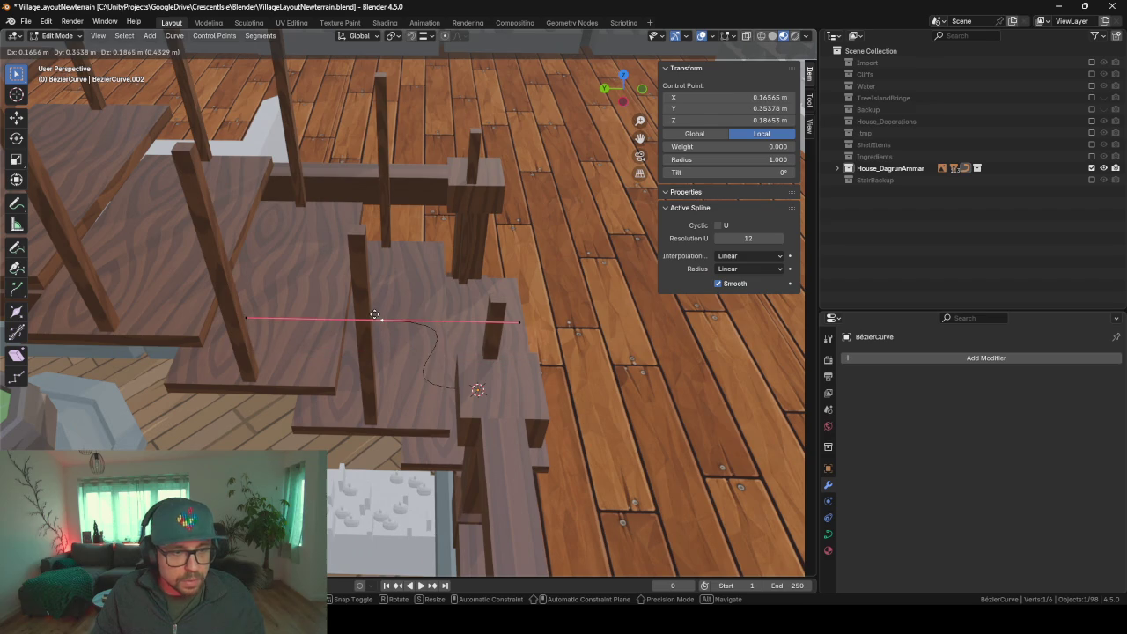
key(shift+x)
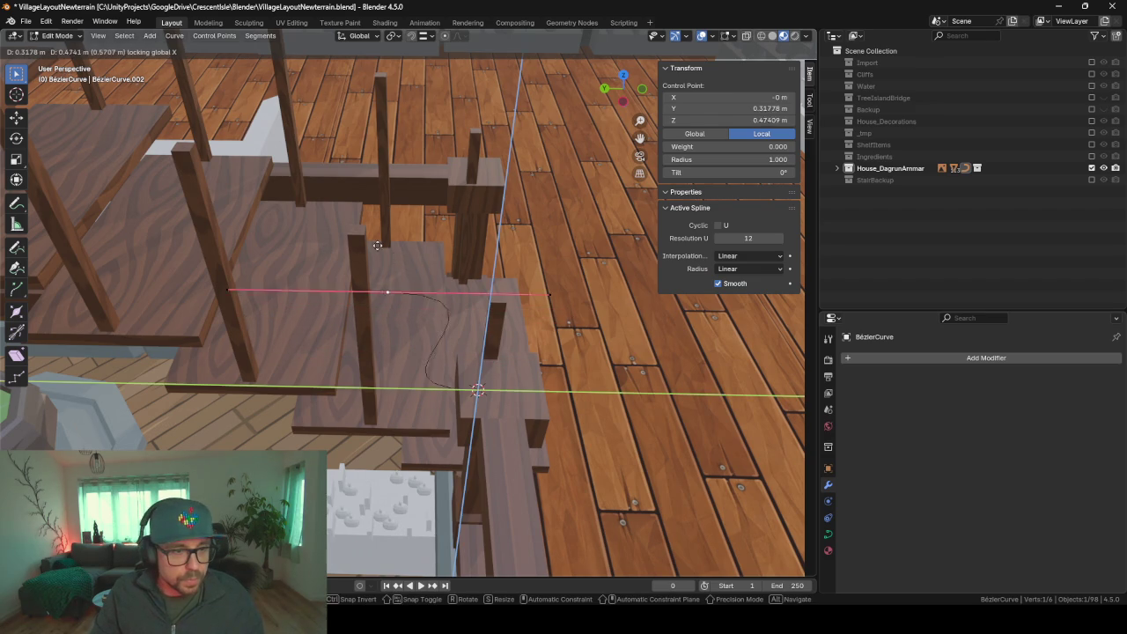
click(401, 238)
- Set that control point's handle Y coordinate to 0.179 m
mouse_move(400, 237)
middle_down()
mouse_move(167, 205)
mouse_move(315, 149)
middle_up()
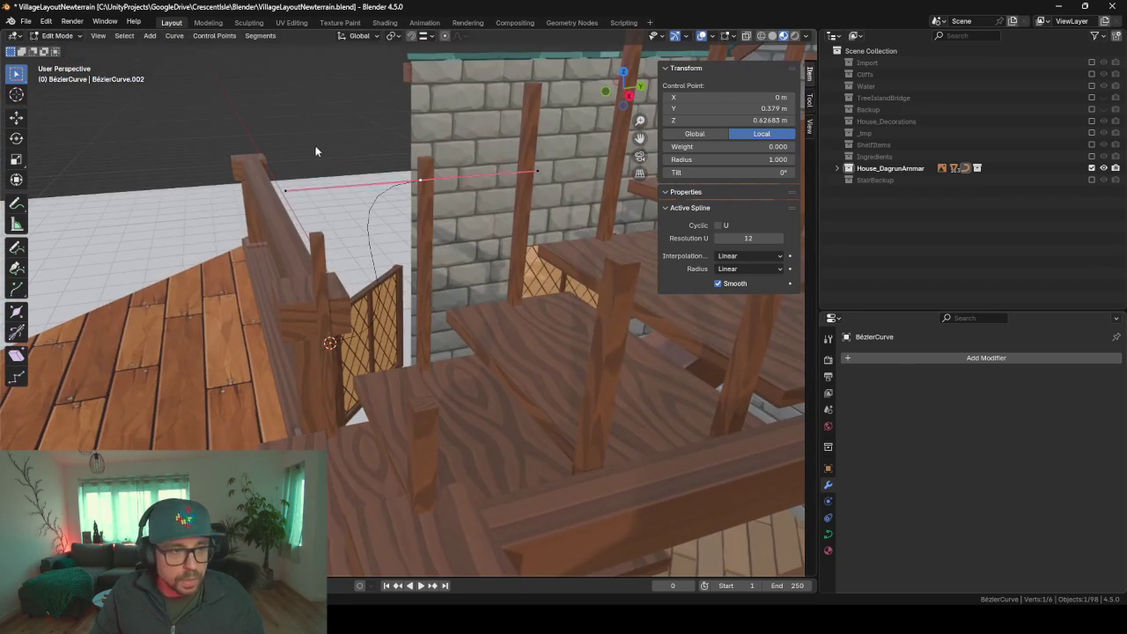
drag(309, 211, 301, 209)
drag(774, 108, 754, 112)
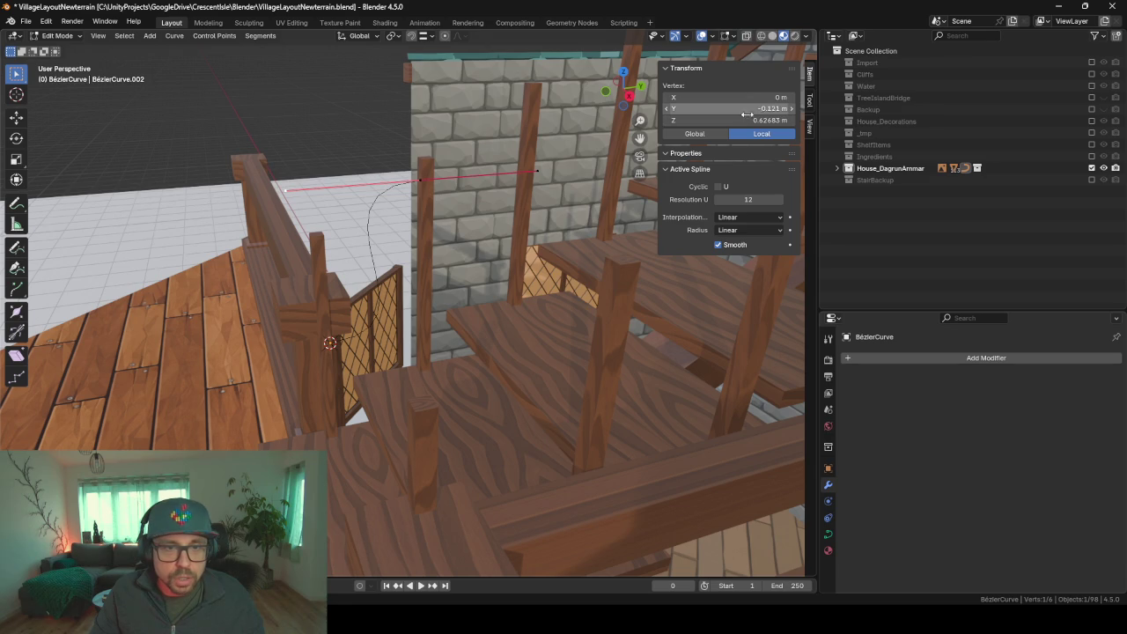
key(ctrl+z)
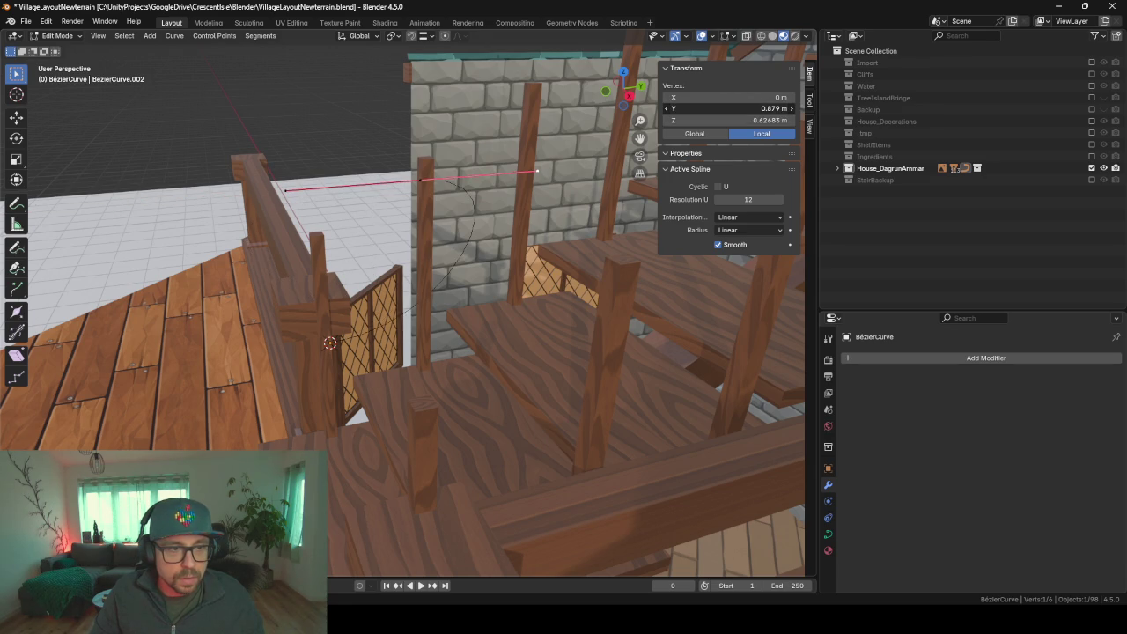
drag(757, 108, 748, 108)
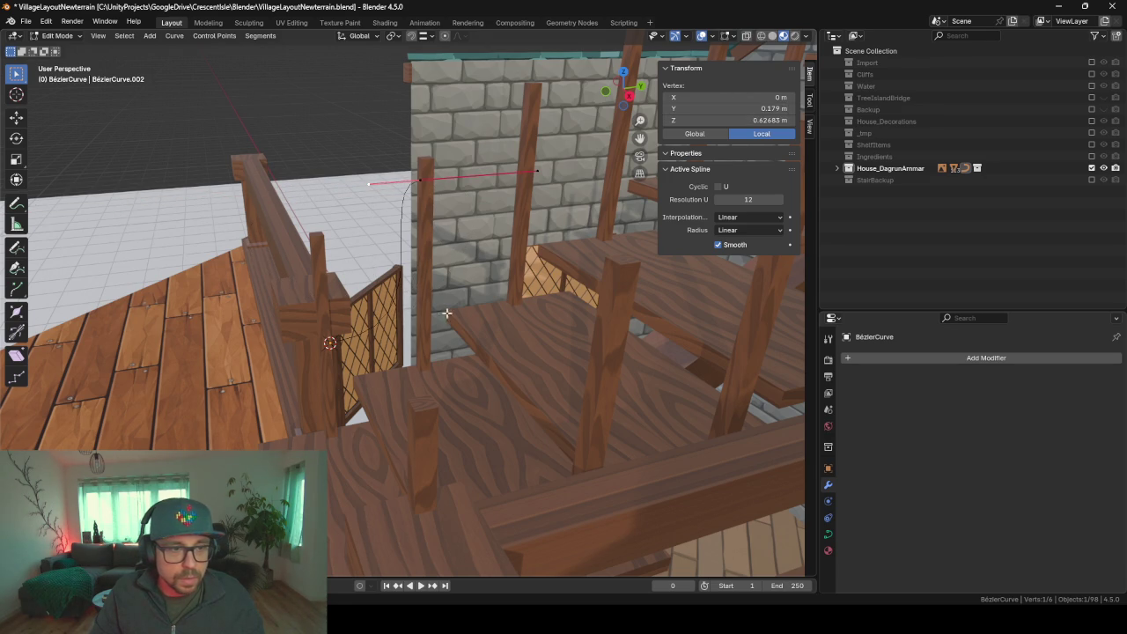
- Set the railing curve end point's Y position to 0.23 m
click(329, 341)
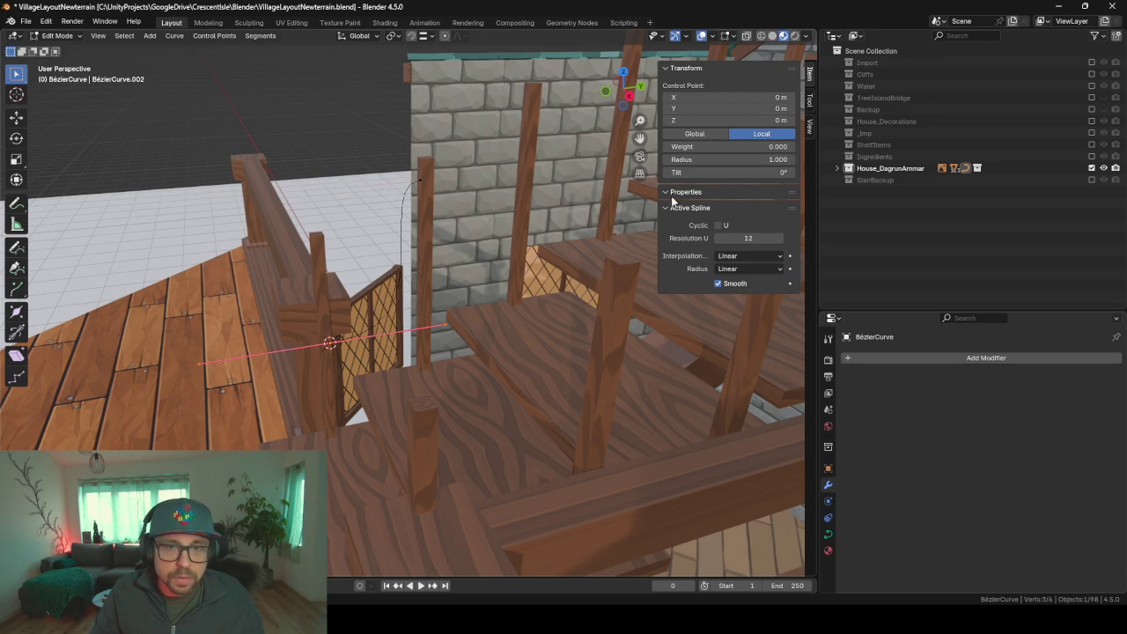
click(452, 328)
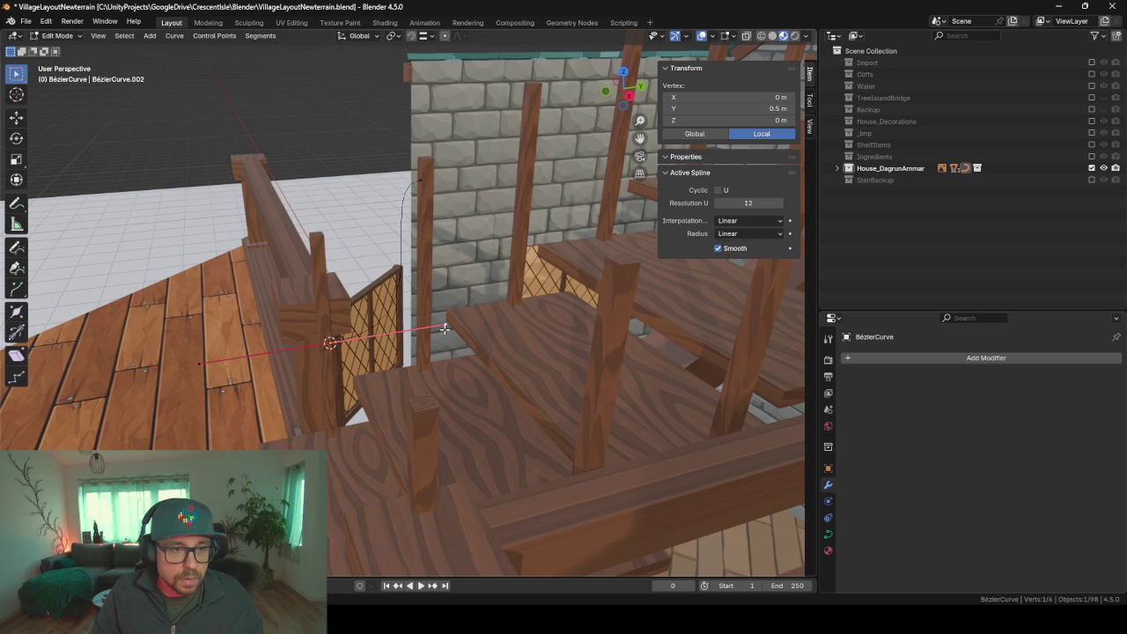
mouse_move(730, 108)
mouse_down()
mouse_move(756, 108)
mouse_move(744, 108)
mouse_up()
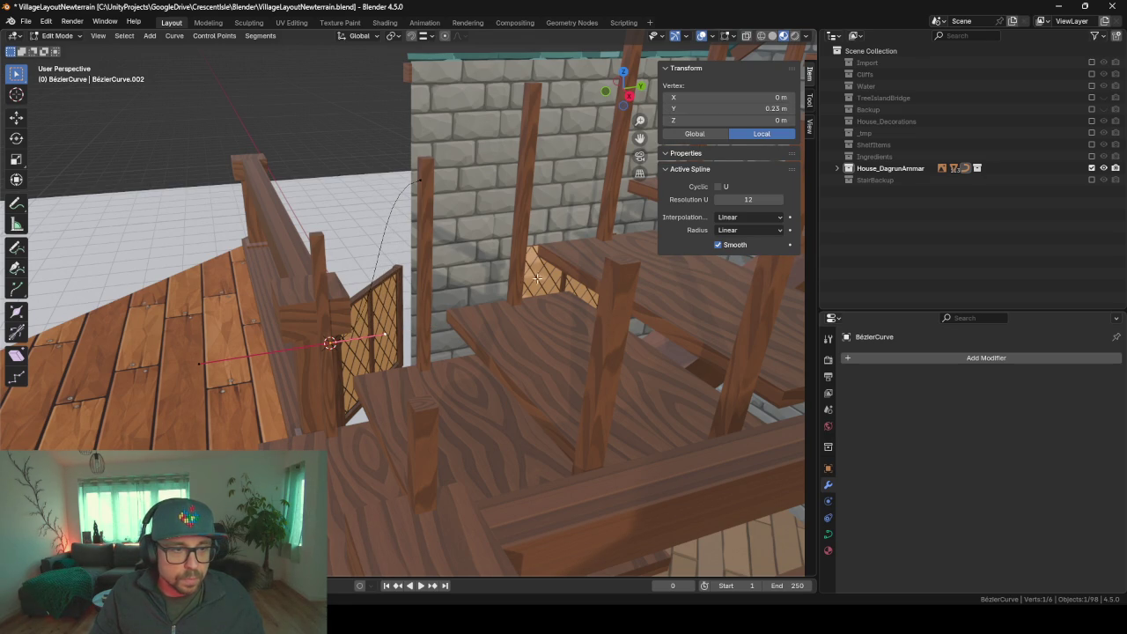
- Move the control point straight up along Z by about 0.41 m
middle_drag(491, 276, 420, 325)
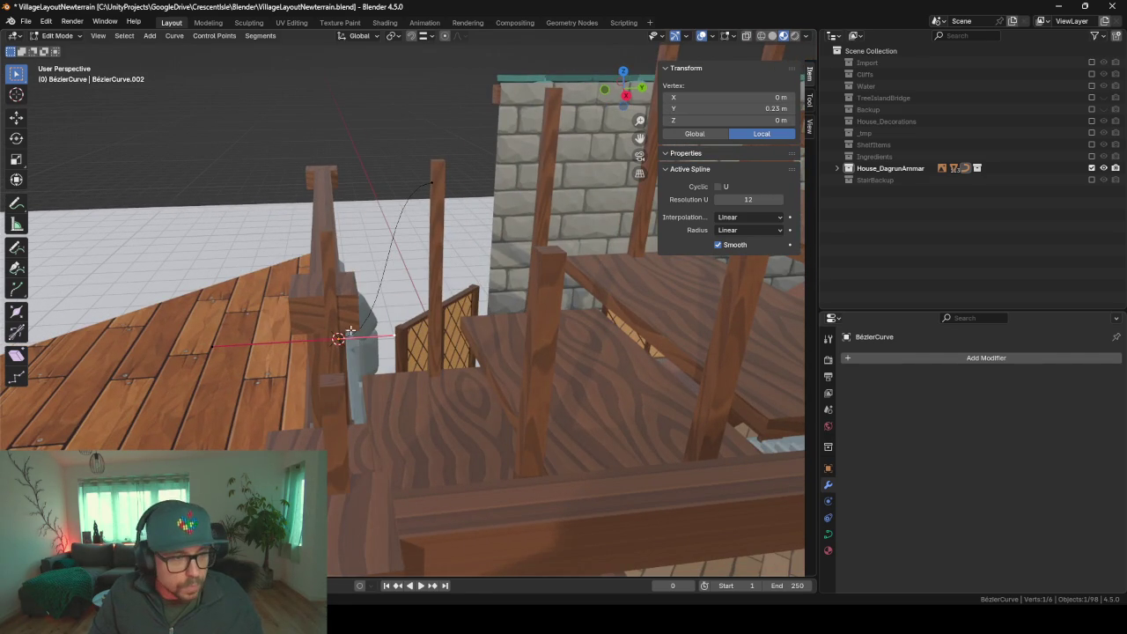
click(356, 358)
key(g)
key(z)
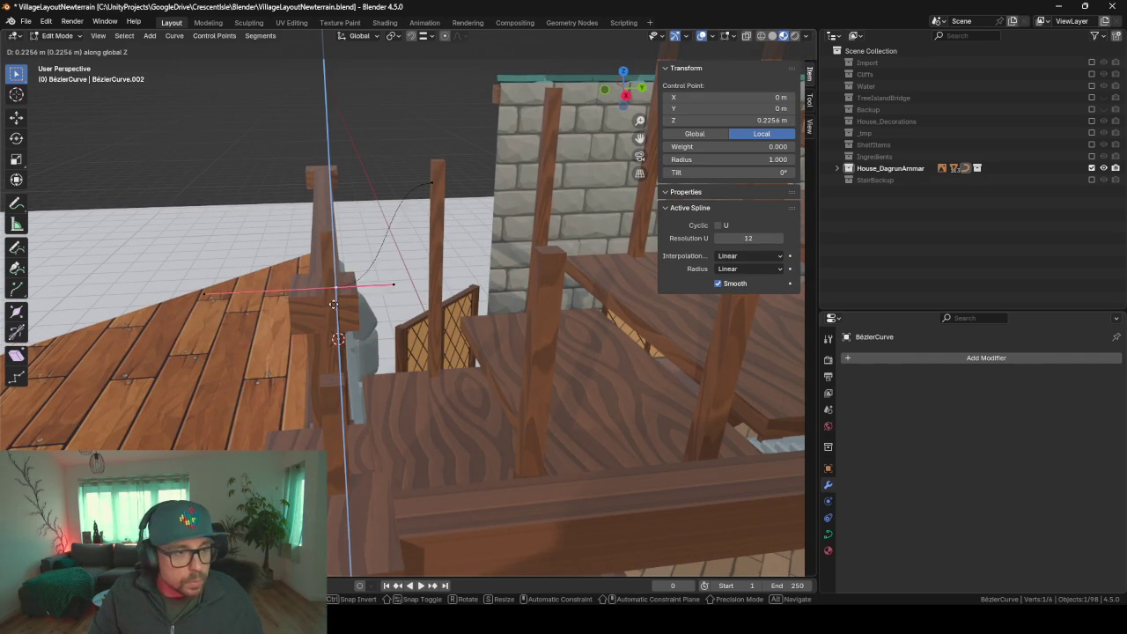
click(334, 262)
mouse_move(335, 262)
middle_down()
mouse_move(562, 263)
mouse_move(593, 296)
middle_up()
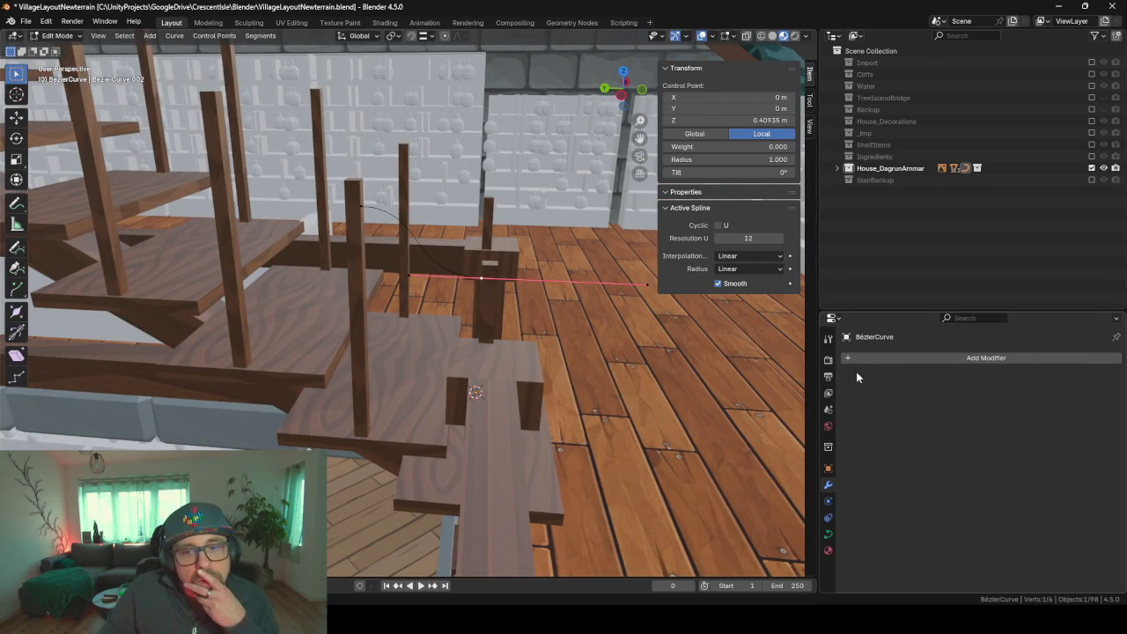
- With Cube.016 active and the curve selected, use Ctrl+L Copy Modifiers onto the railing
key(Tab)
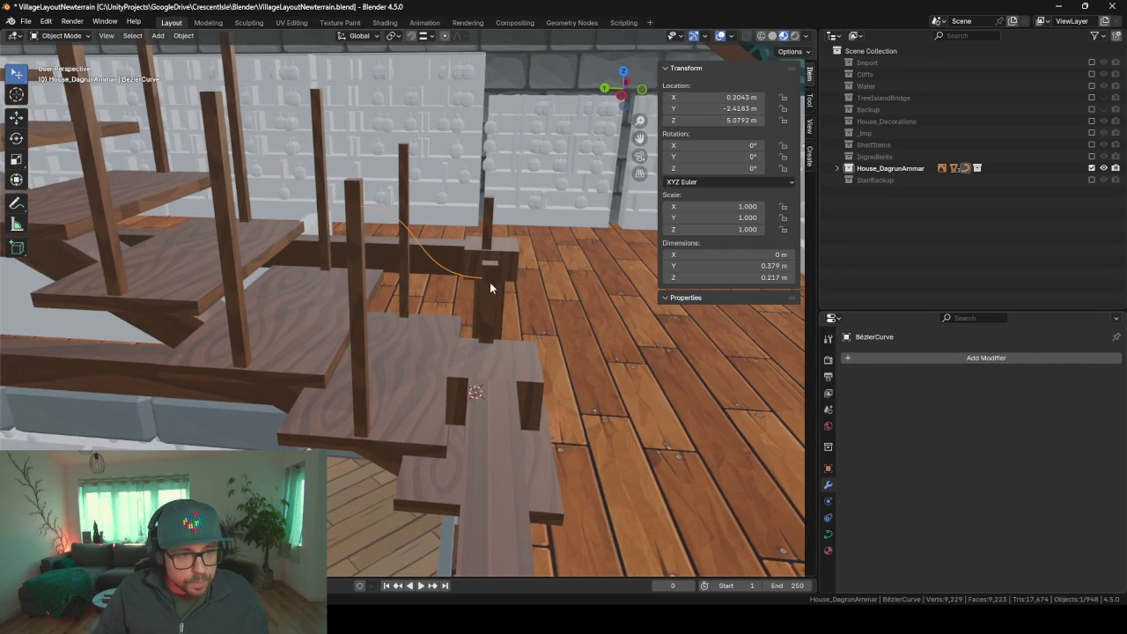
click(490, 288)
shift+click(445, 266)
shift+click(497, 298)
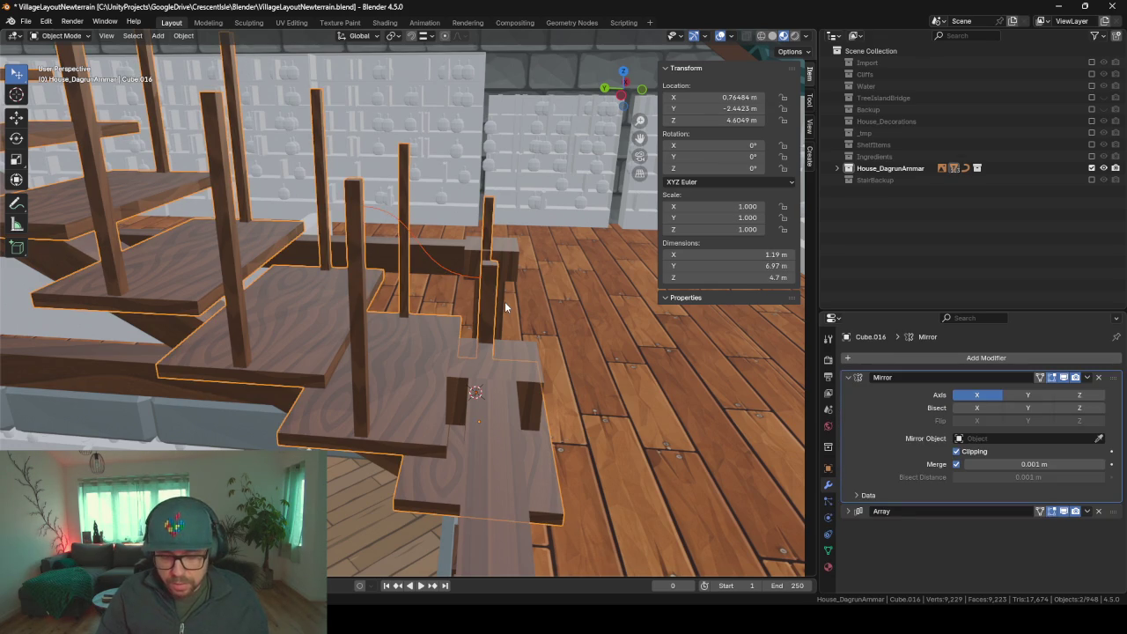
key(ctrl+l)
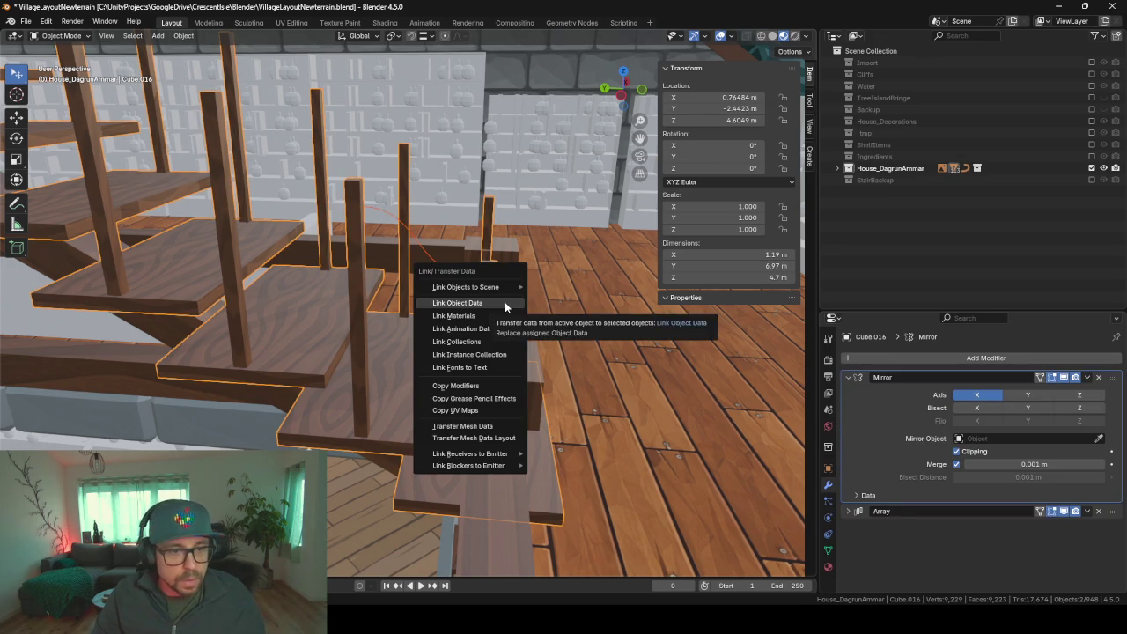
key(Down)
key(Down)
key(Down)
key(Down)
key(Down)
key(Down)
key(Return)
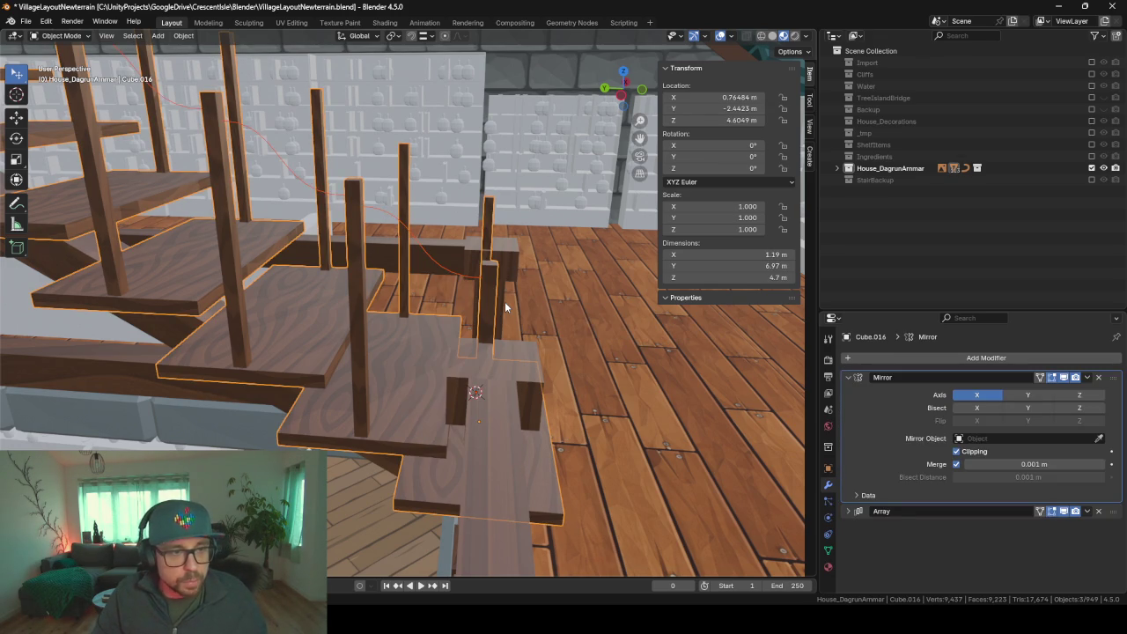
mouse_move(505, 307)
middle_down()
mouse_move(437, 214)
mouse_move(448, 259)
mouse_move(343, 265)
mouse_move(345, 286)
mouse_move(444, 281)
mouse_move(375, 284)
mouse_move(522, 429)
middle_up()
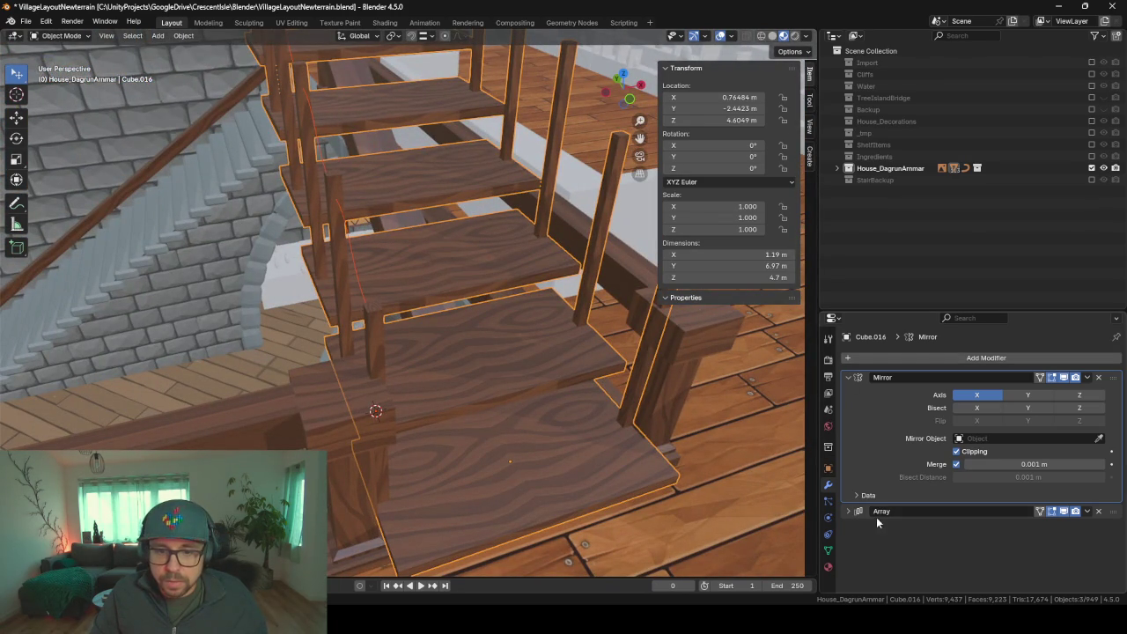
- Review the Array modifier settings, including its UVs section, then collapse the panel
click(847, 510)
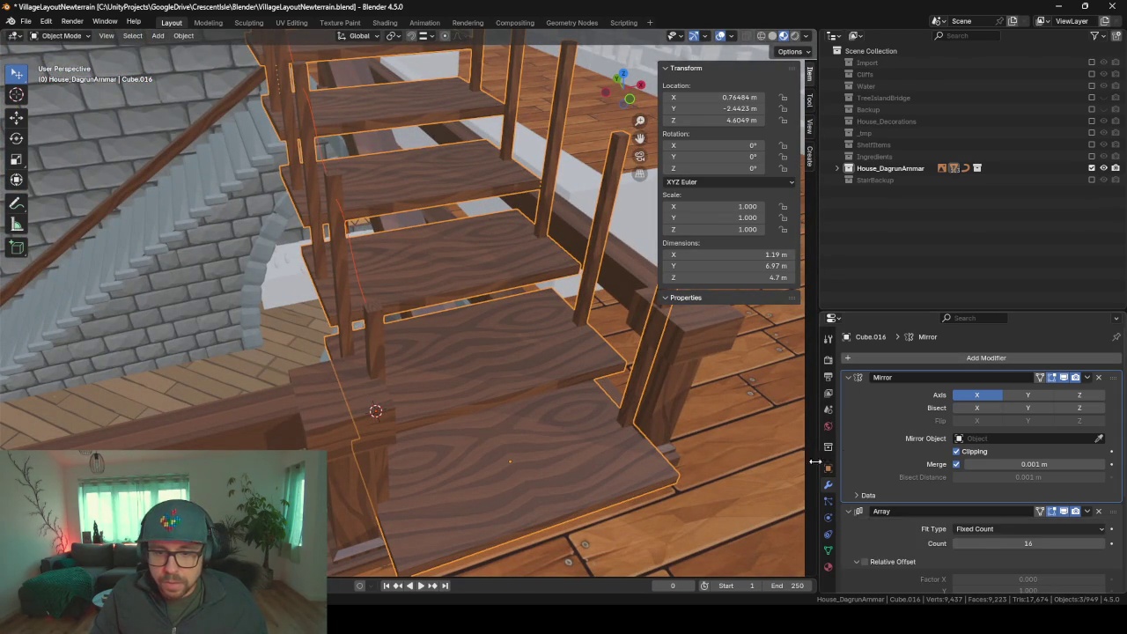
scroll(890, 448, down, 2)
scroll(890, 448, down, 2)
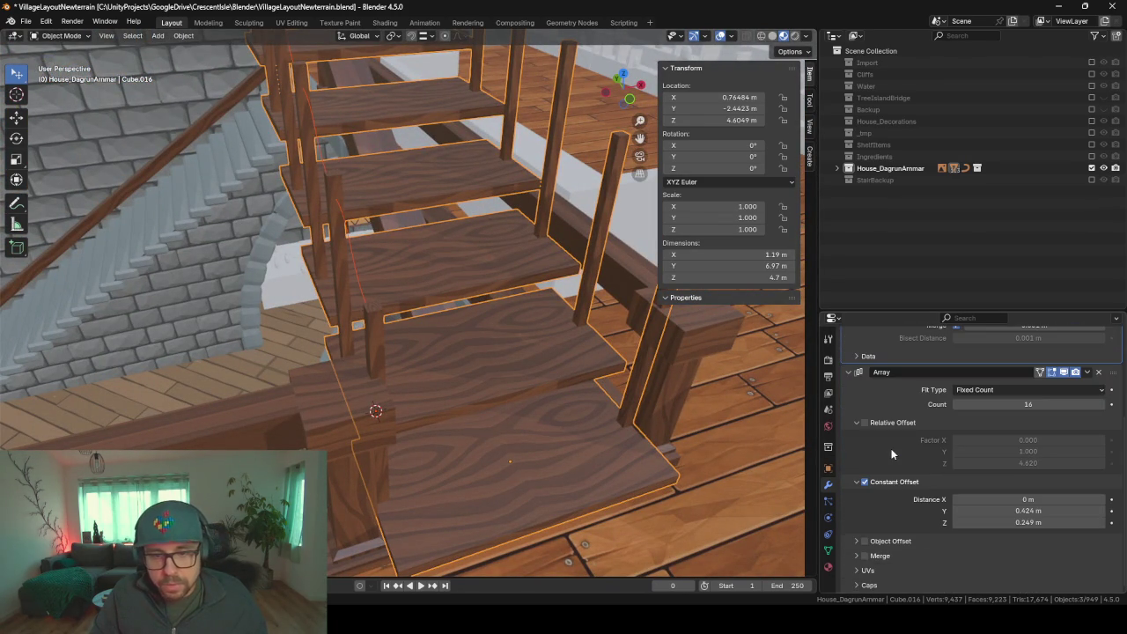
click(858, 570)
scroll(889, 449, down, 1)
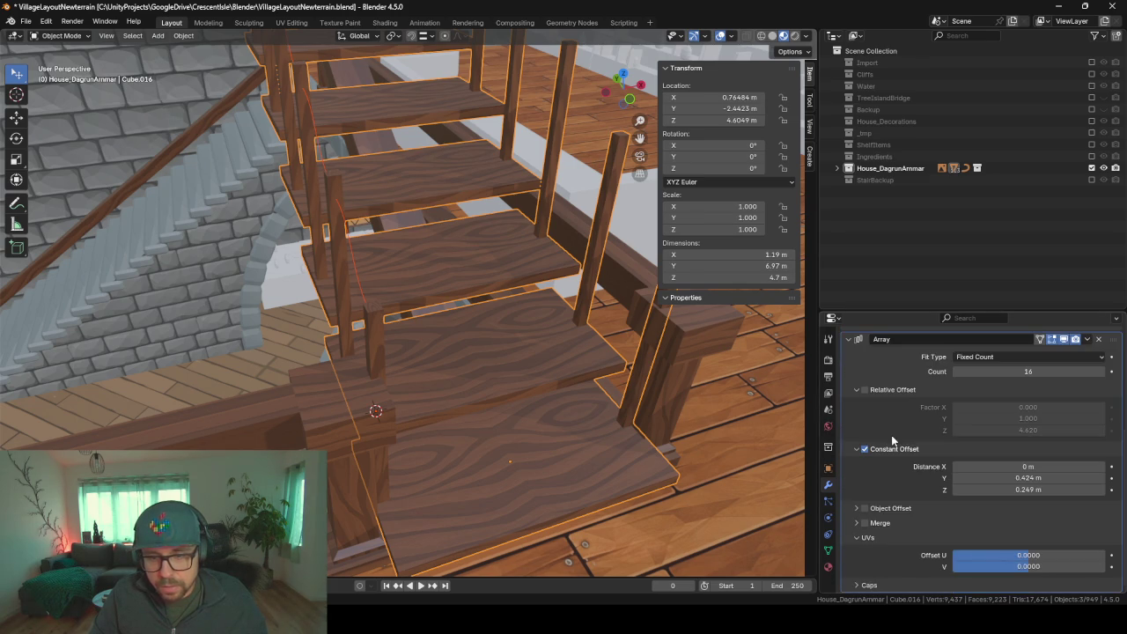
click(855, 538)
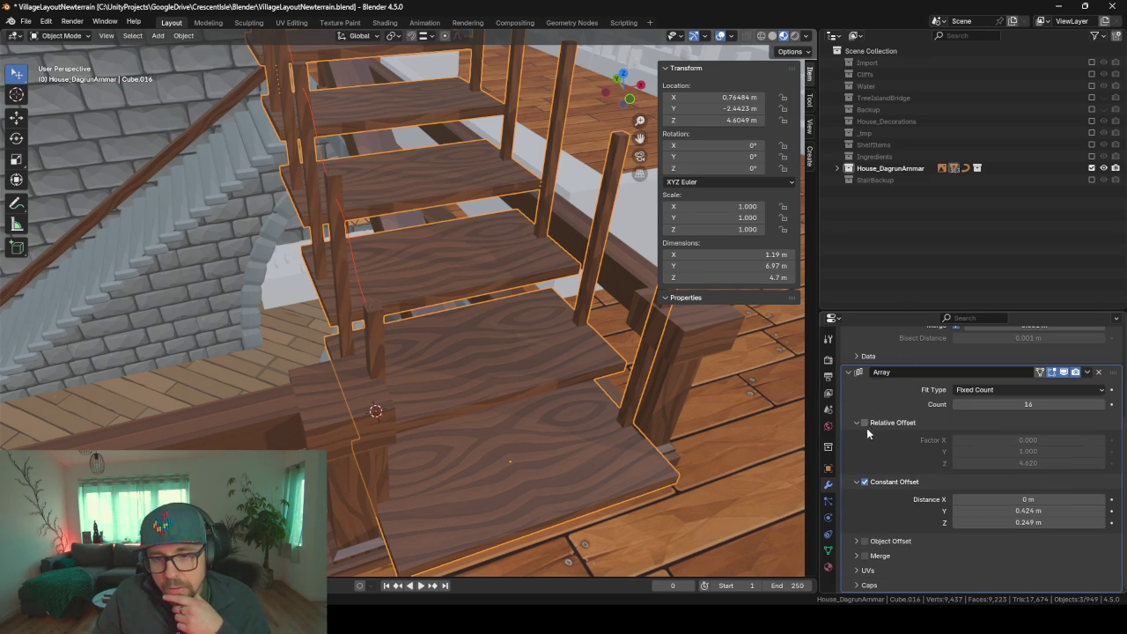
scroll(970, 448, up, 1)
scroll(971, 448, down, 1)
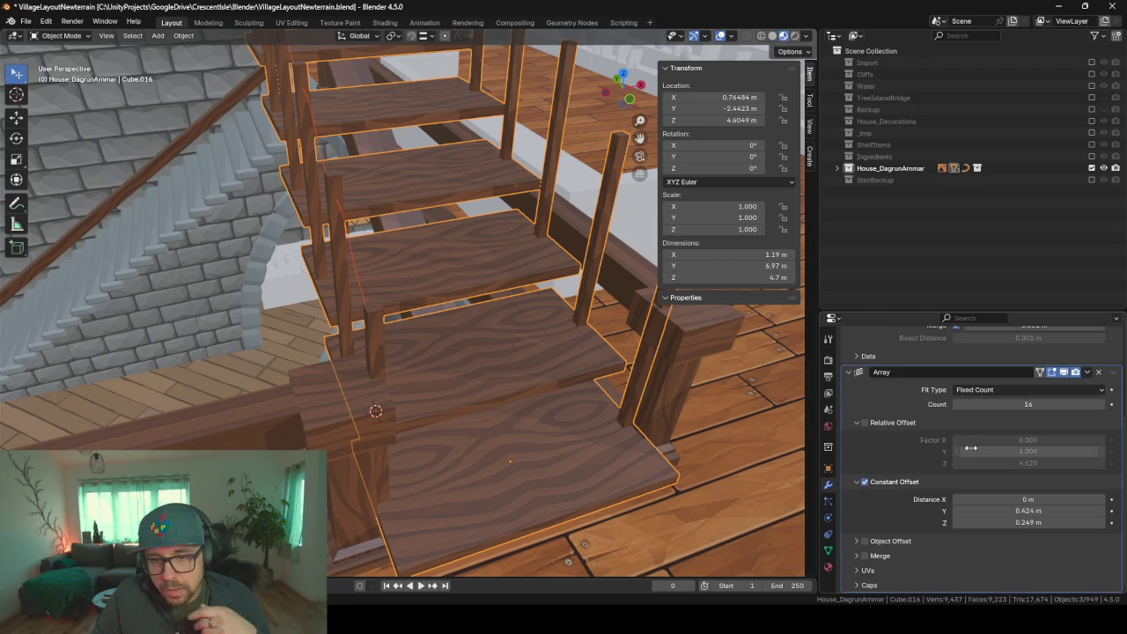
scroll(899, 423, up, 1)
scroll(899, 423, up, 2)
scroll(900, 422, down, 1)
scroll(900, 423, down, 2)
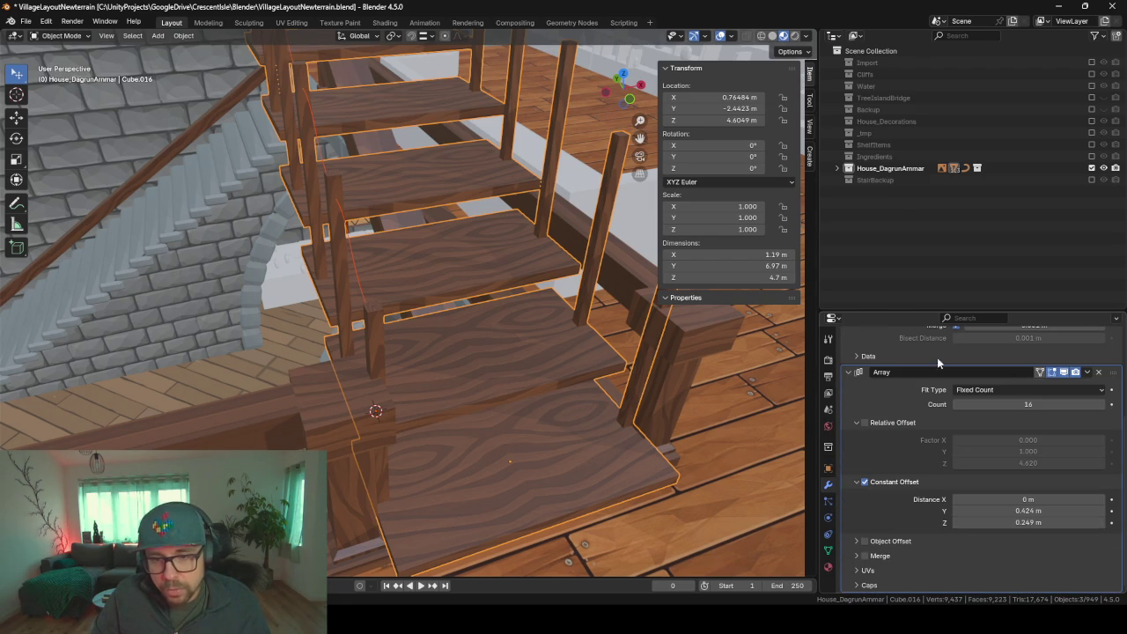
click(848, 372)
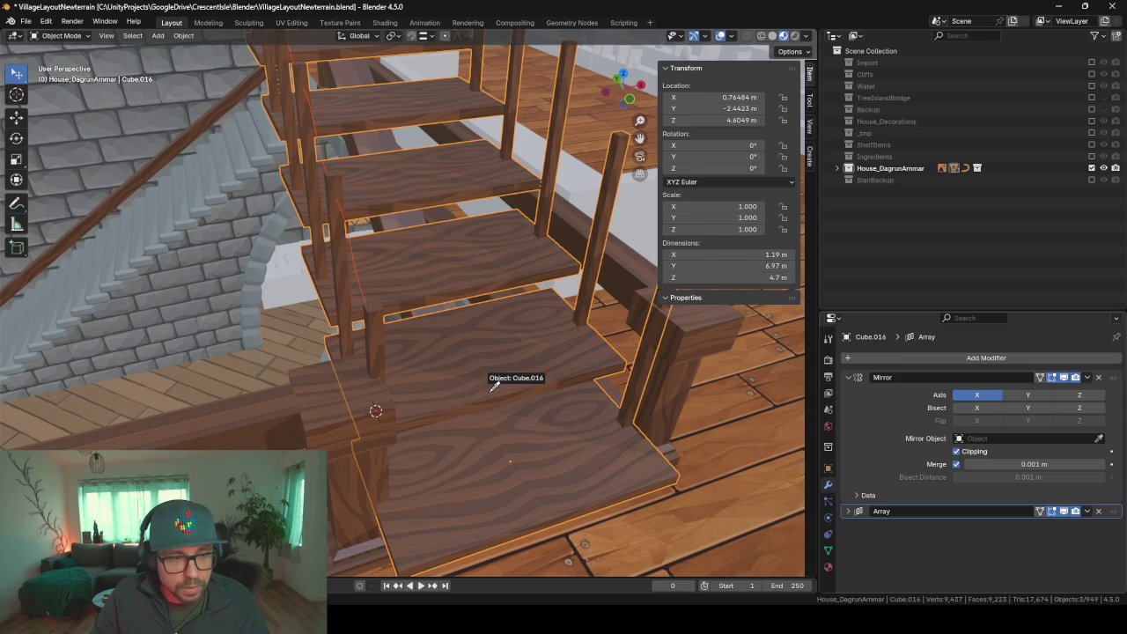
- Set the railing curve's Mirror Object to Cube.016 with the eyedropper
mouse_move(495, 393)
middle_down()
mouse_move(548, 395)
mouse_move(509, 384)
middle_up()
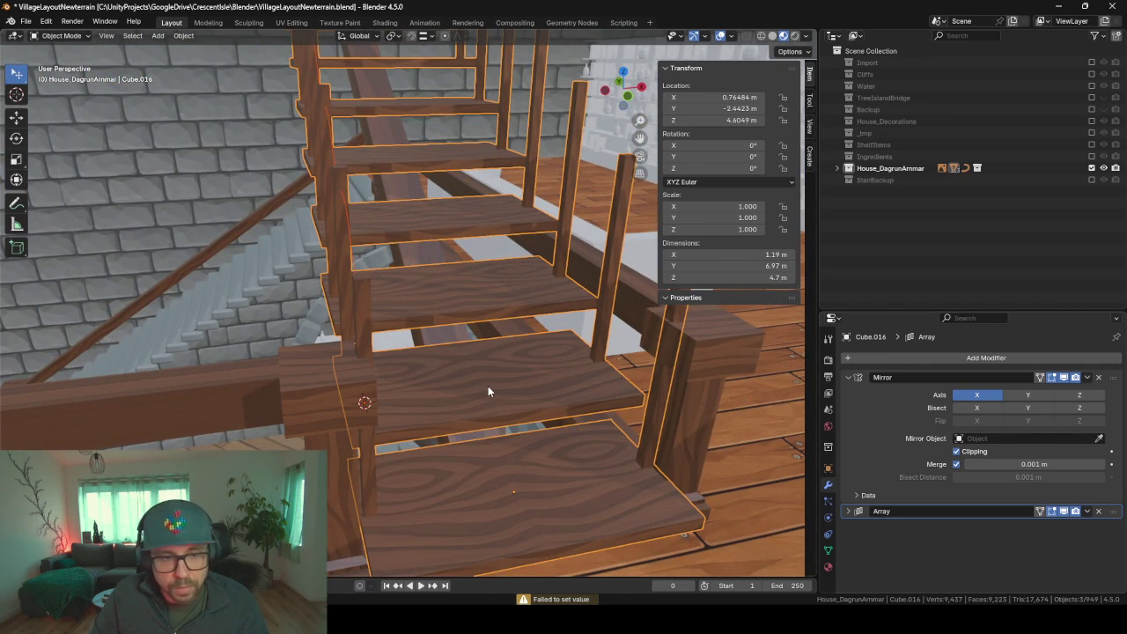
key(Tab)
key(Tab)
click(509, 393)
click(354, 261)
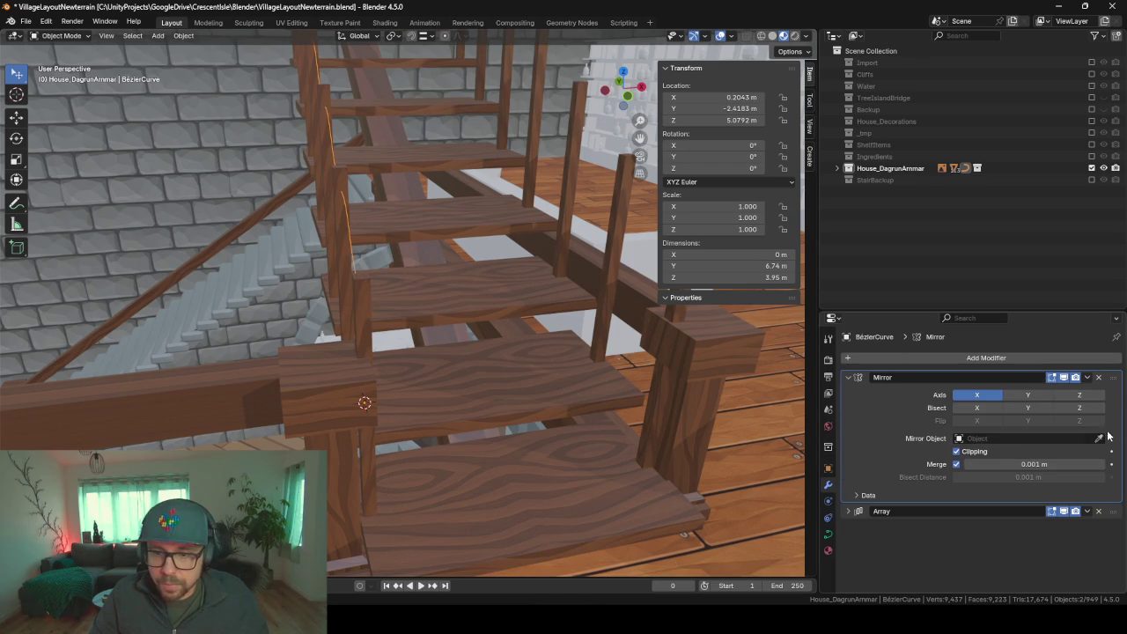
click(496, 371)
mouse_move(497, 371)
middle_down()
mouse_move(499, 336)
mouse_move(596, 342)
mouse_move(488, 320)
mouse_move(575, 324)
mouse_move(594, 348)
middle_up()
click(479, 278)
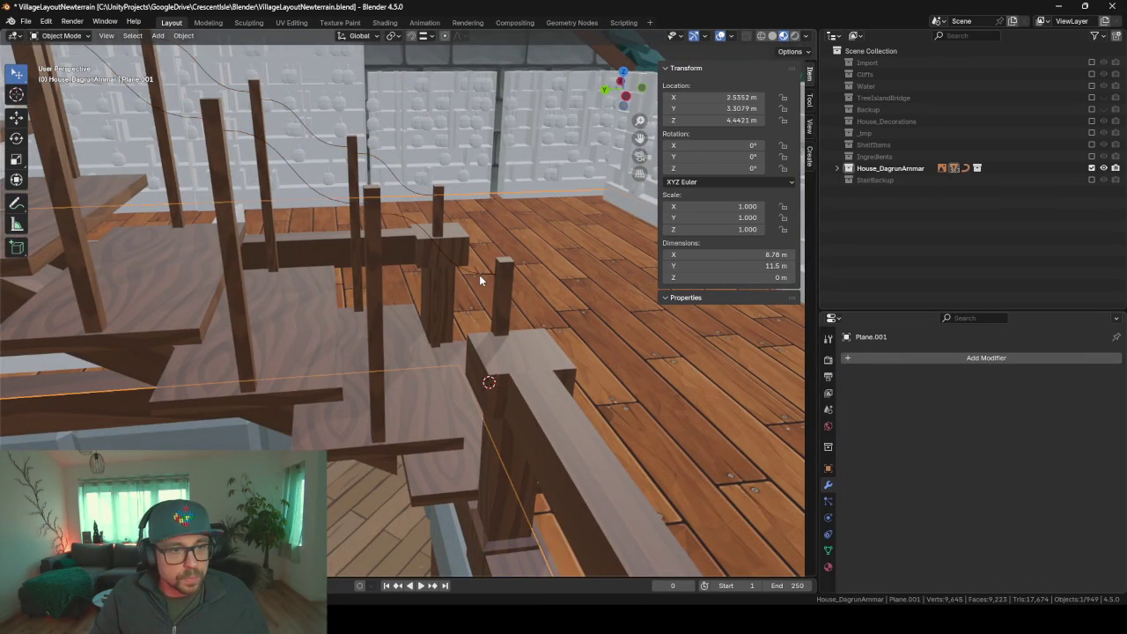
- Move a railing control point up along Z to about 0.659 m, then return to Object Mode
click(479, 274)
key(Tab)
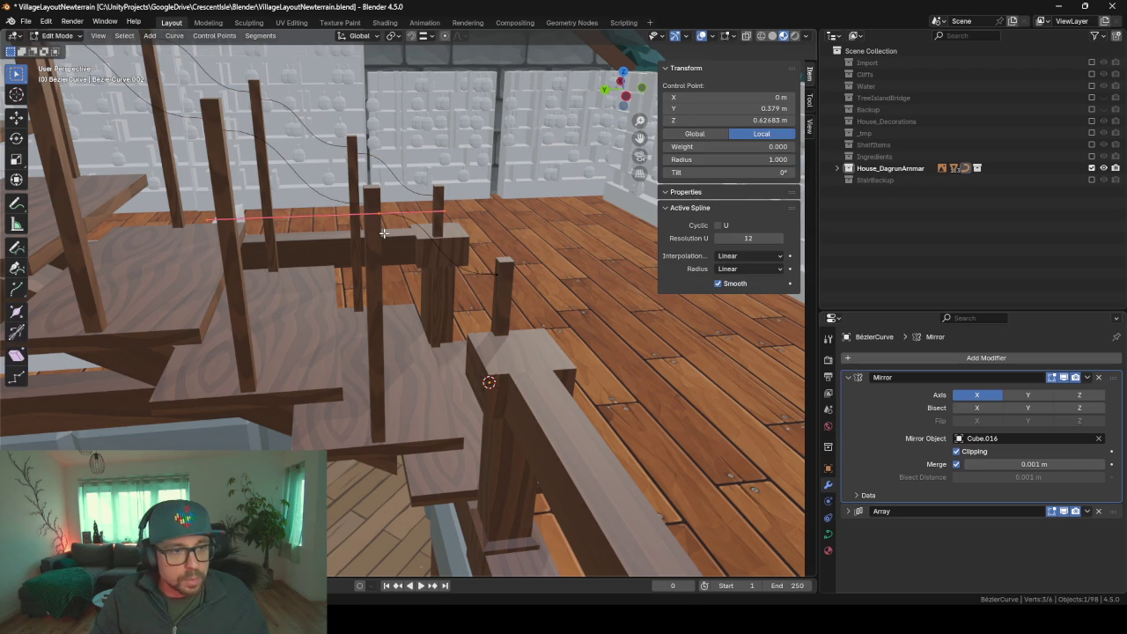
key(g)
key(z)
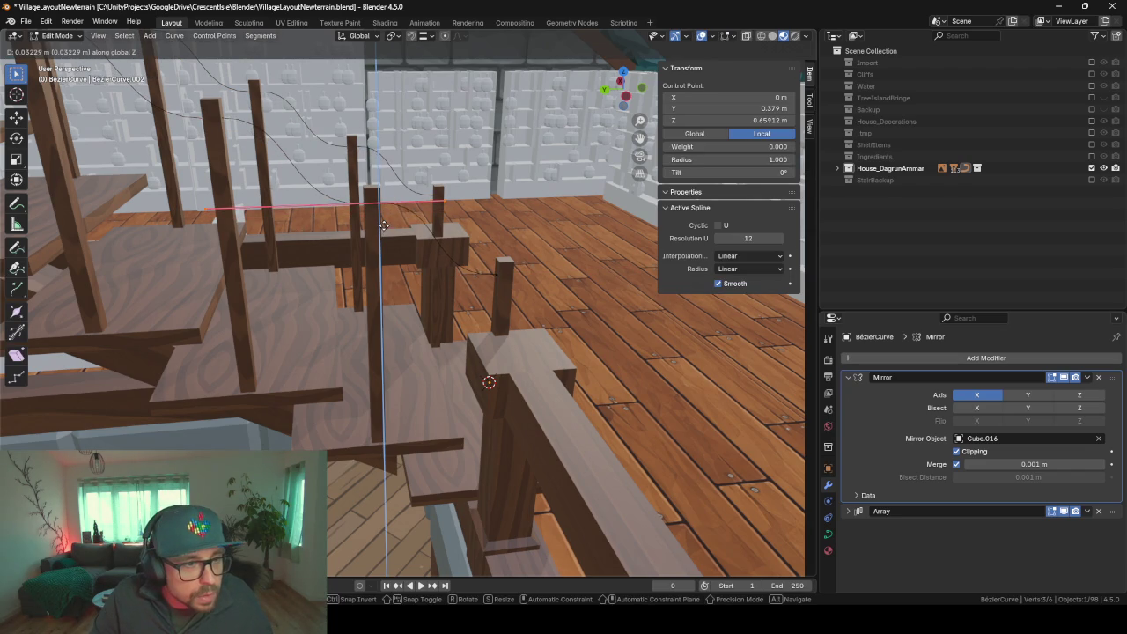
click(384, 225)
middle_drag(384, 225, 364, 225)
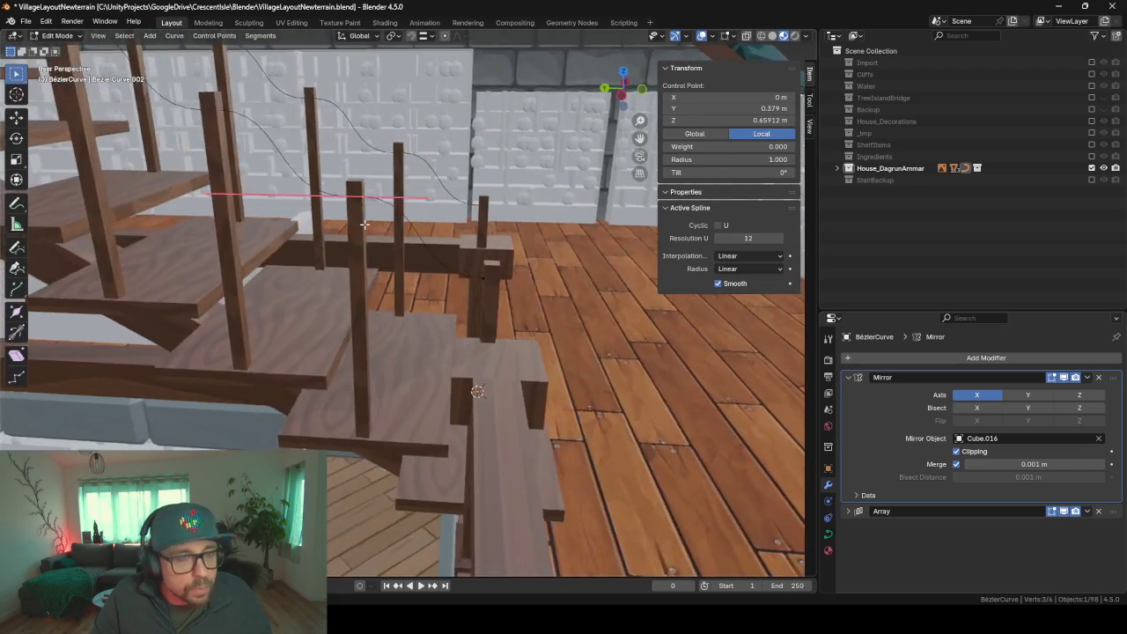
key(Tab)
mouse_move(466, 231)
middle_down()
mouse_move(434, 220)
mouse_move(303, 226)
mouse_move(525, 241)
mouse_move(494, 247)
mouse_move(445, 286)
middle_up()
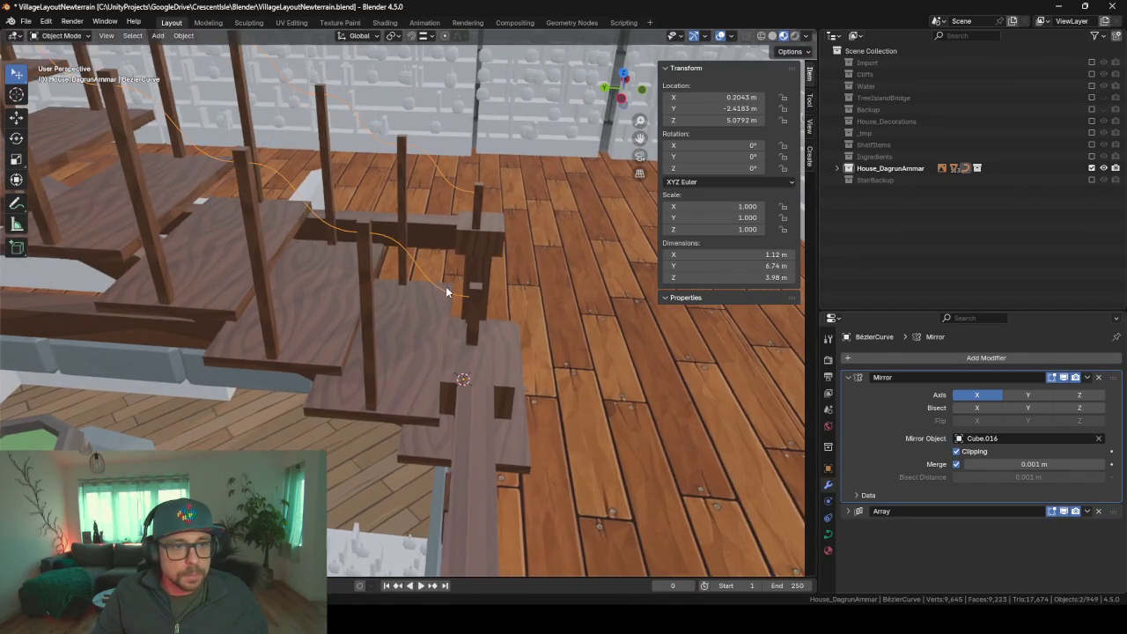
- Collapse the Mirror modifier panel and cancel a modifier search without adding anything
click(849, 377)
mouse_move(680, 354)
shift+middle_down()
mouse_move(658, 372)
mouse_move(595, 335)
mouse_move(564, 378)
shift+middle_up()
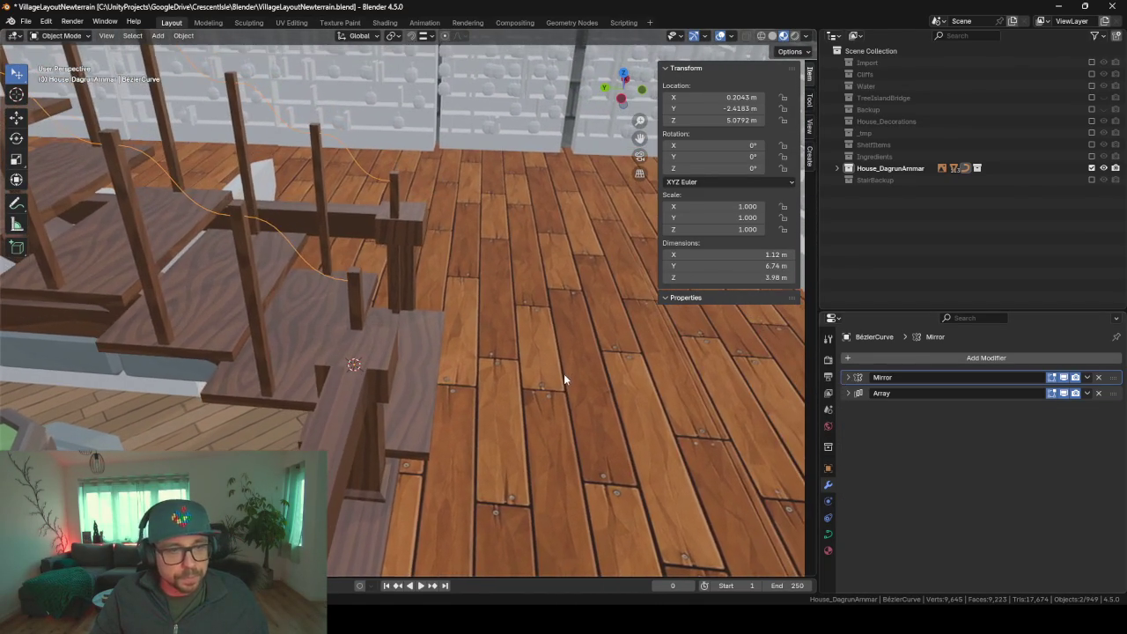
click(913, 358)
text(so)
key(BackSpace)
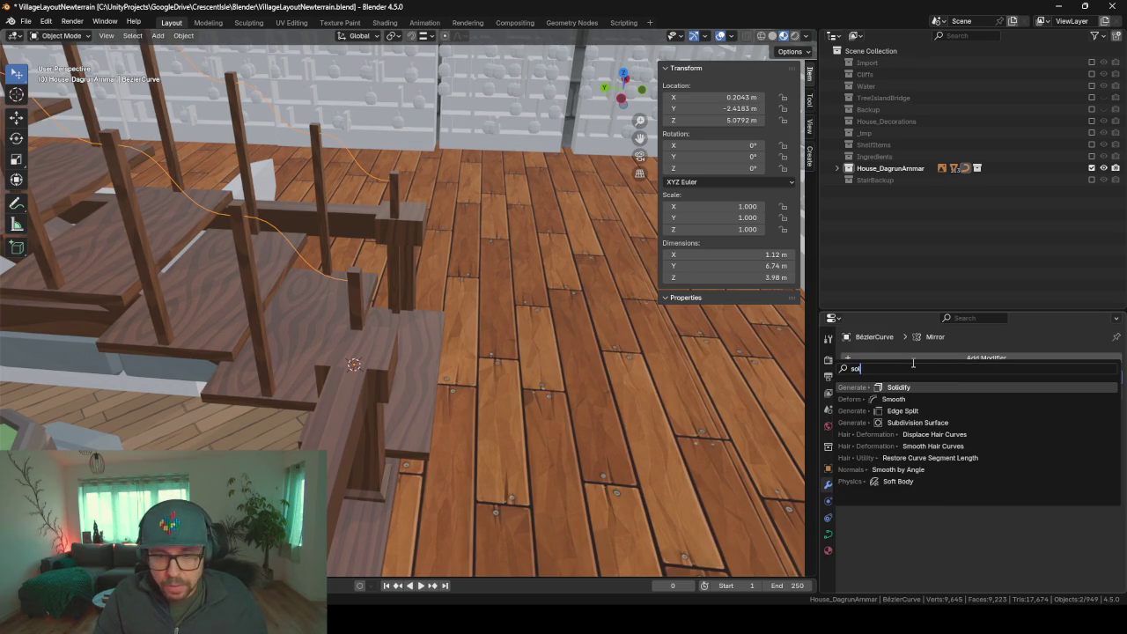
text(k)
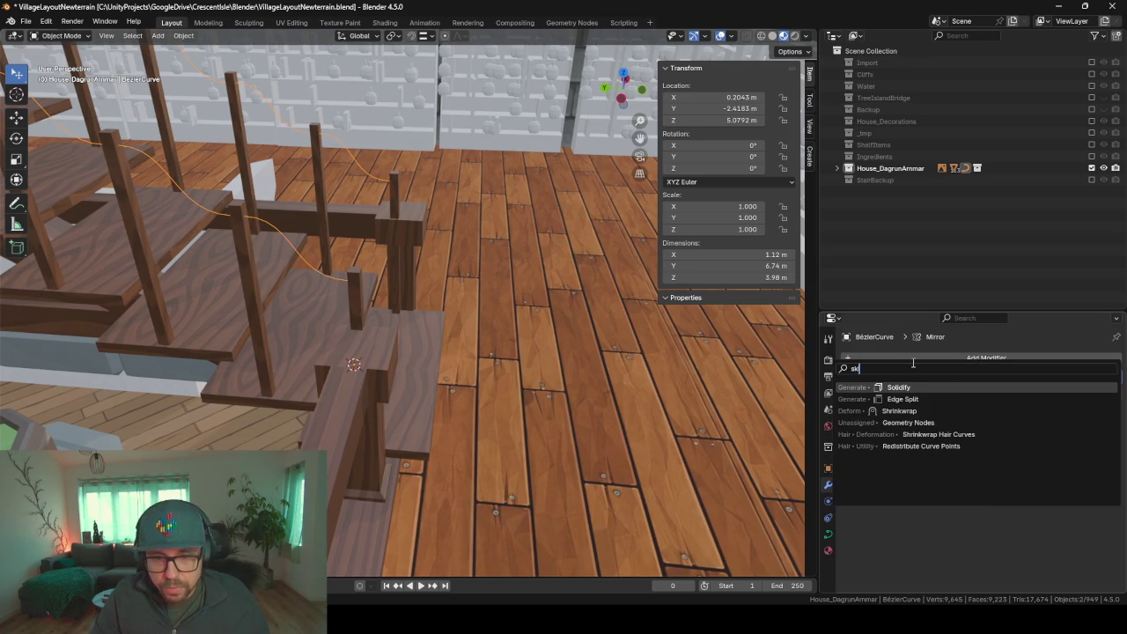
key(BackSpace)
key(Escape)
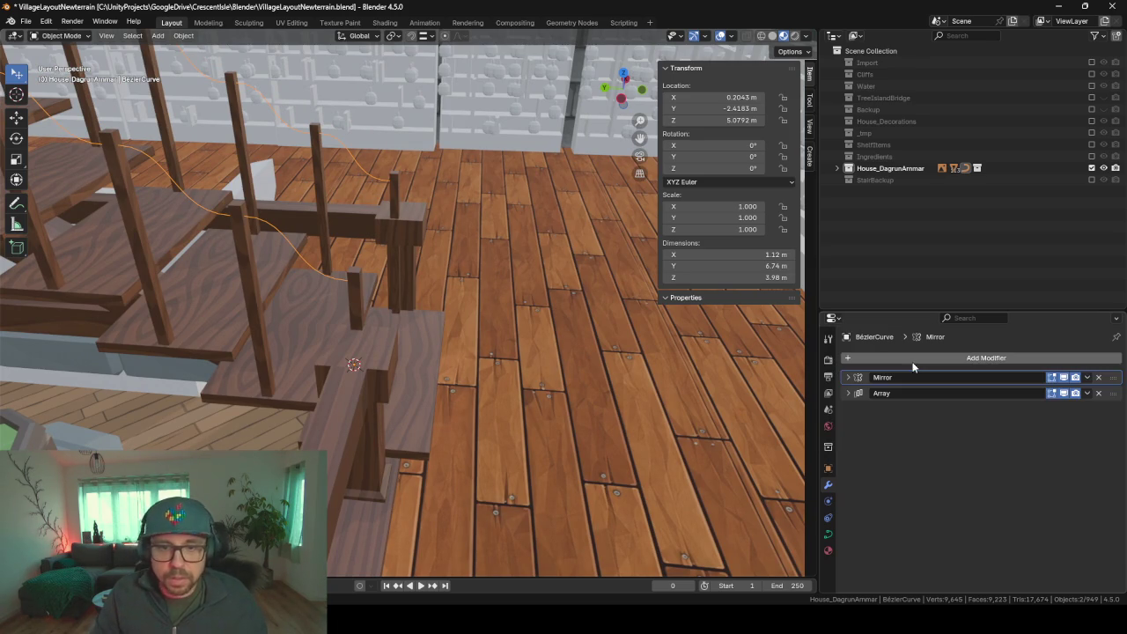
mouse_move(421, 421)
middle_down()
mouse_move(436, 425)
mouse_move(408, 421)
middle_up()
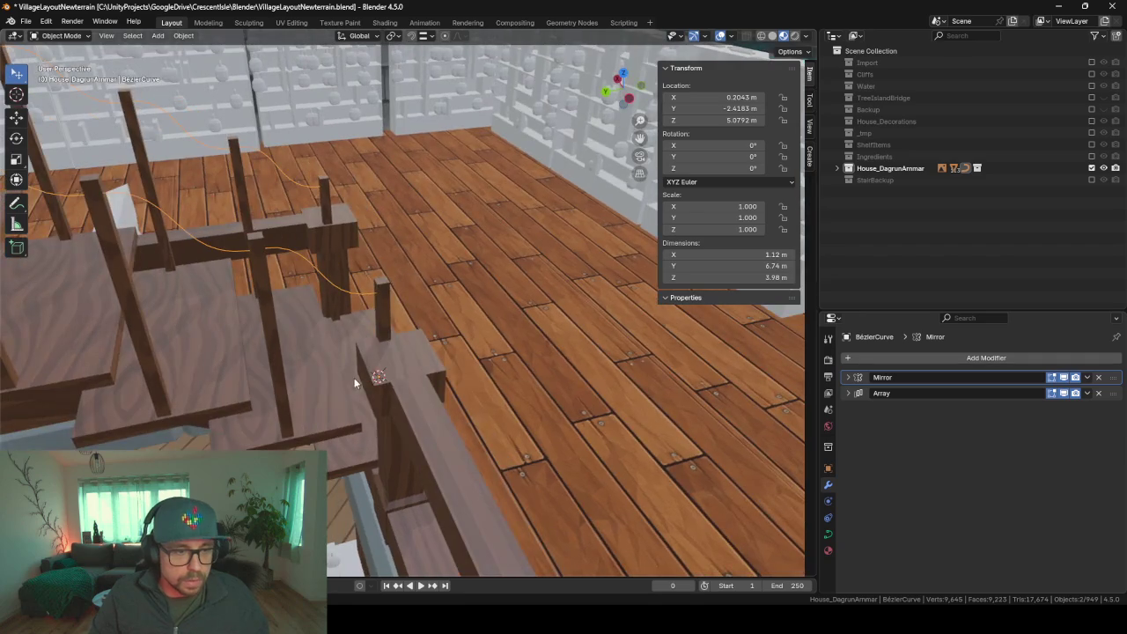
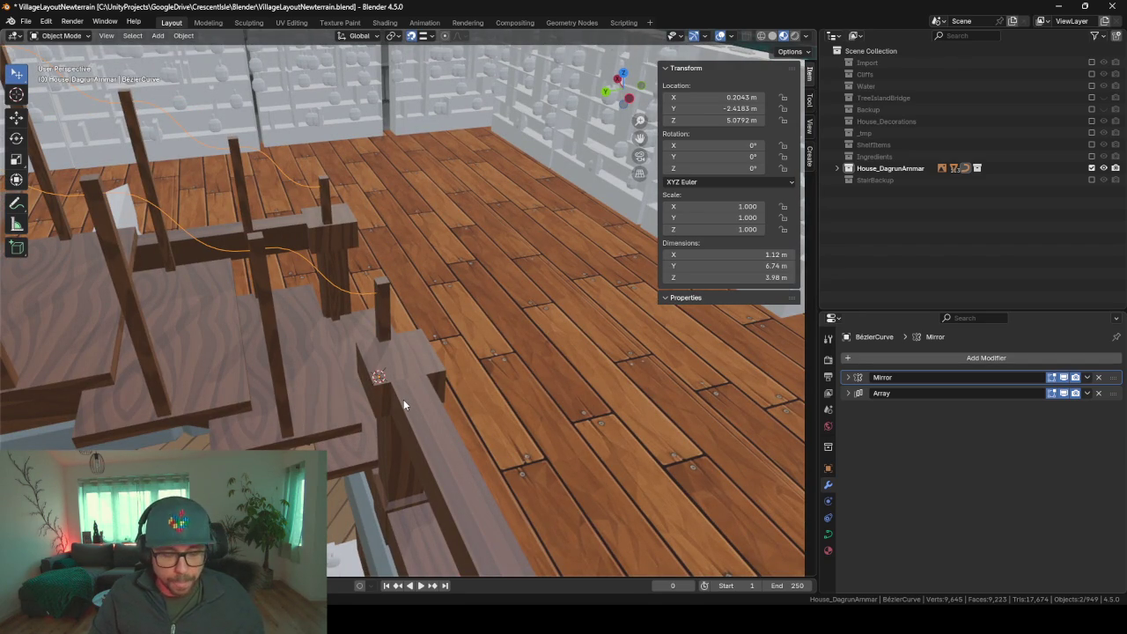
- Add a cylinder mesh and set its Vertices to 5
key(shift+a)
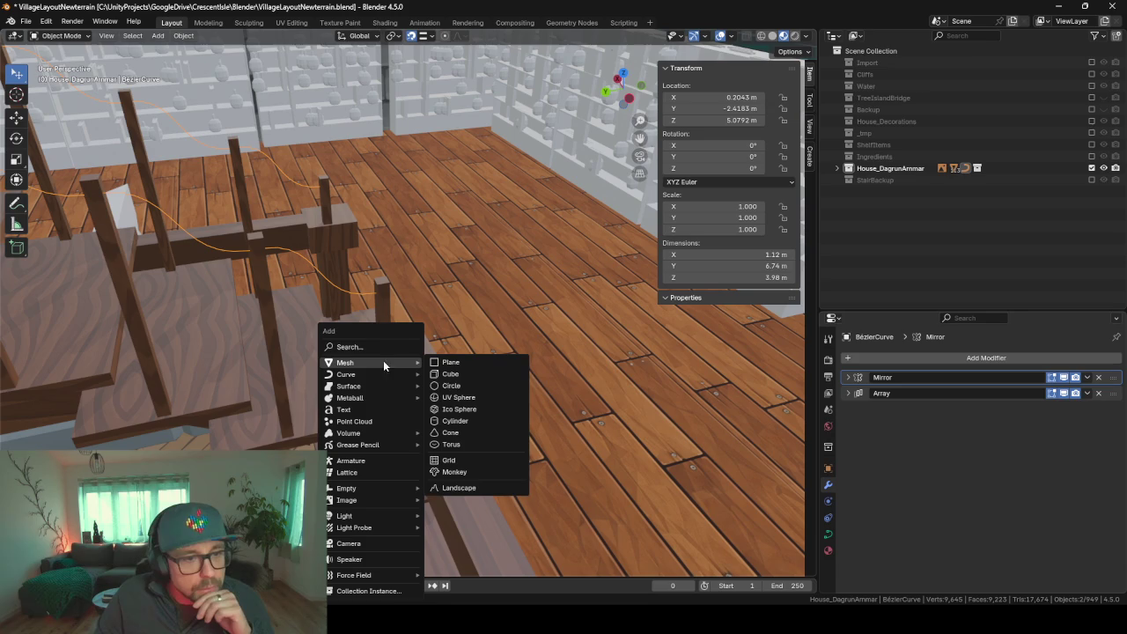
click(462, 422)
scroll(470, 405, down, 2)
scroll(470, 405, down, 2)
click(142, 426)
key(Return)
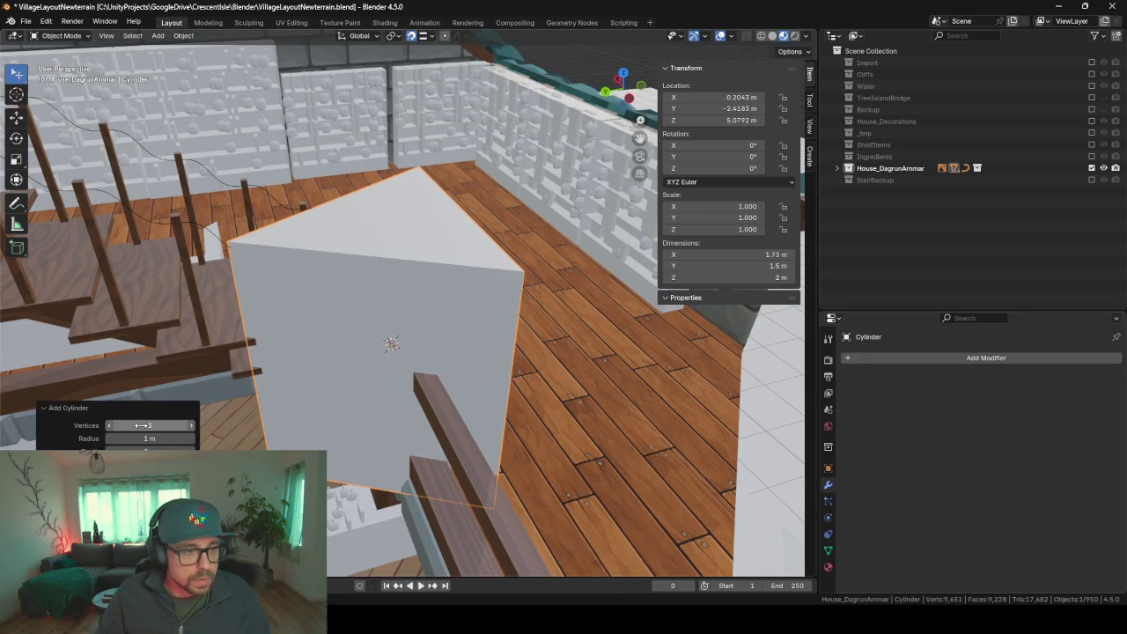
click(141, 425)
text(5)
key(Return)
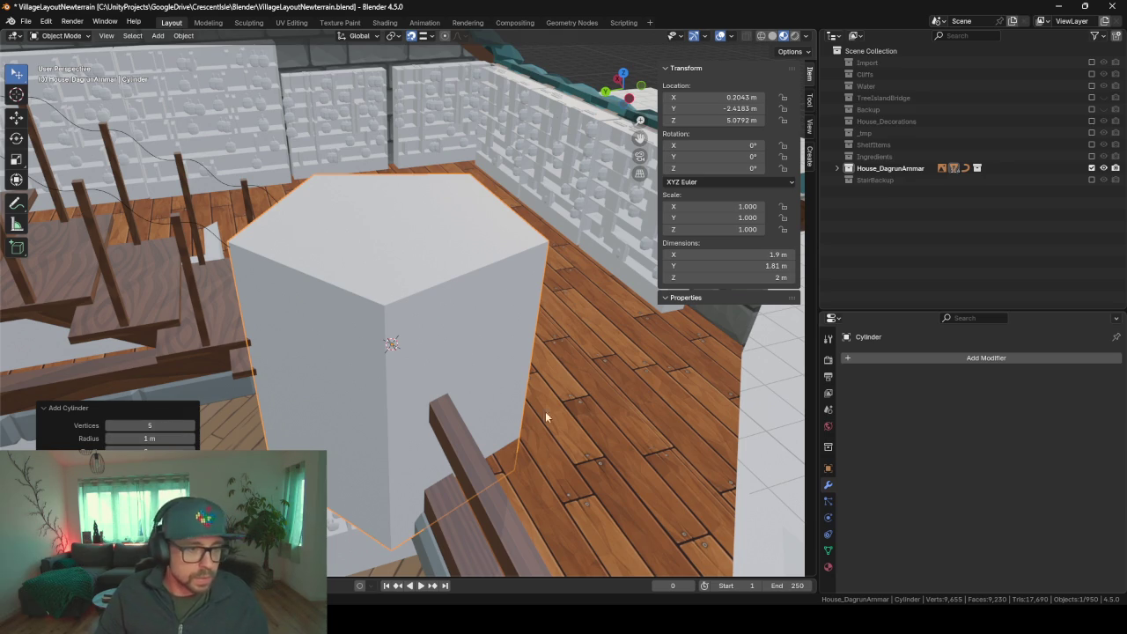
- In Edit Mode, scale the cylinder down to a small piece beside the railing post
key(Tab)
key(s)
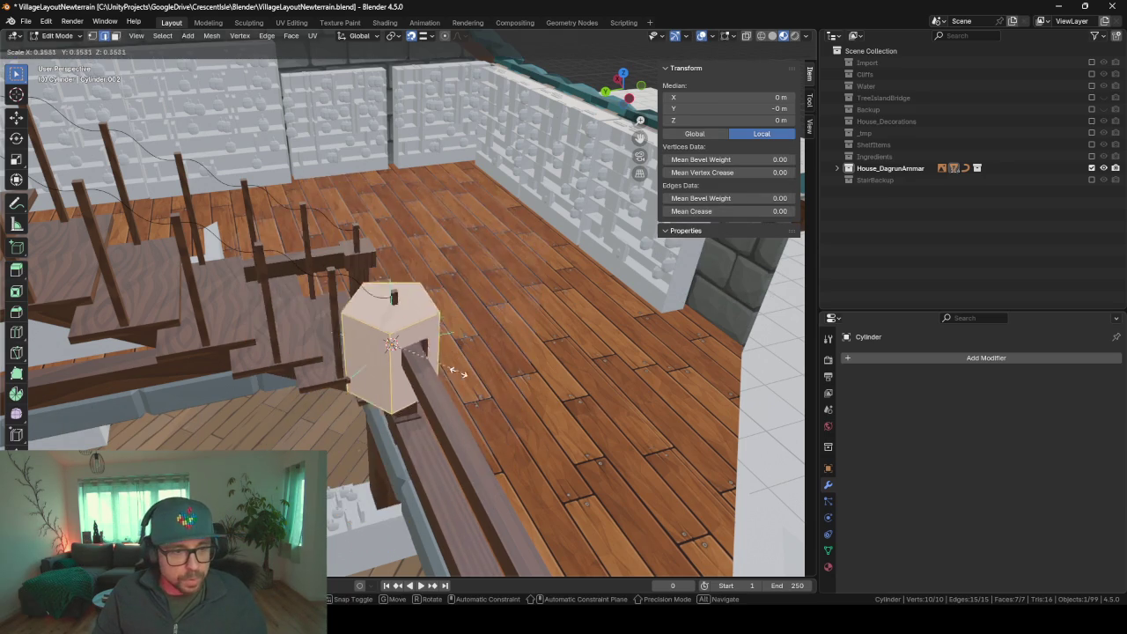
click(393, 344)
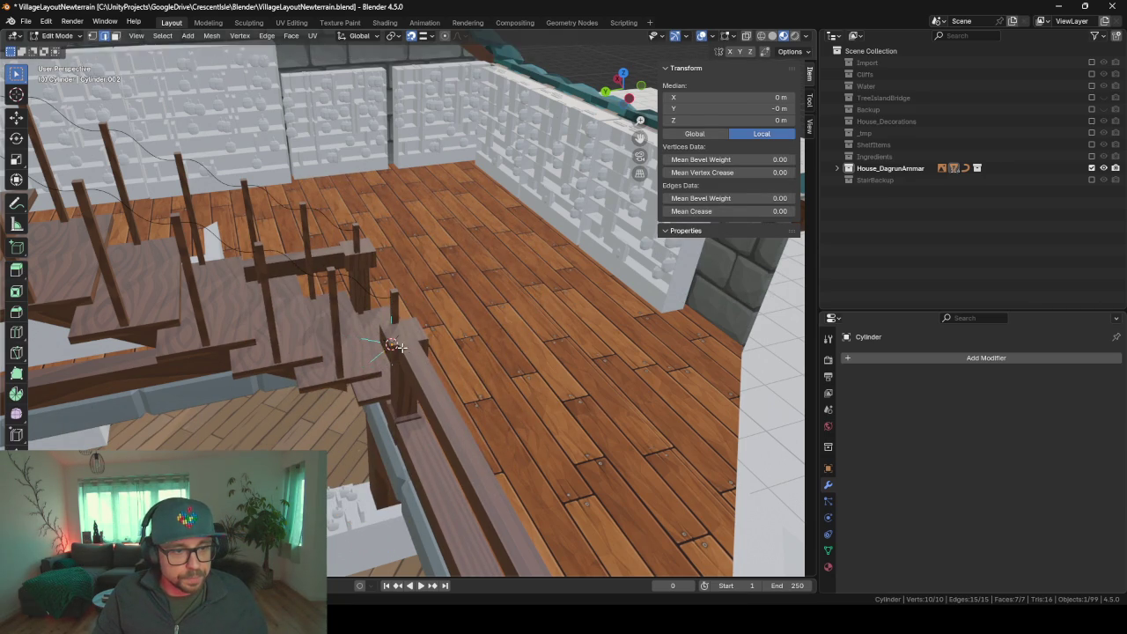
middle_drag(392, 344, 440, 360)
scroll(494, 393, up, 3)
mouse_move(495, 393)
middle_down()
mouse_move(421, 388)
mouse_move(618, 413)
middle_up()
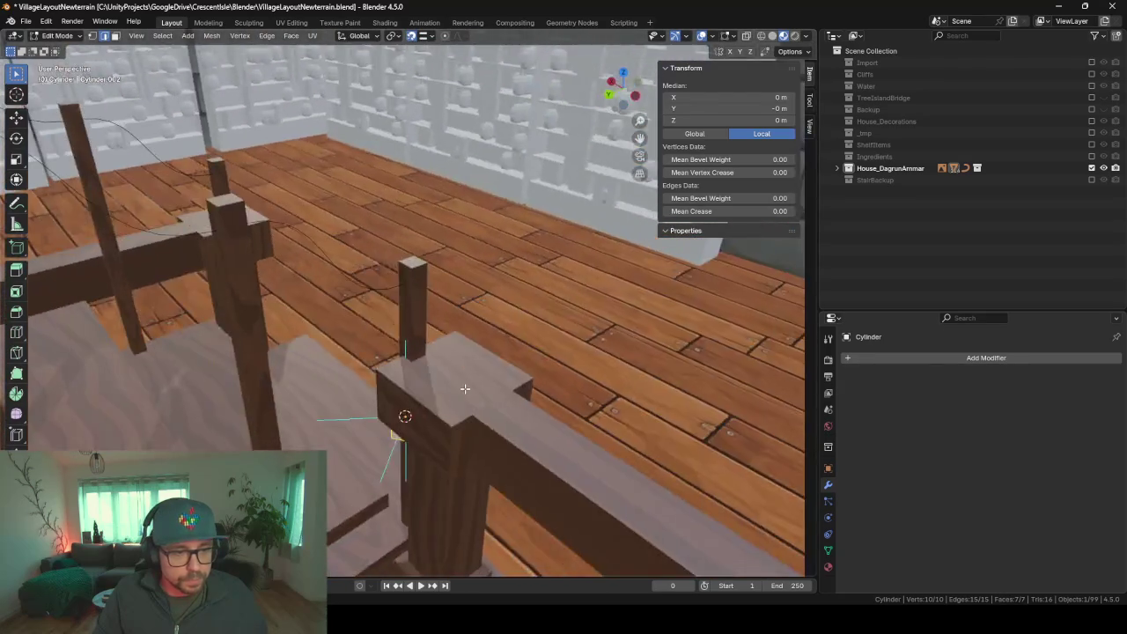
- Add an Array modifier with Fit Type set to Fit Curve using BézierCurve
click(961, 359)
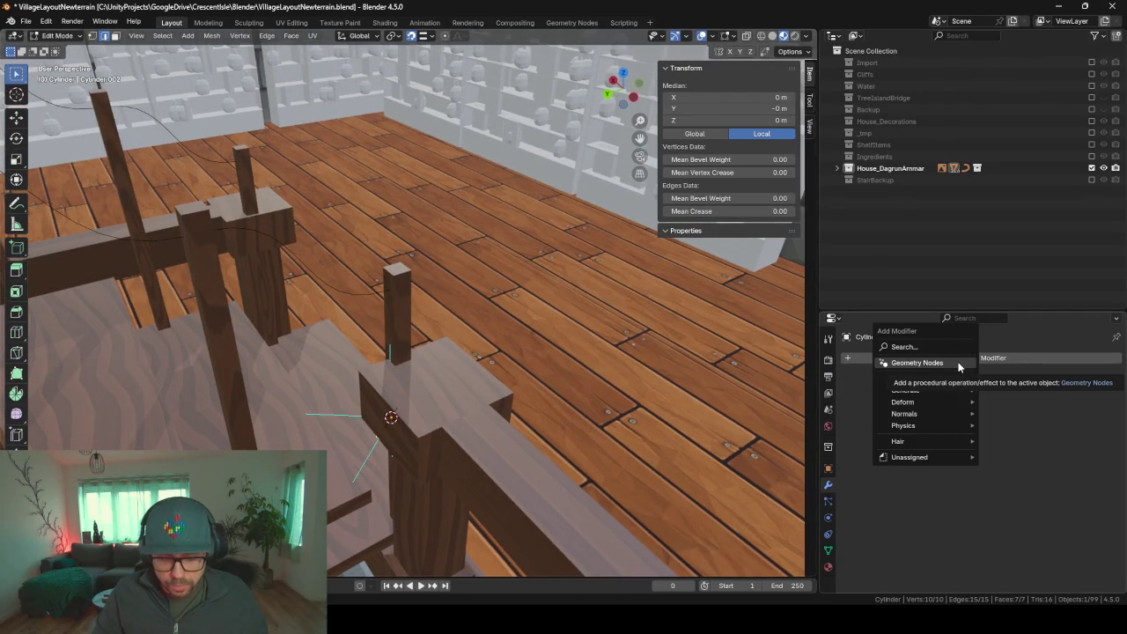
text(array)
key(Return)
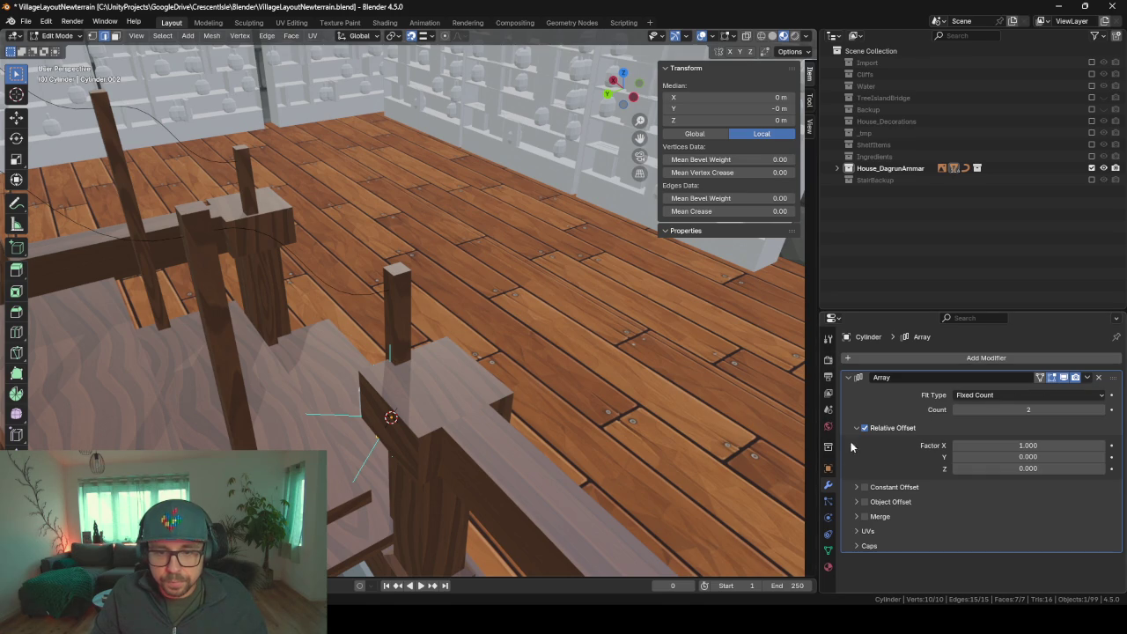
click(1094, 398)
click(994, 434)
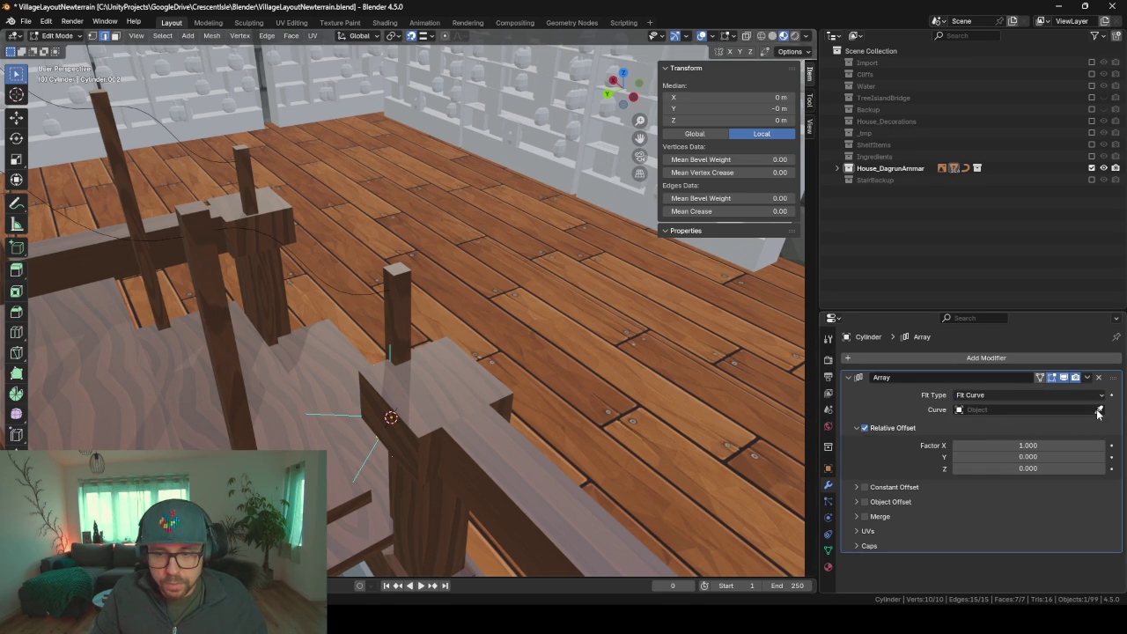
click(317, 278)
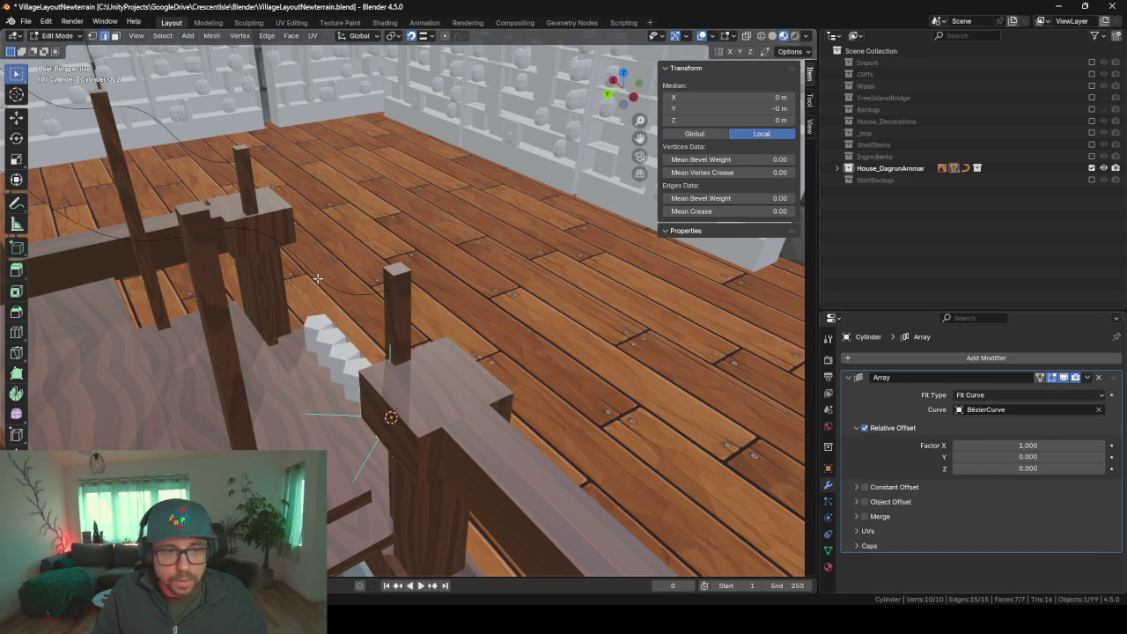
mouse_move(350, 329)
middle_down()
mouse_move(167, 345)
mouse_move(283, 348)
middle_up()
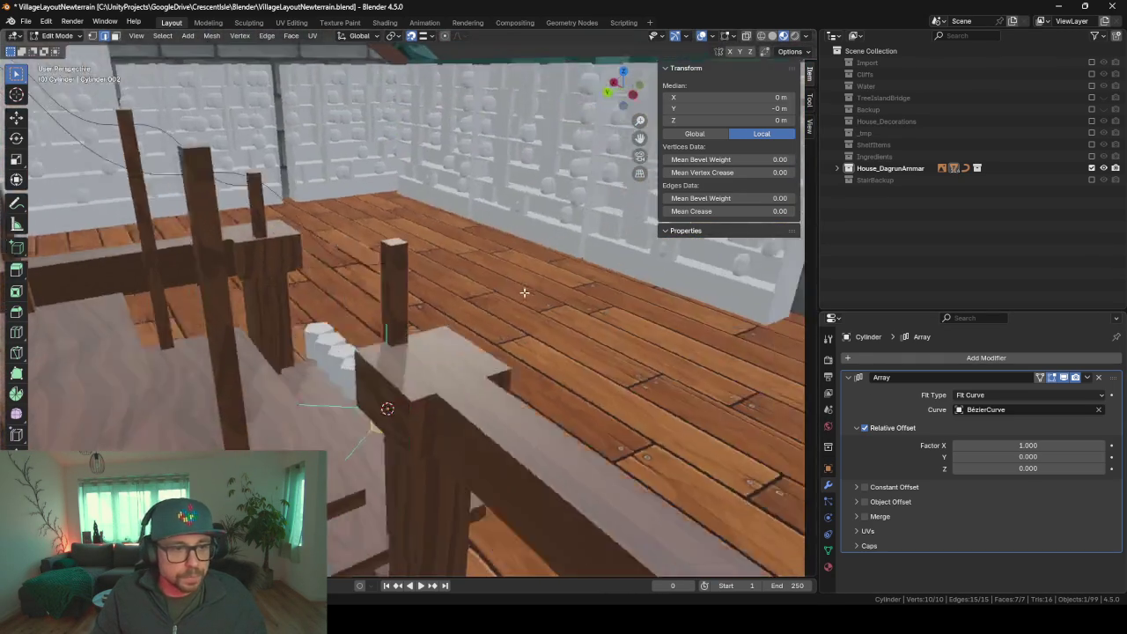
middle_drag(427, 324, 523, 294)
- Set the array's Relative Offset to X 0 and Y 1, then leave Edit Mode
double_click(1040, 457)
text(1)
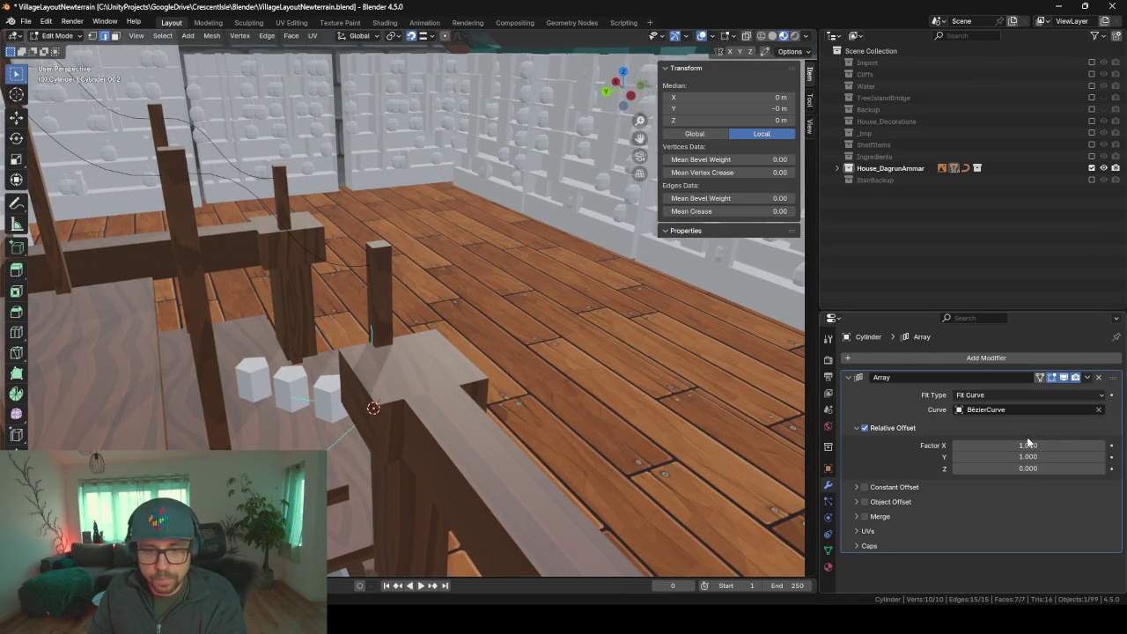
click(1030, 445)
text(0)
key(Return)
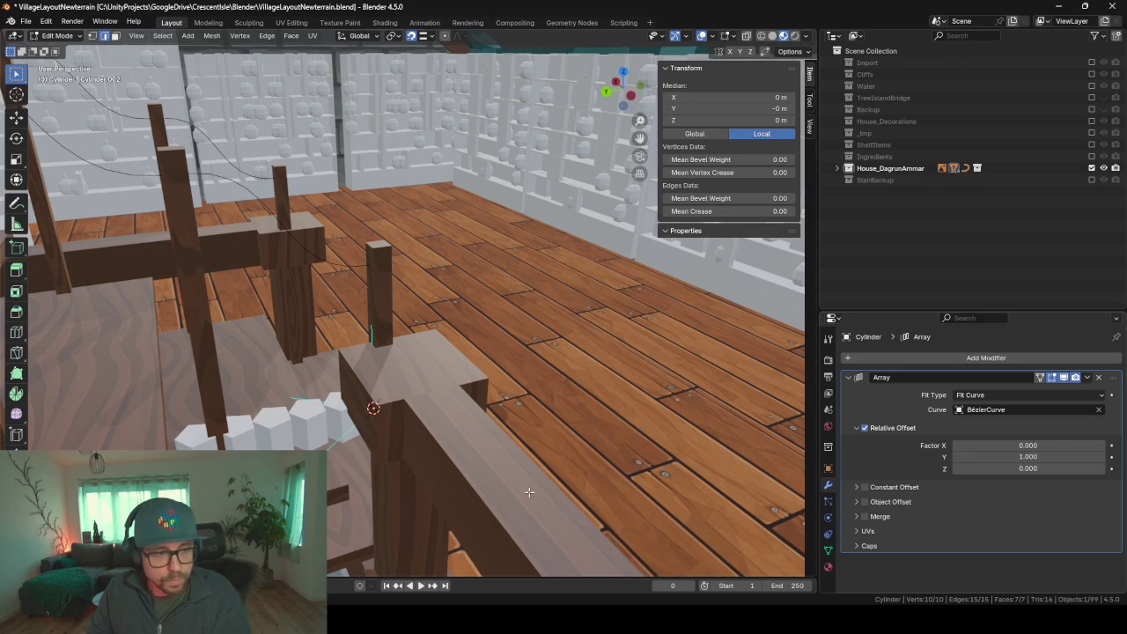
key(Tab)
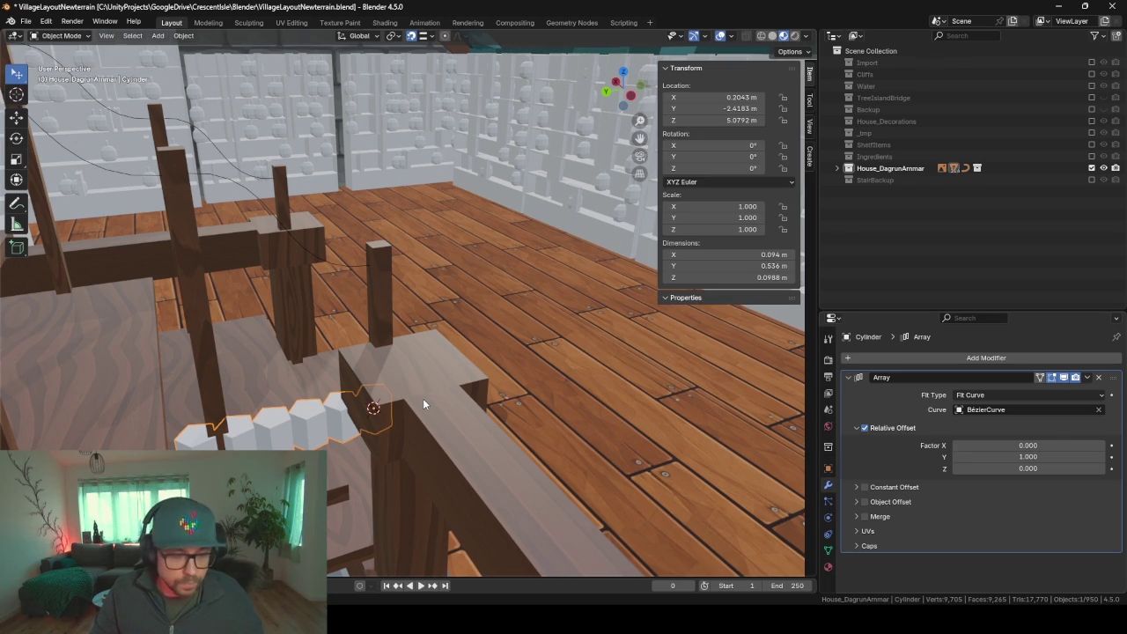
- Rotate the piece's mesh 90° about the X axis in Edit Mode
key(Tab)
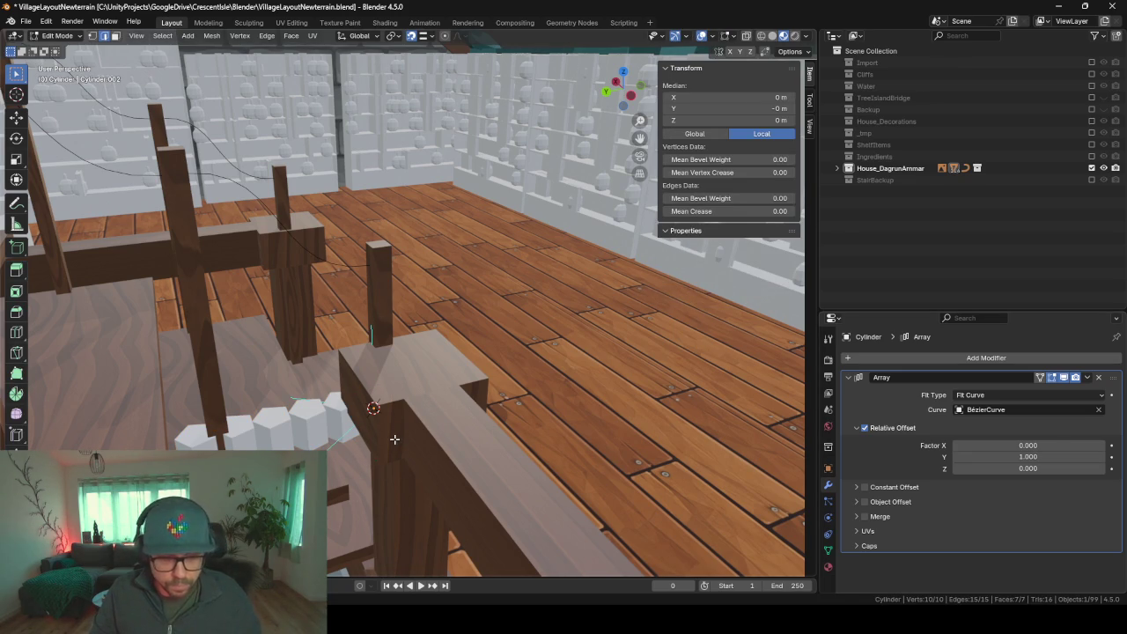
key(r)
key(y)
text(x)
text(90)
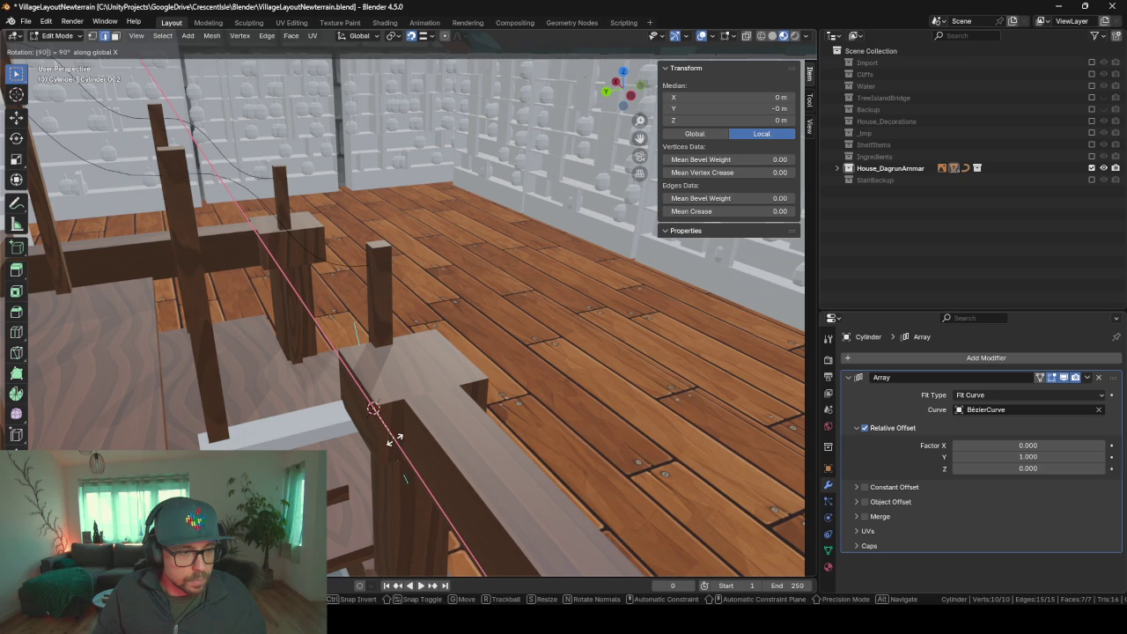
key(Return)
mouse_move(373, 408)
middle_down()
mouse_move(491, 377)
mouse_move(417, 398)
middle_up()
key(r)
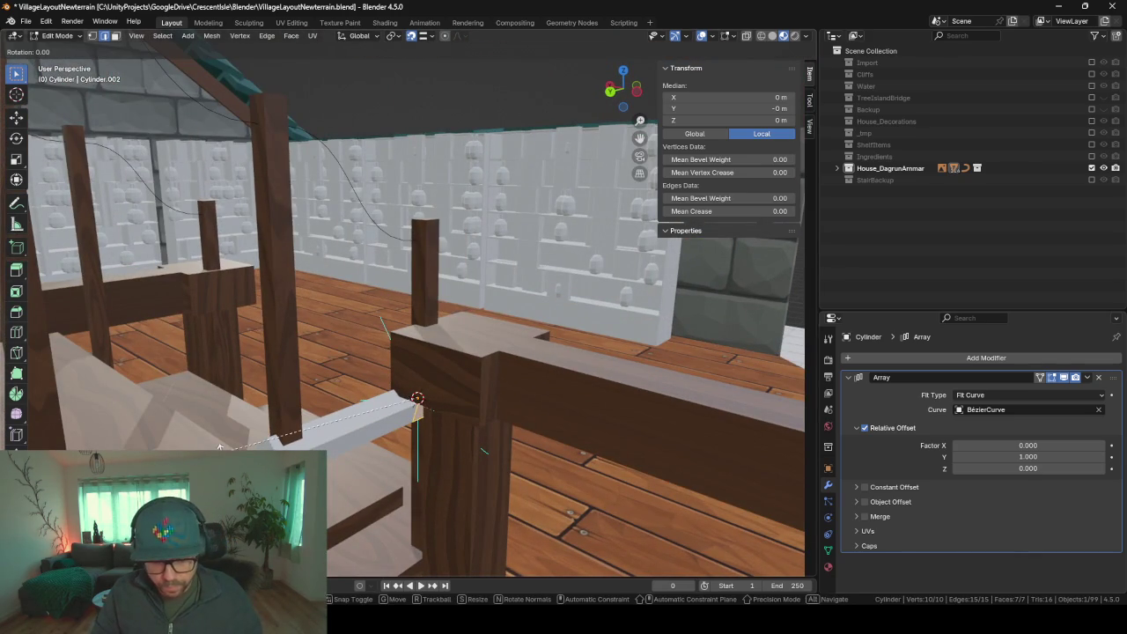
key(y)
key(x)
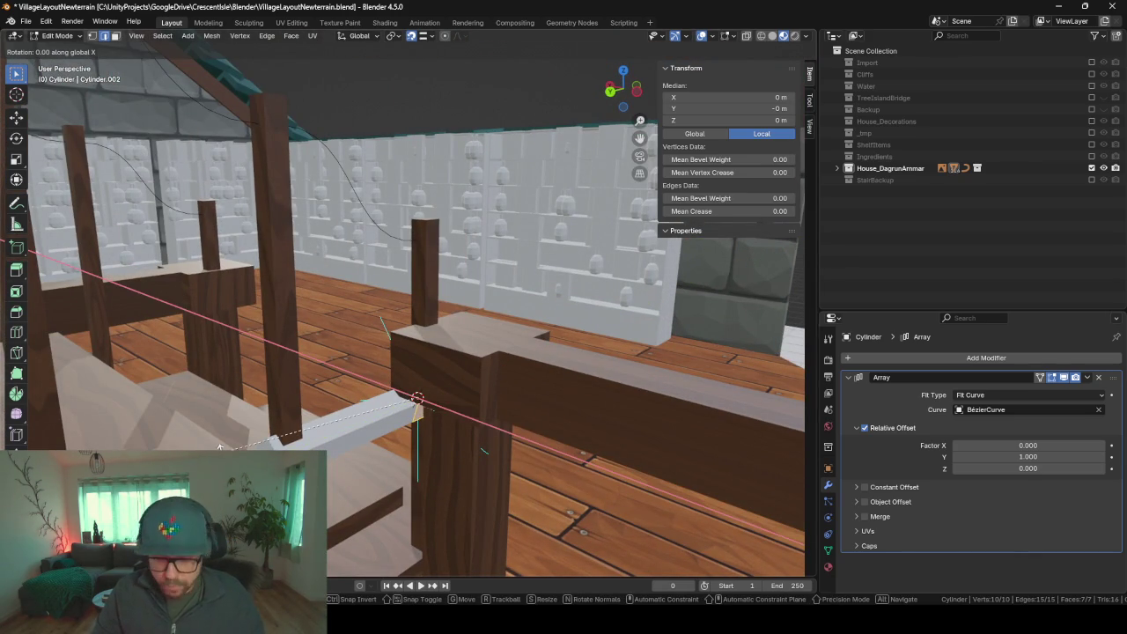
click(220, 447)
middle_drag(370, 423, 387, 437)
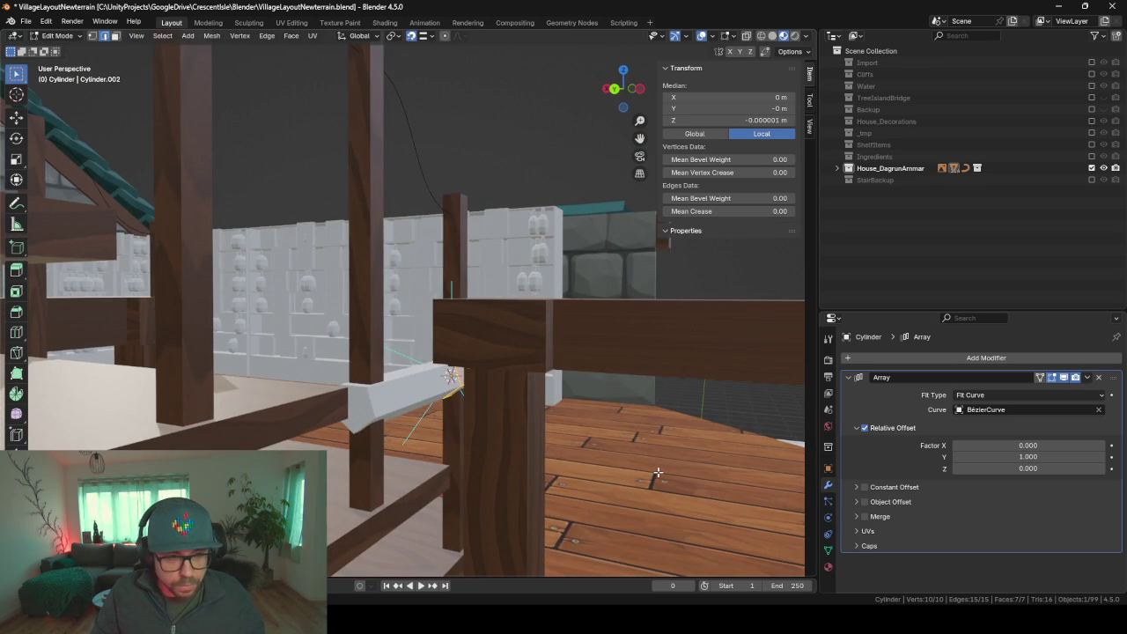
- Scale the piece with Shift+Z and Shift+Y to thin its cross-section
key(s)
key(shift+z)
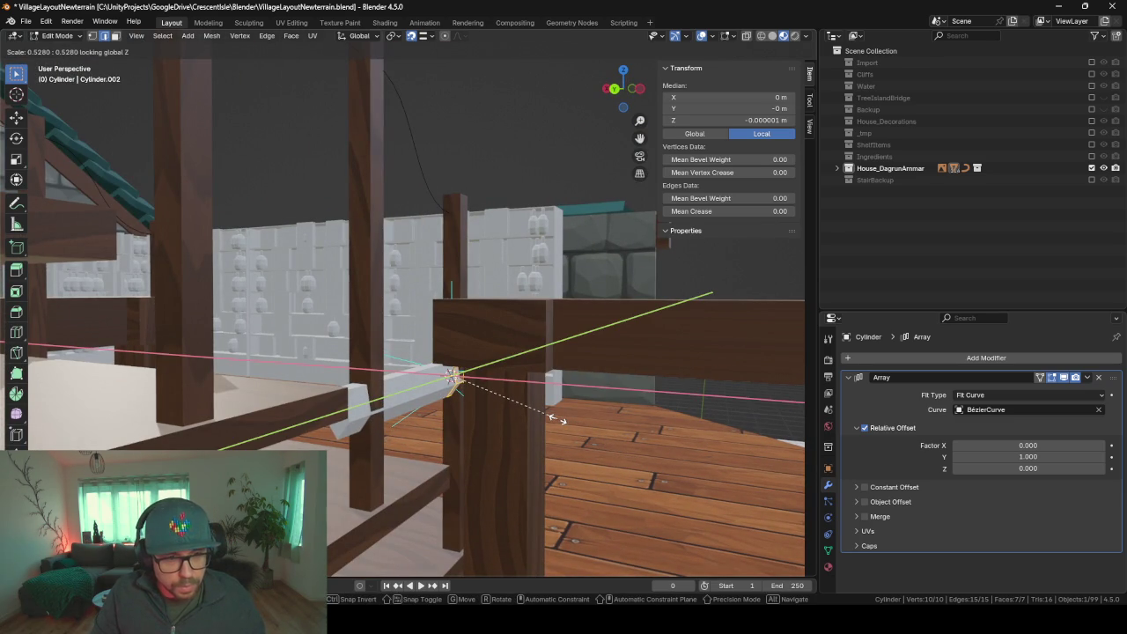
key(shift+y)
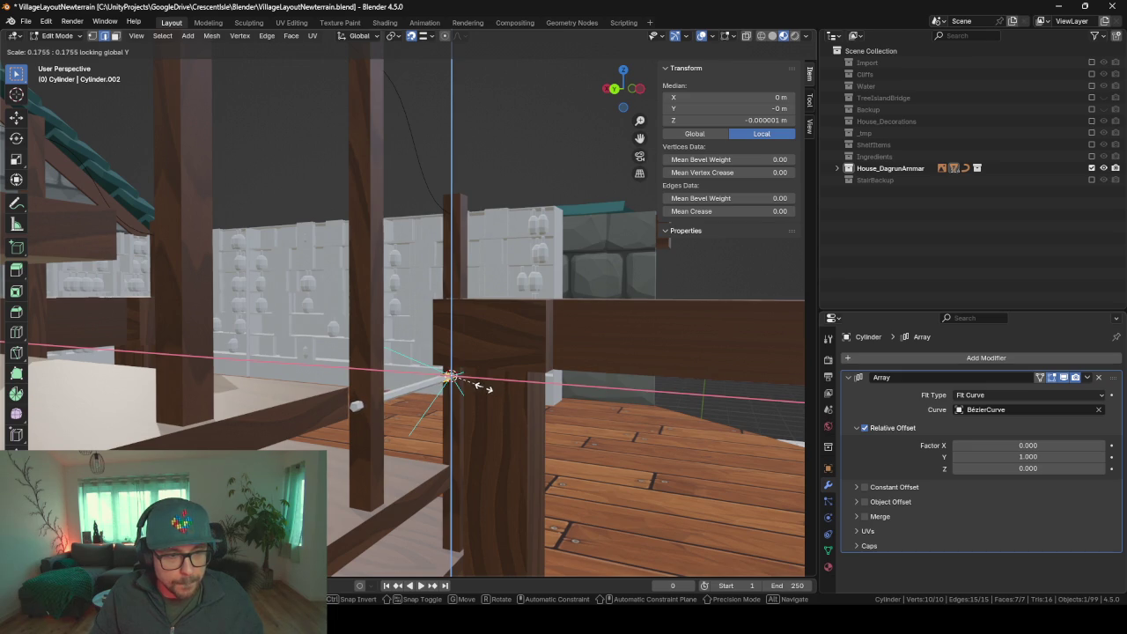
click(482, 388)
mouse_move(478, 390)
middle_down()
mouse_move(198, 437)
mouse_move(342, 358)
mouse_move(362, 408)
middle_up()
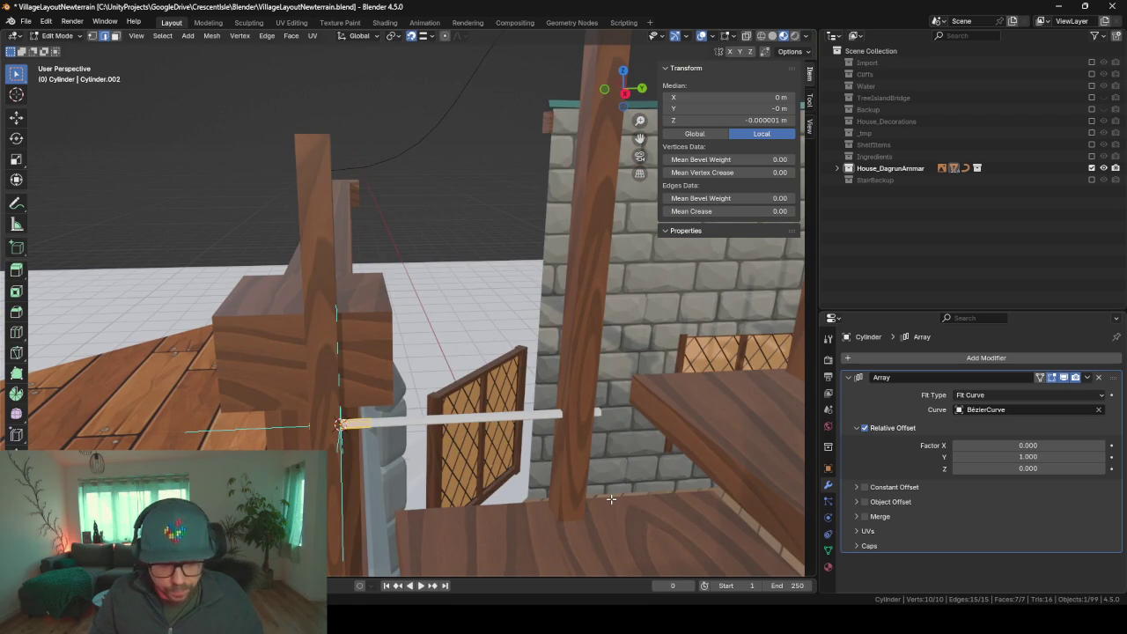
- Scale the piece along Y, then return to Object Mode to see the thin rod
key(s)
key(x)
key(y)
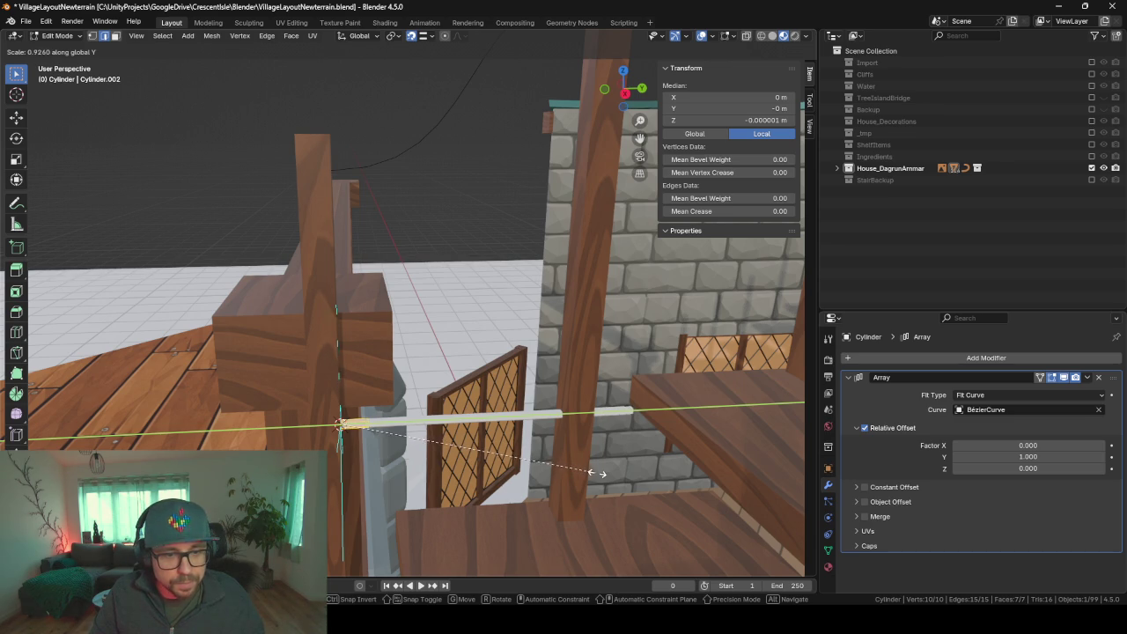
click(599, 474)
key(Tab)
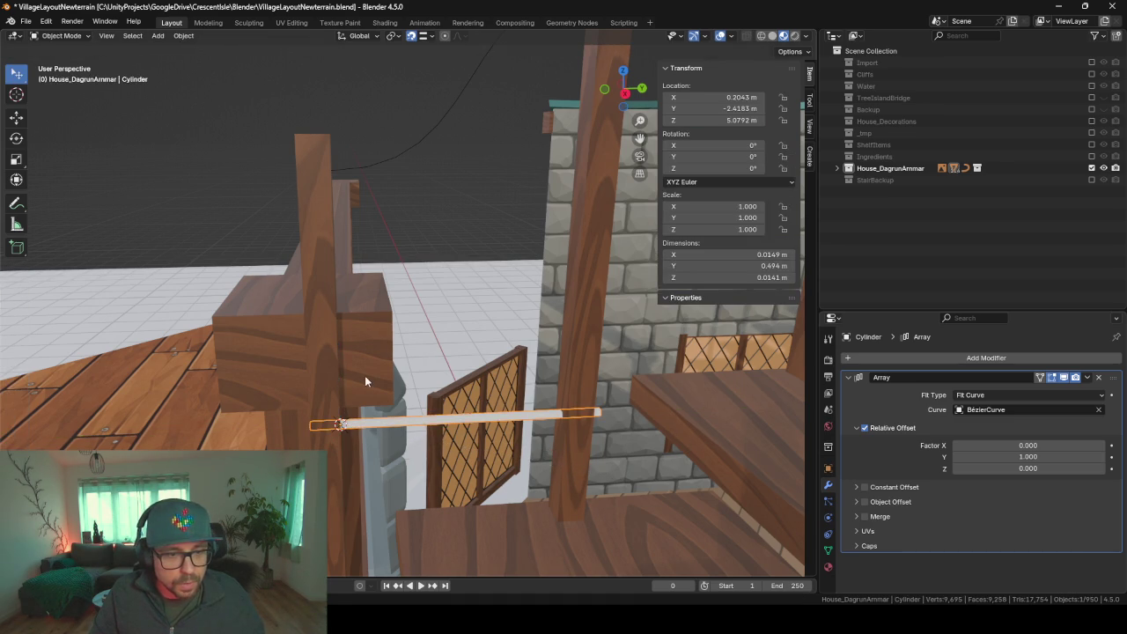
middle_drag(390, 377, 387, 375)
click(847, 376)
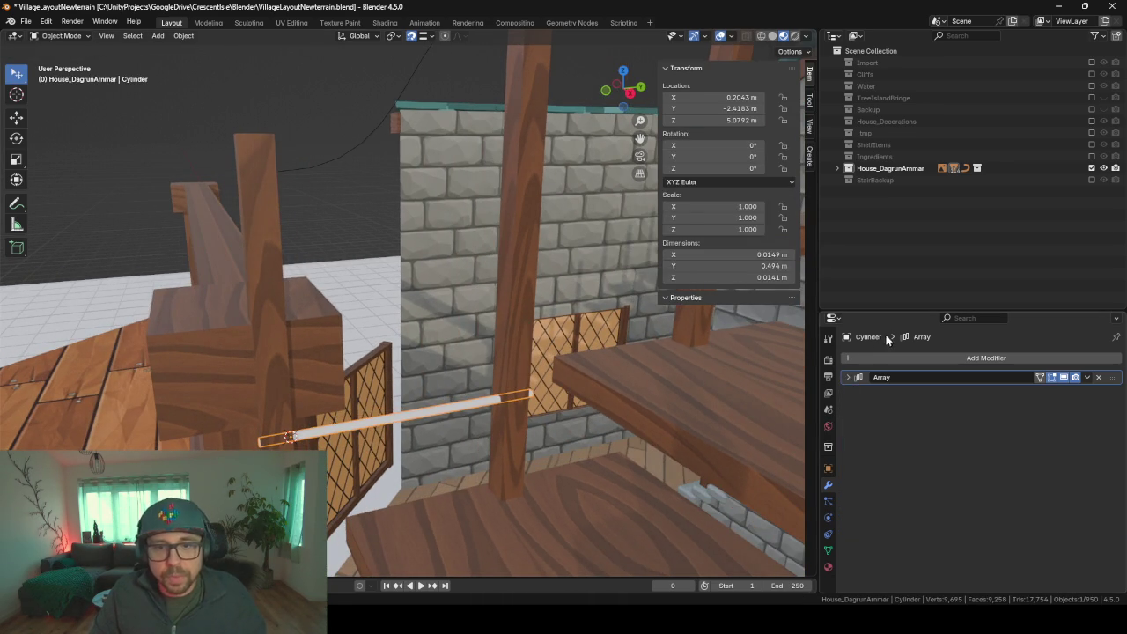
- Add a Curve modifier using BézierCurve with Deform Axis set to Y
click(889, 356)
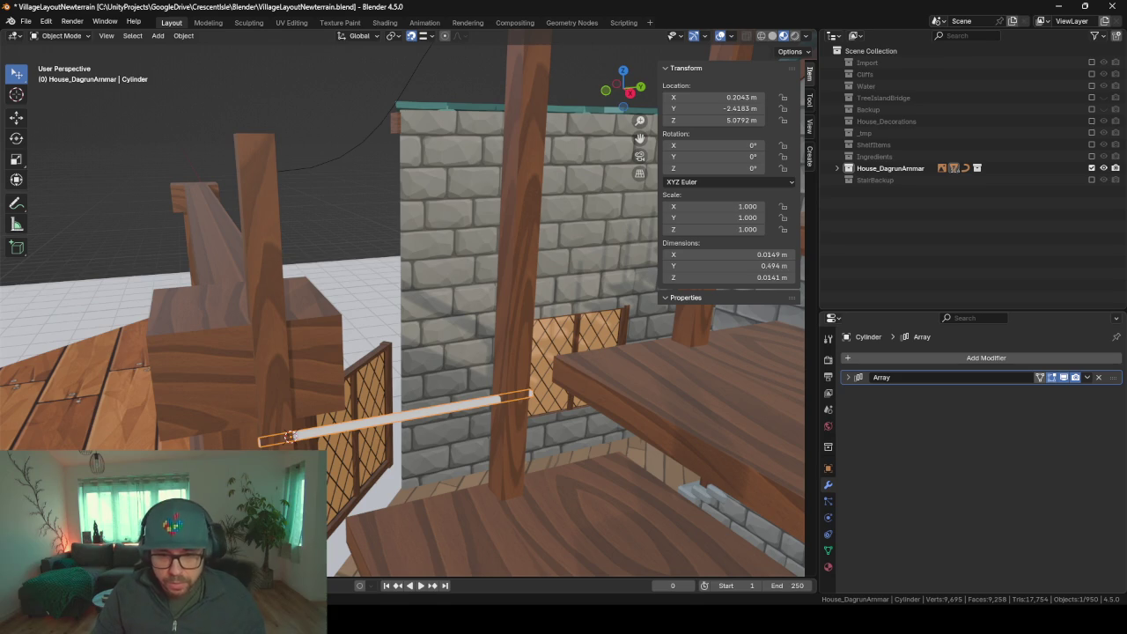
click(1024, 359)
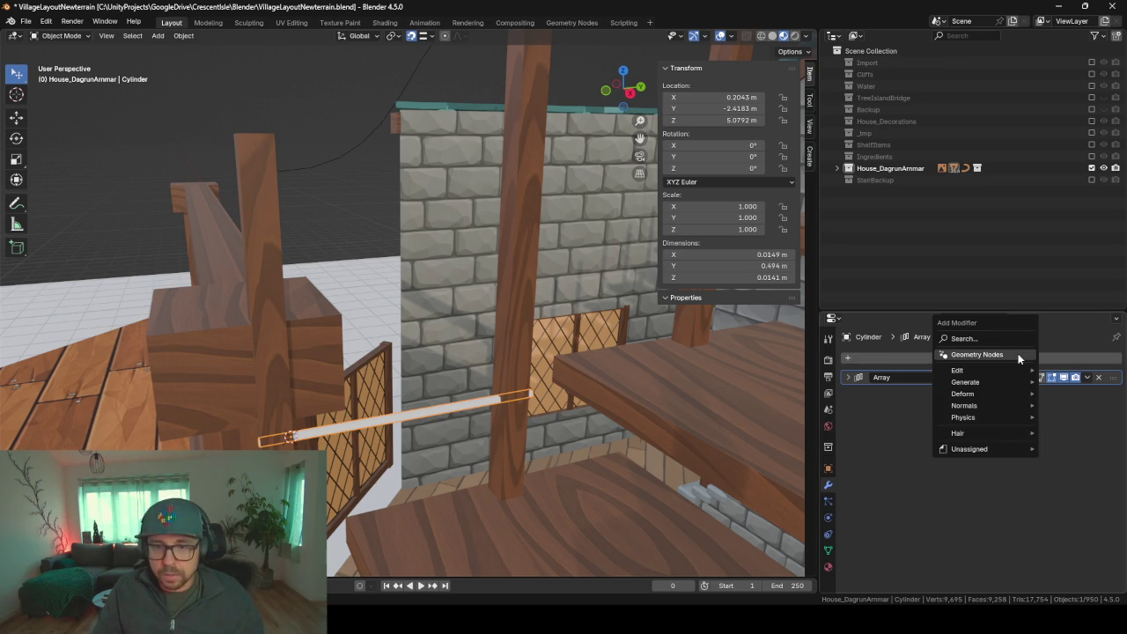
text(curve)
key(Return)
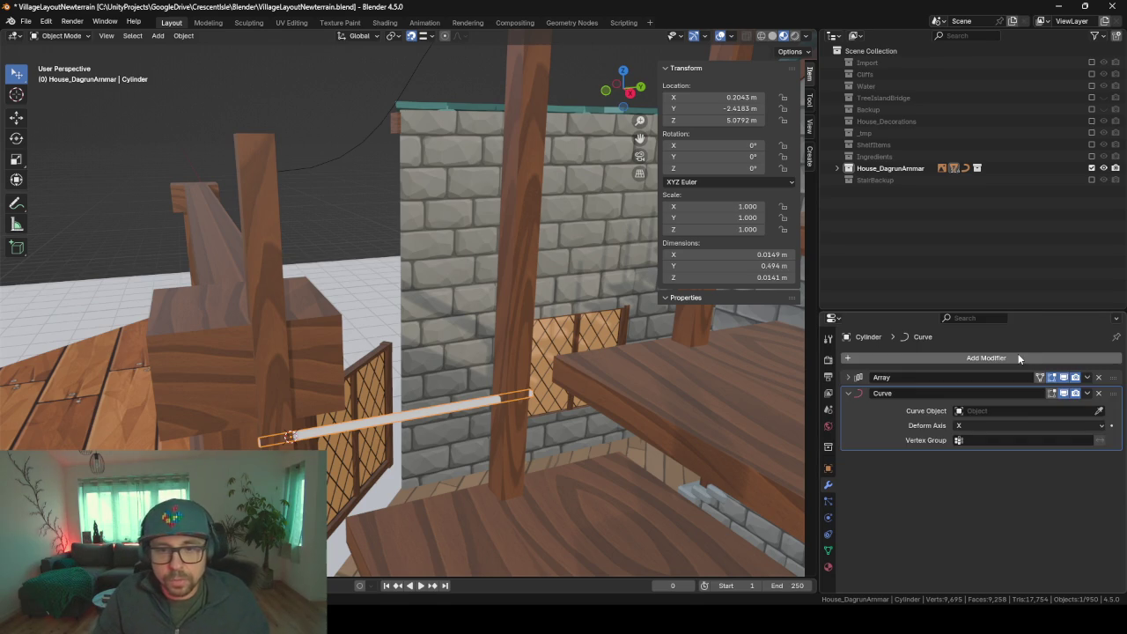
click(1100, 411)
mouse_move(367, 202)
middle_down()
mouse_move(410, 214)
mouse_move(401, 199)
mouse_move(341, 209)
mouse_move(494, 275)
middle_up()
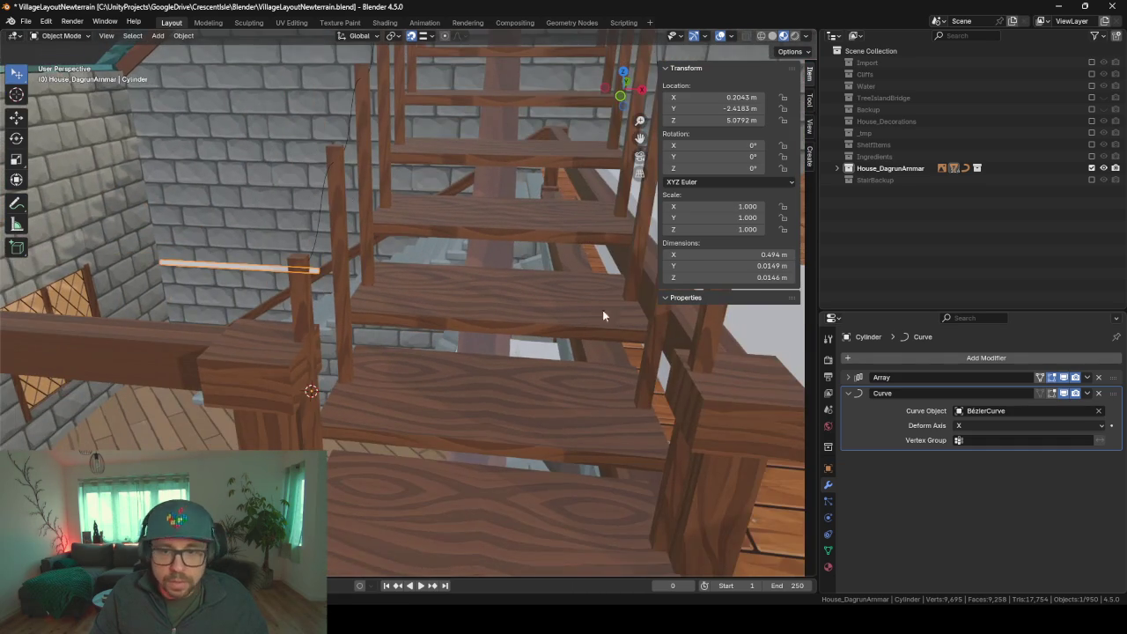
click(1028, 425)
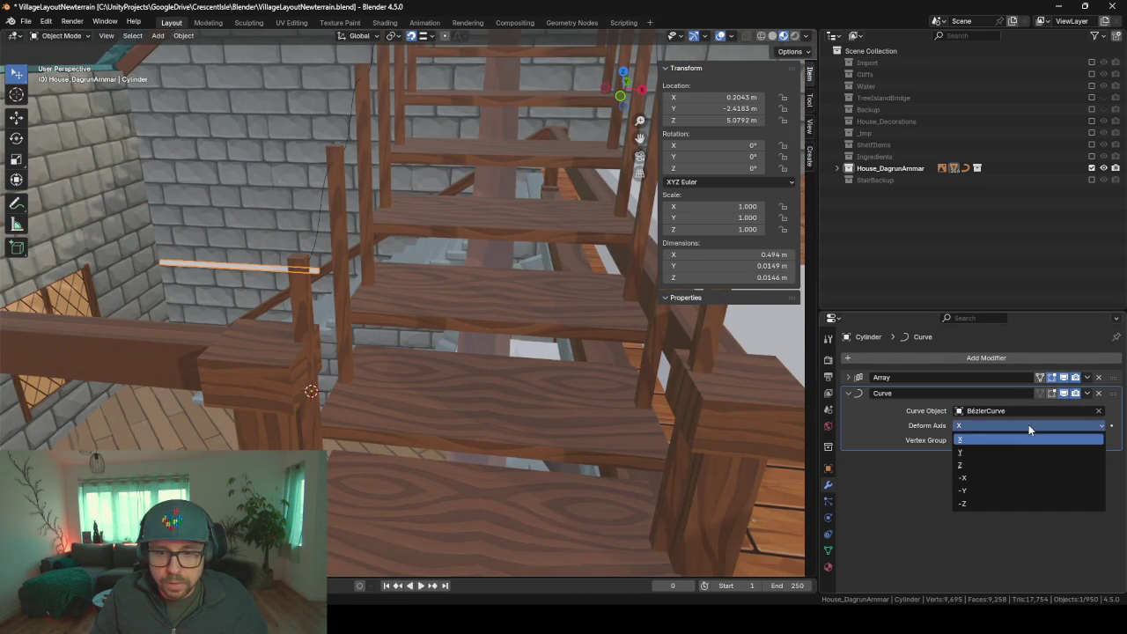
click(985, 452)
mouse_move(365, 327)
middle_down()
mouse_move(280, 280)
mouse_move(373, 282)
mouse_move(365, 289)
mouse_move(513, 322)
middle_up()
- Turn on the Curve modifier's edit-mode display, then return to Object Mode
key(Tab)
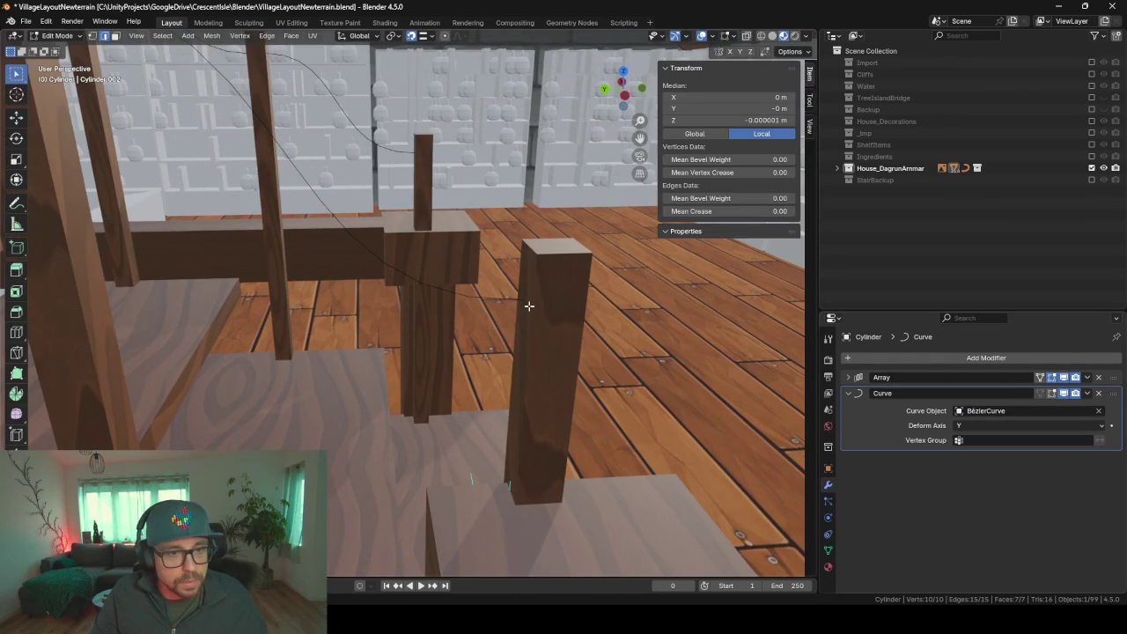
scroll(524, 313, down, 3)
scroll(525, 315, down, 3)
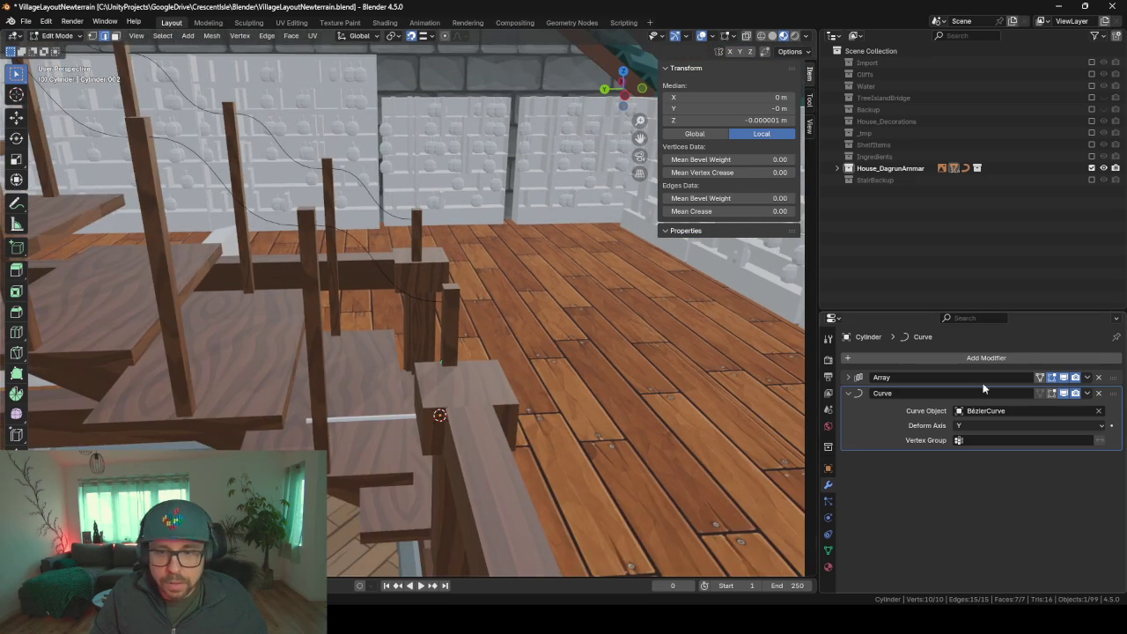
click(1047, 393)
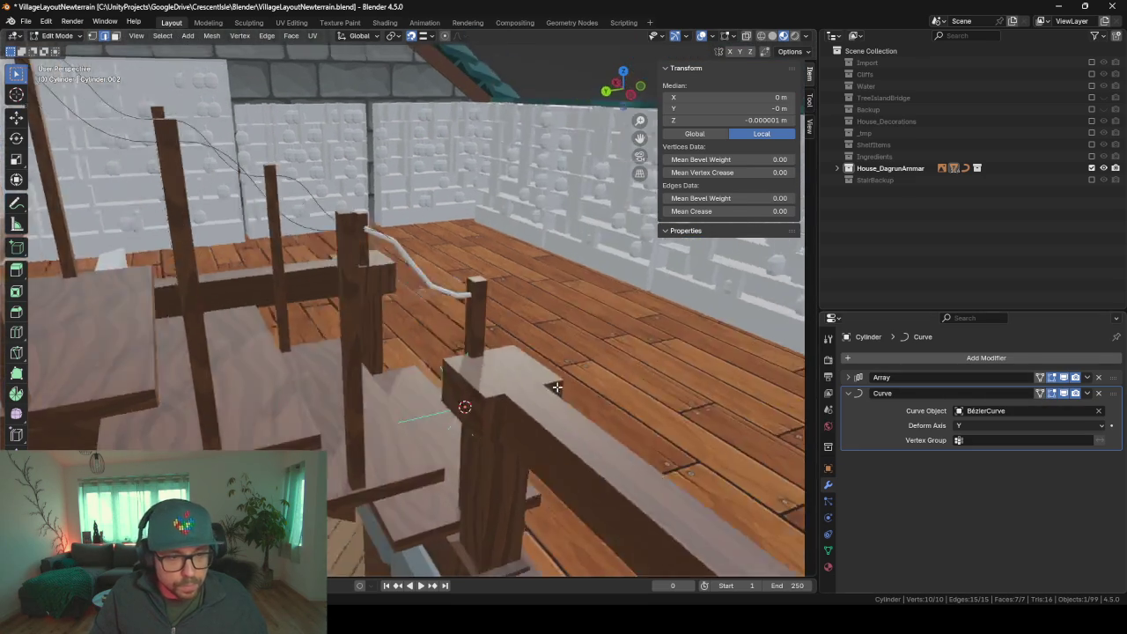
mouse_move(588, 398)
middle_down()
mouse_move(524, 324)
mouse_move(446, 298)
mouse_move(290, 300)
mouse_move(511, 326)
mouse_move(529, 317)
mouse_move(498, 382)
mouse_move(528, 388)
mouse_move(576, 370)
mouse_move(551, 335)
mouse_move(504, 352)
mouse_move(315, 315)
mouse_move(284, 333)
mouse_move(434, 393)
mouse_move(484, 396)
mouse_move(487, 384)
mouse_move(456, 388)
mouse_move(400, 343)
mouse_move(160, 333)
mouse_move(372, 345)
mouse_move(259, 154)
middle_up()
key(Tab)
mouse_move(268, 230)
middle_down()
mouse_move(243, 236)
mouse_move(268, 271)
middle_up()
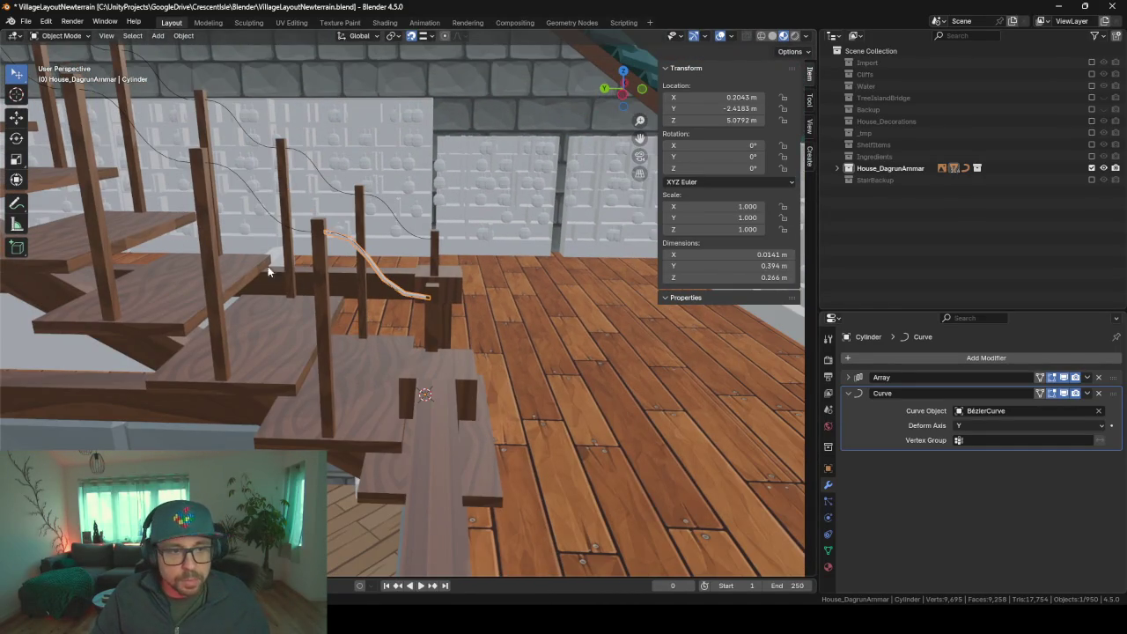
- Copy BézierCurve's modifiers onto the rail cylinder with Ctrl+L Copy Modifiers
shift+click(272, 220)
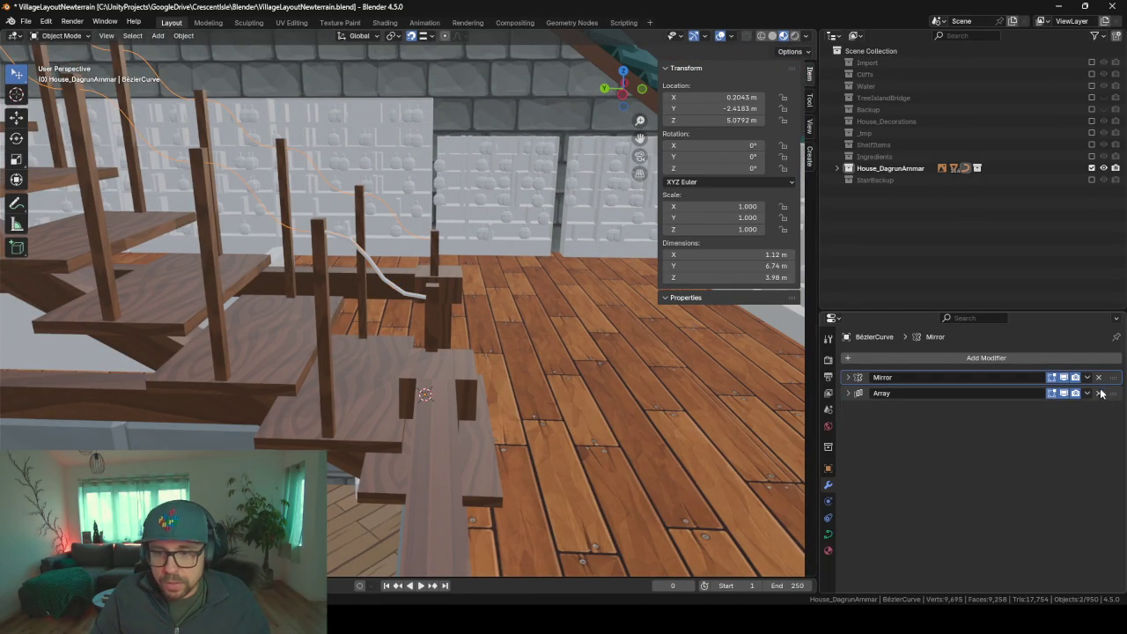
shift+click(376, 272)
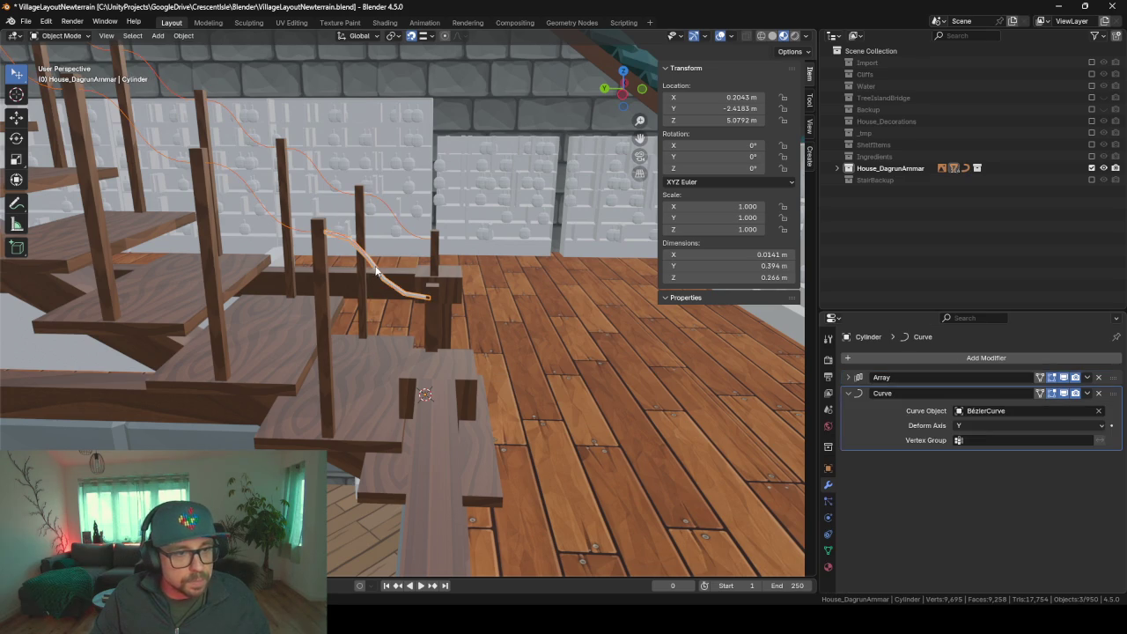
shift+click(300, 231)
key(ctrl+p)
click(446, 343)
key(ctrl+l)
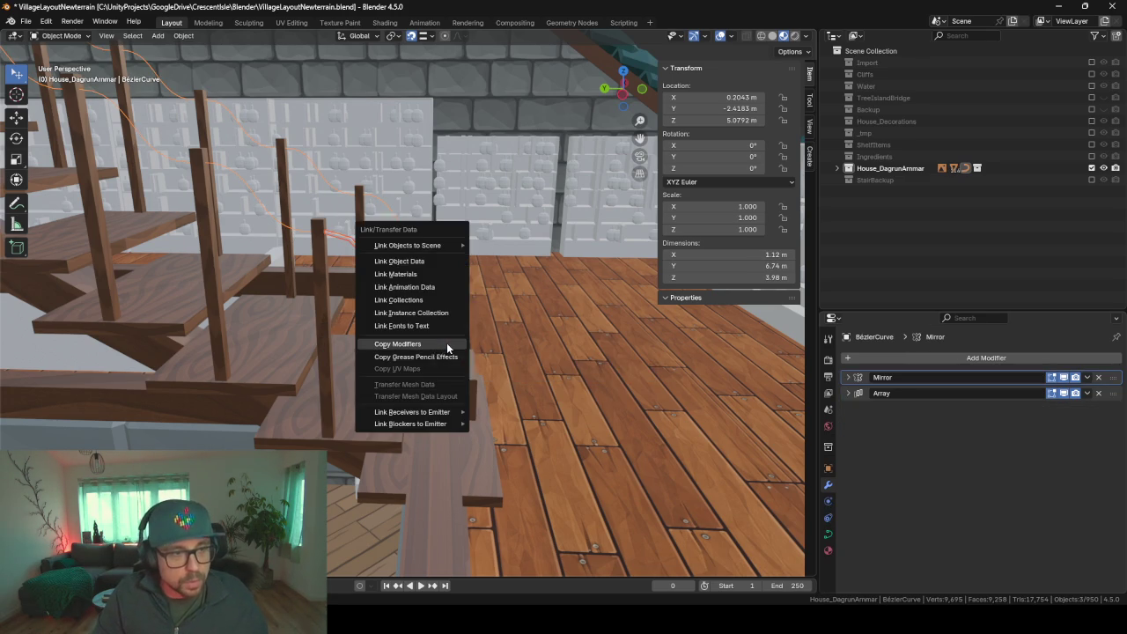
click(447, 342)
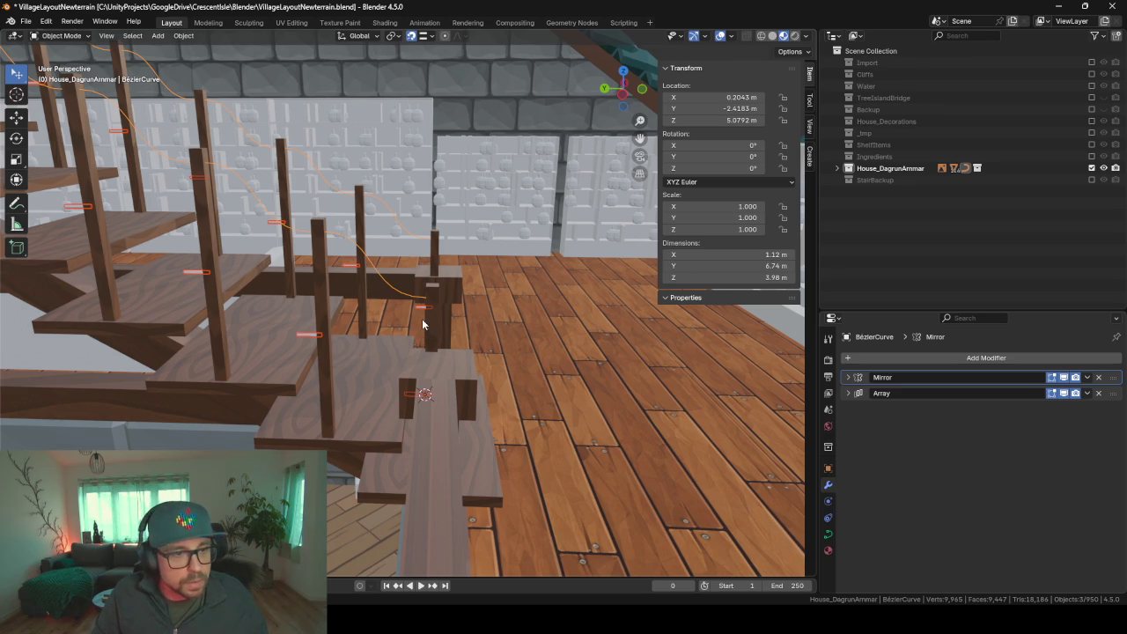
- Reselect the arrayed rail pieces instead of the wooden railing plank
click(413, 398)
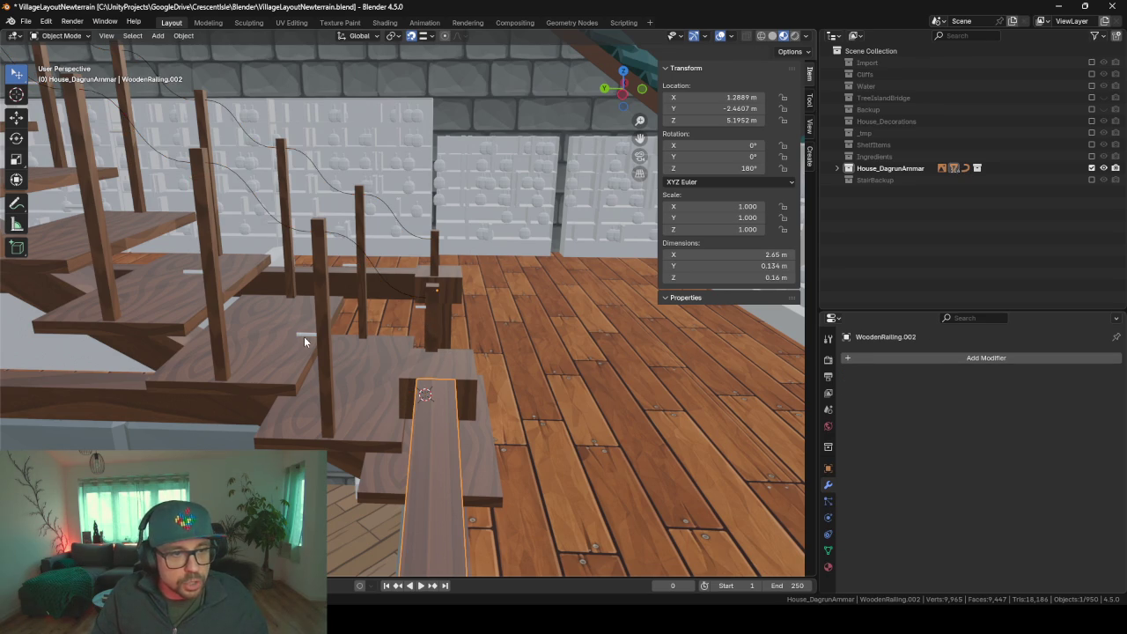
key(ctrl+z)
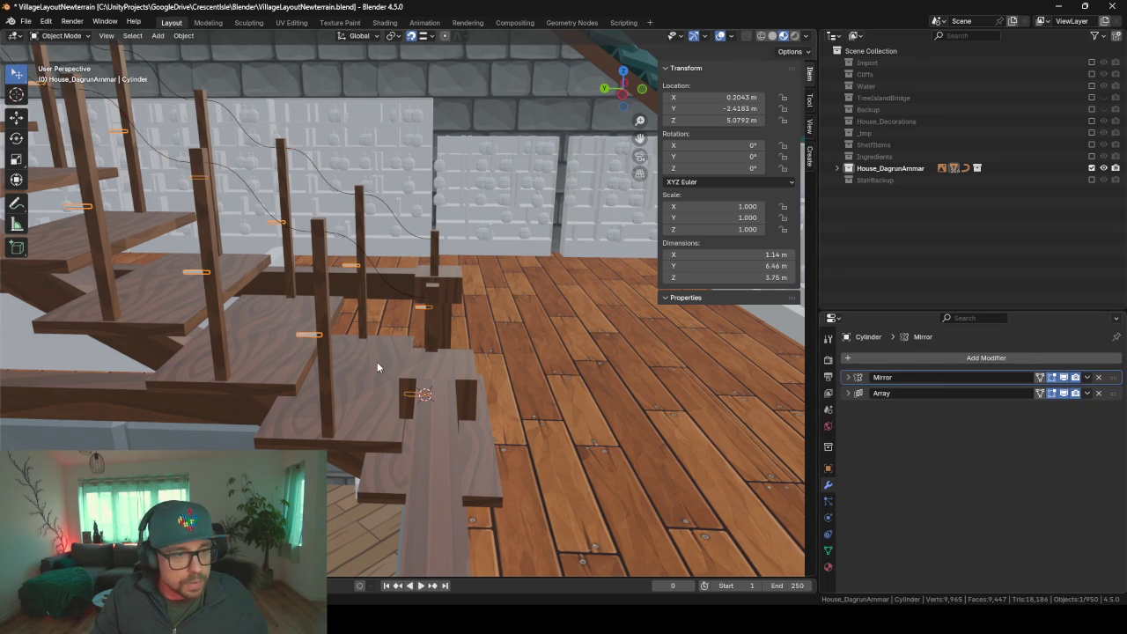
middle_drag(376, 367, 408, 365)
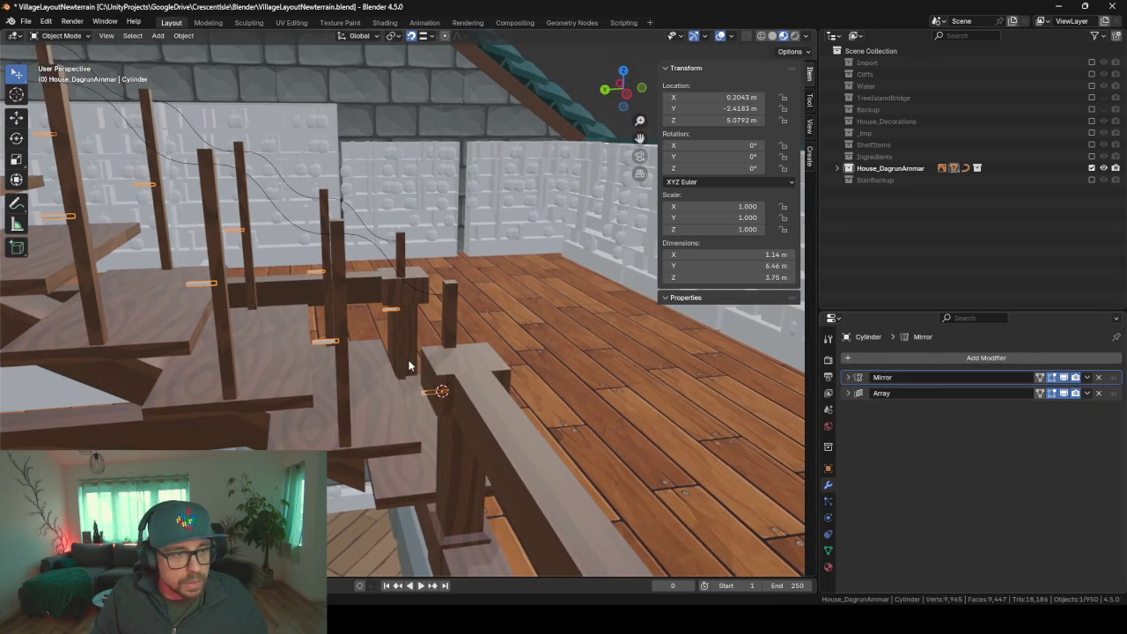
click(910, 360)
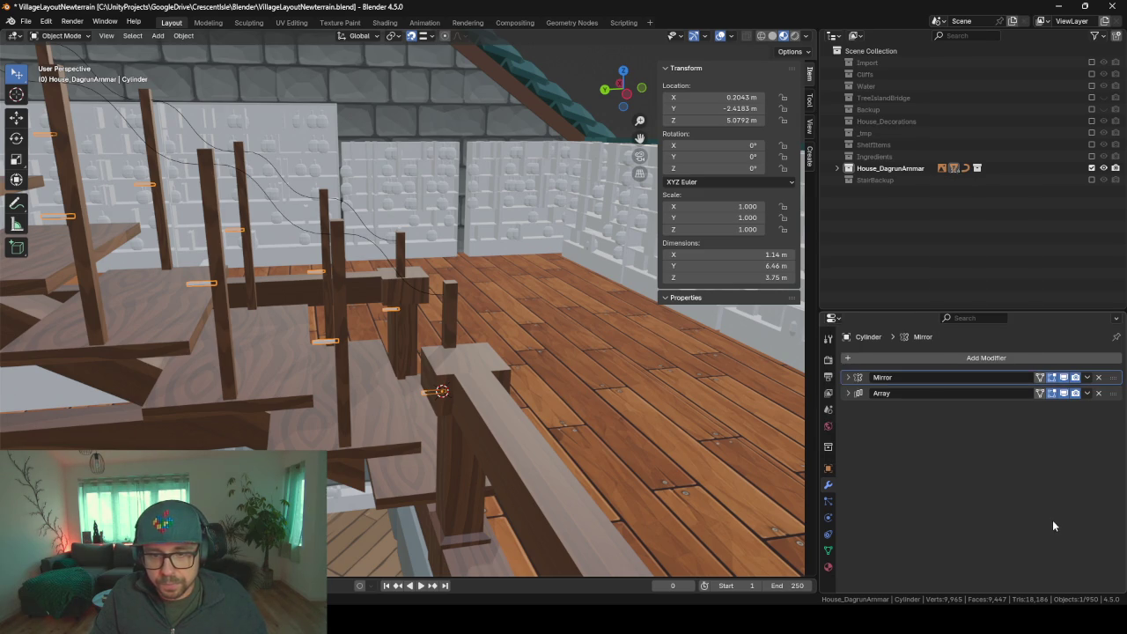
- Add a new Array modifier, Array.001, and move it to the top of the stack
click(886, 357)
click(886, 358)
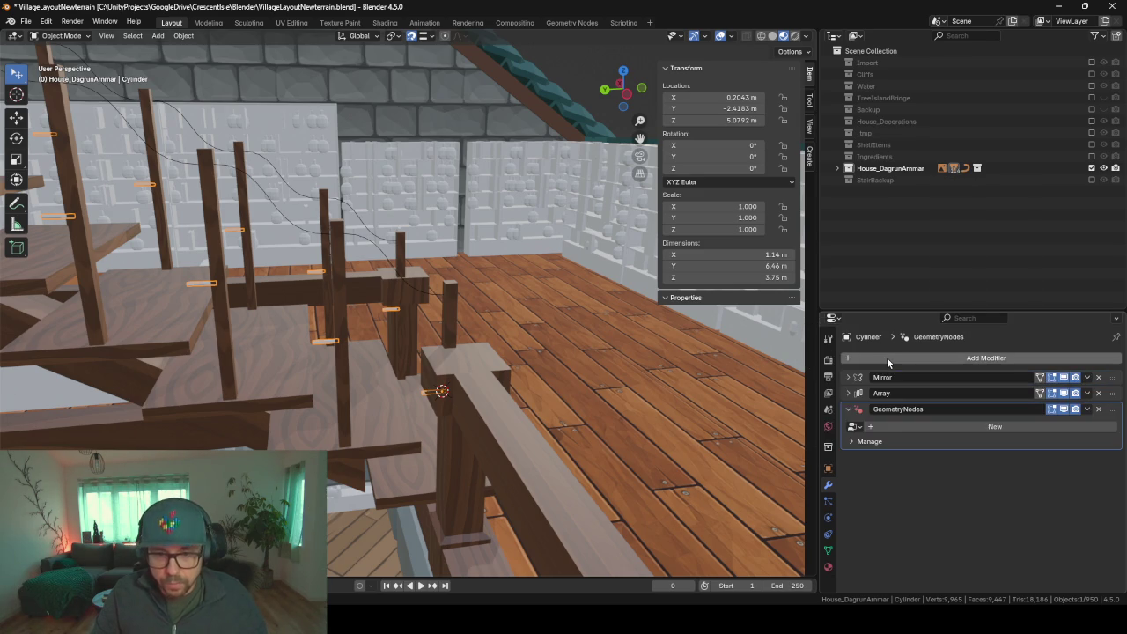
click(1097, 408)
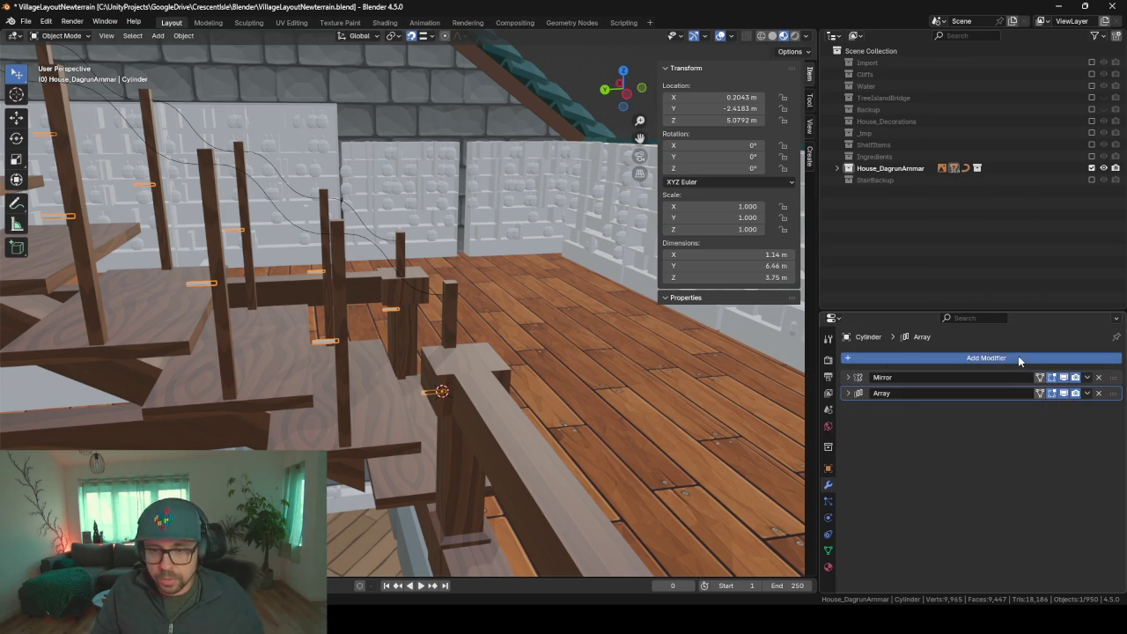
click(1018, 355)
text(arr)
key(Return)
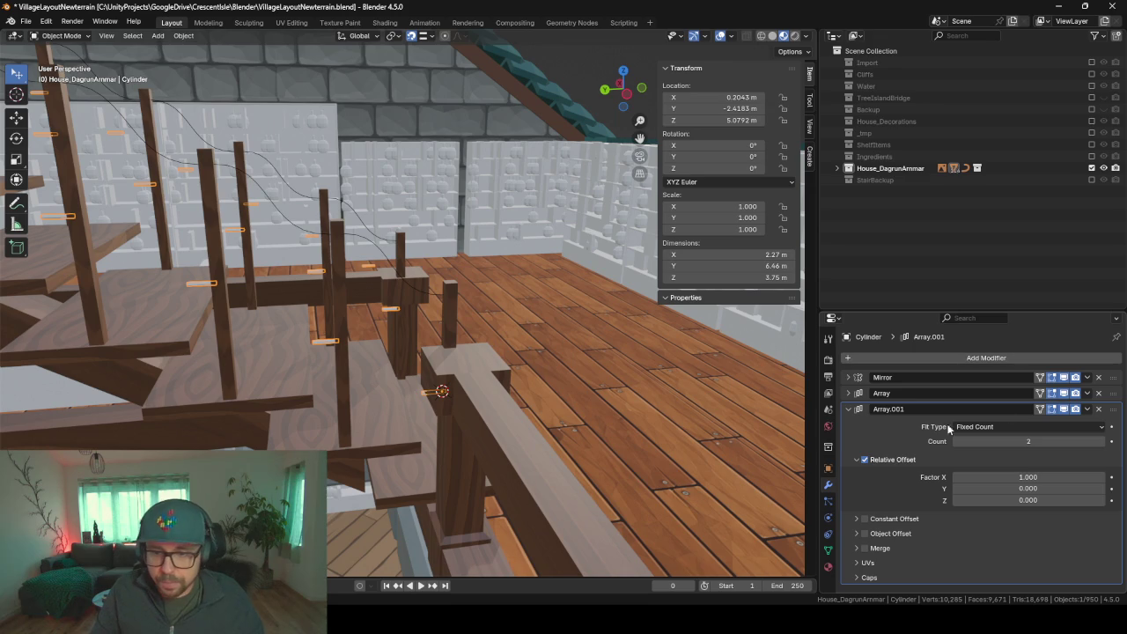
drag(1114, 408, 1114, 377)
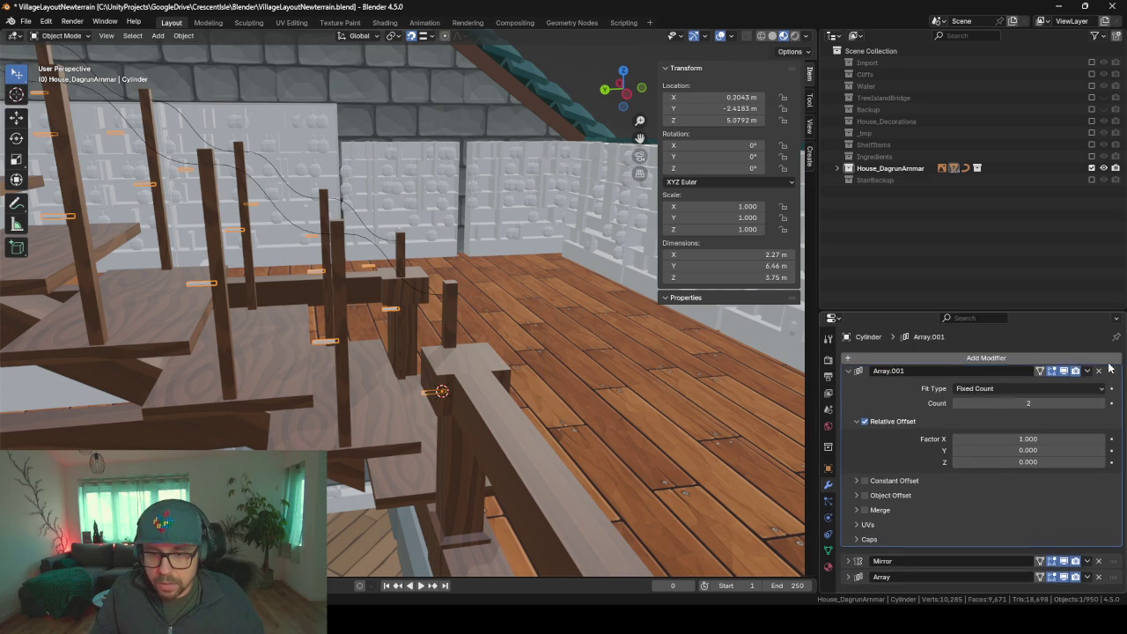
- Set Array.001 to Fit Curve on BézierCurve with Relative Offset X 0, Y 1
click(1085, 394)
click(1085, 434)
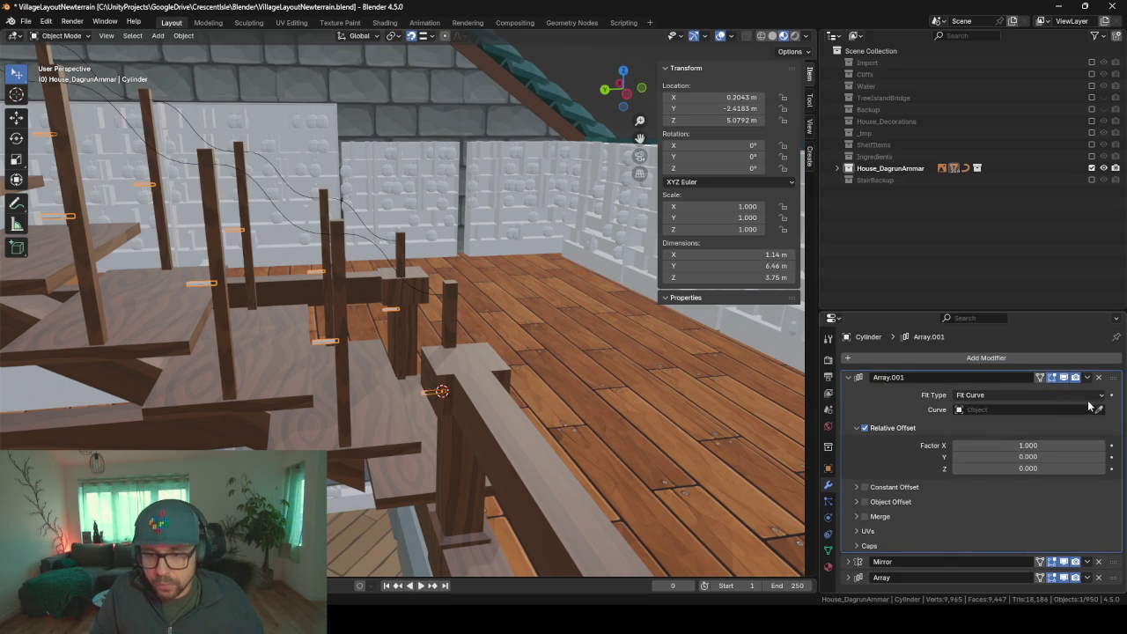
click(431, 284)
click(1028, 456)
text(1)
key(Return)
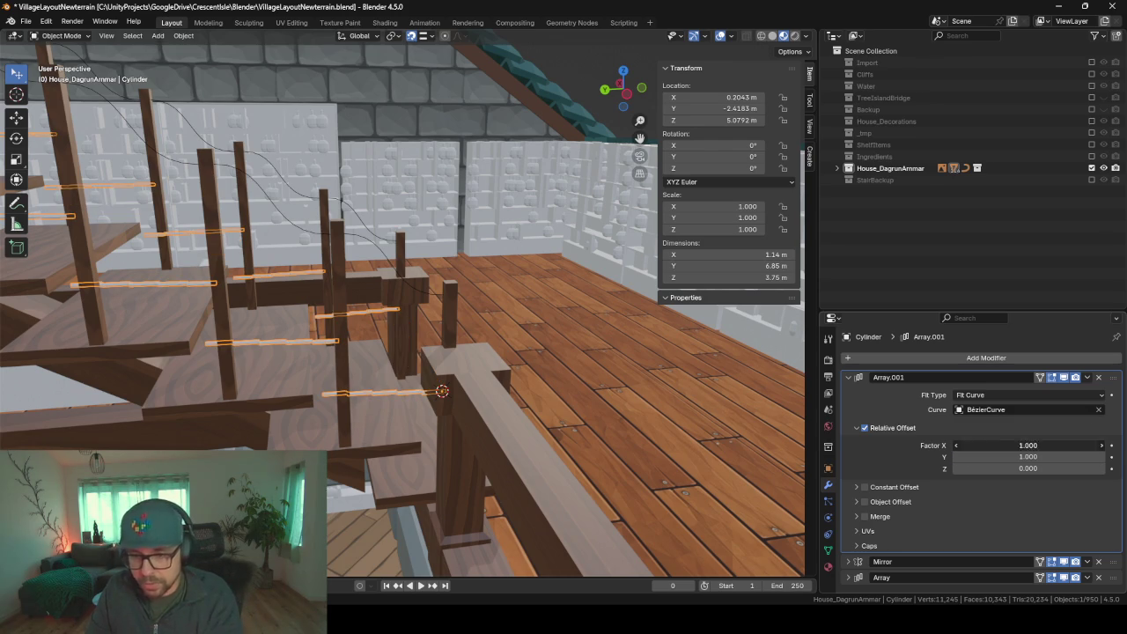
text(0)
key(Return)
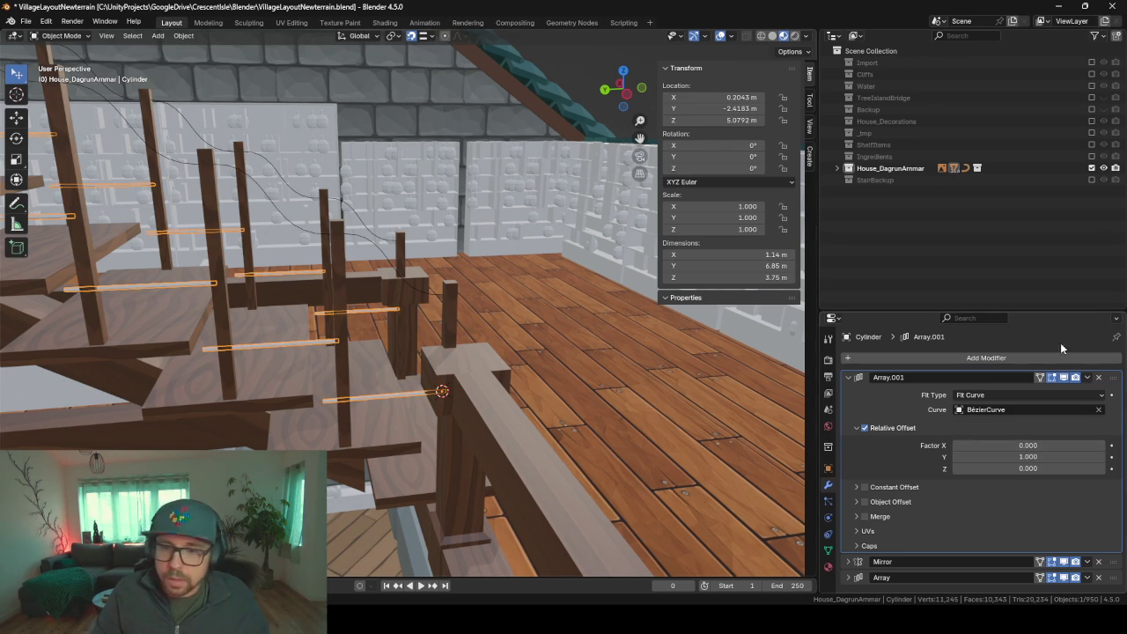
click(847, 377)
- Add a Curve modifier below Array.001, using BézierCurve with Deform Axis Y
click(892, 357)
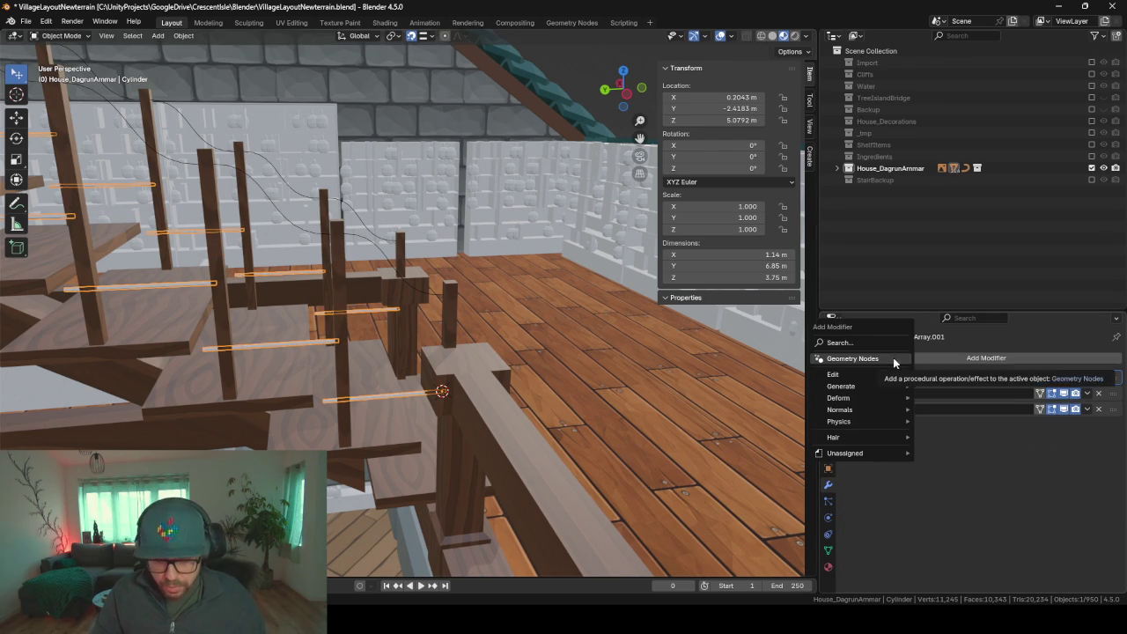
text(curve)
key(Return)
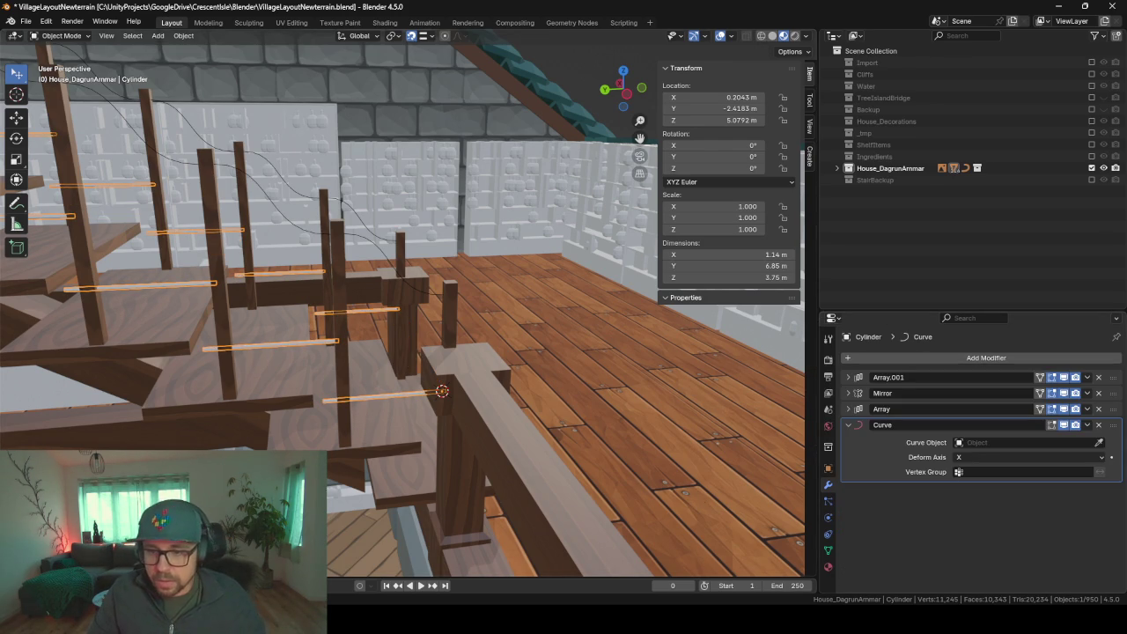
drag(1115, 428, 1109, 395)
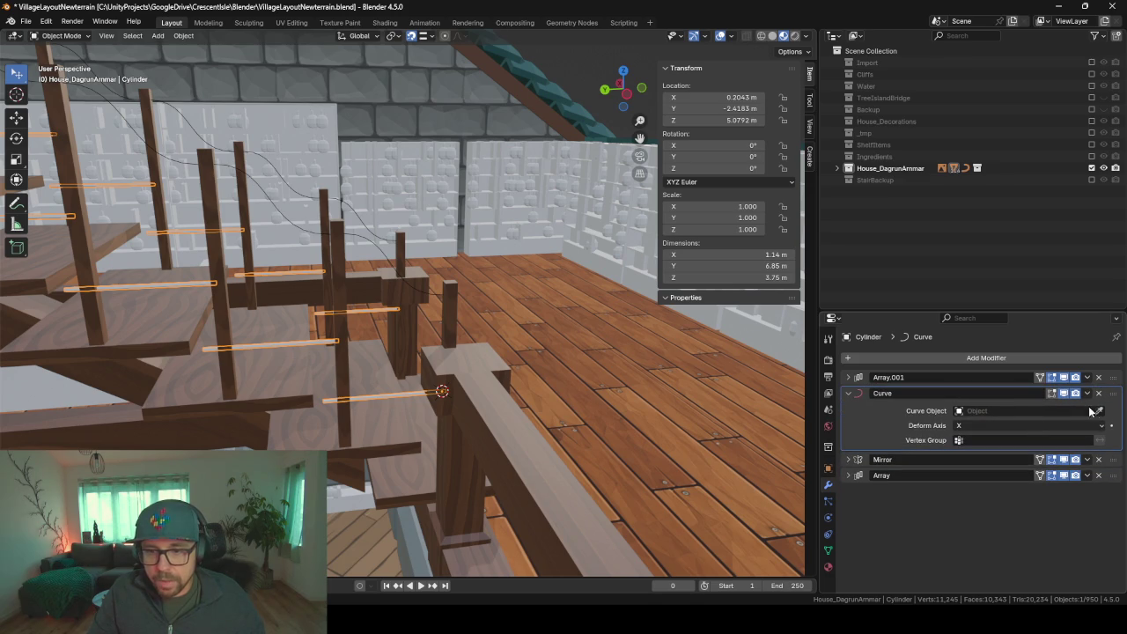
click(415, 276)
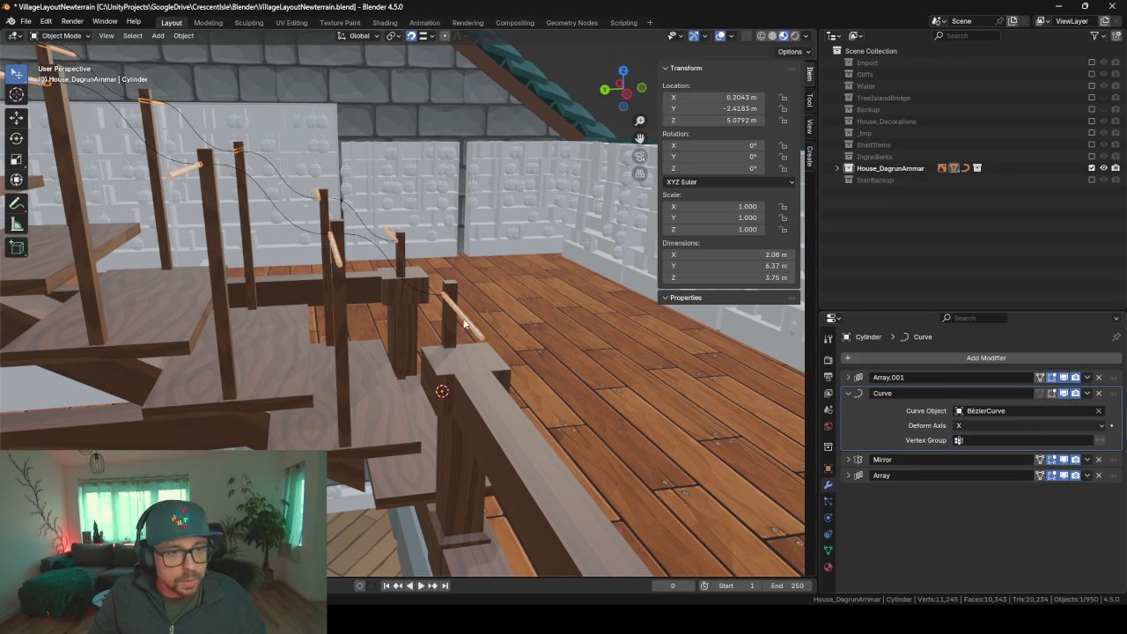
click(978, 426)
click(979, 447)
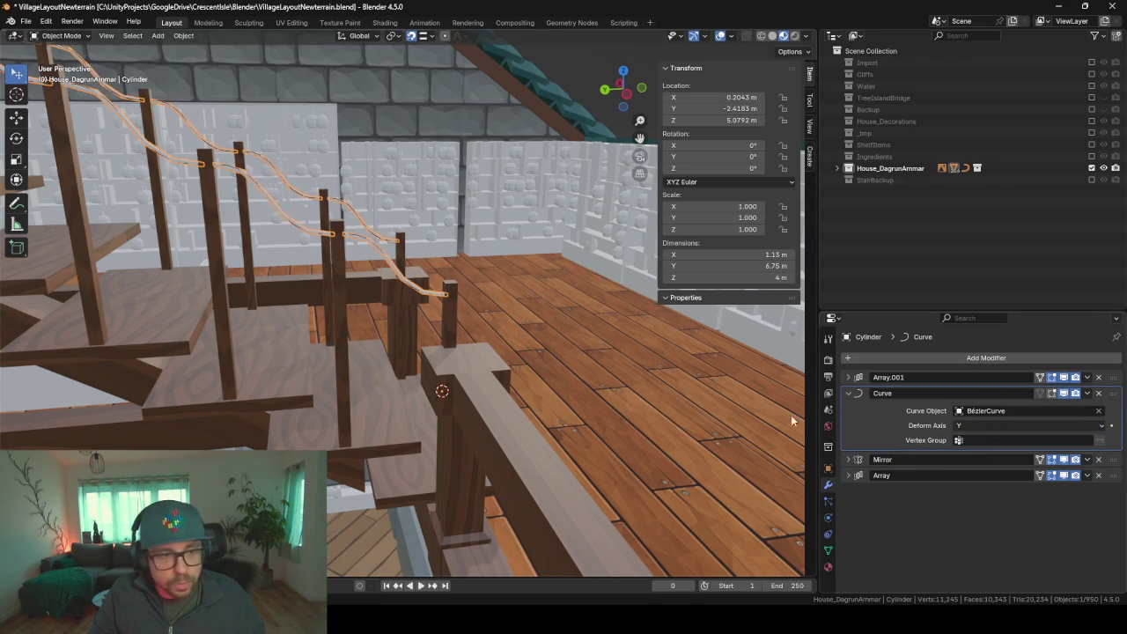
mouse_move(534, 345)
middle_down()
mouse_move(465, 320)
mouse_move(536, 332)
mouse_move(550, 313)
mouse_move(426, 286)
mouse_move(388, 285)
mouse_move(345, 330)
middle_up()
click(497, 347)
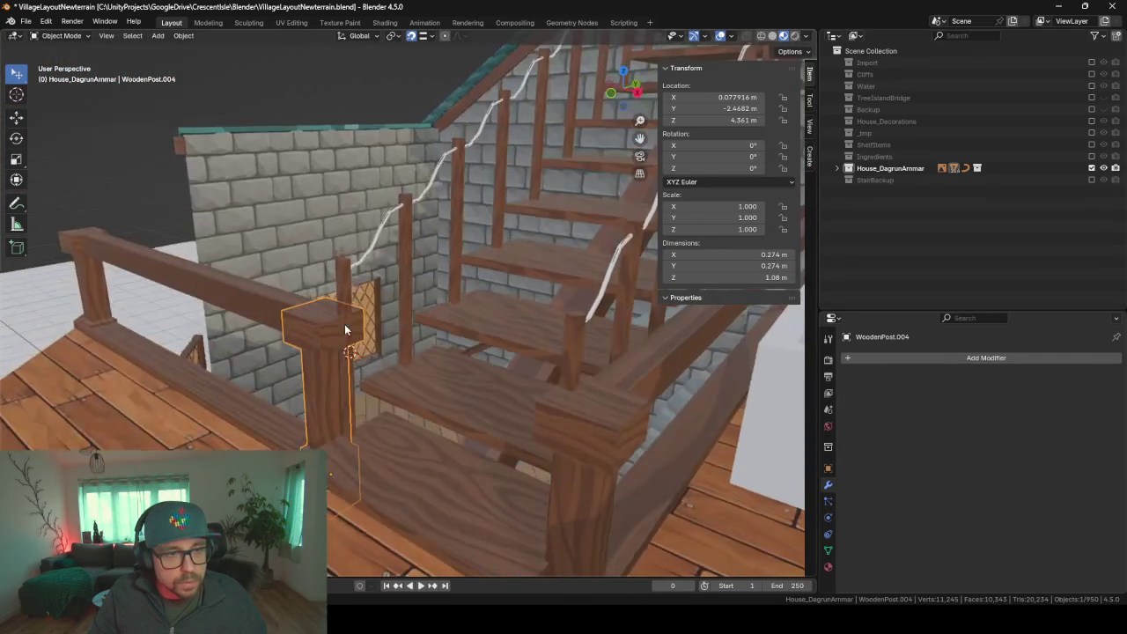
- Delete BézierCurve's Mirror and Array modifiers and inspect the continuous wavy rail
click(418, 202)
shift+click(421, 201)
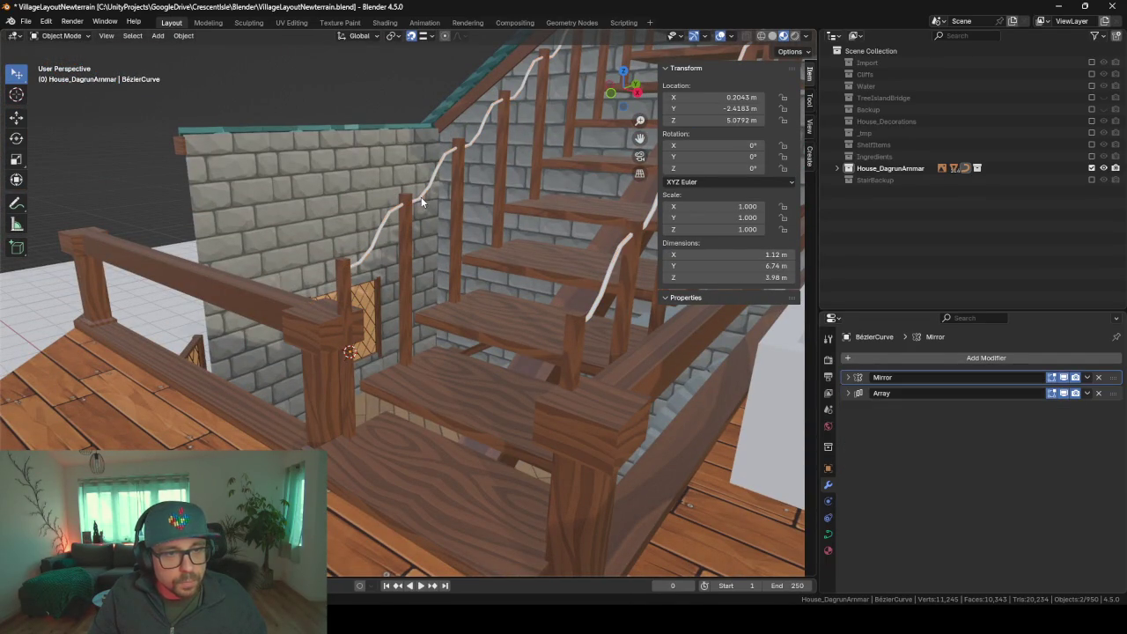
click(1096, 377)
click(1097, 376)
mouse_move(563, 264)
middle_down()
mouse_move(504, 206)
mouse_move(543, 212)
mouse_move(241, 174)
mouse_move(372, 220)
mouse_move(565, 441)
mouse_move(582, 364)
mouse_move(496, 344)
mouse_move(603, 344)
mouse_move(549, 352)
mouse_move(370, 327)
mouse_move(514, 345)
middle_up()
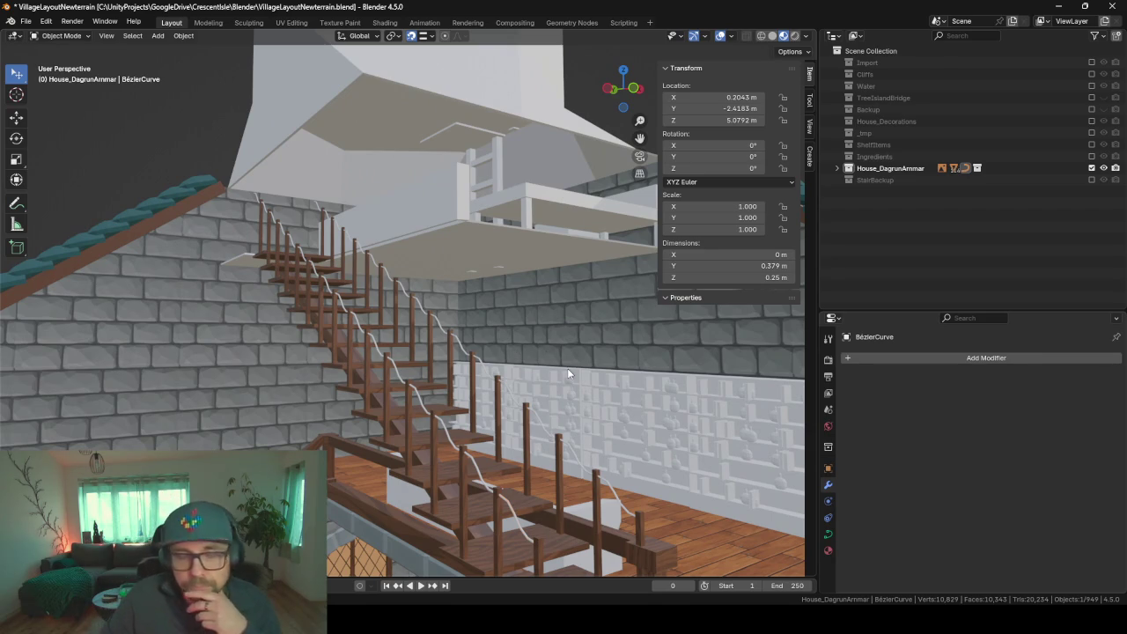
mouse_move(361, 326)
middle_down()
mouse_move(505, 380)
mouse_move(375, 372)
mouse_move(504, 360)
mouse_move(318, 346)
mouse_move(287, 361)
mouse_move(355, 362)
mouse_move(220, 440)
mouse_move(288, 425)
middle_up()
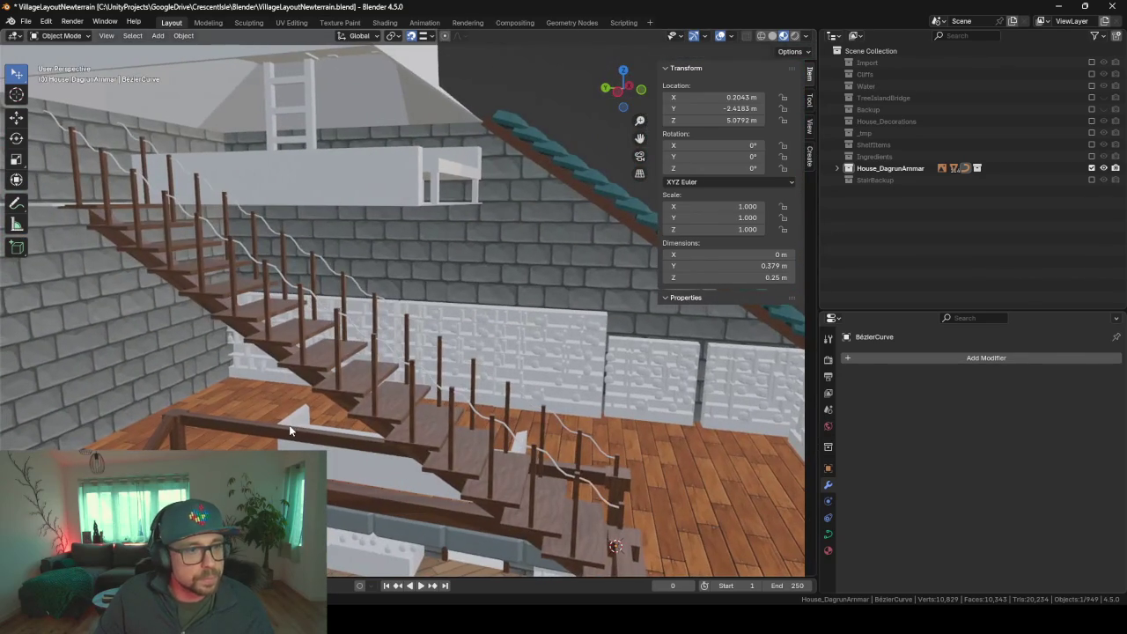
click(63, 132)
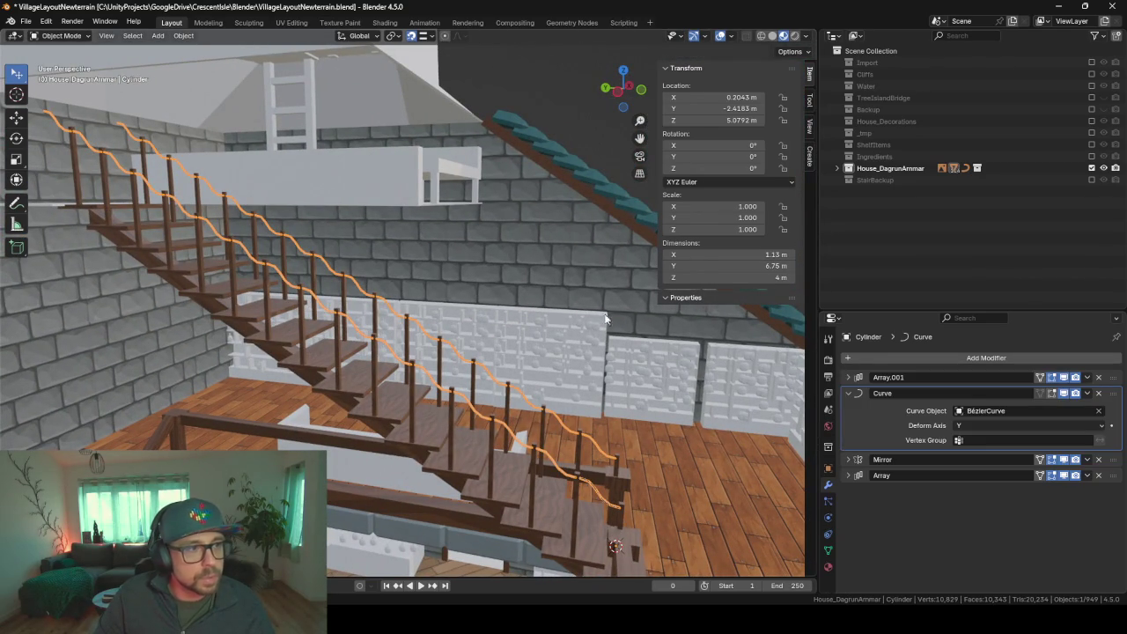
click(848, 475)
click(952, 508)
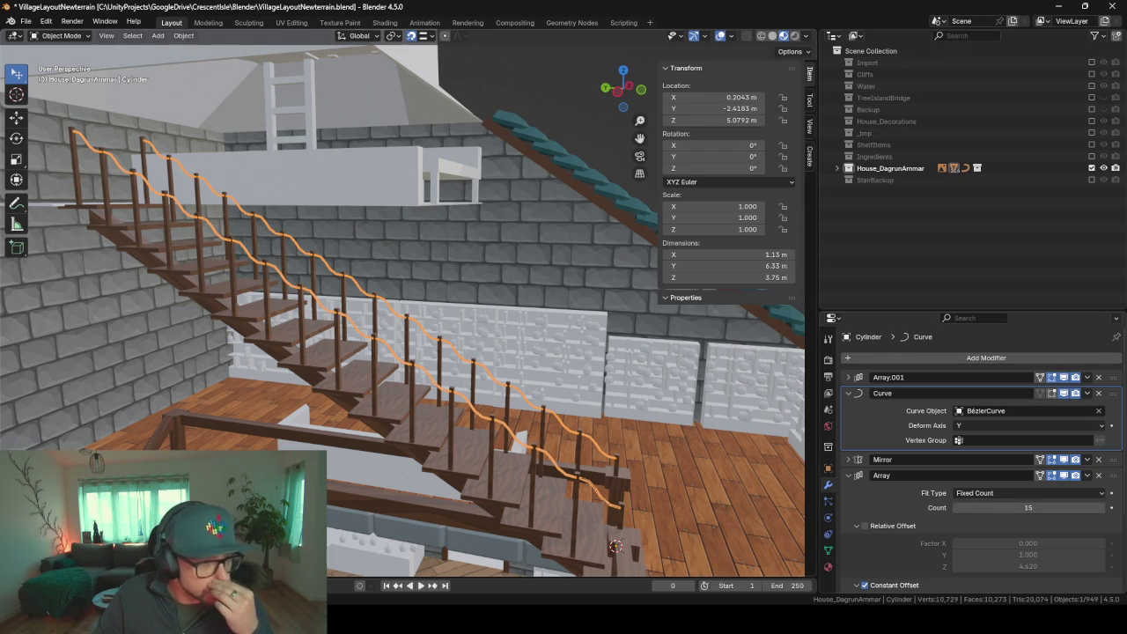
click(323, 440)
mouse_move(323, 437)
middle_down()
mouse_move(221, 433)
mouse_move(392, 458)
mouse_move(303, 415)
mouse_move(166, 433)
mouse_move(296, 431)
middle_up()
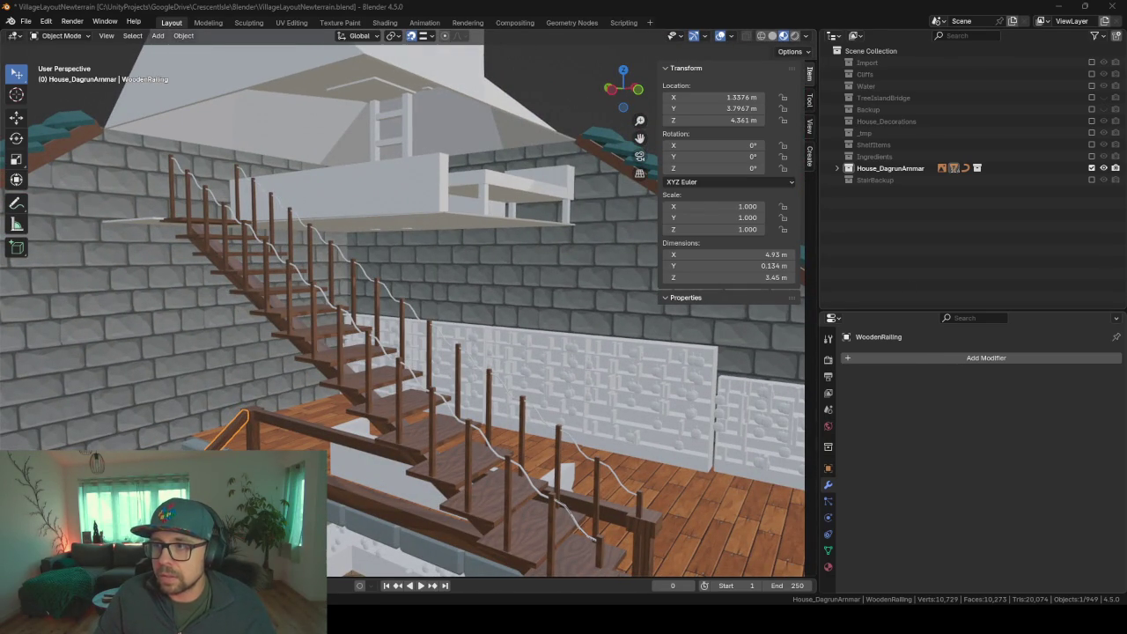
click(449, 409)
- Assign the existing BaseMateral material to the rope rail, then enter Edit Mode
middle_drag(449, 409, 803, 416)
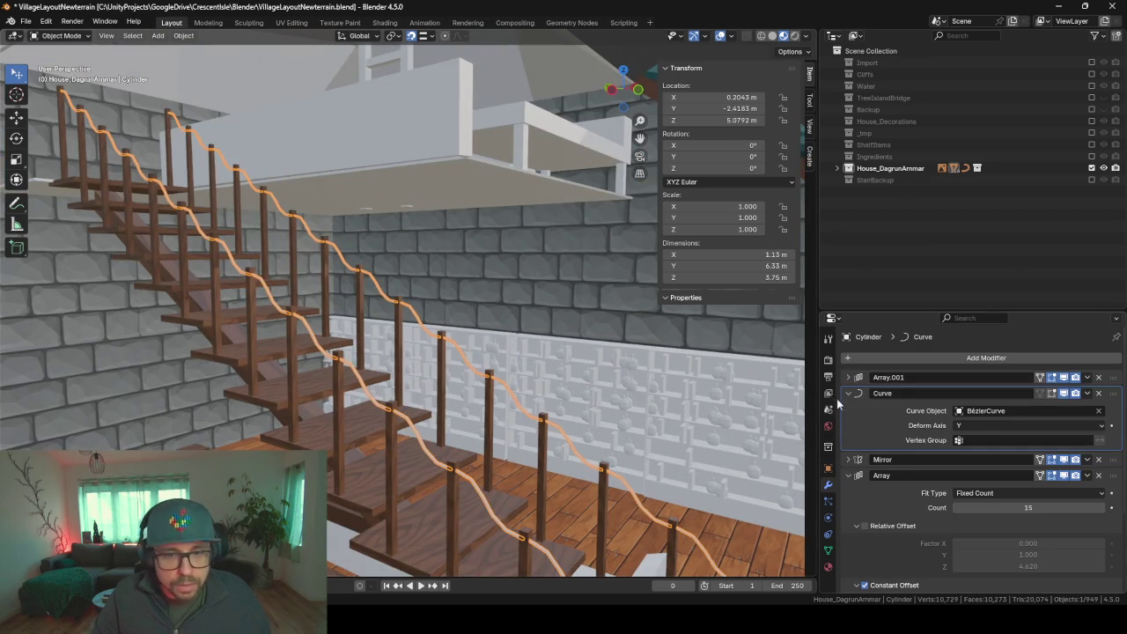
click(828, 567)
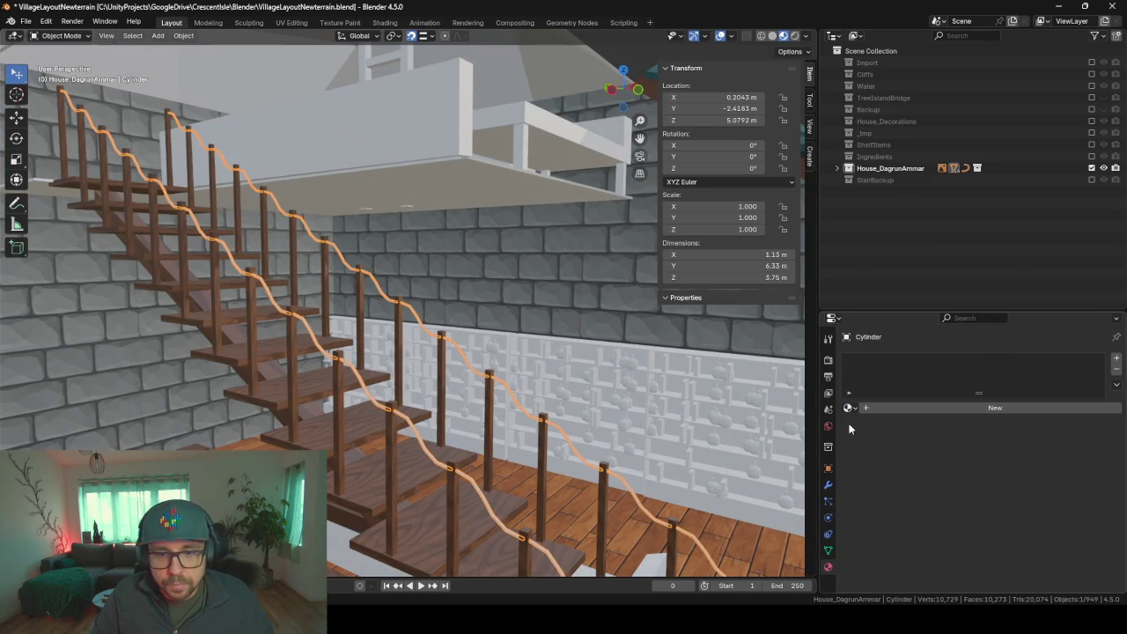
click(850, 408)
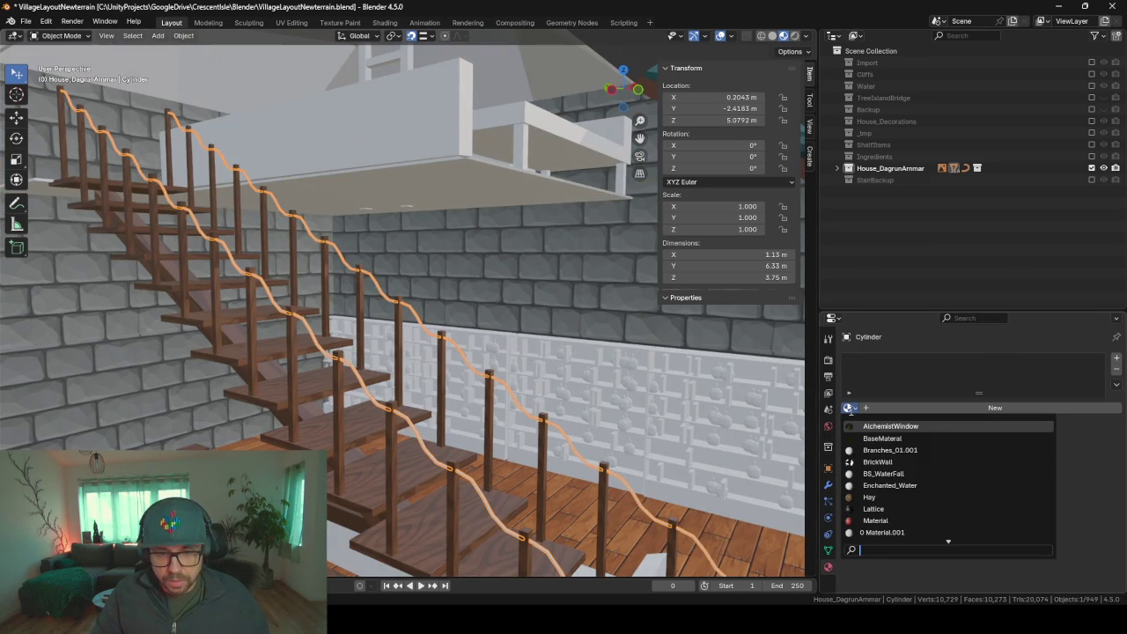
click(914, 438)
mouse_move(653, 441)
middle_down()
mouse_move(575, 345)
mouse_move(605, 496)
mouse_move(528, 440)
mouse_move(656, 478)
middle_up()
key(Tab)
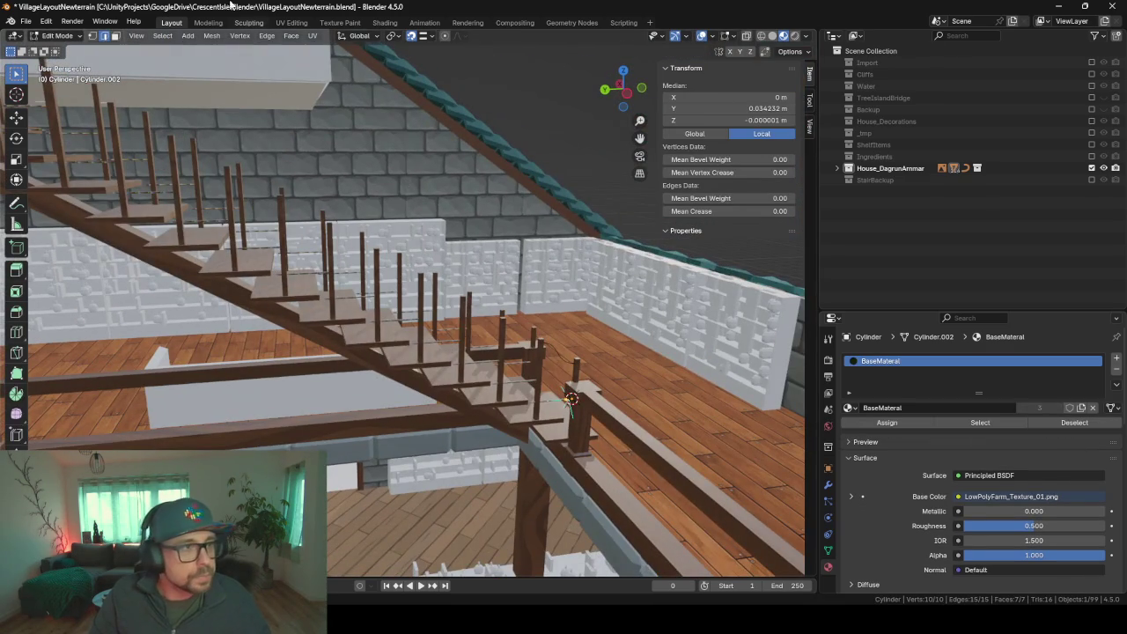
- Load LowPolyFarm_Texture_01.png into the UV editor in the UV Editing workspace
click(291, 22)
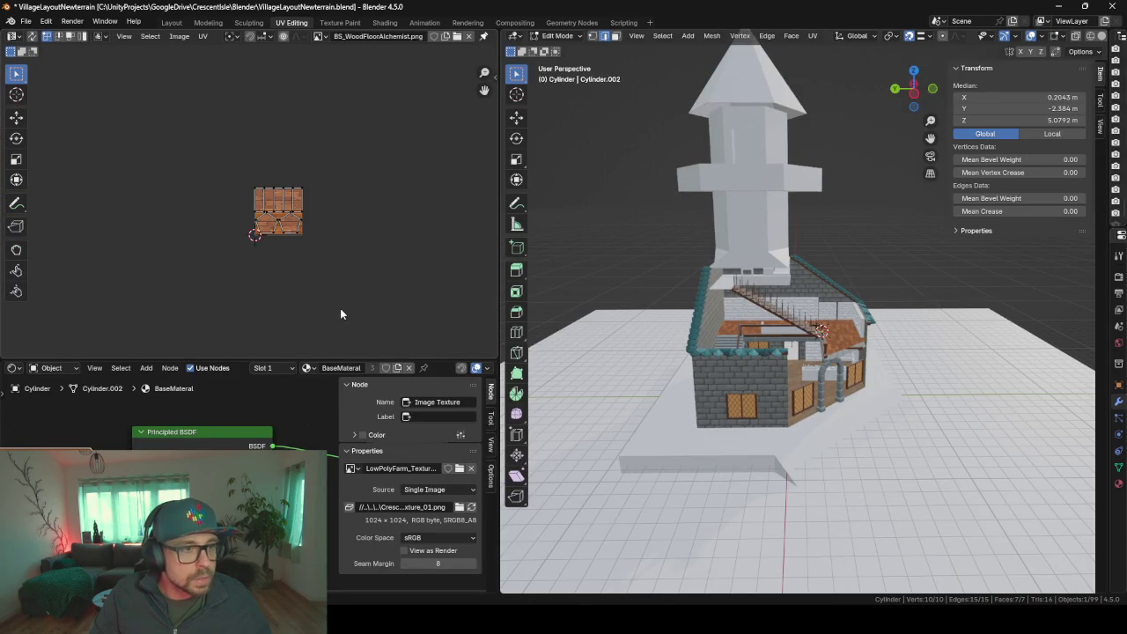
click(320, 36)
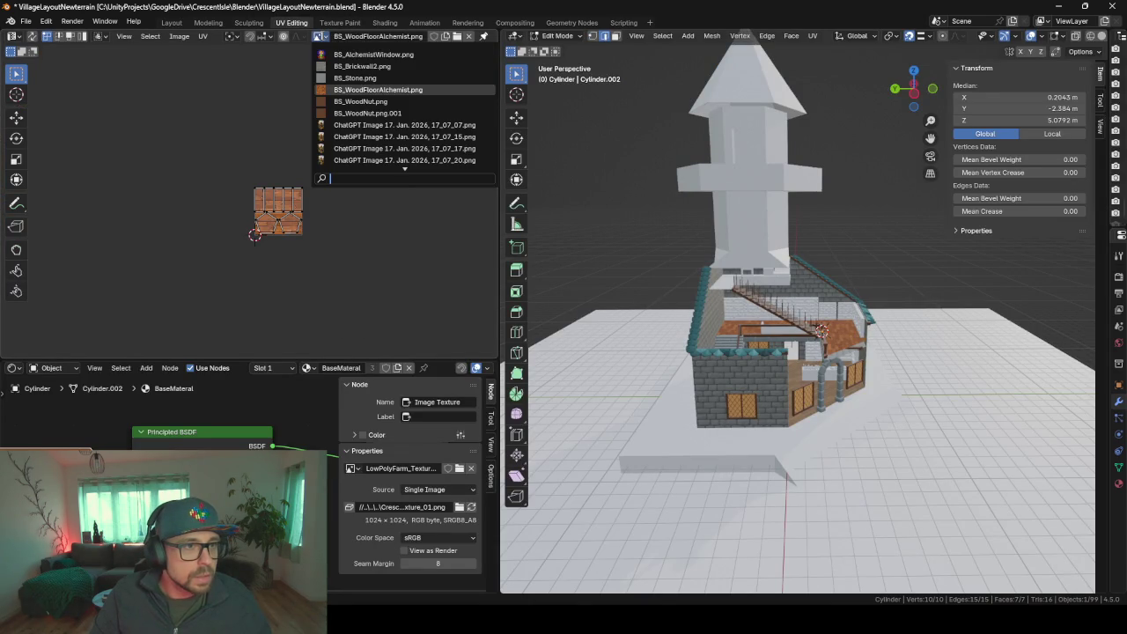
scroll(387, 121, down, 6)
scroll(386, 121, down, 4)
scroll(386, 120, down, 5)
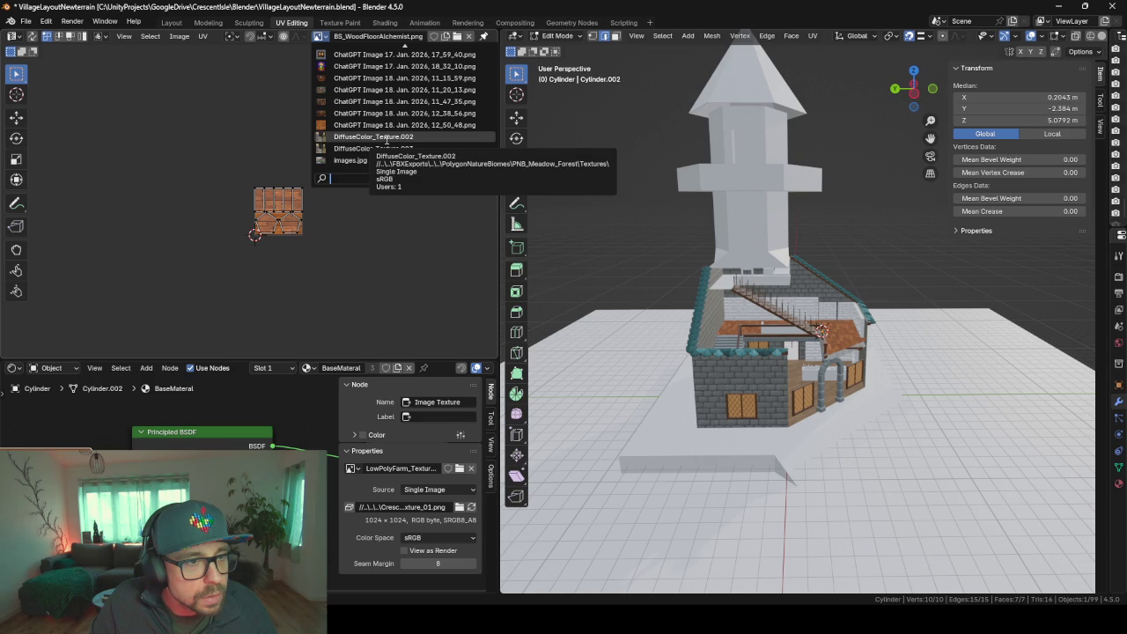
scroll(386, 140, down, 4)
click(380, 125)
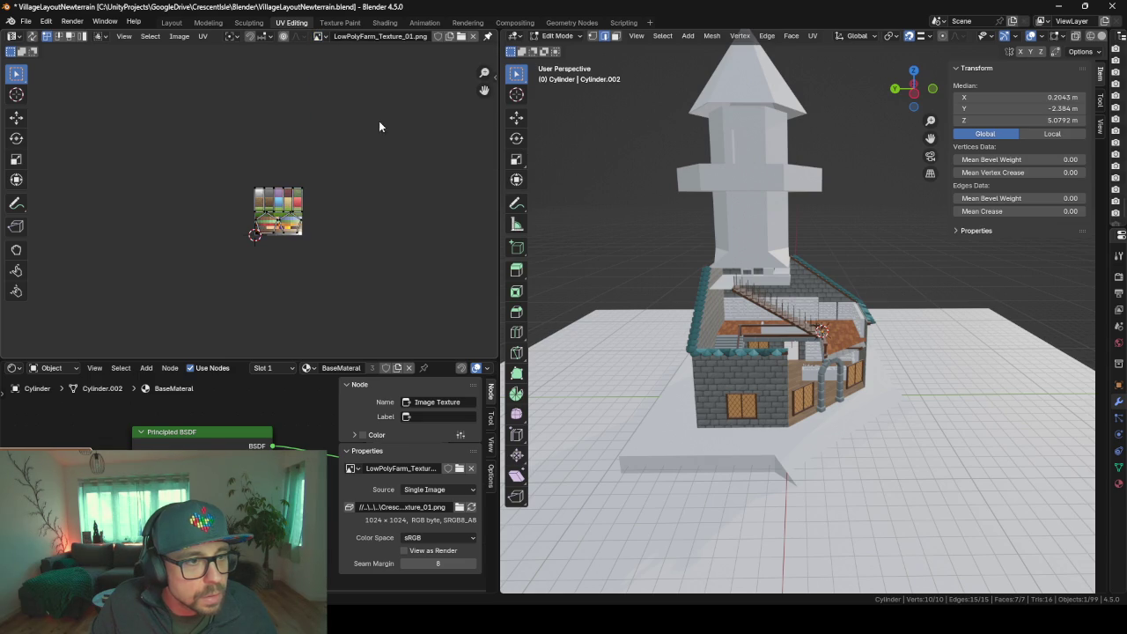
scroll(318, 210, up, 5)
- Scale all of the rope's UVs to zero so they sample one pale spot
key(a)
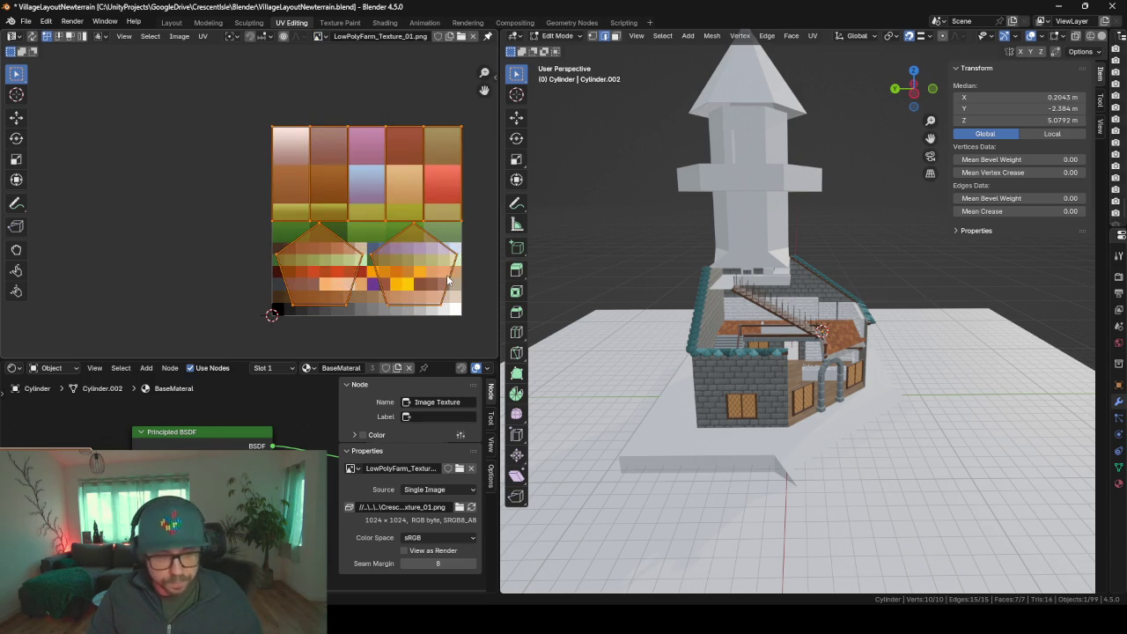
key(s)
key(0)
key(Return)
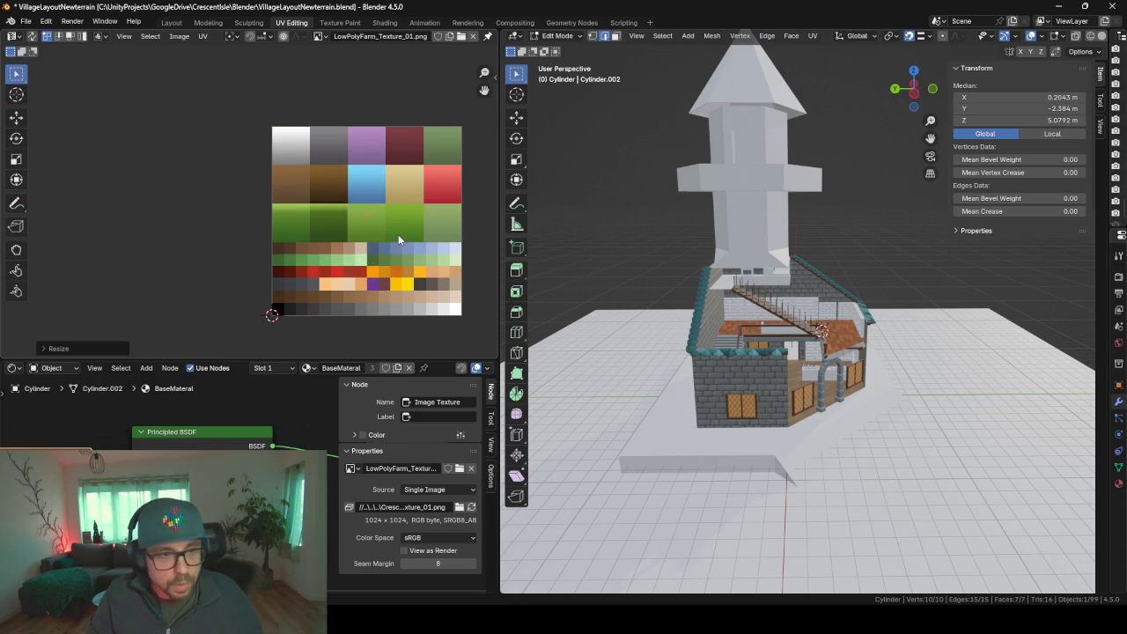
- Inspect the beige rope and posts up close, then return to the Layout workspace
key(Tab)
click(672, 319)
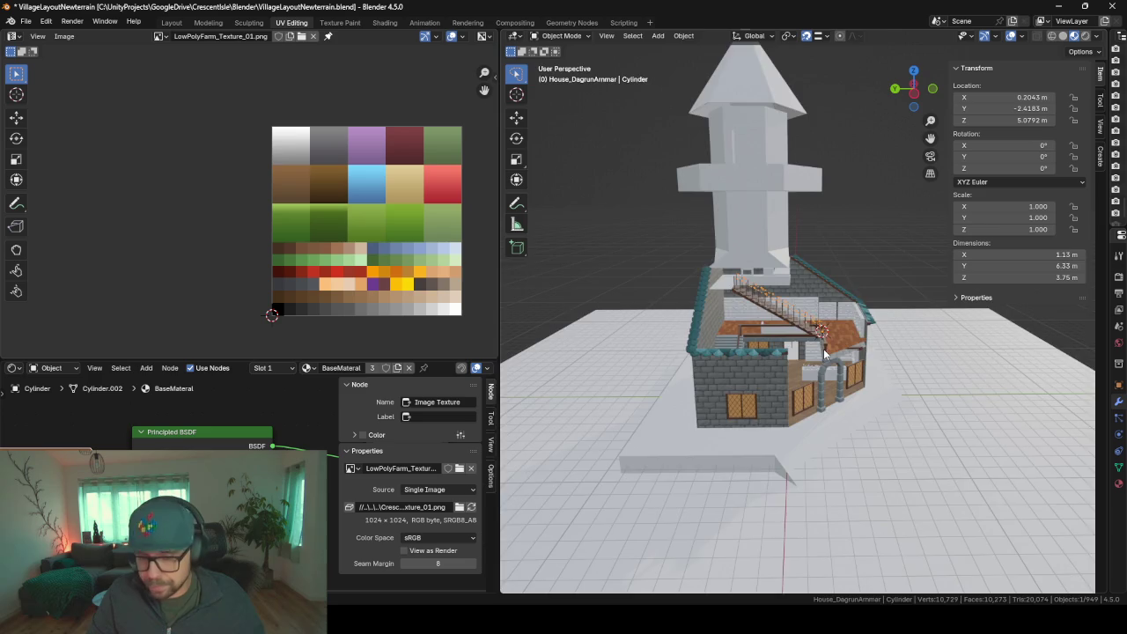
key(KP_Decimal)
key(alt+a)
mouse_move(921, 405)
middle_down()
mouse_move(778, 355)
mouse_move(755, 363)
mouse_move(776, 450)
middle_up()
middle_drag(771, 352, 759, 428)
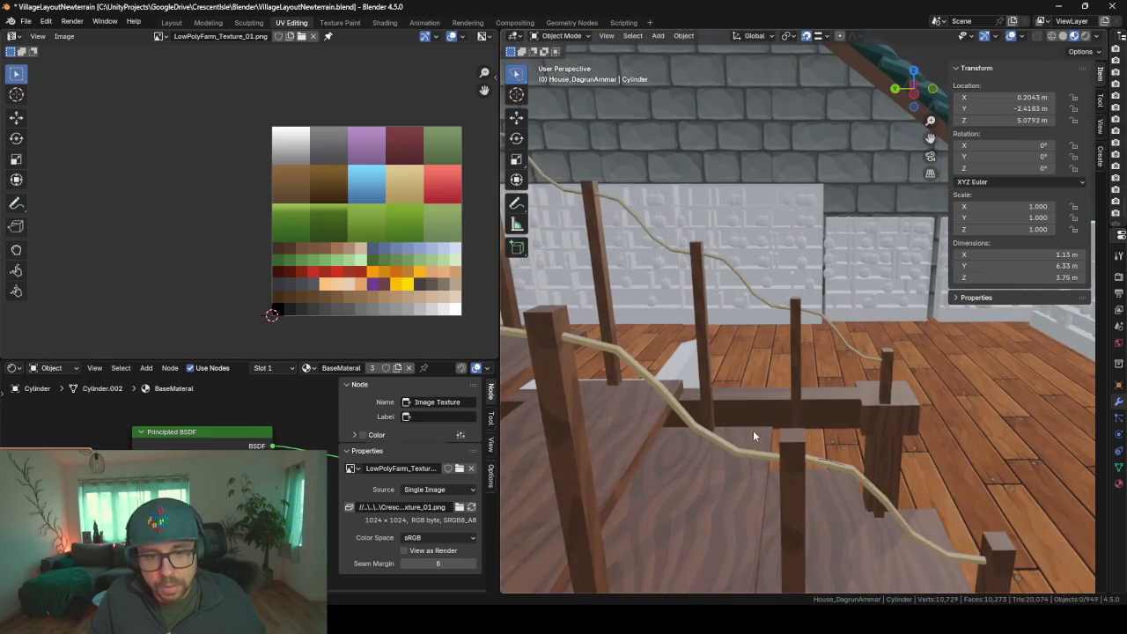
mouse_move(762, 466)
middle_down()
mouse_move(766, 176)
mouse_move(725, 240)
mouse_move(916, 299)
middle_up()
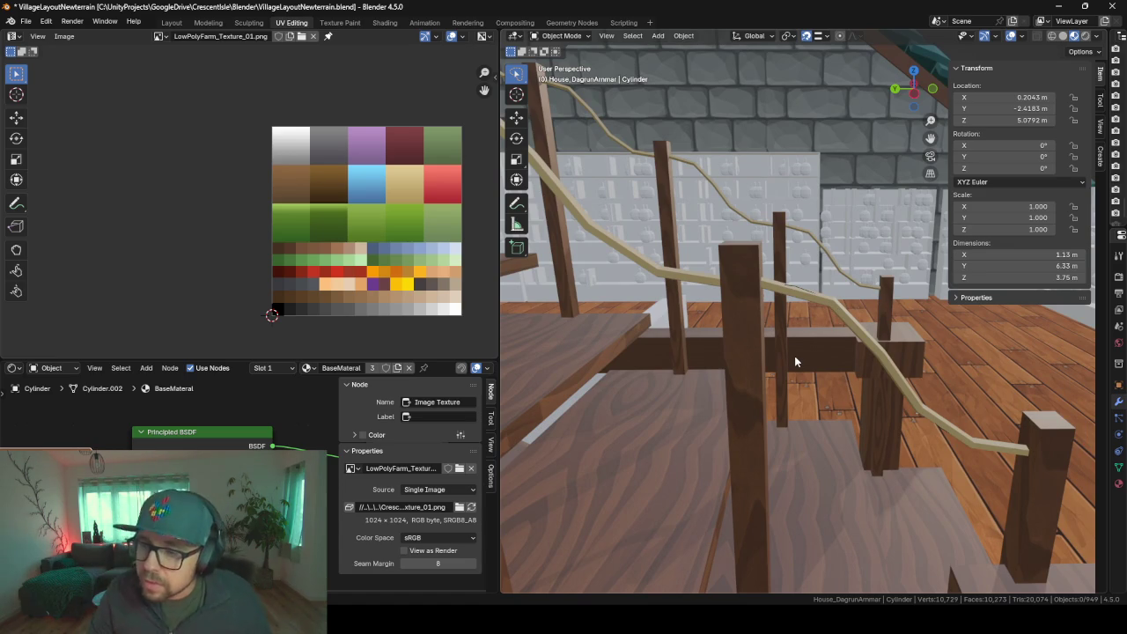
click(171, 22)
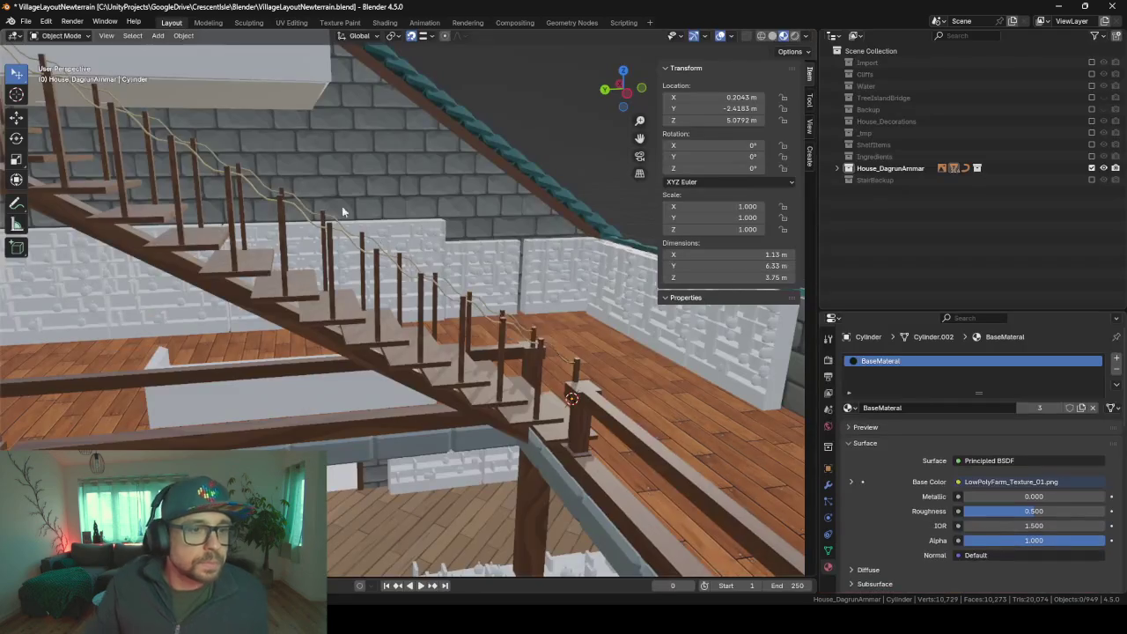
mouse_move(702, 471)
middle_down()
mouse_move(447, 449)
mouse_move(393, 344)
mouse_move(451, 478)
mouse_move(531, 401)
mouse_move(414, 377)
middle_up()
mouse_move(314, 346)
middle_down()
mouse_move(450, 473)
mouse_move(452, 414)
mouse_move(479, 434)
mouse_move(433, 431)
mouse_move(358, 253)
middle_up()
middle_drag(417, 439, 439, 412)
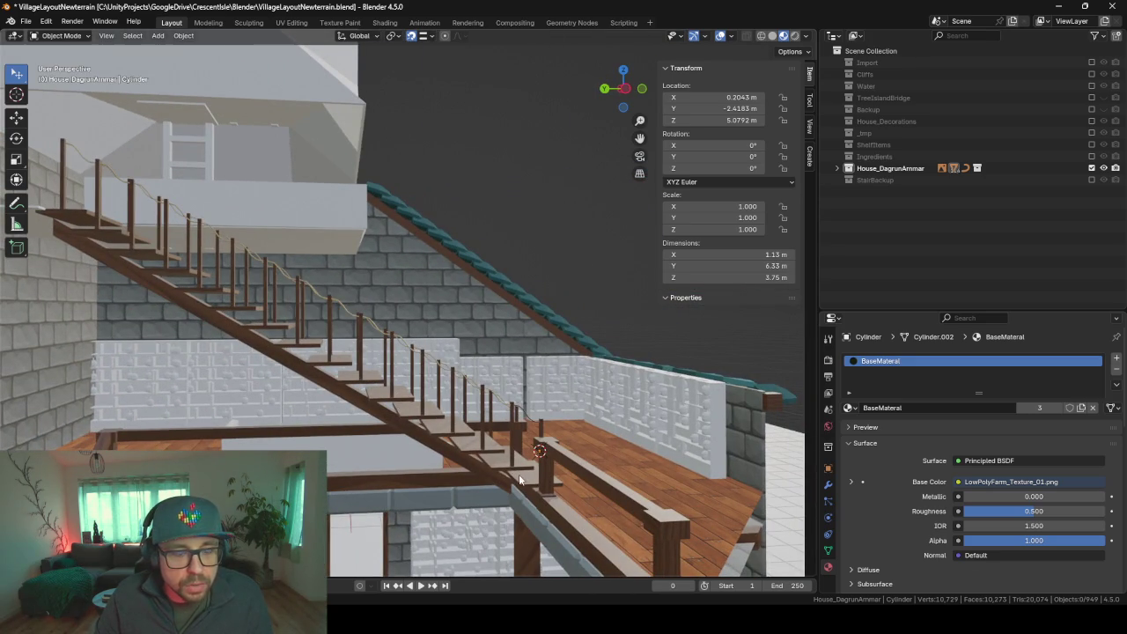
mouse_move(518, 471)
middle_down()
mouse_move(442, 457)
mouse_move(421, 499)
middle_up()
mouse_move(537, 368)
middle_down()
mouse_move(455, 363)
mouse_move(514, 378)
mouse_move(392, 343)
middle_up()
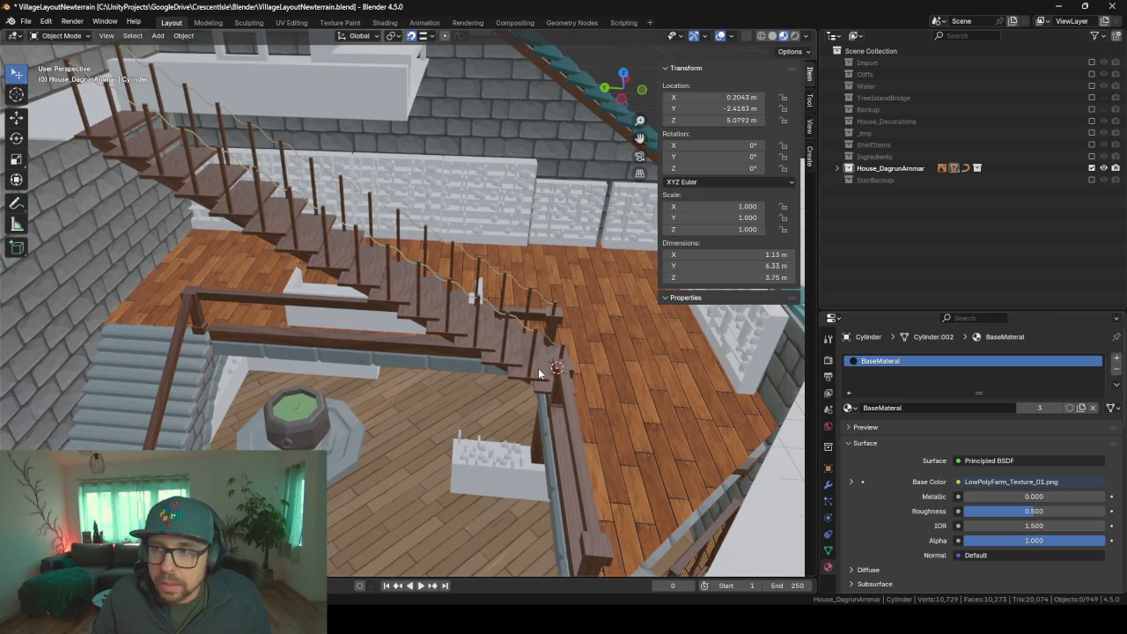
middle_drag(539, 373, 417, 334)
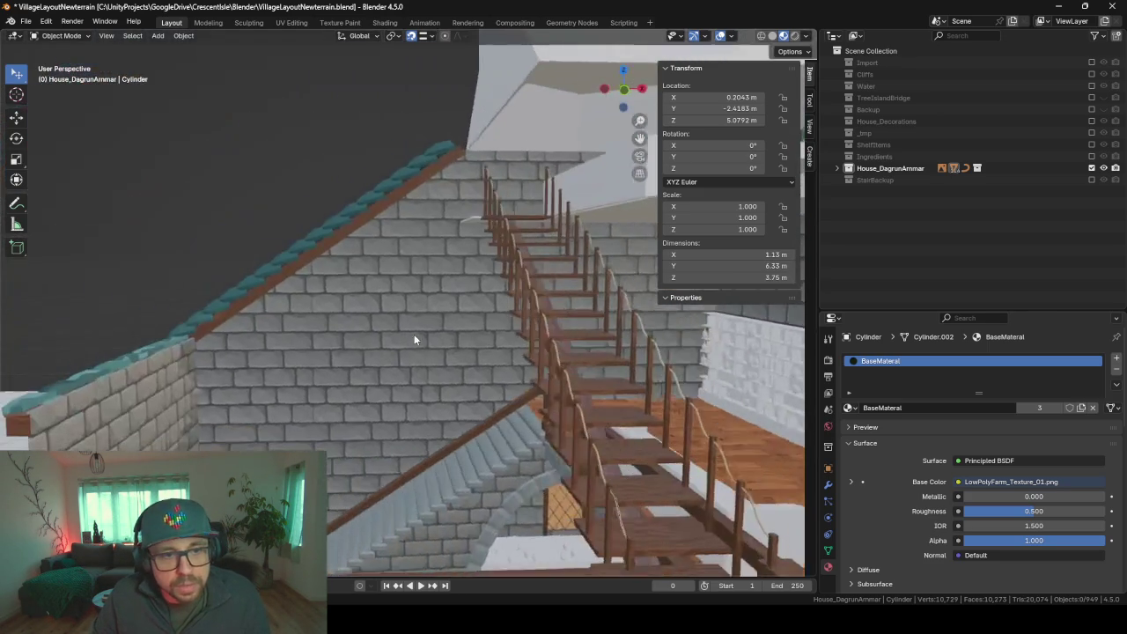
mouse_move(473, 378)
middle_down()
mouse_move(323, 239)
mouse_move(286, 268)
mouse_move(289, 289)
middle_up()
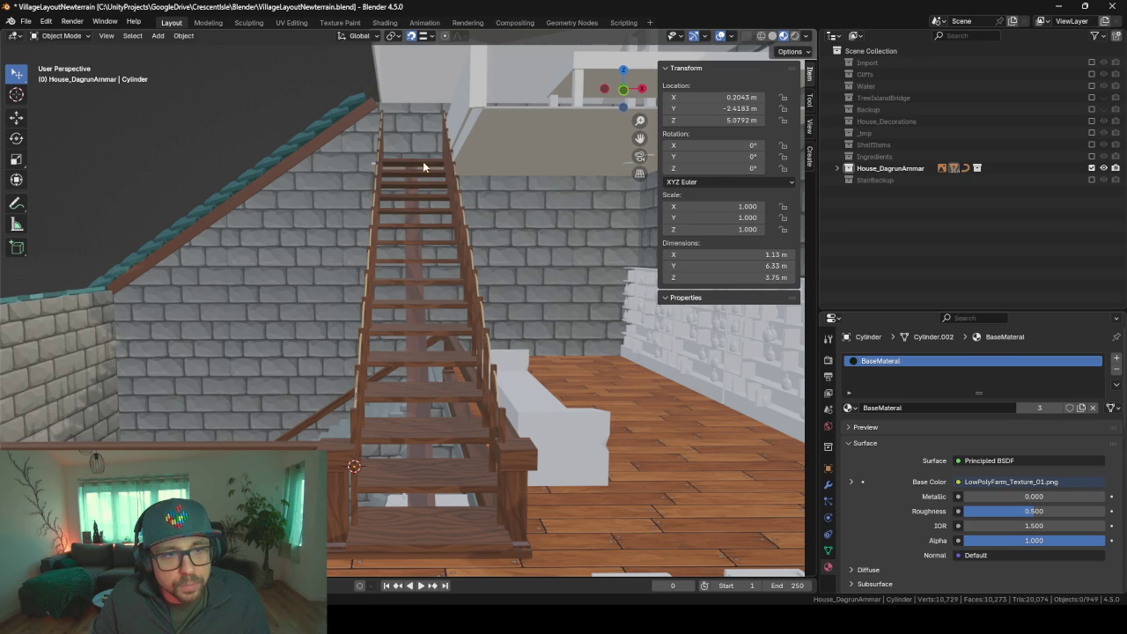
mouse_move(269, 297)
middle_down()
mouse_move(262, 338)
mouse_move(320, 359)
mouse_move(415, 294)
mouse_move(402, 272)
mouse_move(382, 307)
mouse_move(369, 306)
mouse_move(379, 294)
mouse_move(367, 282)
middle_up()
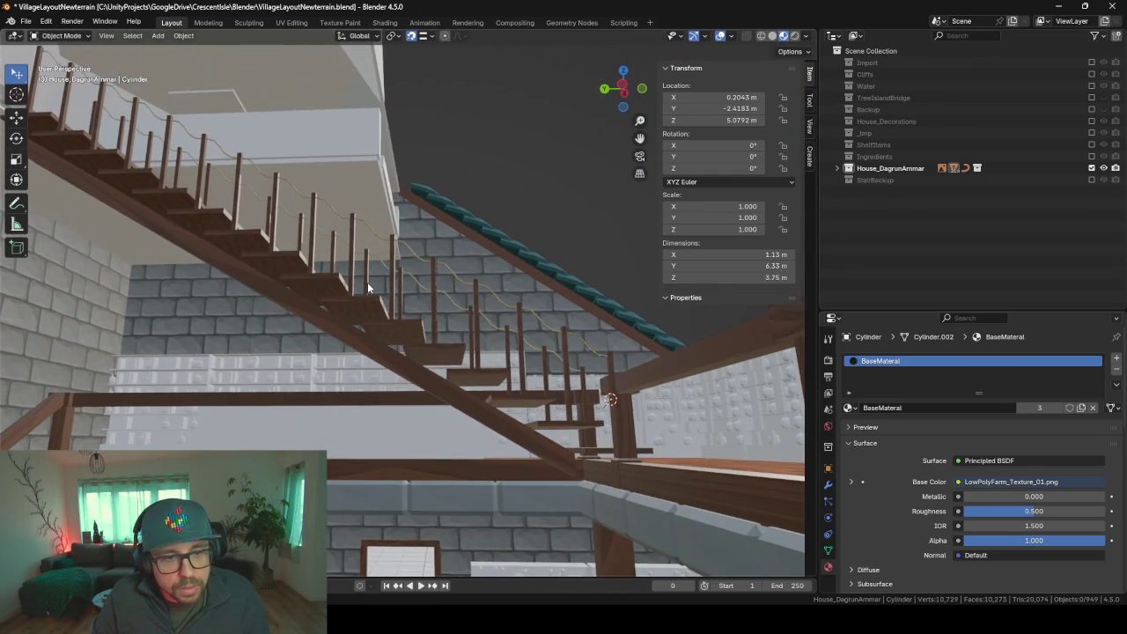
click(585, 454)
- Snap the 3D cursor to Cube.016's selected vertex and add a new cube there
key(Tab)
shift+middle_drag(597, 492, 556, 419)
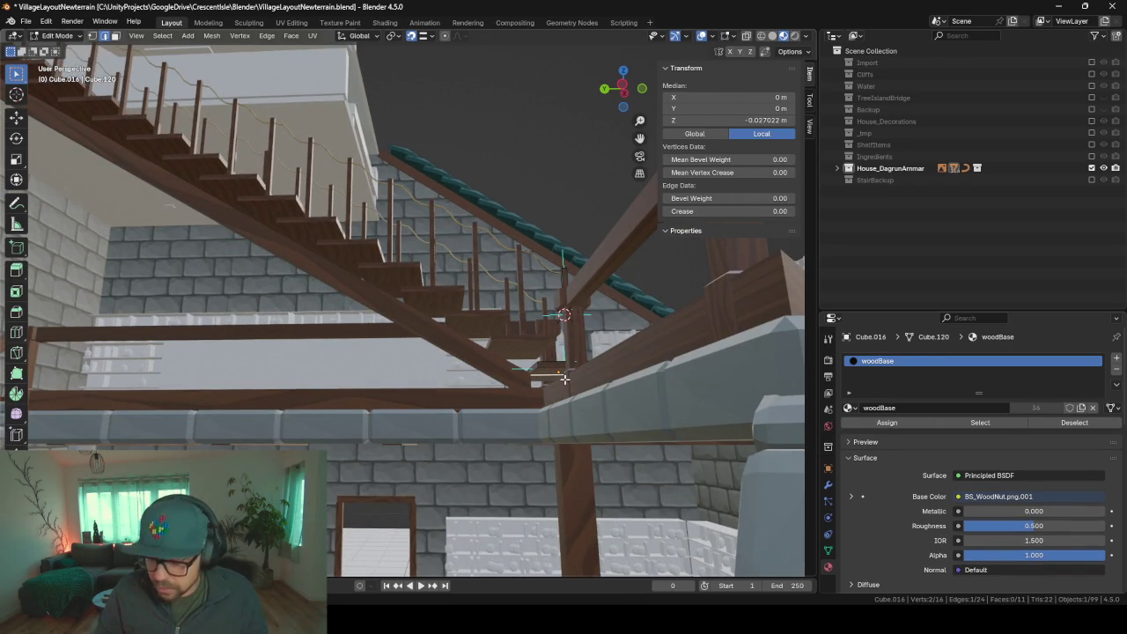
scroll(564, 379, up, 5)
scroll(478, 357, down, 3)
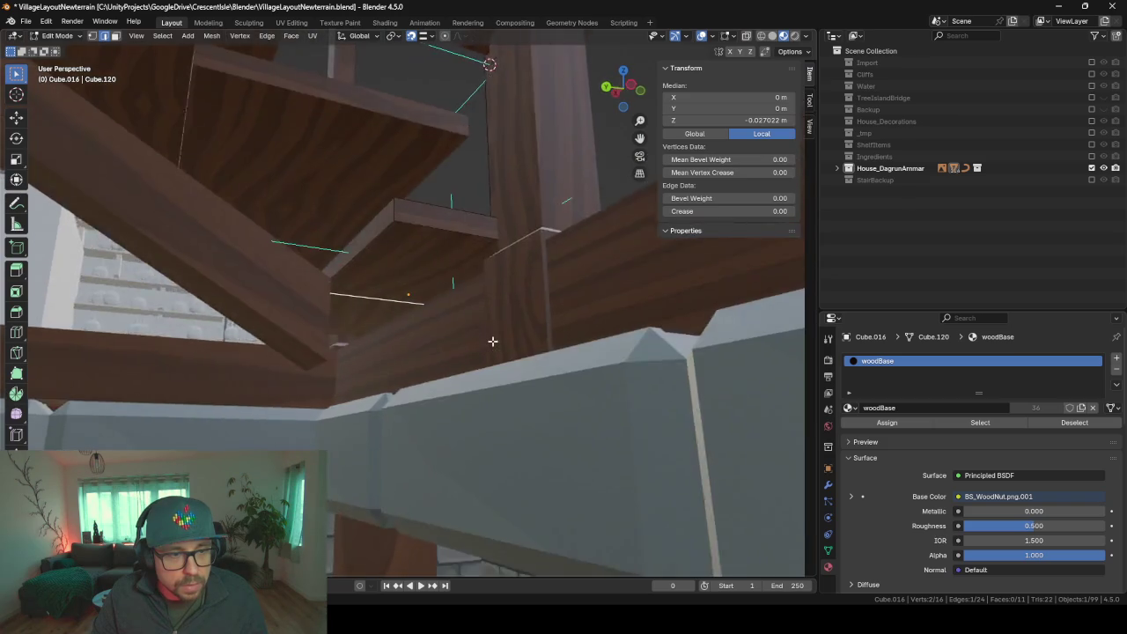
scroll(492, 341, down, 2)
scroll(467, 355, down, 2)
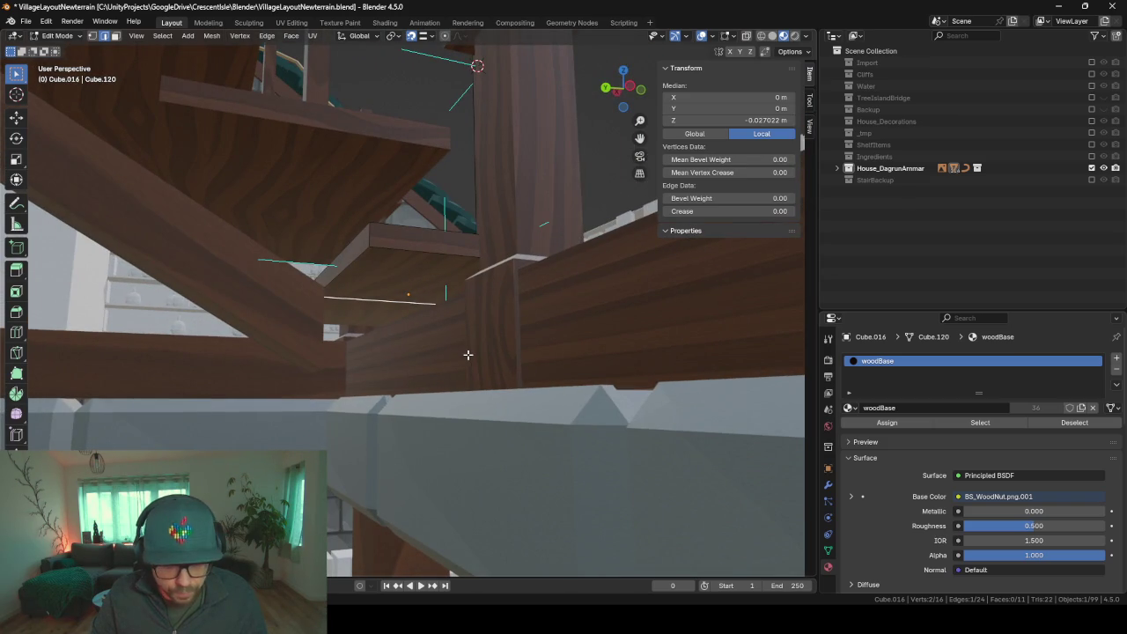
key(shift+s)
click(467, 422)
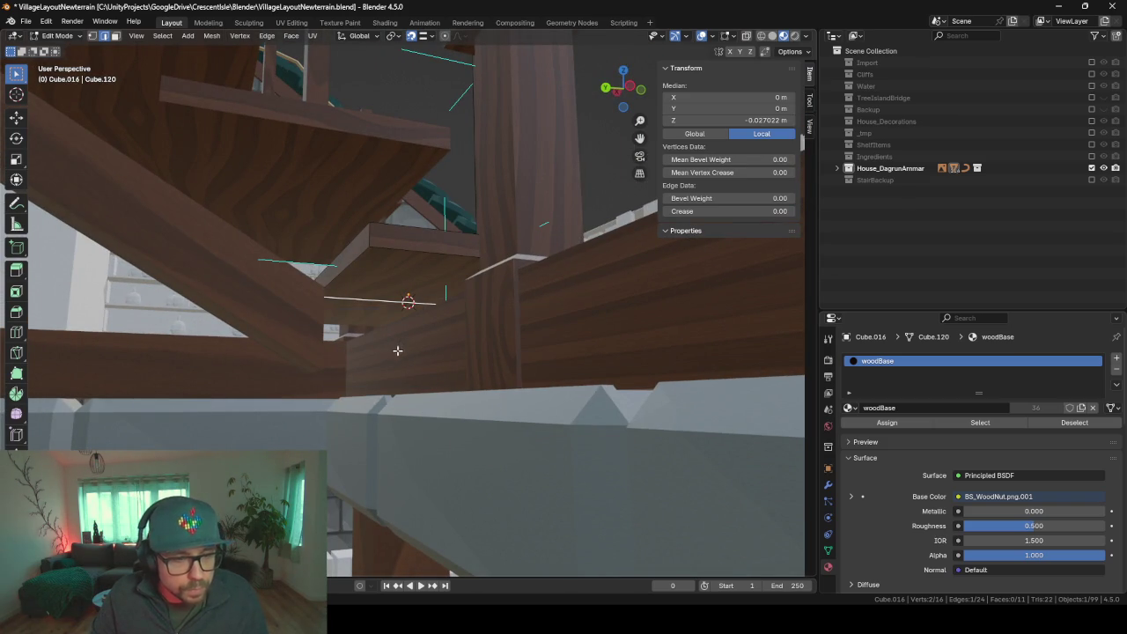
key(shift+a)
click(382, 348)
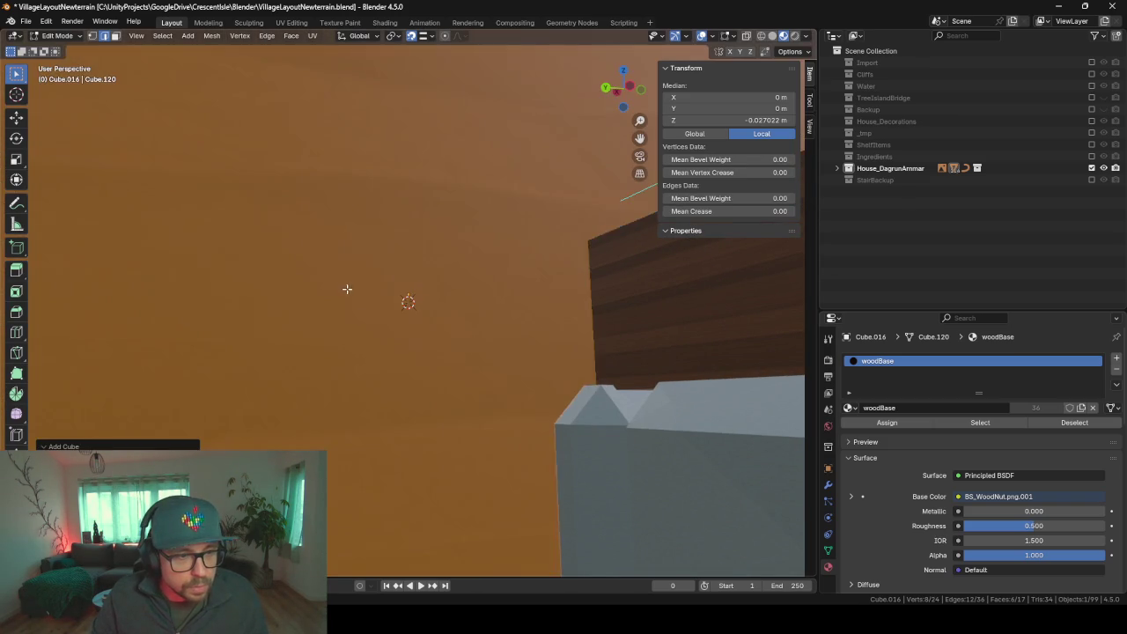
- Review Cube.016's modifiers and loop-cut the new cube through its middle
click(828, 485)
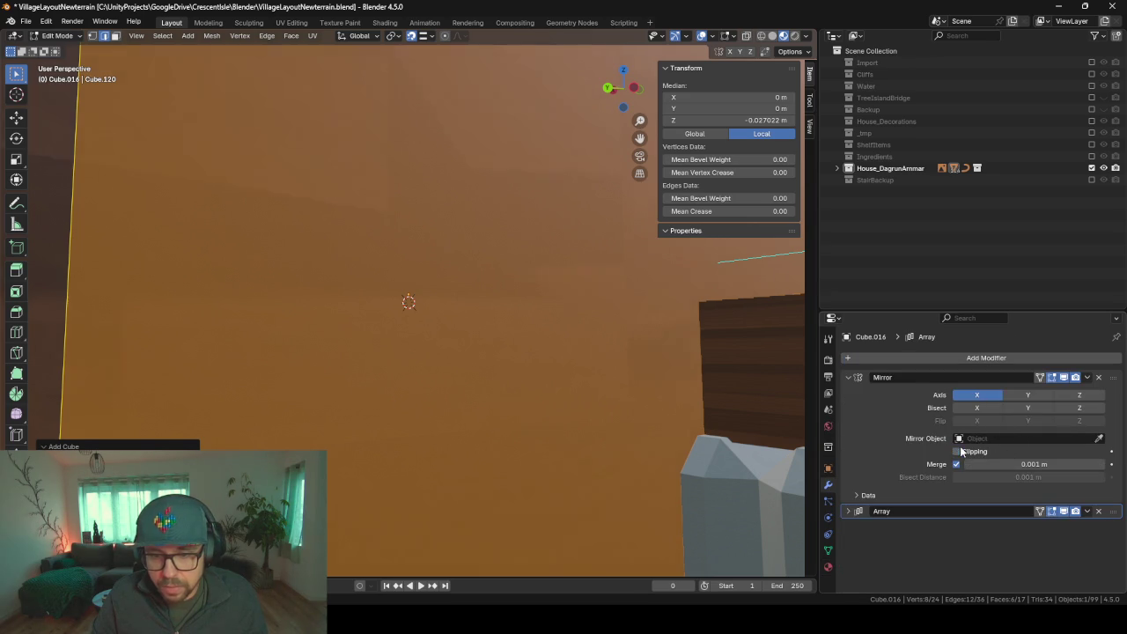
scroll(702, 337, down, 4)
scroll(536, 335, down, 3)
scroll(520, 326, down, 2)
scroll(457, 303, down, 2)
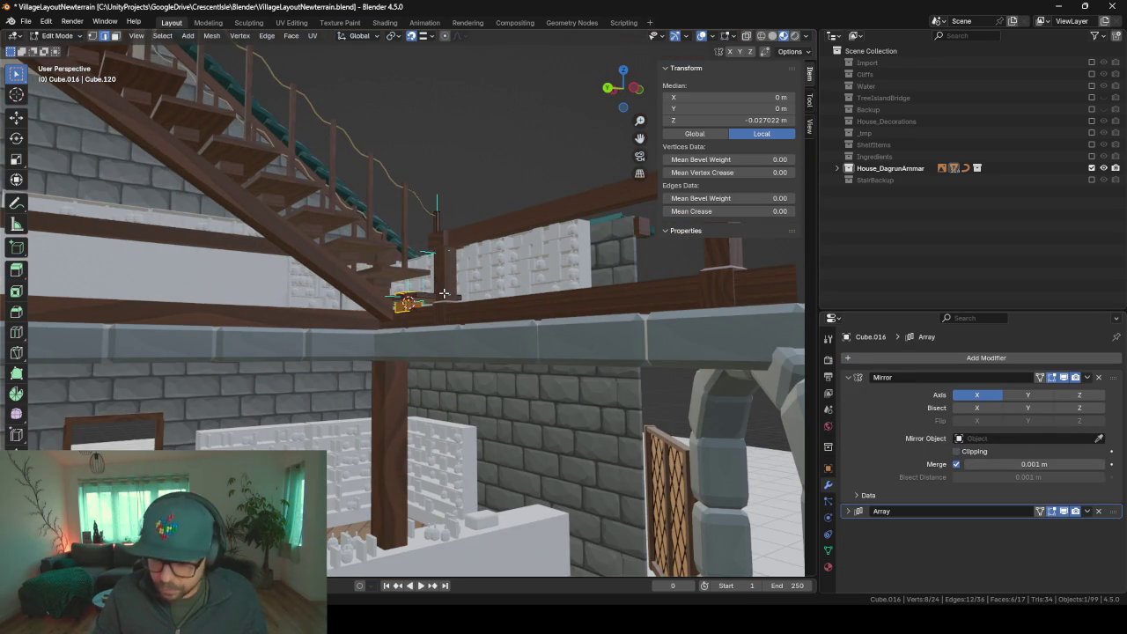
scroll(443, 293, up, 10)
mouse_move(55, 267)
middle_down()
mouse_move(285, 340)
mouse_move(302, 377)
mouse_move(233, 418)
mouse_move(443, 309)
mouse_move(233, 299)
middle_up()
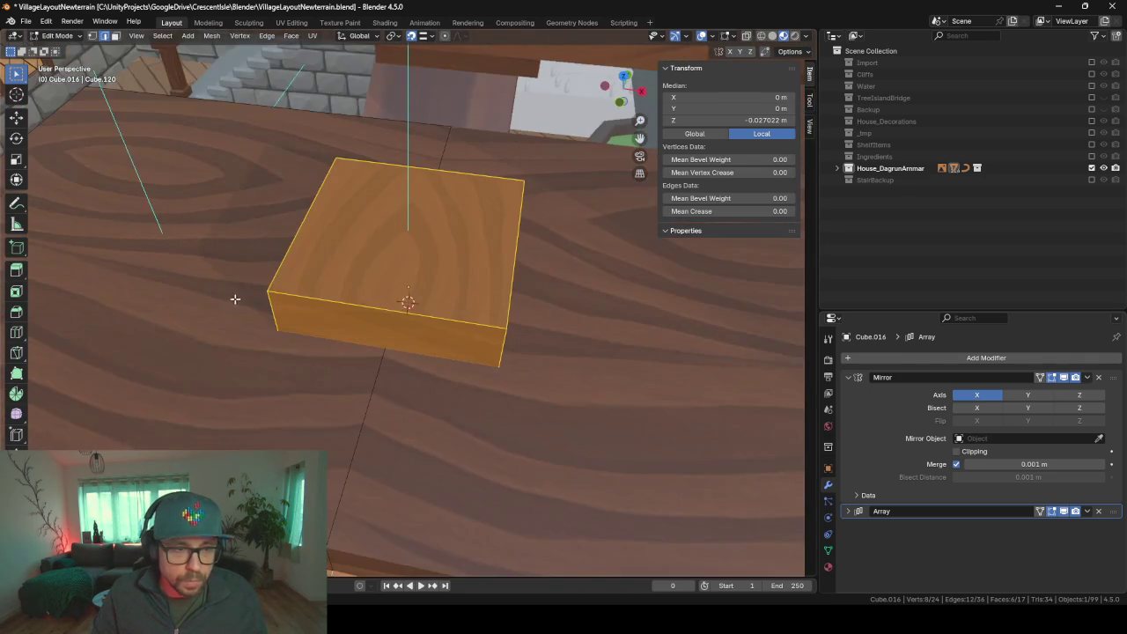
key(ctrl+r)
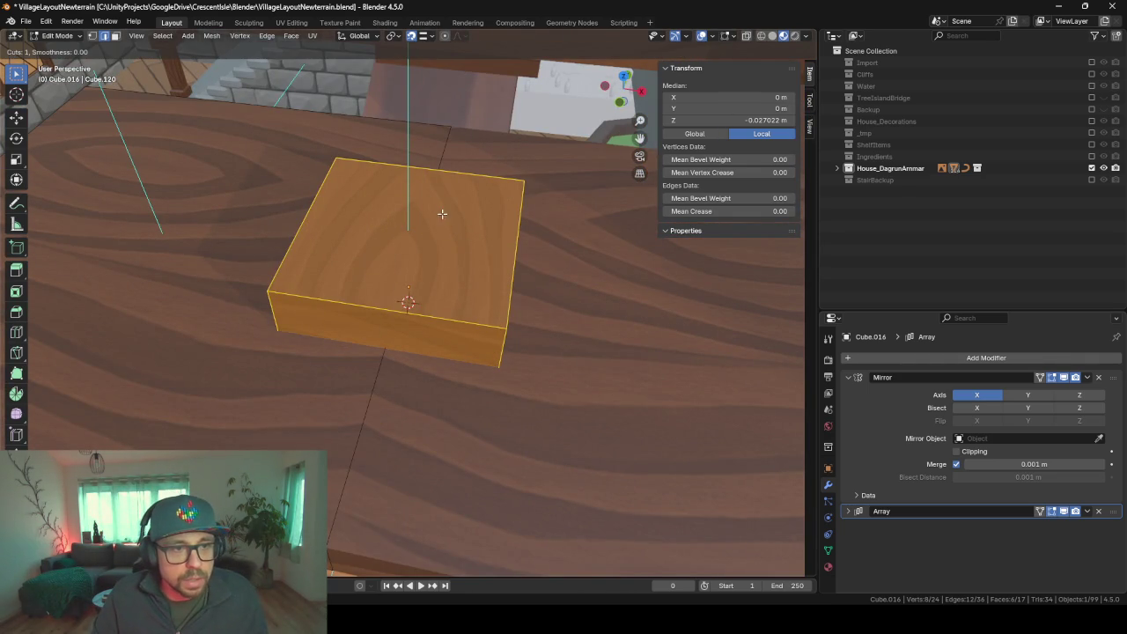
click(394, 308)
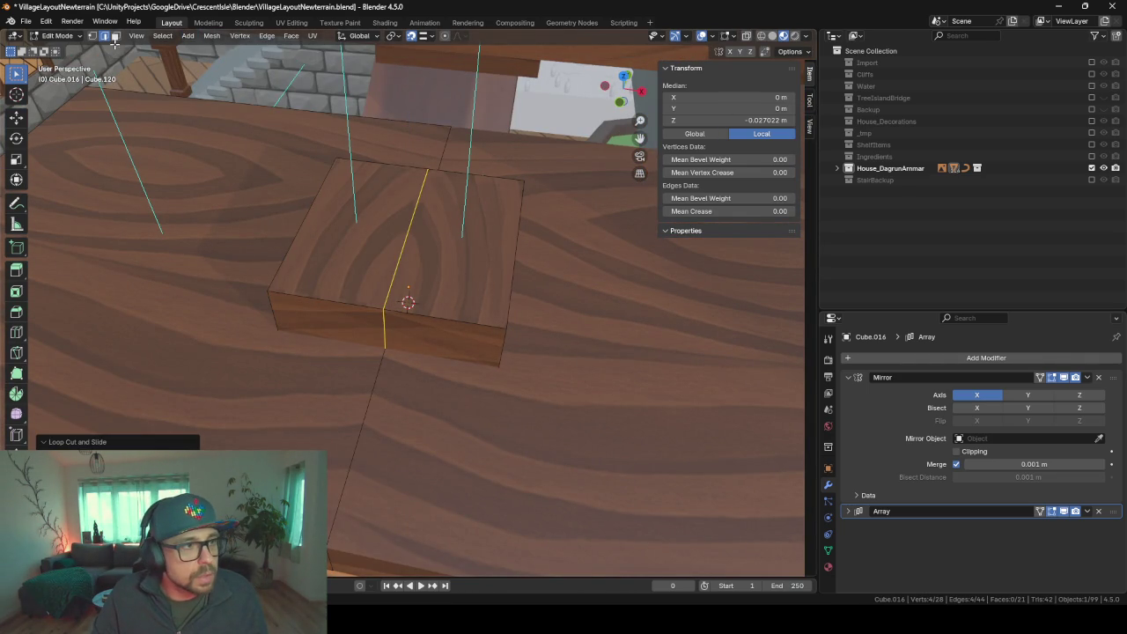
- In face select mode, delete the vertices of the block's front face
click(115, 36)
middle_drag(396, 291, 501, 254)
click(443, 314)
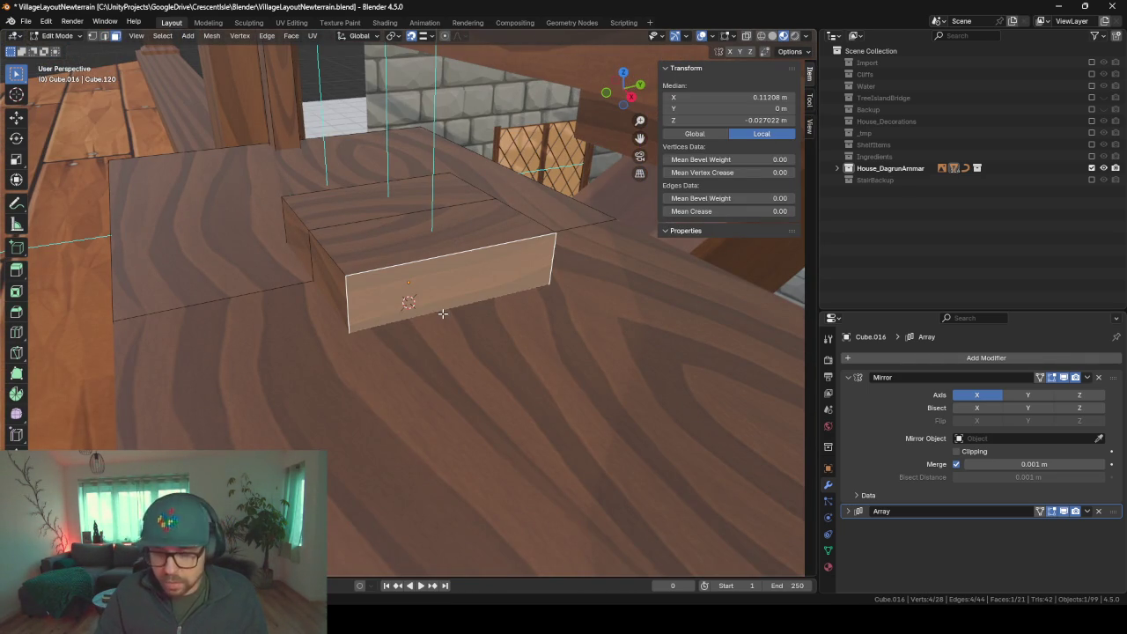
key(x)
click(442, 312)
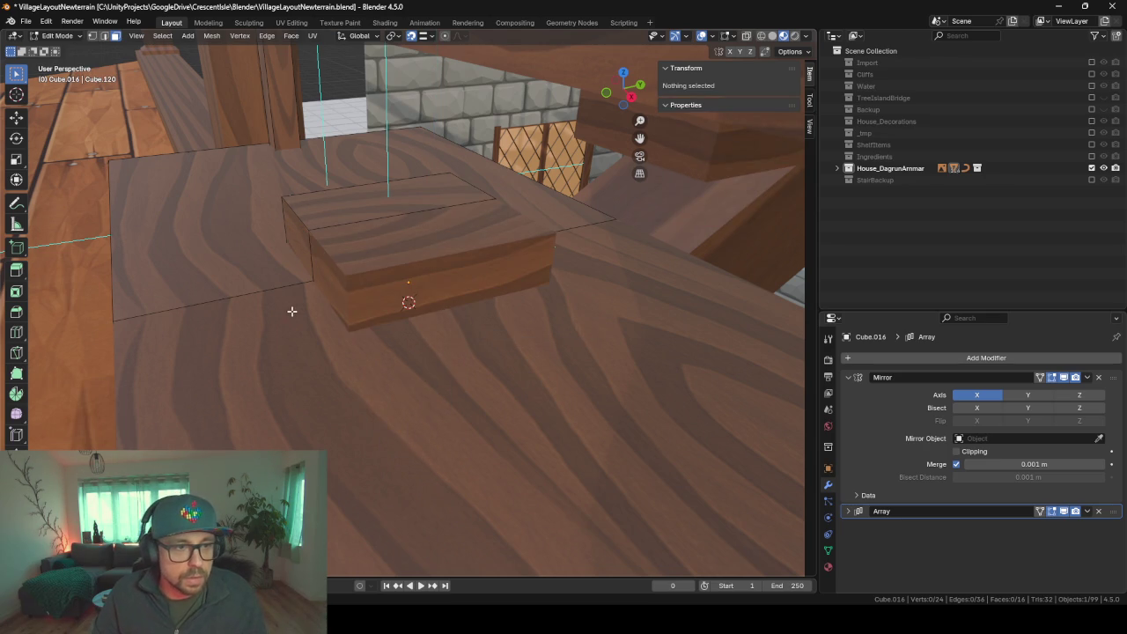
- Select the whole remaining block and lower it along Z
scroll(291, 311, up, 3)
middle_drag(438, 292, 403, 259)
key(l)
mouse_move(360, 294)
middle_down()
mouse_move(484, 279)
mouse_move(477, 314)
middle_up()
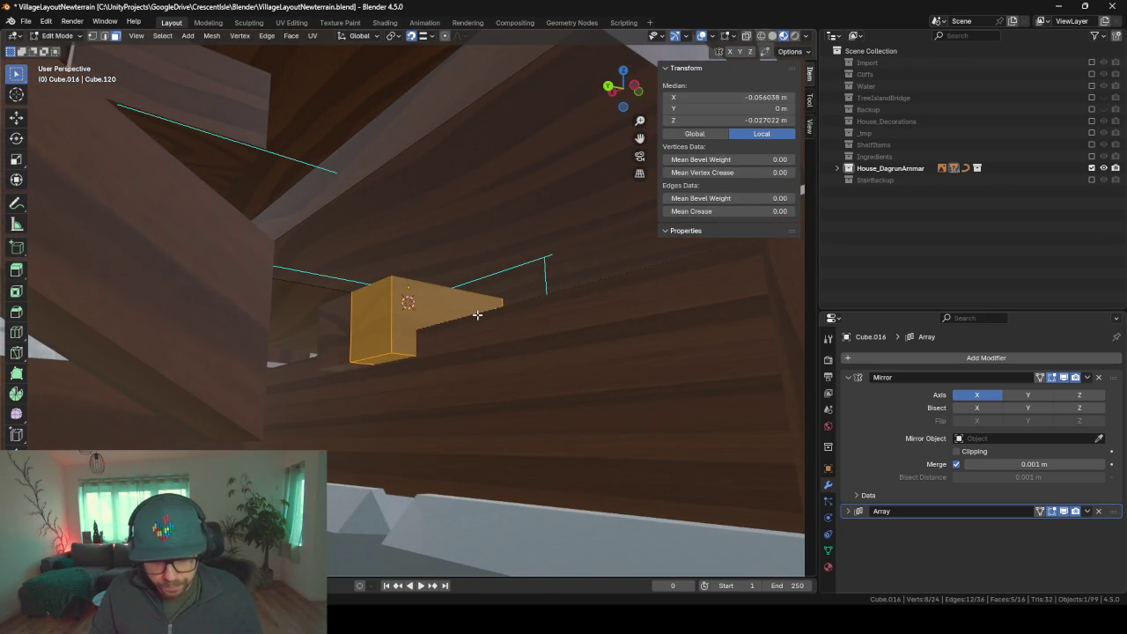
key(g)
key(z)
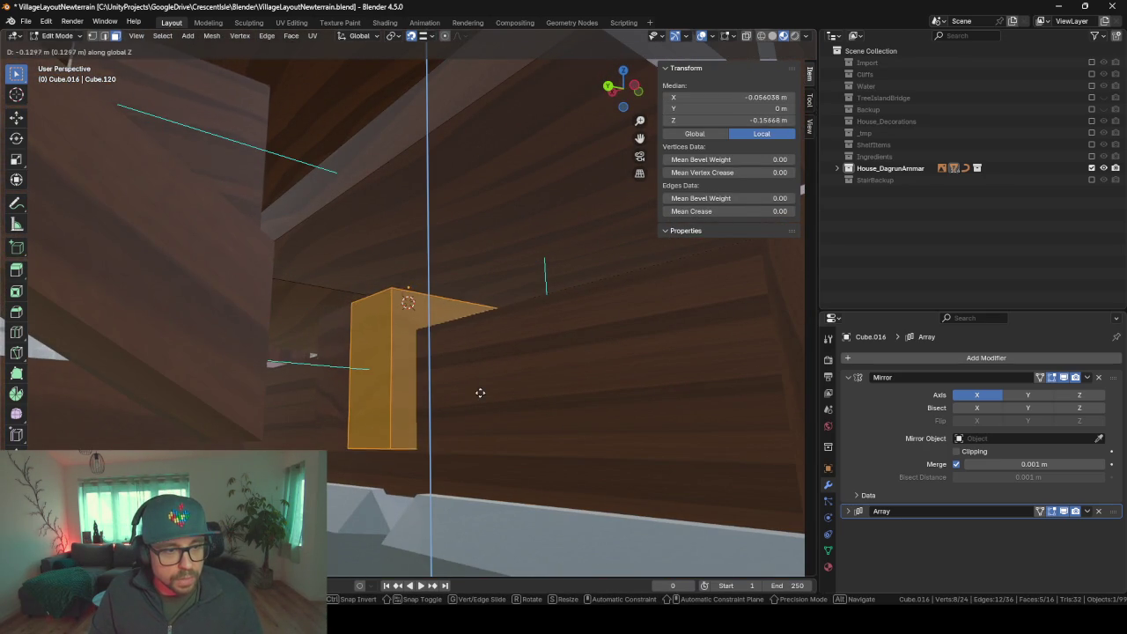
click(480, 383)
- Slide the block's narrow front face along the Y axis
mouse_move(481, 383)
middle_down()
mouse_move(303, 306)
mouse_move(327, 334)
mouse_move(350, 336)
middle_up()
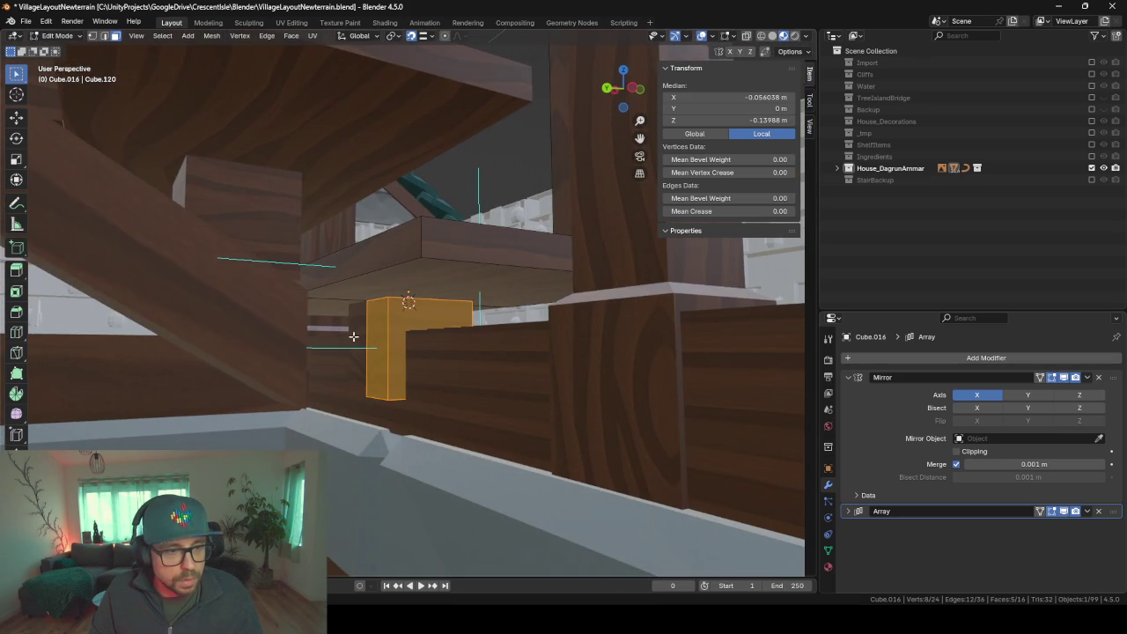
click(378, 304)
key(g)
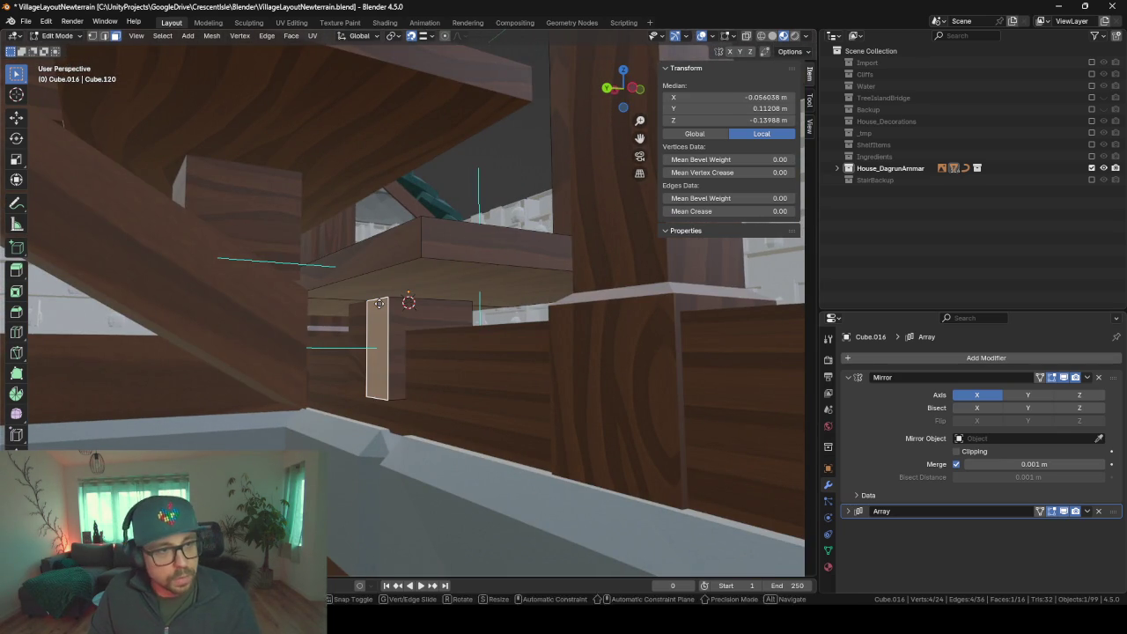
key(y)
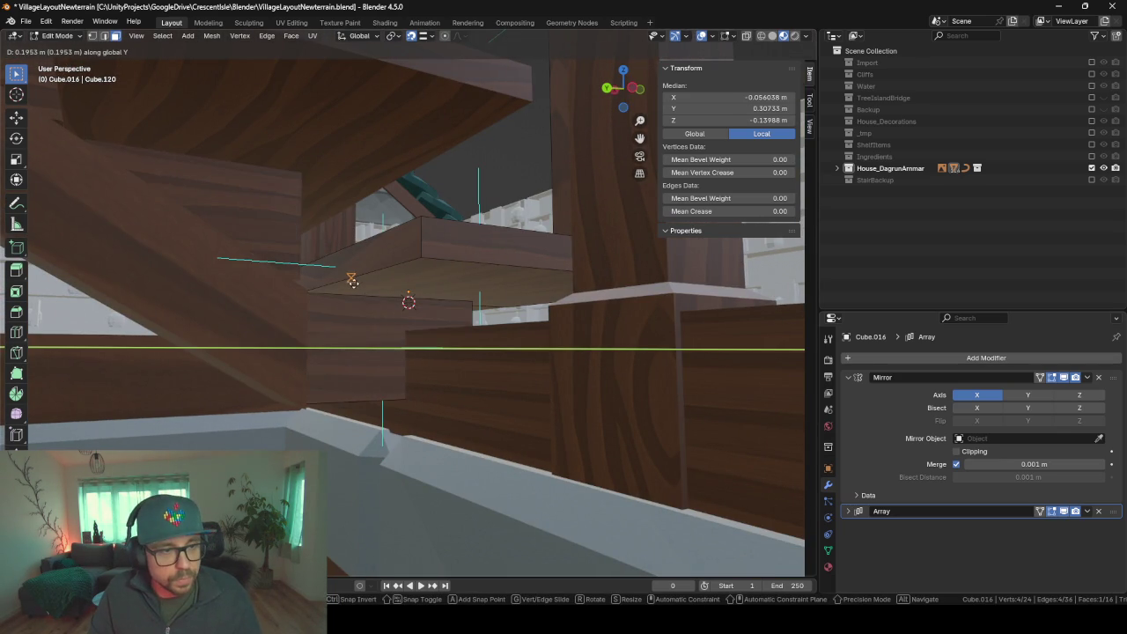
click(354, 276)
- Raise the block's bottom face along Z and check the fit from under the staircase
mouse_move(355, 311)
middle_down()
mouse_move(254, 307)
mouse_move(445, 299)
mouse_move(384, 299)
mouse_move(478, 396)
middle_up()
click(495, 397)
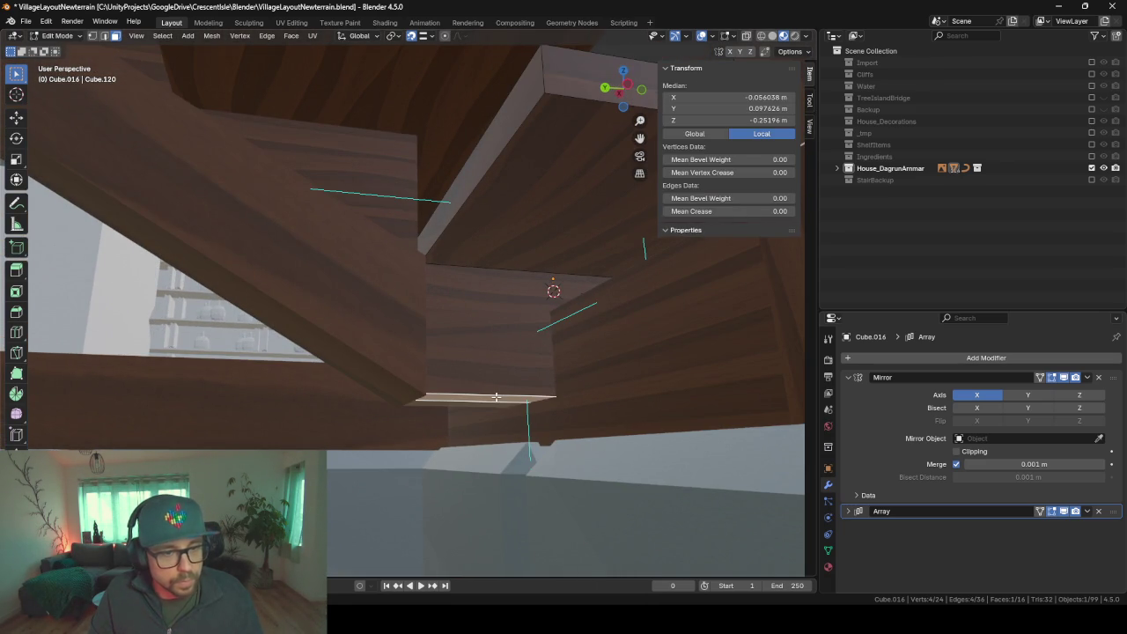
key(g)
key(z)
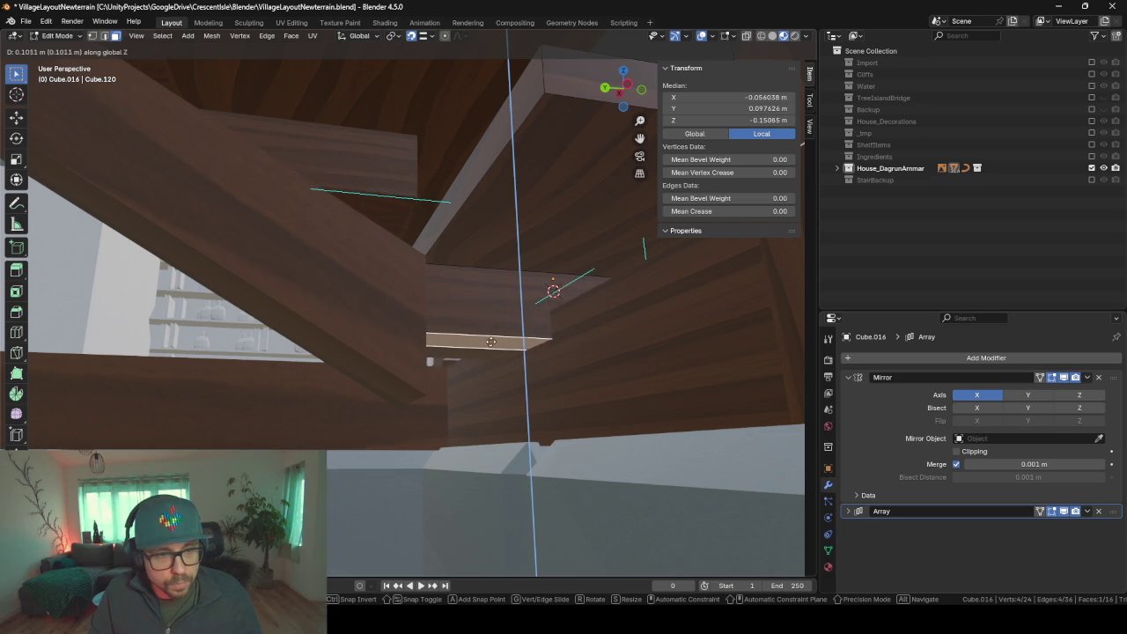
click(490, 334)
mouse_move(461, 294)
middle_down()
mouse_move(452, 326)
mouse_move(424, 336)
mouse_move(503, 302)
mouse_move(312, 253)
mouse_move(385, 309)
middle_up()
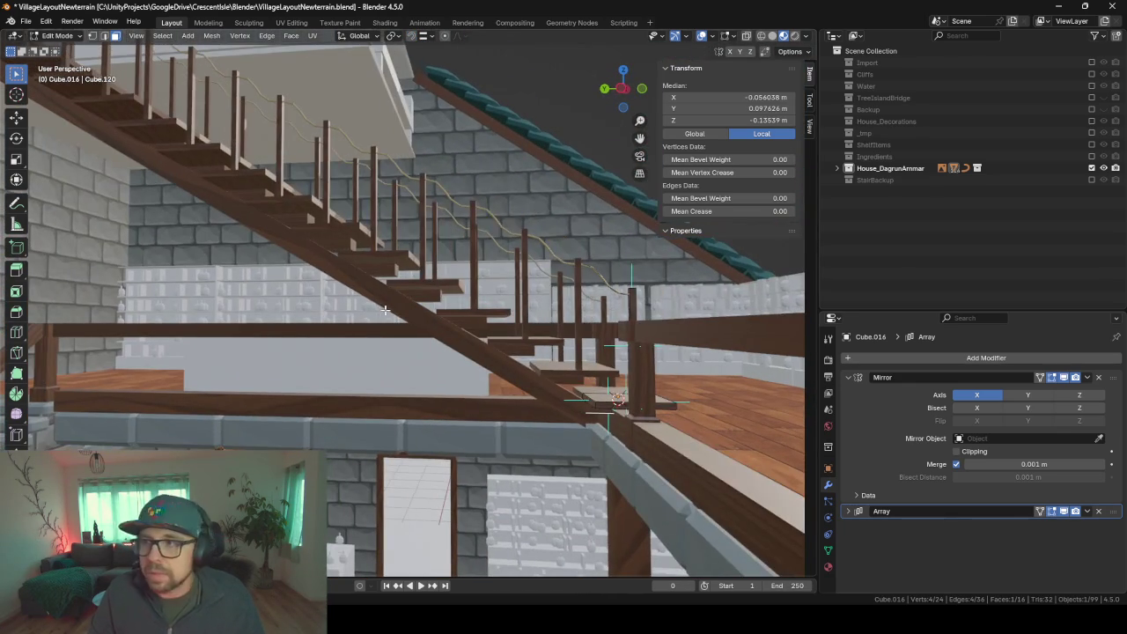
mouse_move(302, 289)
middle_down()
mouse_move(161, 290)
mouse_move(292, 317)
mouse_move(206, 294)
mouse_move(183, 304)
mouse_move(191, 325)
middle_up()
scroll(191, 325, up, 2)
scroll(212, 321, up, 2)
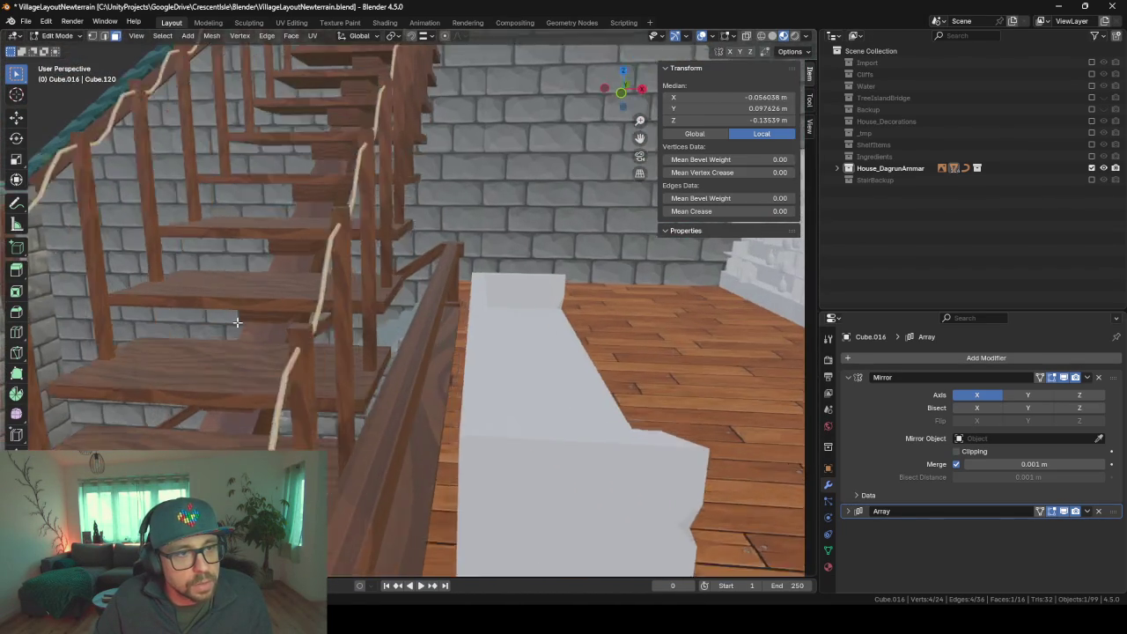
scroll(231, 317, up, 2)
scroll(251, 313, up, 2)
mouse_move(271, 309)
middle_down()
mouse_move(267, 297)
mouse_move(238, 332)
middle_up()
- In Object Mode, nudge the long beam Cube.017 along the X axis
key(Tab)
click(222, 328)
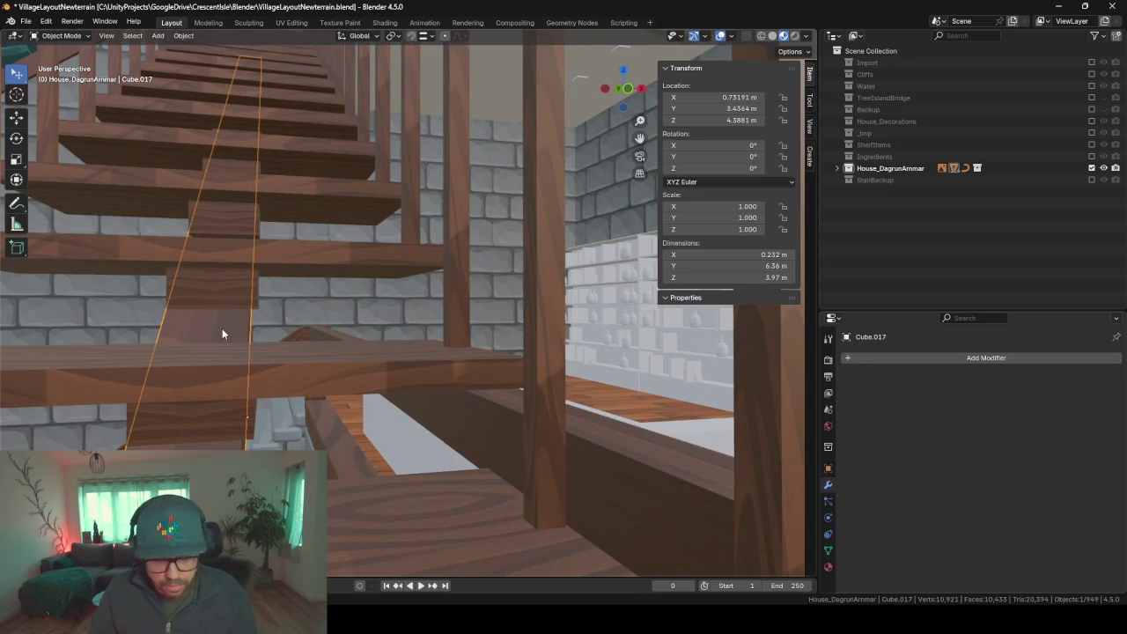
key(g)
key(y)
key(x)
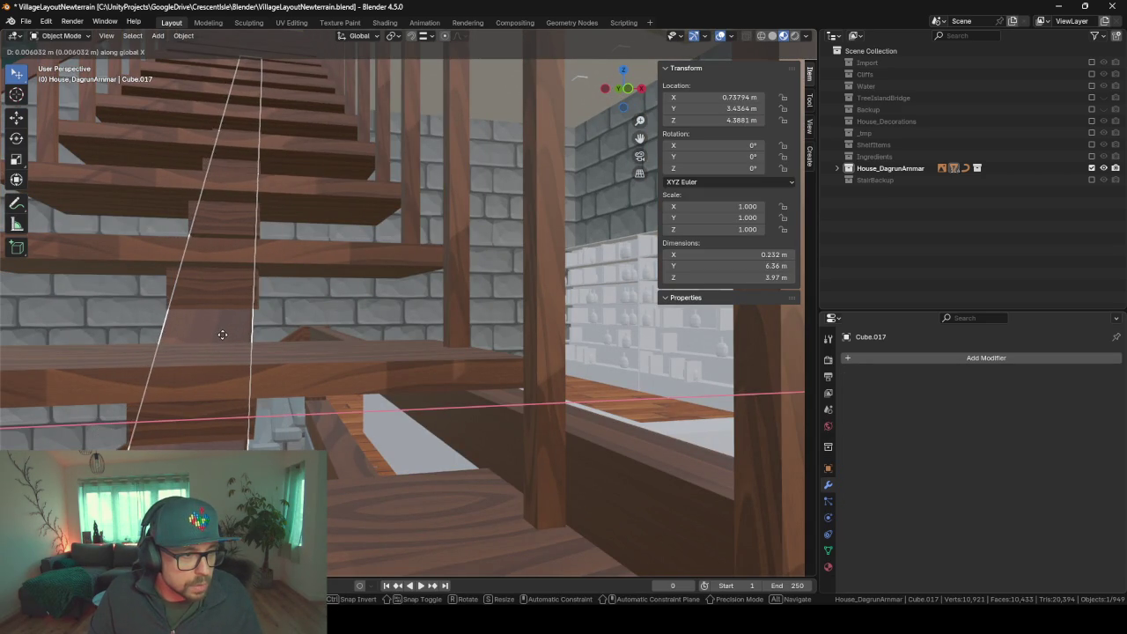
click(222, 332)
mouse_move(222, 332)
middle_down()
mouse_move(220, 314)
mouse_move(250, 325)
mouse_move(199, 327)
mouse_move(178, 352)
middle_up()
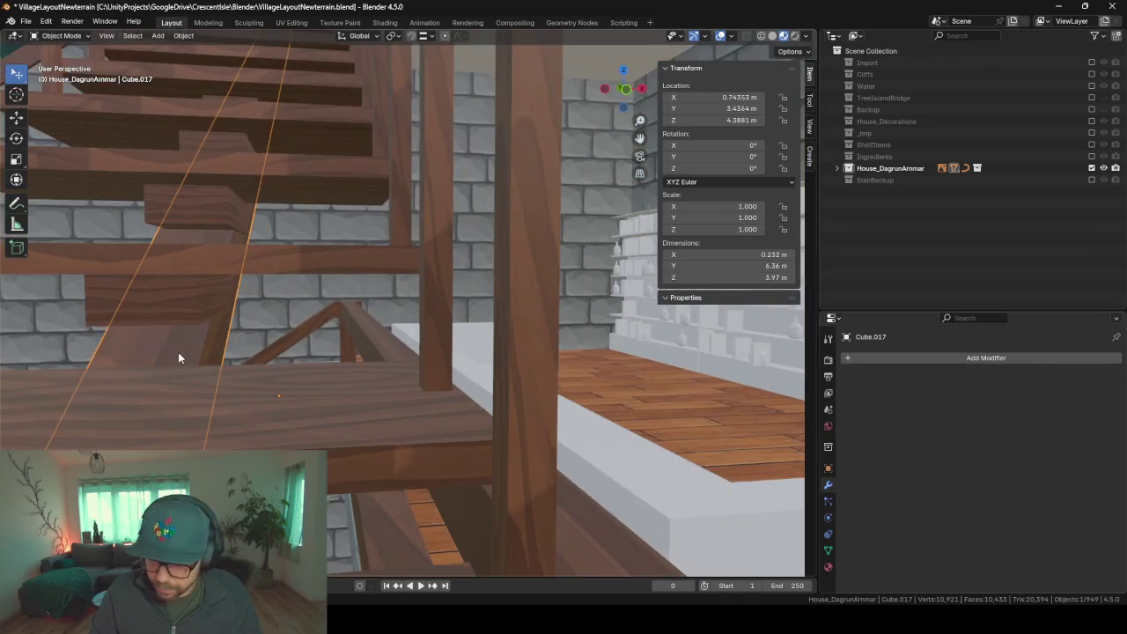
- From the orthographic front view, move the beam again along Y
key(KP_5)
key(KP_1)
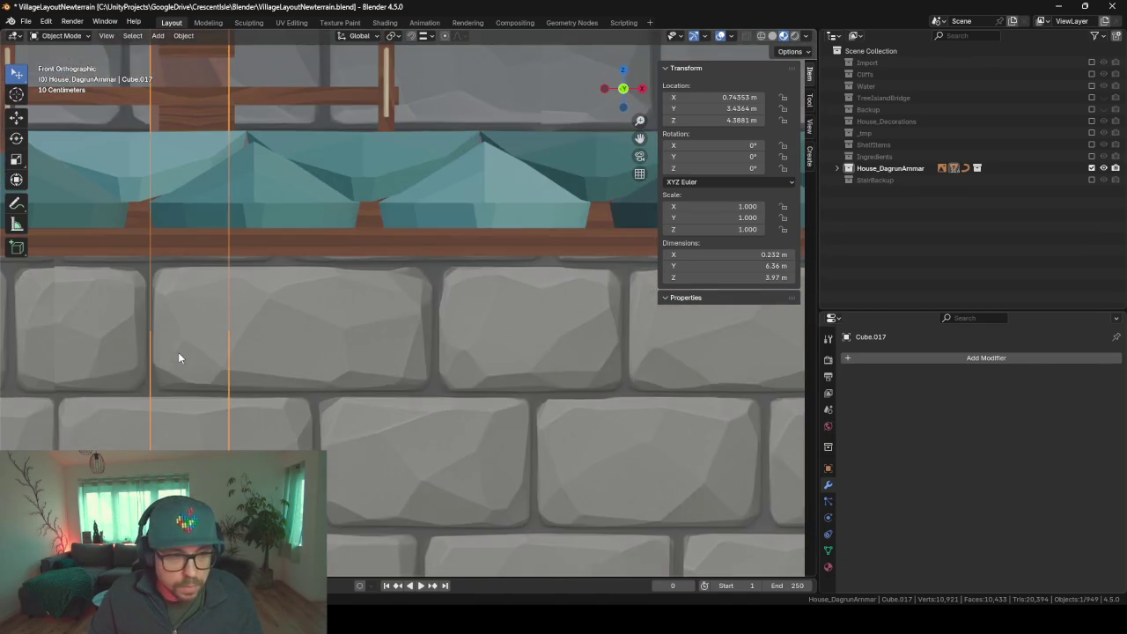
scroll(178, 357, up, 3)
scroll(236, 317, down, 7)
middle_drag(236, 313, 327, 297)
key(KP_1)
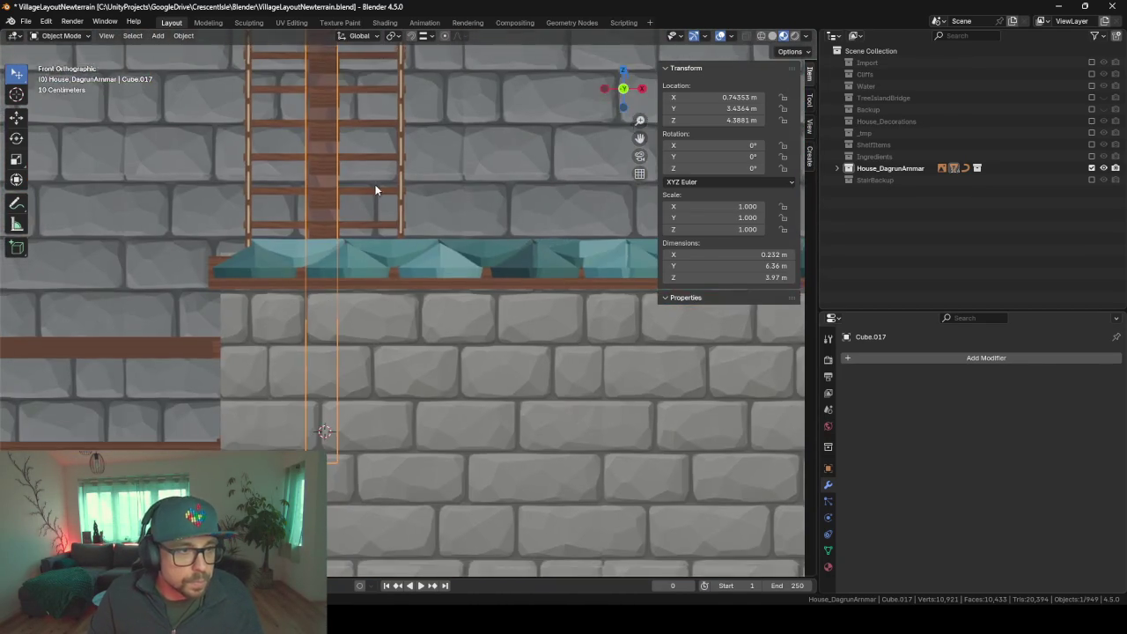
shift+middle_drag(374, 179, 403, 303)
key(g)
key(y)
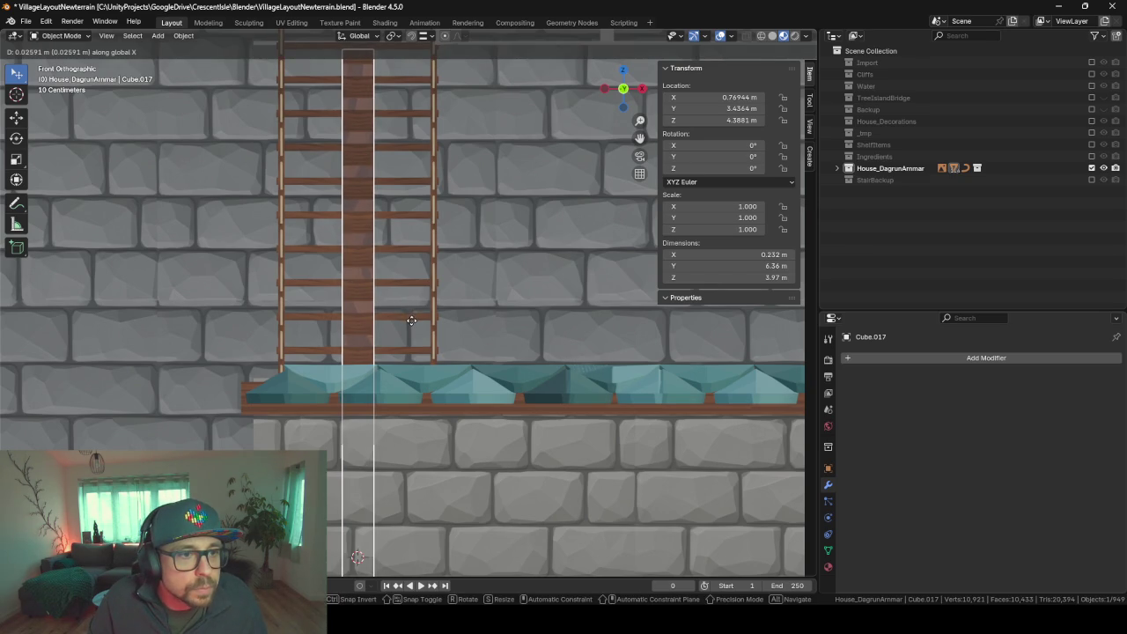
click(411, 320)
- Set Cube.017's origin to its geometry
key(Tab)
mouse_move(308, 275)
middle_down()
mouse_move(331, 328)
mouse_move(251, 286)
mouse_move(312, 292)
mouse_move(375, 339)
mouse_move(329, 350)
middle_up()
key(Tab)
right_click(324, 318)
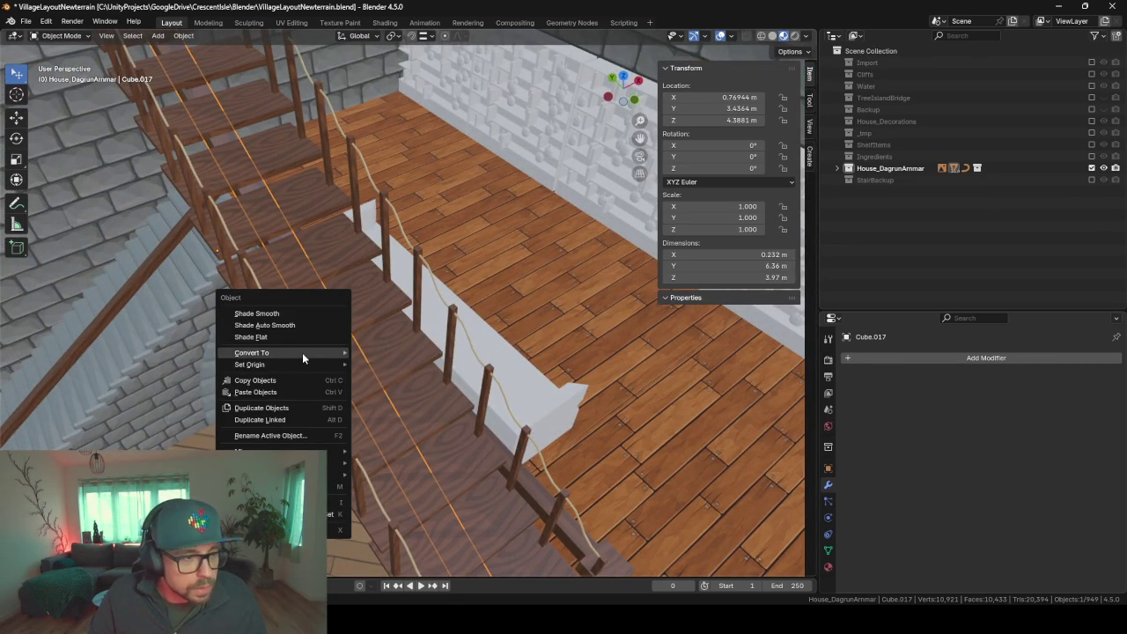
mouse_move(249, 364)
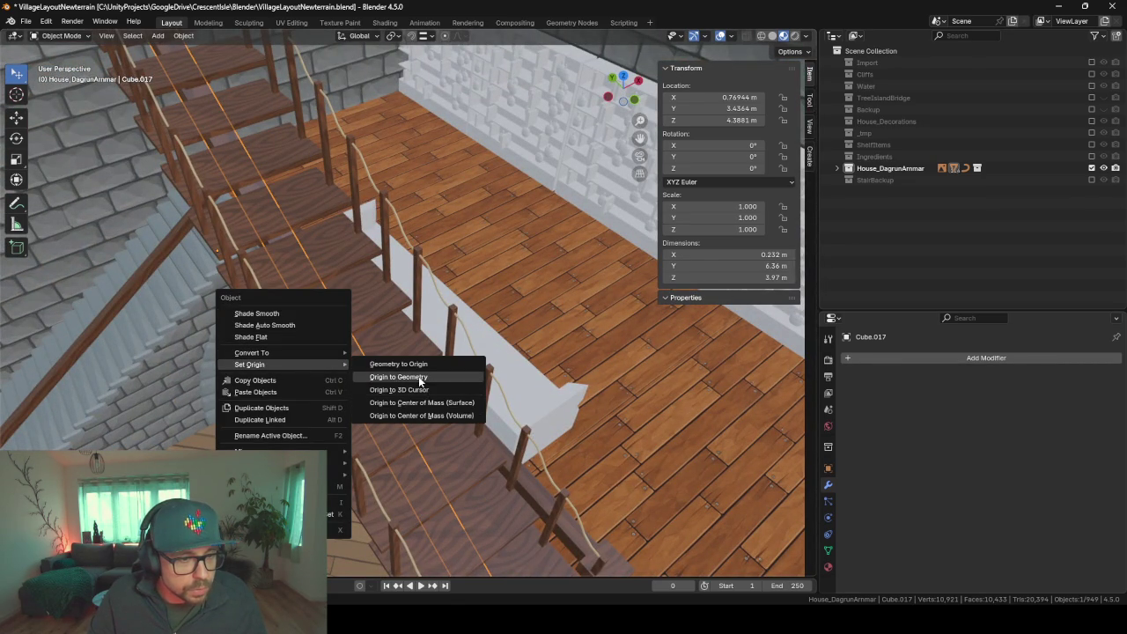
click(418, 376)
mouse_move(418, 376)
middle_down()
mouse_move(257, 340)
mouse_move(366, 273)
mouse_move(196, 323)
middle_up()
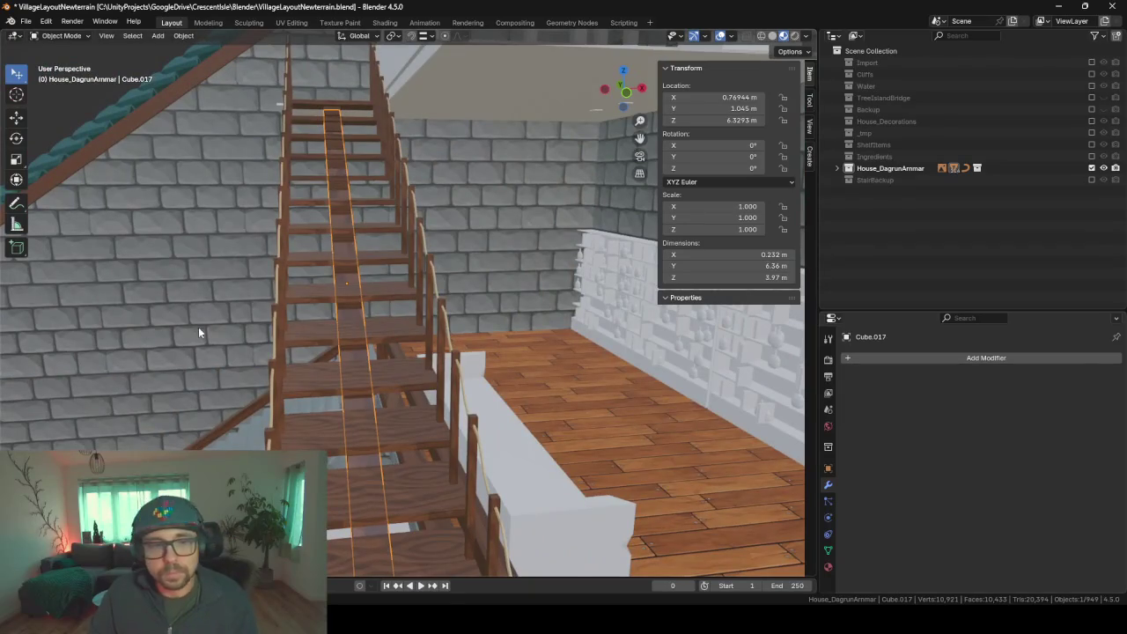
mouse_move(264, 293)
middle_down()
mouse_move(361, 250)
mouse_move(442, 261)
mouse_move(435, 270)
middle_up()
- Re-export the model as FBX through the F3 command search
key(F3)
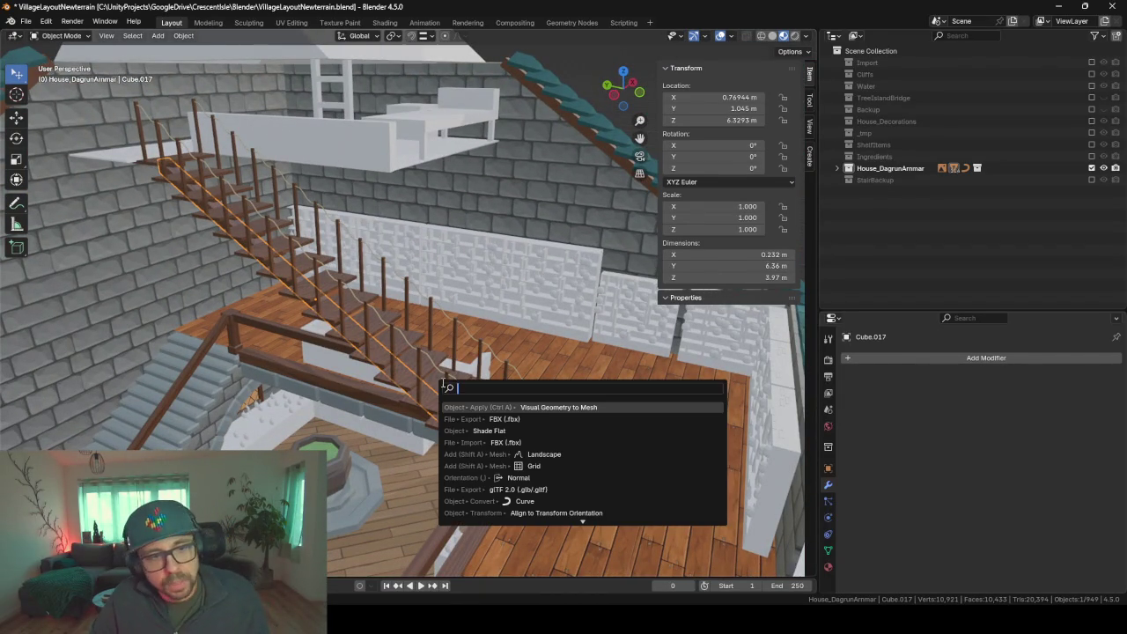
key(Down)
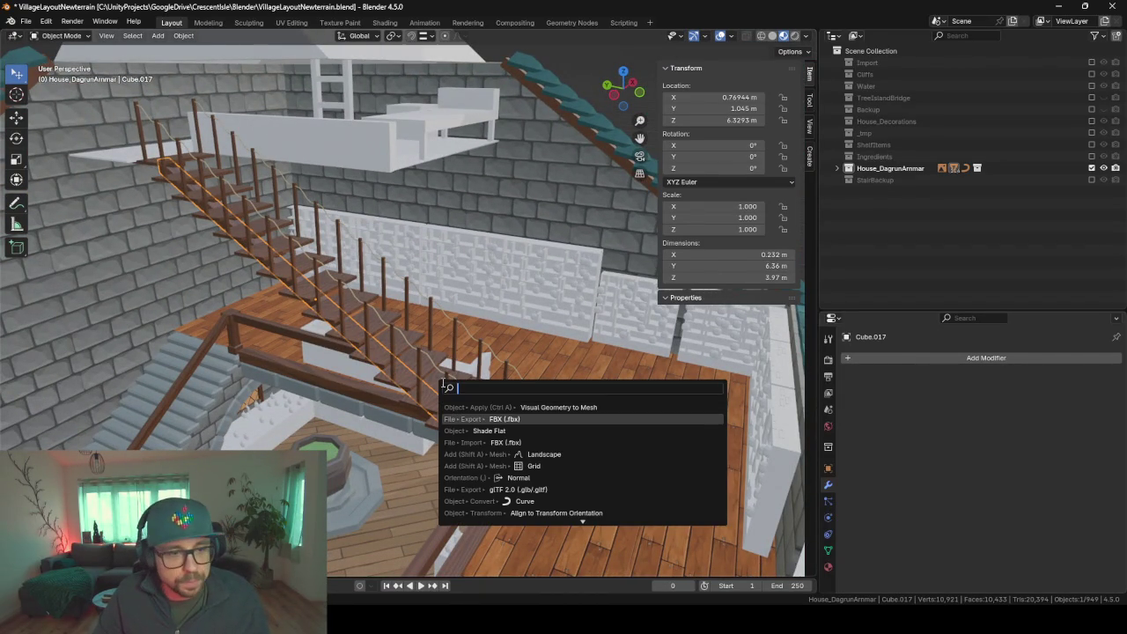
key(Return)
key(Return)
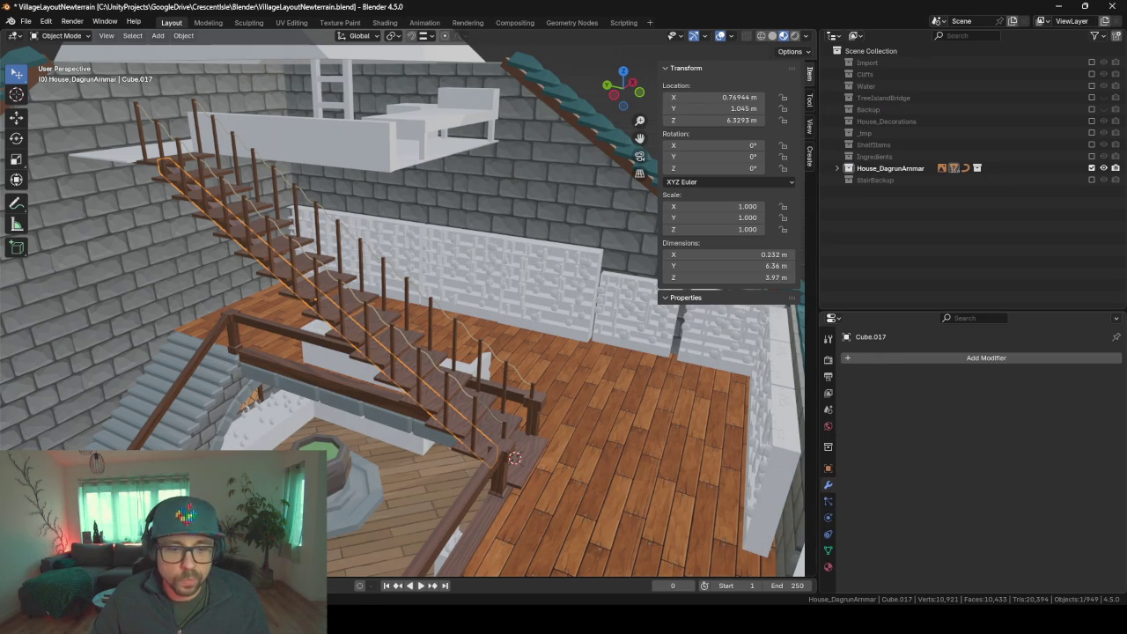
key(alt+Tab)
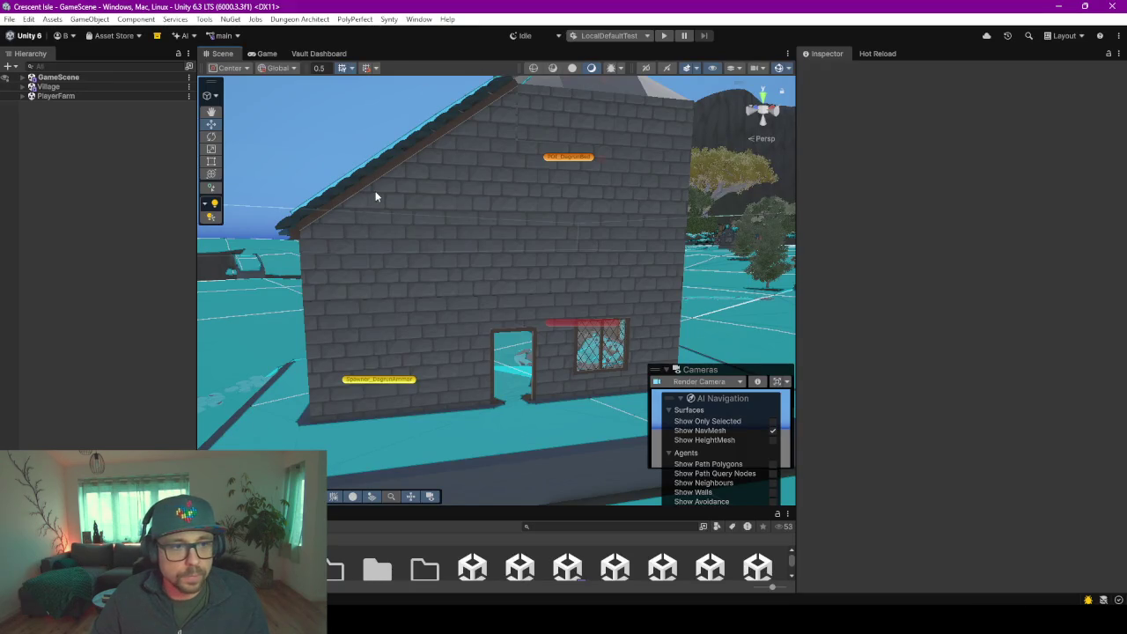
mouse_move(466, 308)
right_down()
mouse_move(632, 354)
mouse_move(738, 357)
mouse_move(780, 340)
mouse_move(711, 308)
right_up()
click(351, 301)
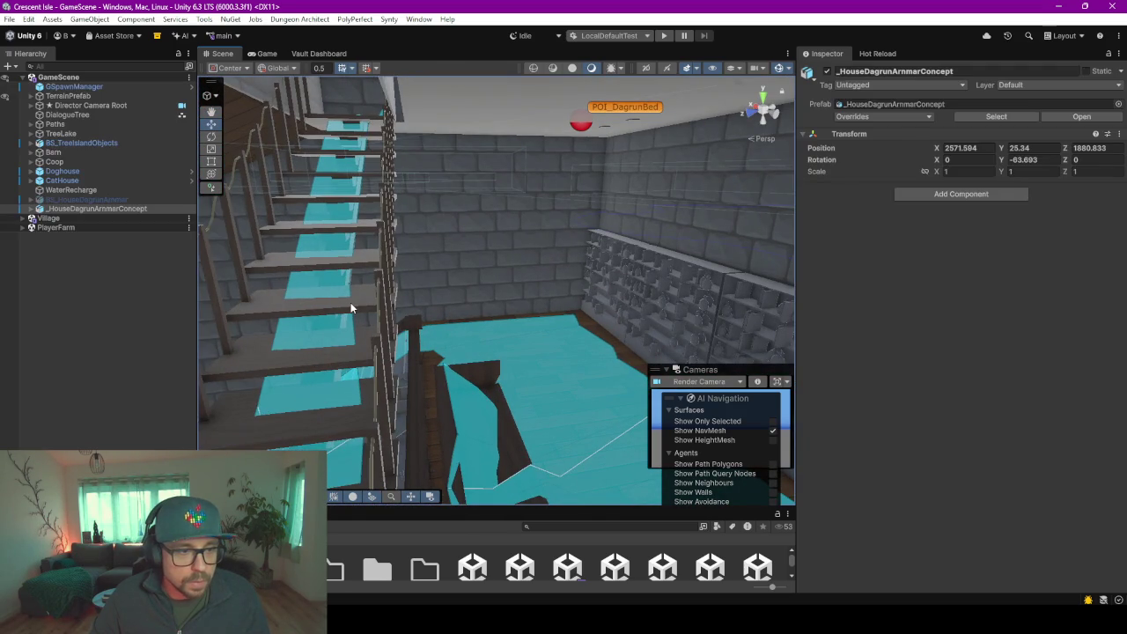
click(350, 304)
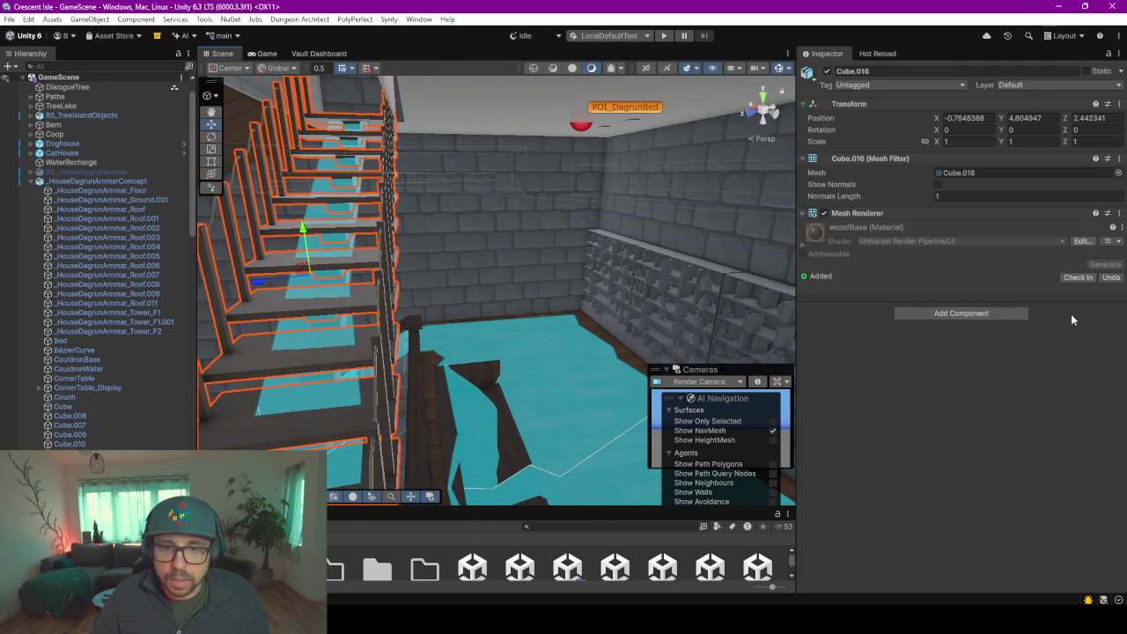
click(1015, 313)
key(Return)
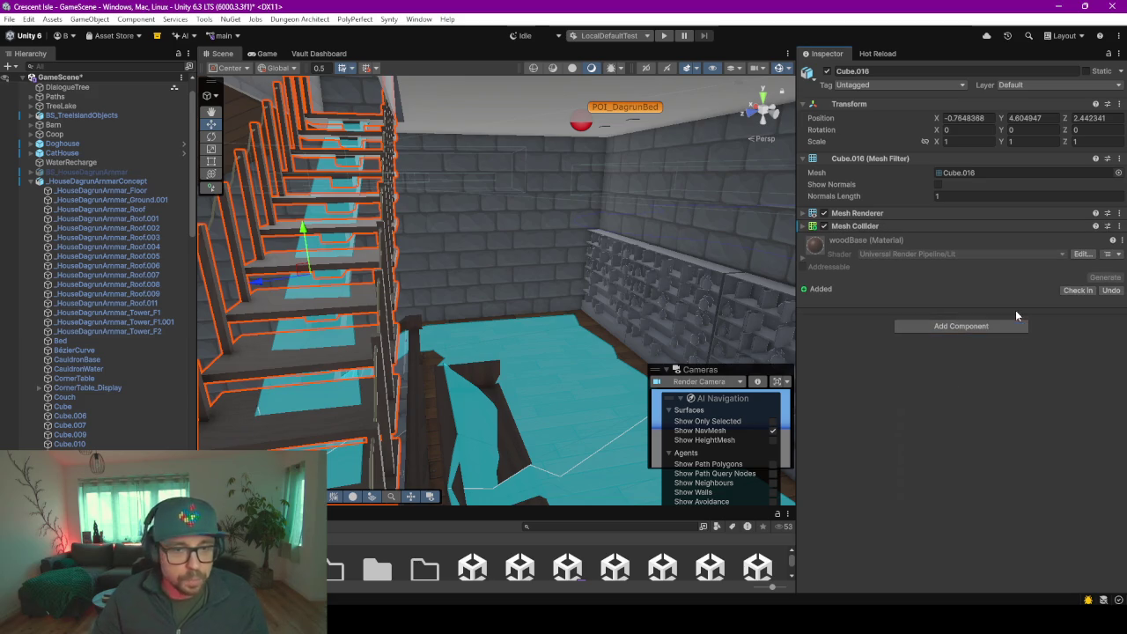
click(32, 181)
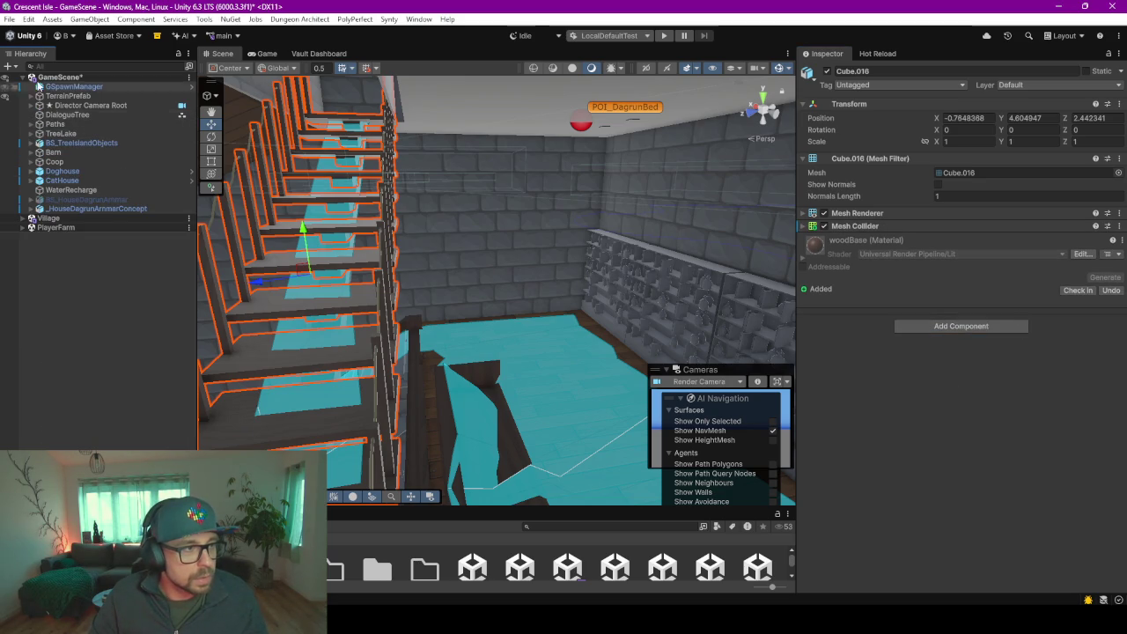
click(31, 95)
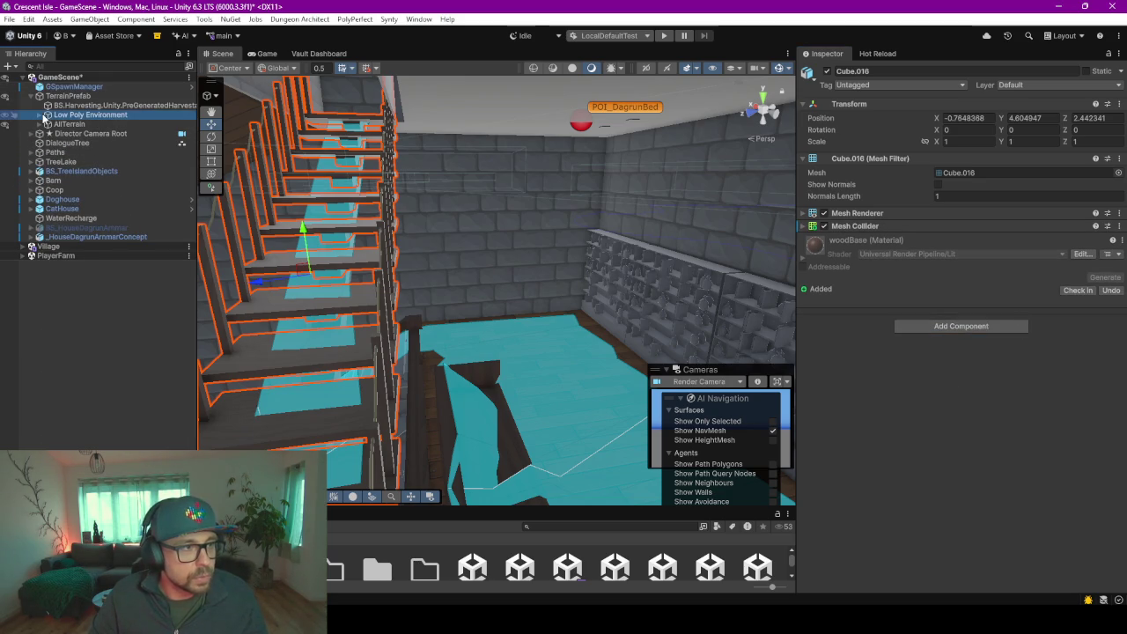
click(44, 116)
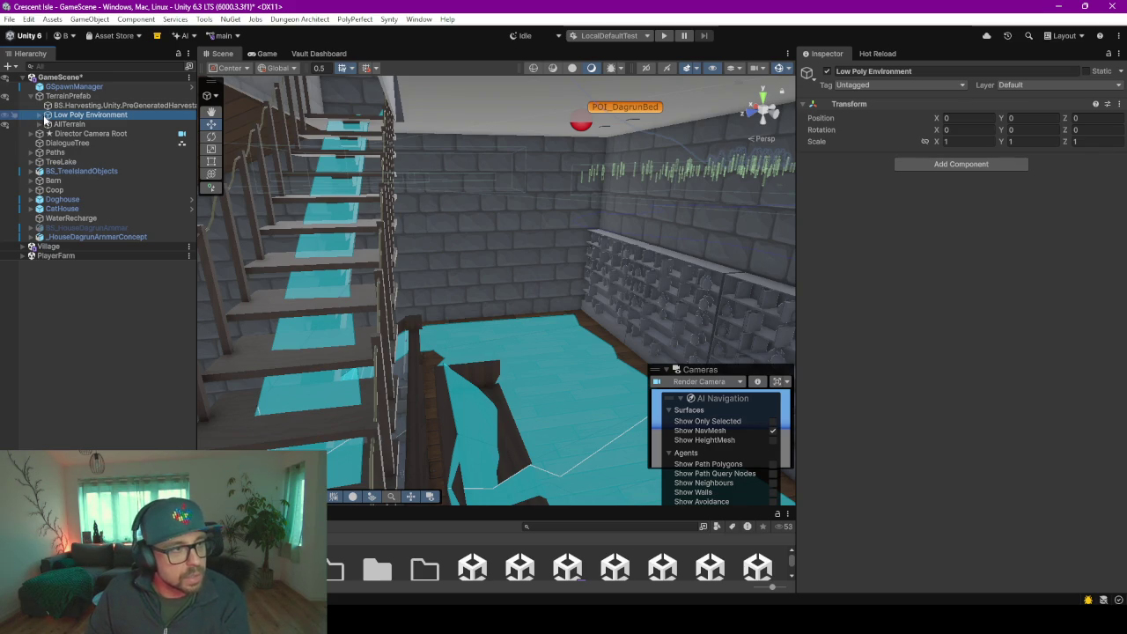
key(Right)
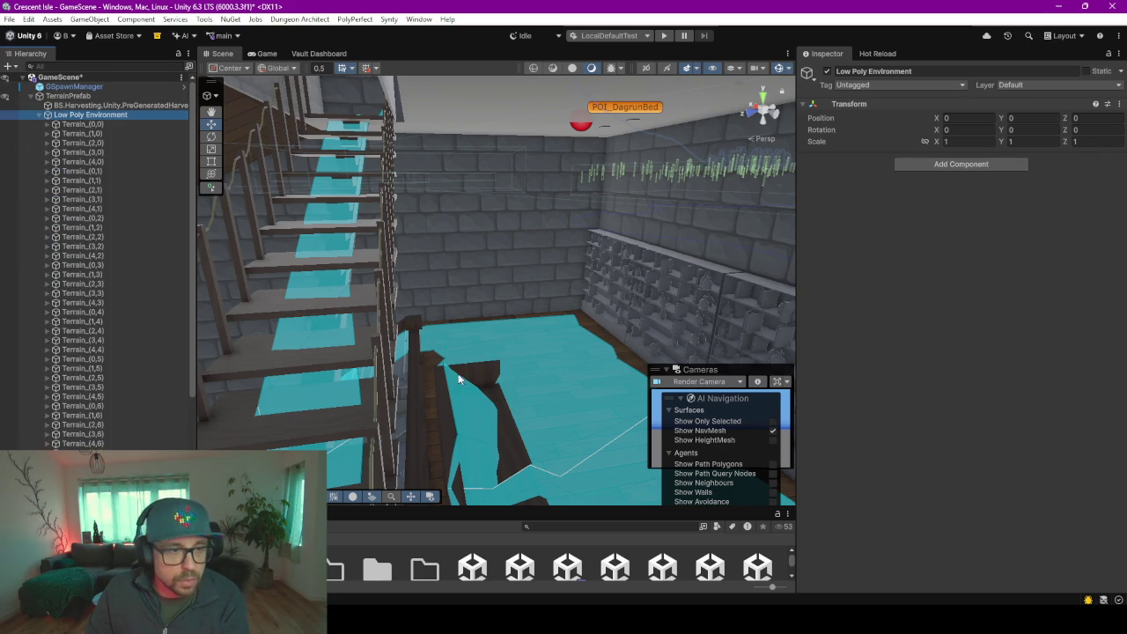
right_drag(447, 322, 434, 342)
scroll(438, 275, down, 5)
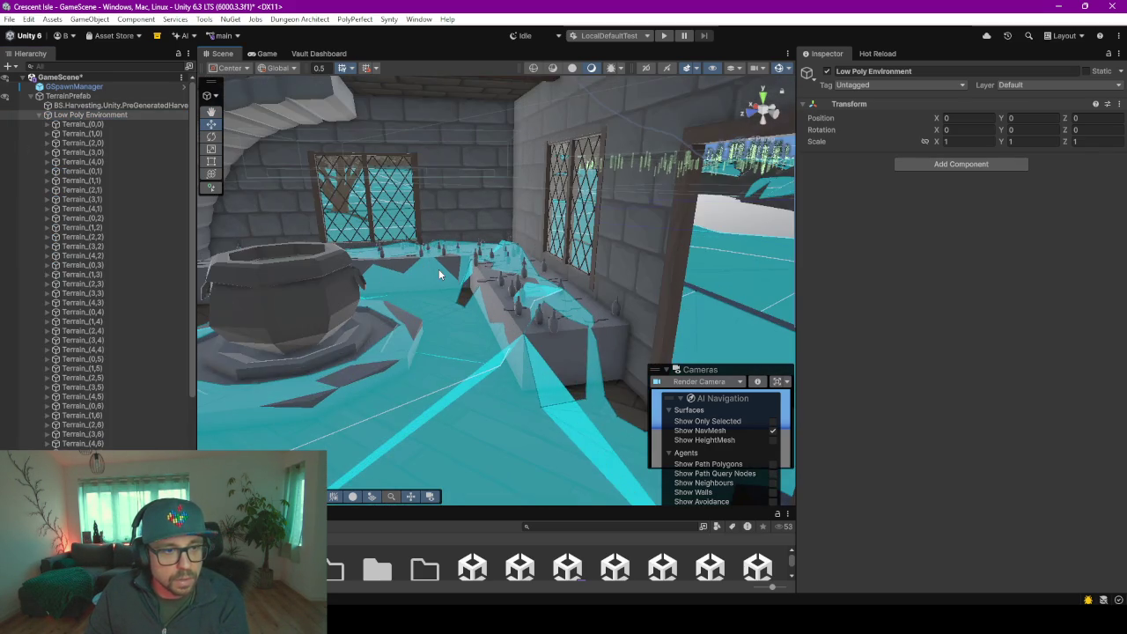
mouse_move(406, 273)
right_down()
mouse_move(440, 300)
mouse_move(410, 269)
mouse_move(449, 293)
right_up()
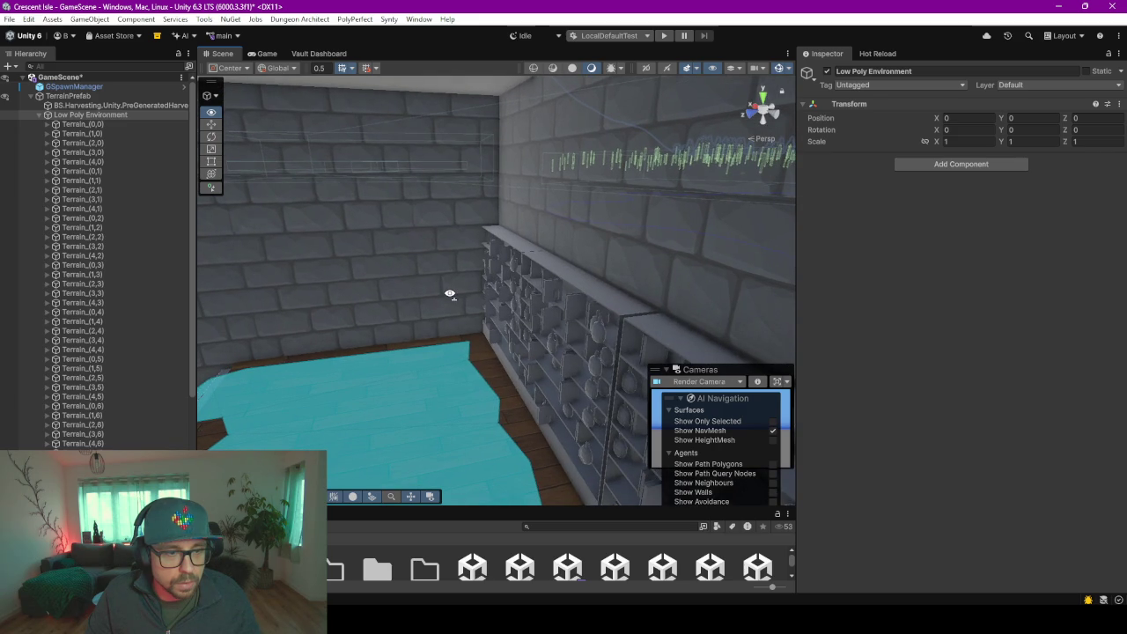
mouse_move(425, 294)
right_down()
mouse_move(290, 334)
mouse_move(122, 356)
mouse_move(319, 363)
mouse_move(441, 290)
right_up()
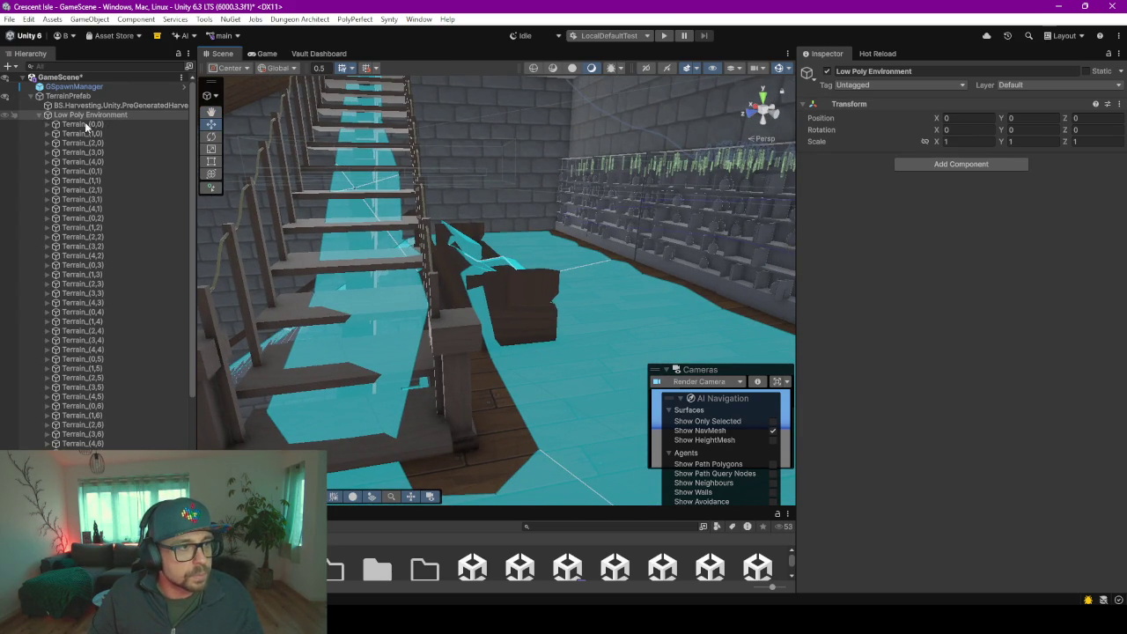
- Collapse Low Poly Environment, expand AllTerrain > NavMeshes and show NpcNavMesh1's NavMesh Surface settings
click(39, 117)
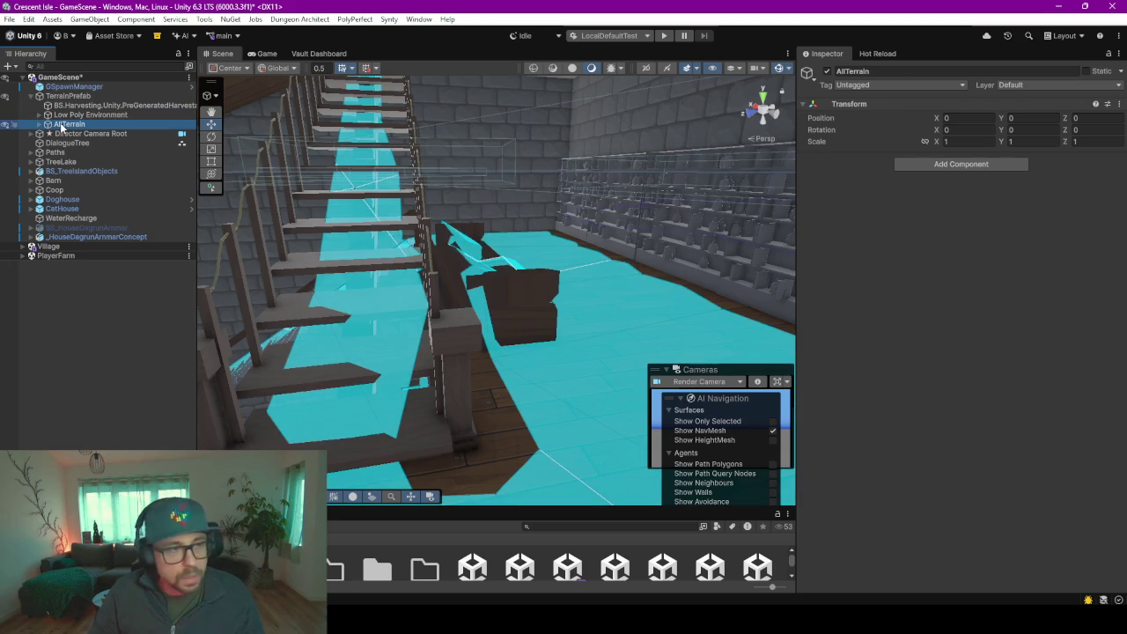
key(Down)
key(Right)
key(Down)
key(Down)
key(Down)
key(Right)
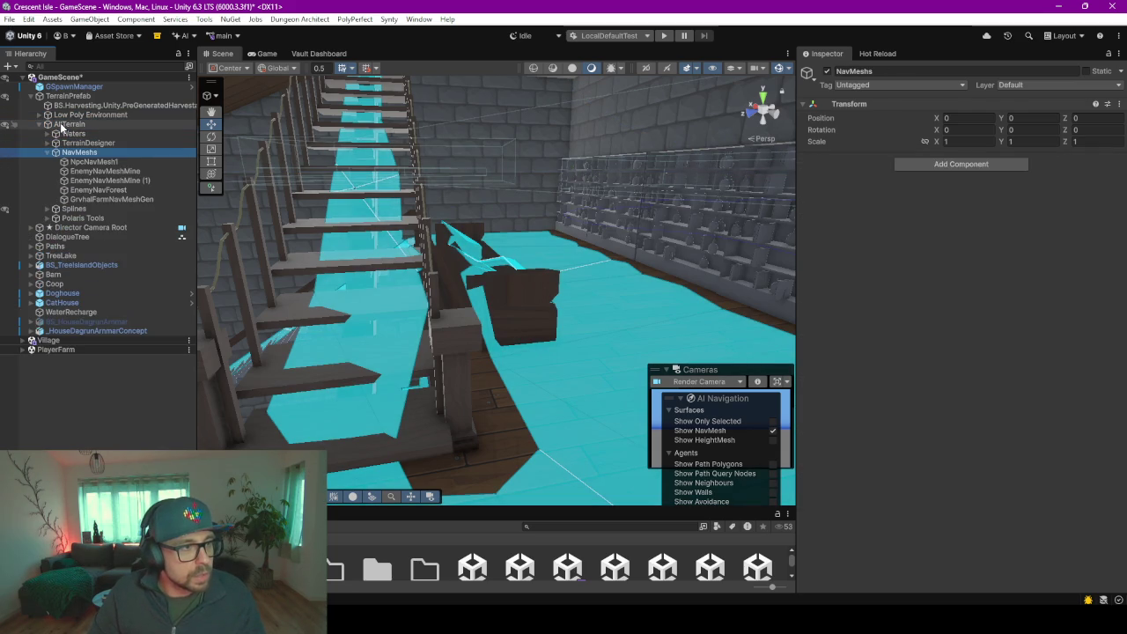
key(Down)
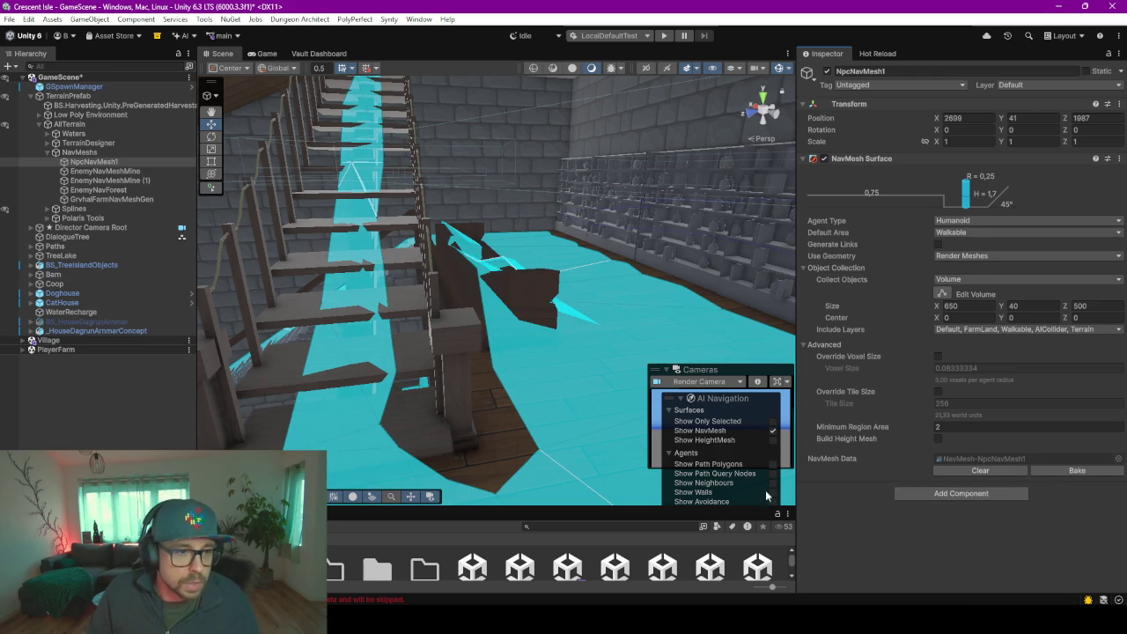
- Orbit the Scene view past the stairs and stone wall out to the house exterior
scroll(460, 250, up, 5)
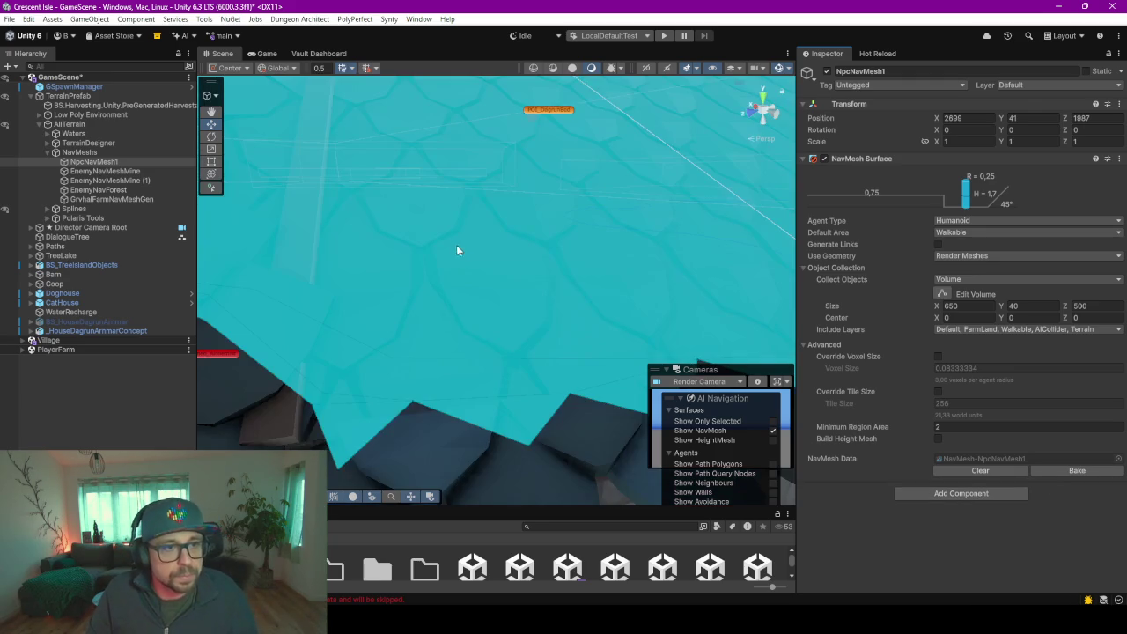
scroll(456, 242, down, 3)
scroll(456, 243, down, 3)
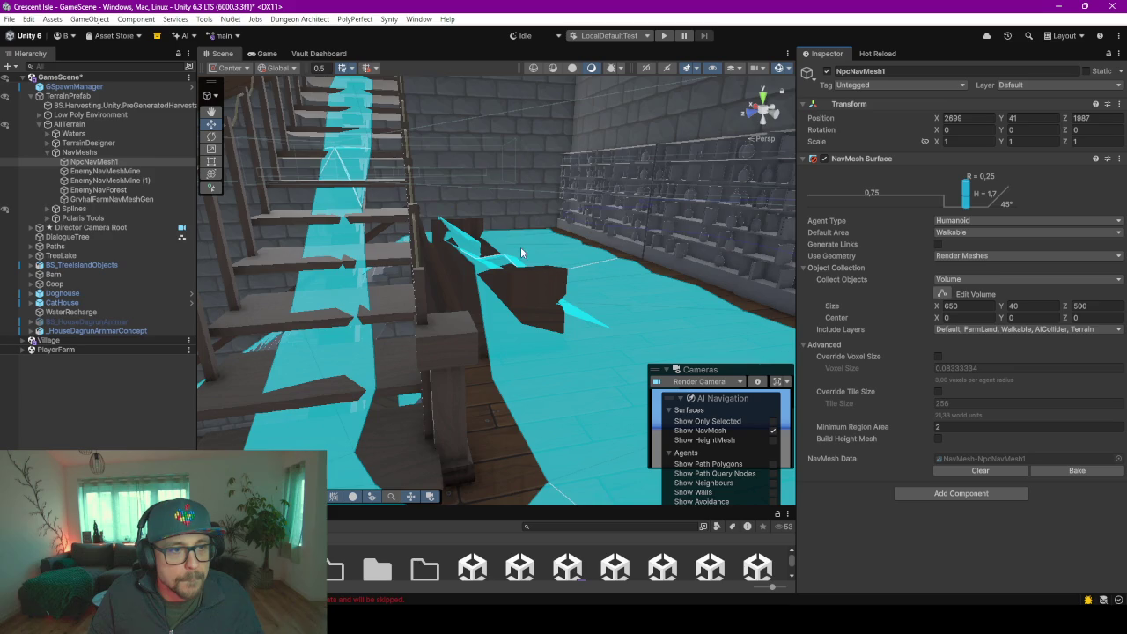
alt+drag(521, 252, 323, 275)
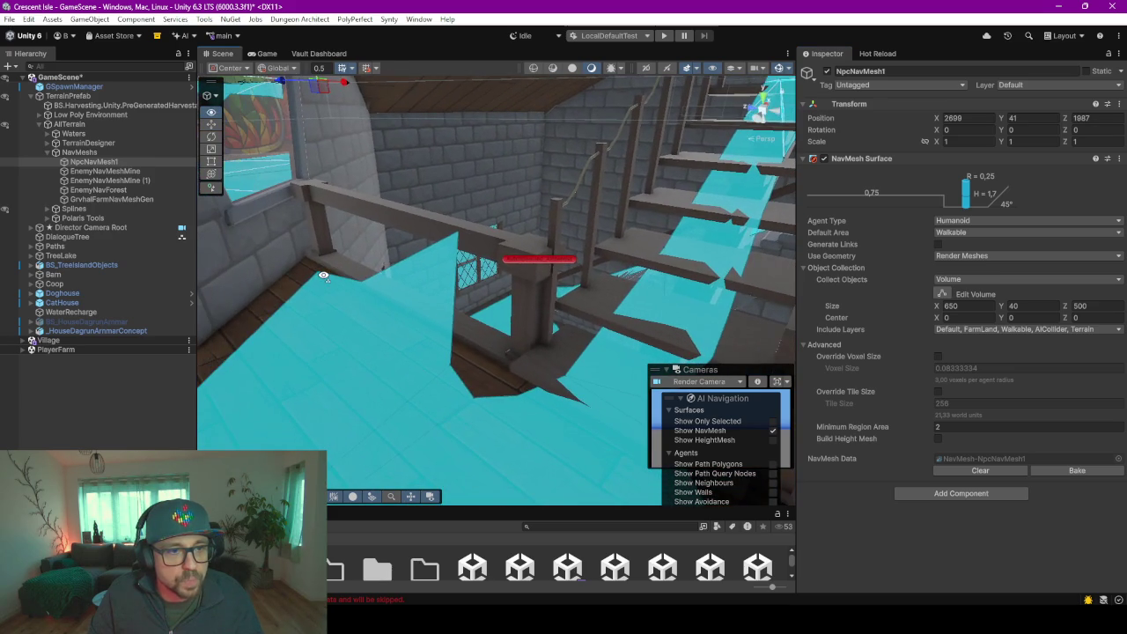
mouse_move(447, 229)
alt+mouse_down()
mouse_move(754, 240)
mouse_move(793, 211)
alt+mouse_up()
alt+drag(907, 200, 649, 67)
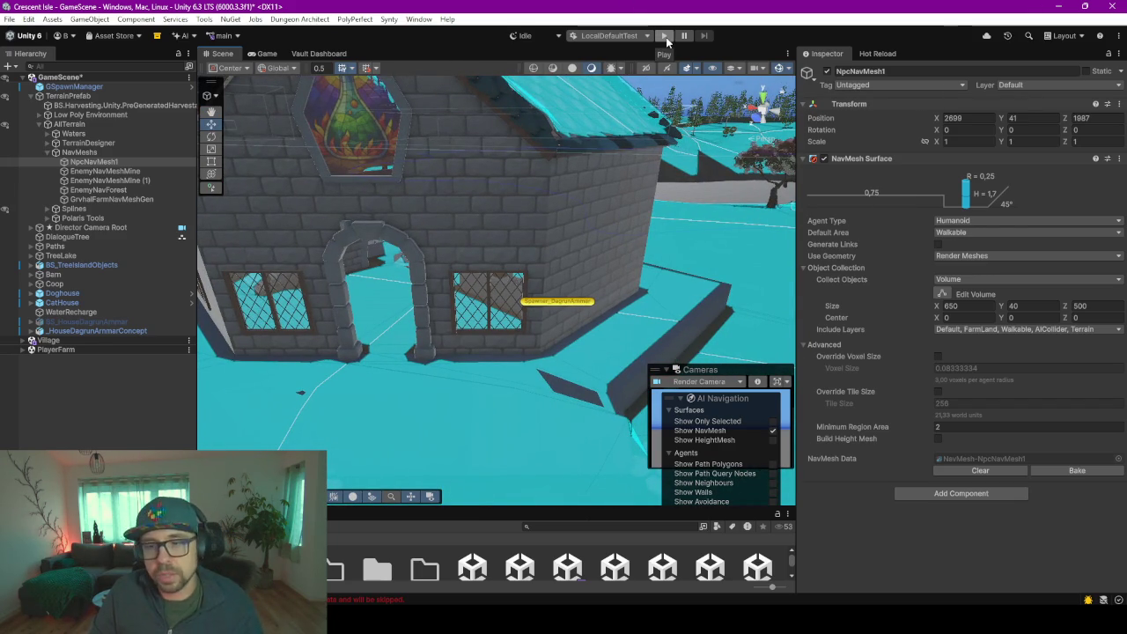
- Enter Play mode saving the scene, choose Single Player, load the save slot and start the game
click(665, 37)
click(535, 335)
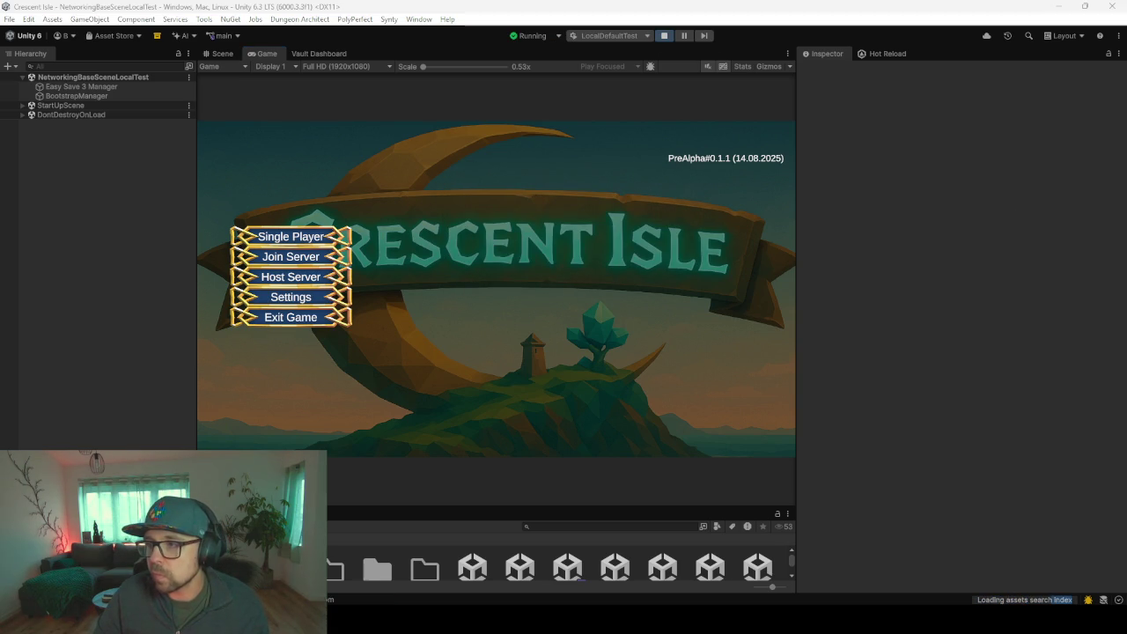
click(271, 241)
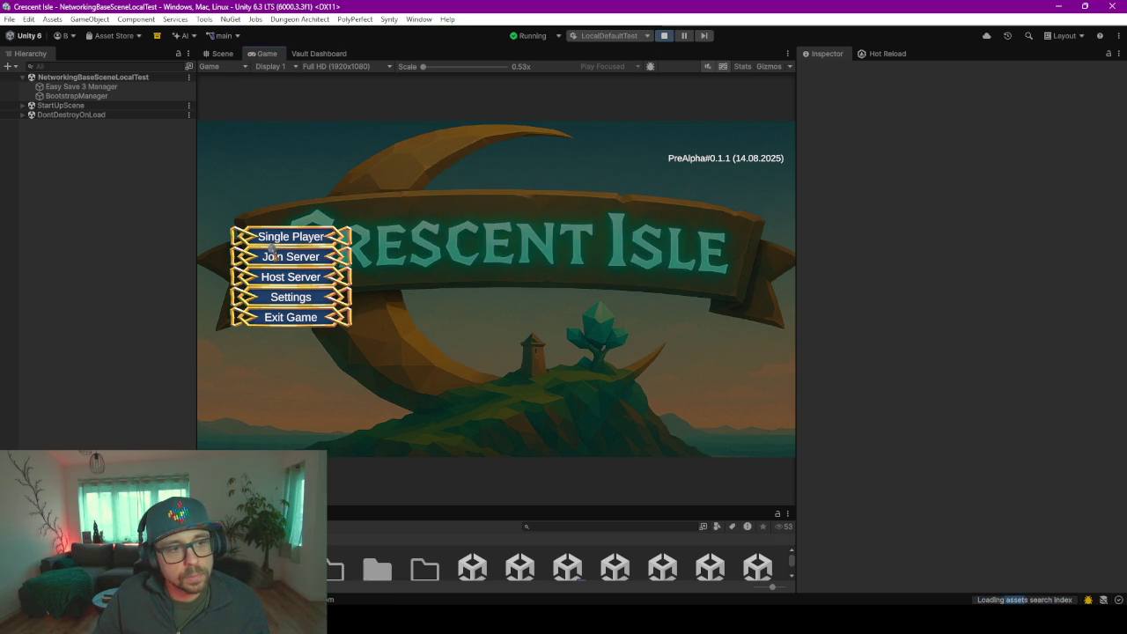
click(466, 184)
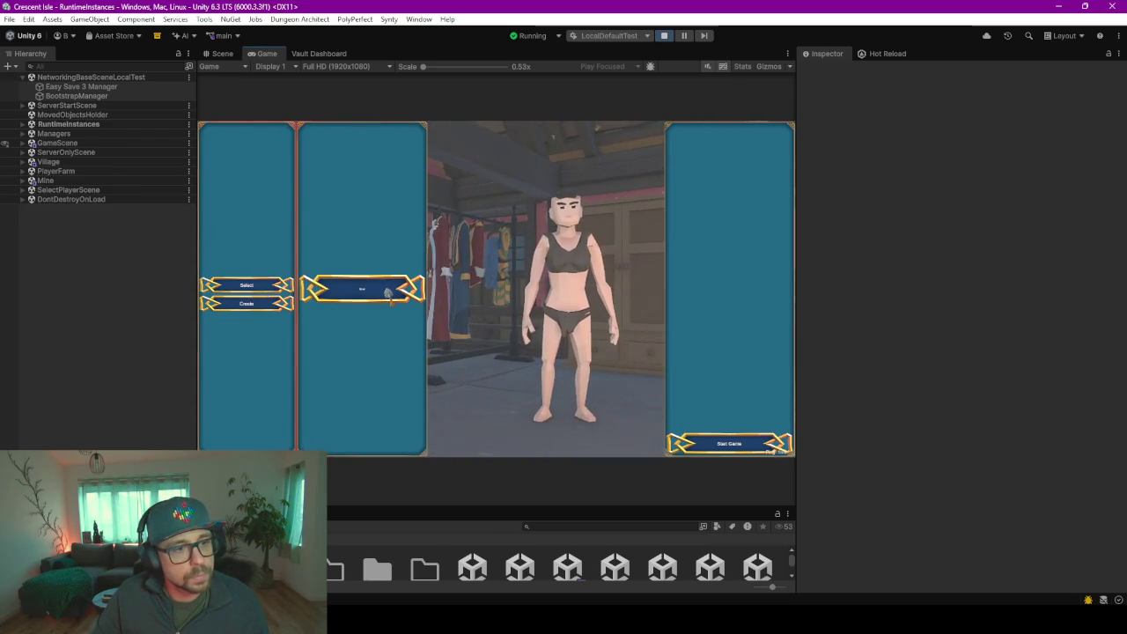
click(713, 443)
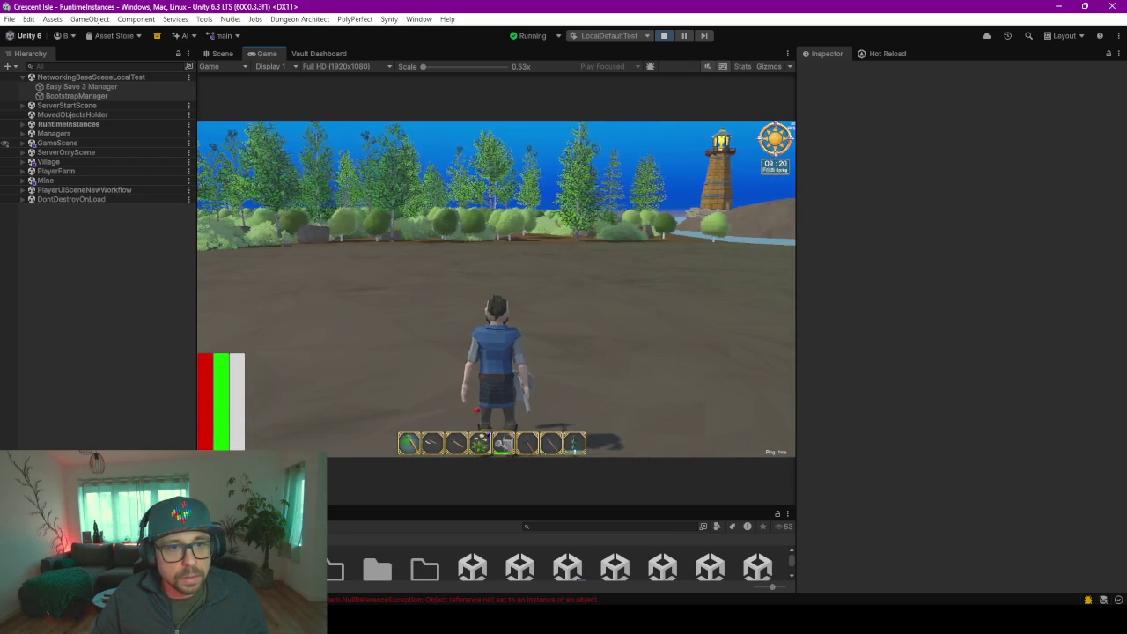
- Run the player character forward into Dagrun's house, then select the RuntimeInstances group
key(w)
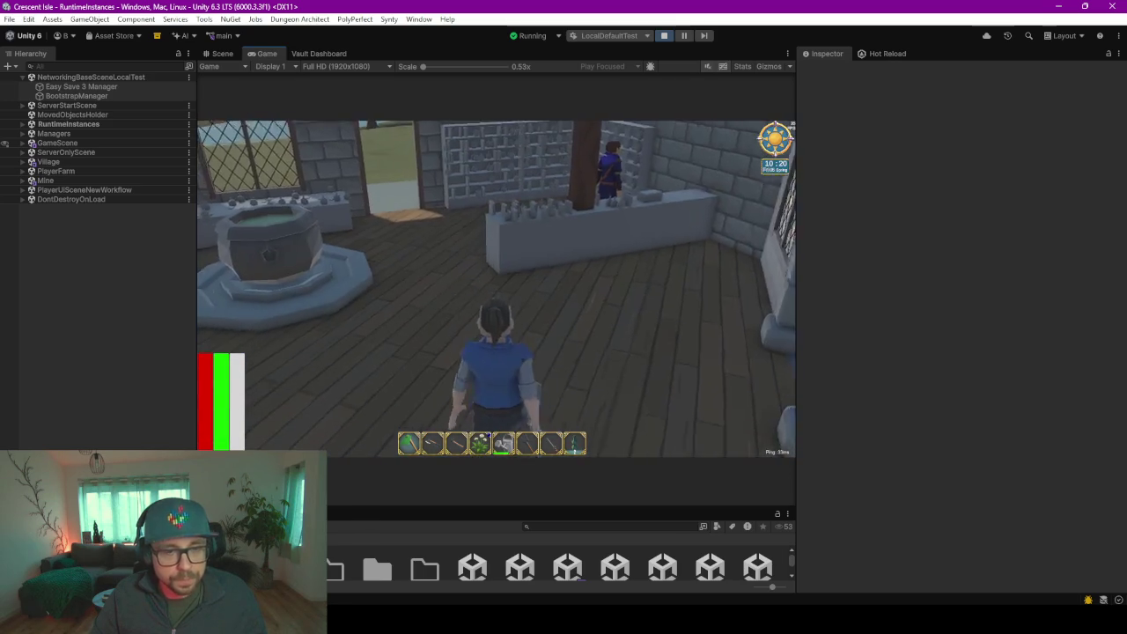
click(53, 125)
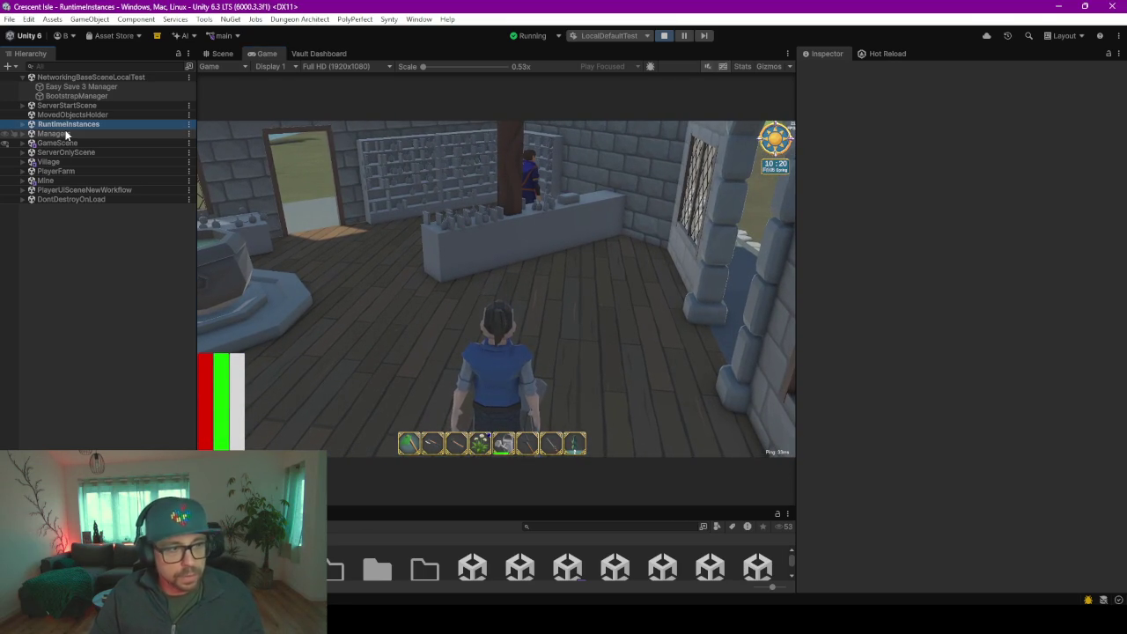
- Under NetworkGameManager(Clone), set GameTimeAndWeather's Hour To Set to 22 and apply it
key(Right)
click(66, 134)
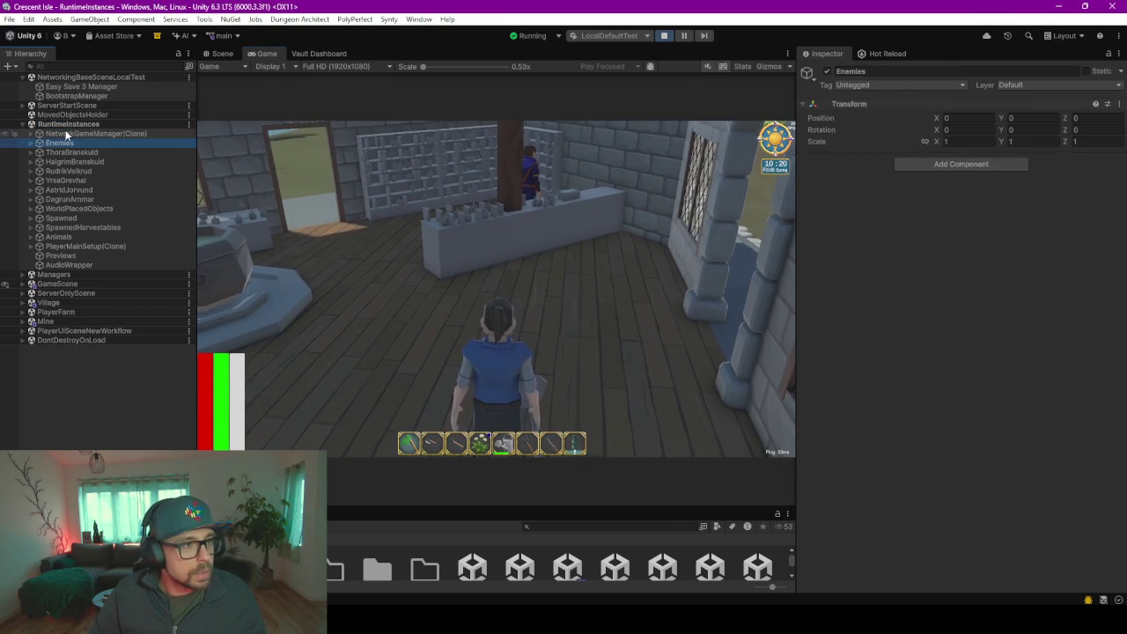
key(Right)
key(Down)
key(Down)
key(Down)
key(Down)
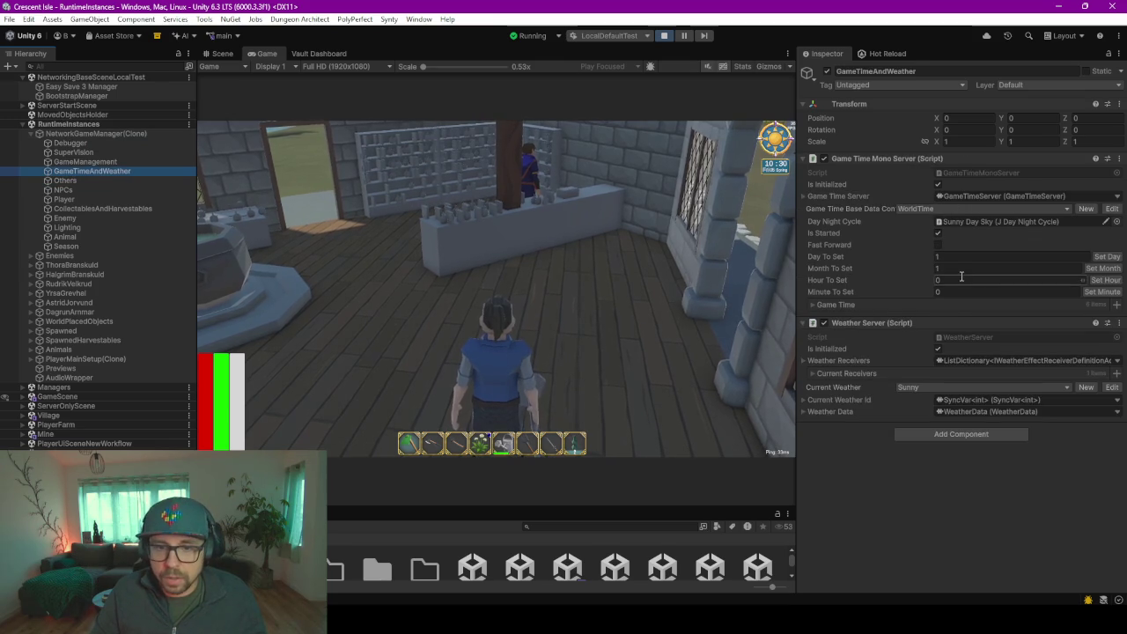
click(959, 280)
text(22)
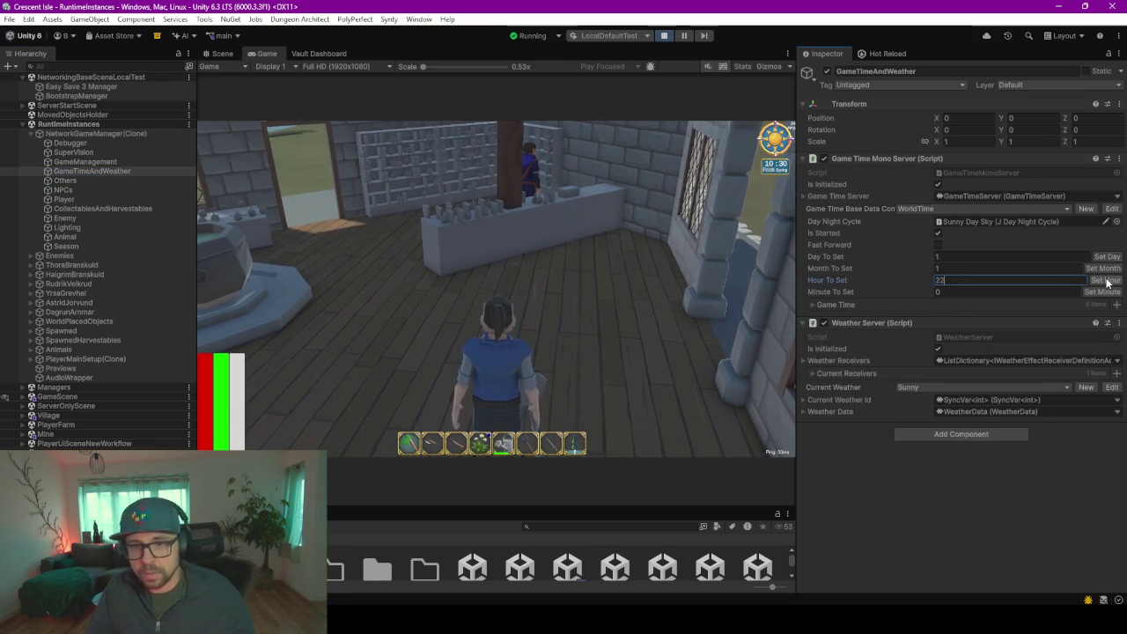
click(620, 271)
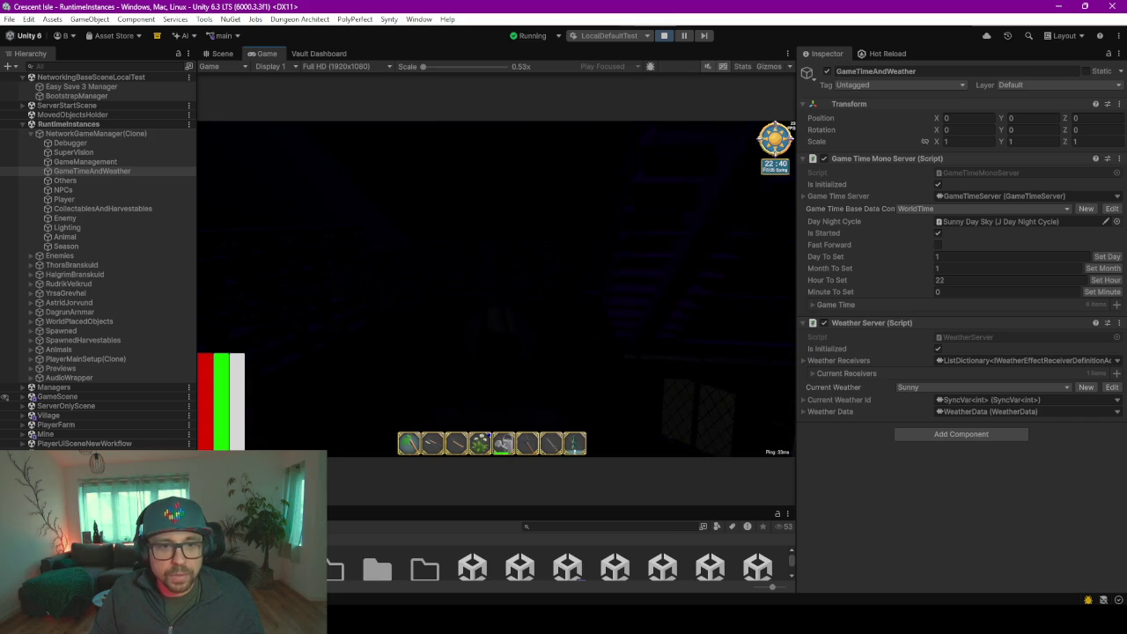
- Quit the running game from the in-game menu and select the house's arch and door wall
key(Escape)
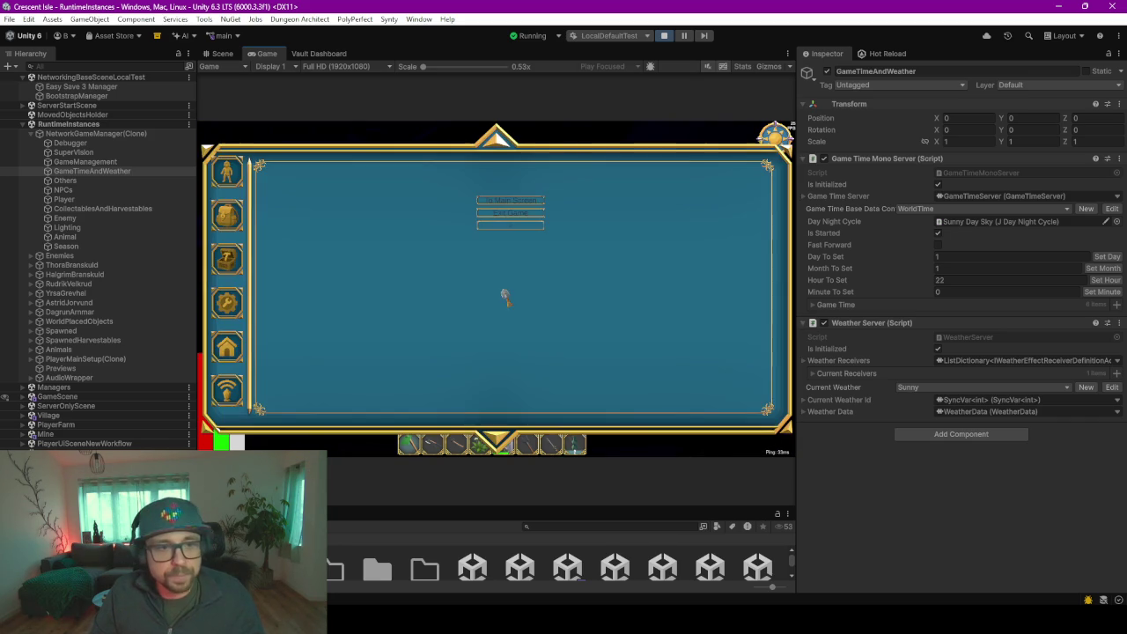
click(504, 215)
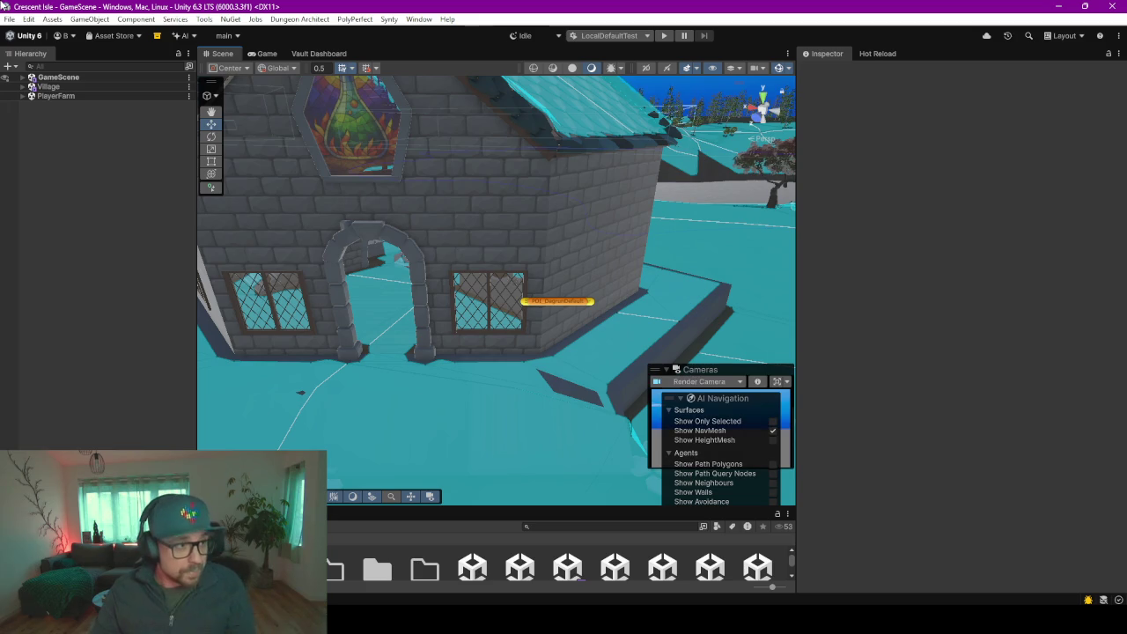
click(323, 227)
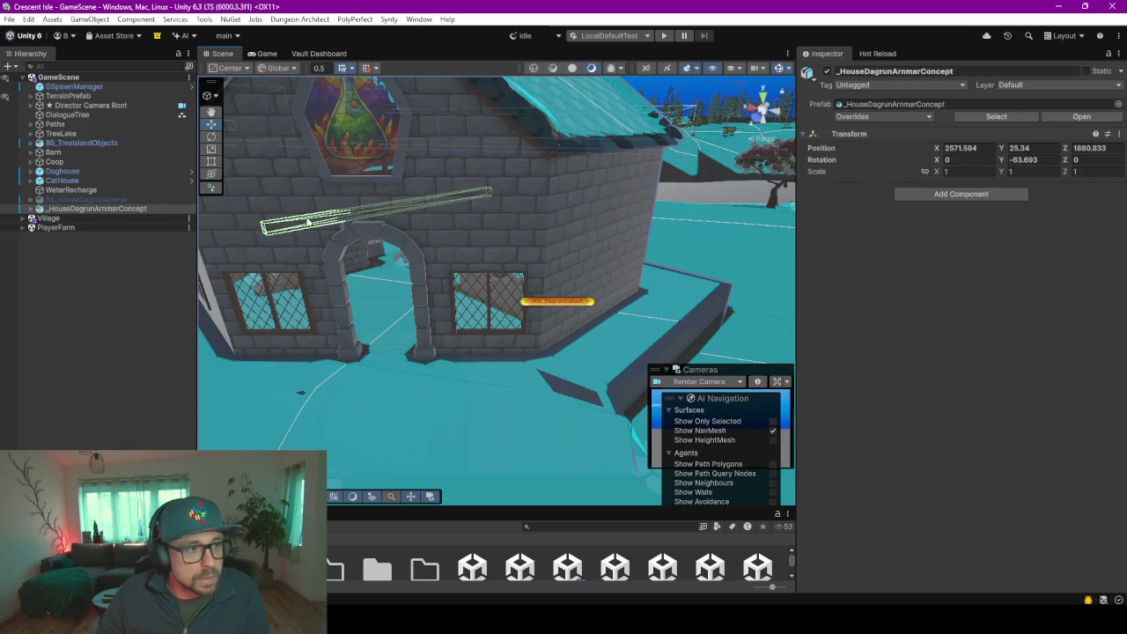
click(302, 189)
scroll(151, 221, up, 3)
- Switch the Scene view to a debug shading mode and look around the side of the house
scroll(155, 274, up, 3)
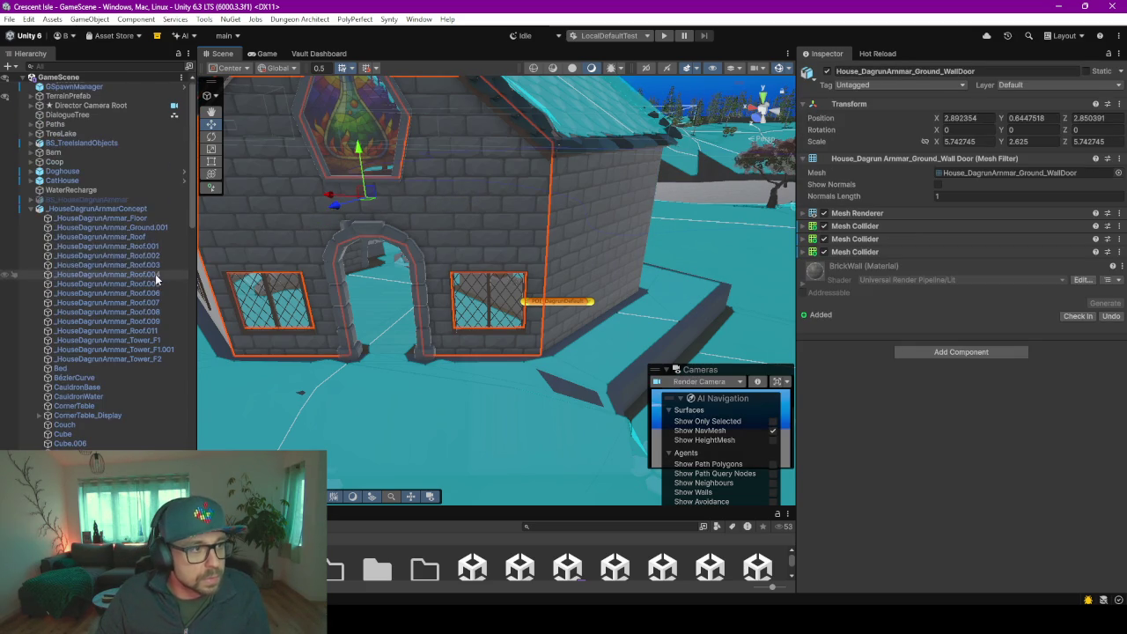
right_click(85, 209)
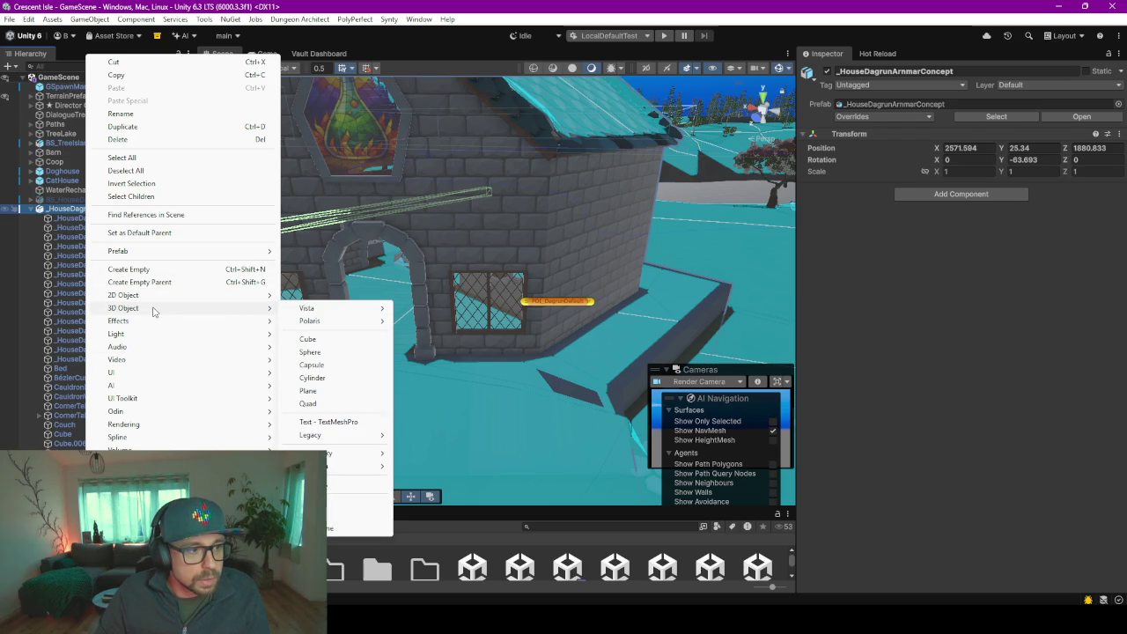
mouse_move(112, 385)
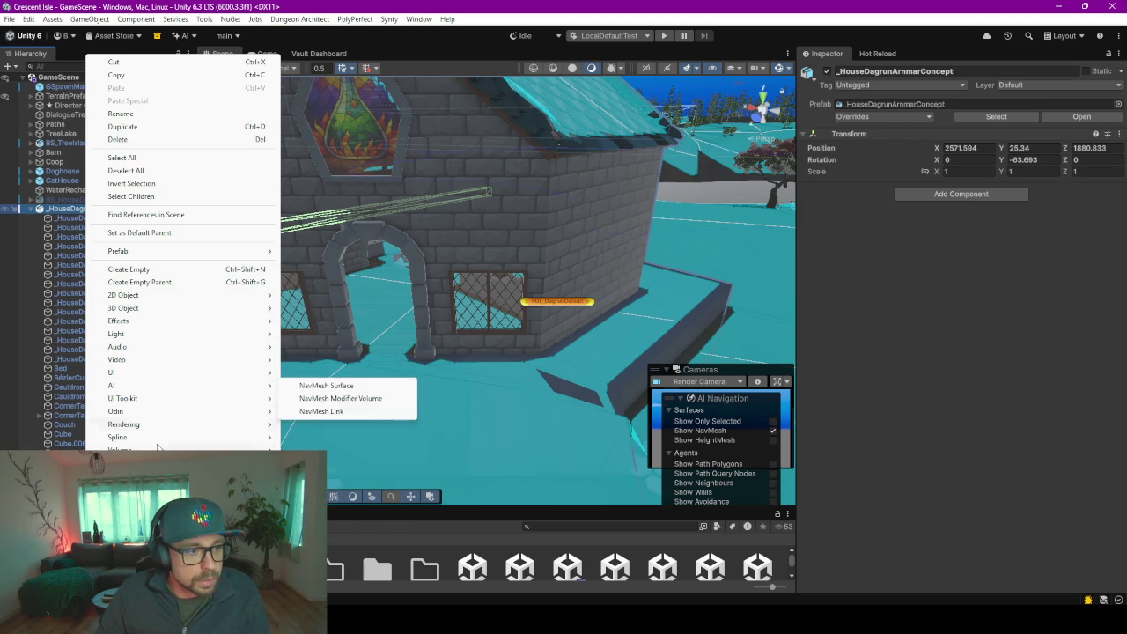
click(614, 71)
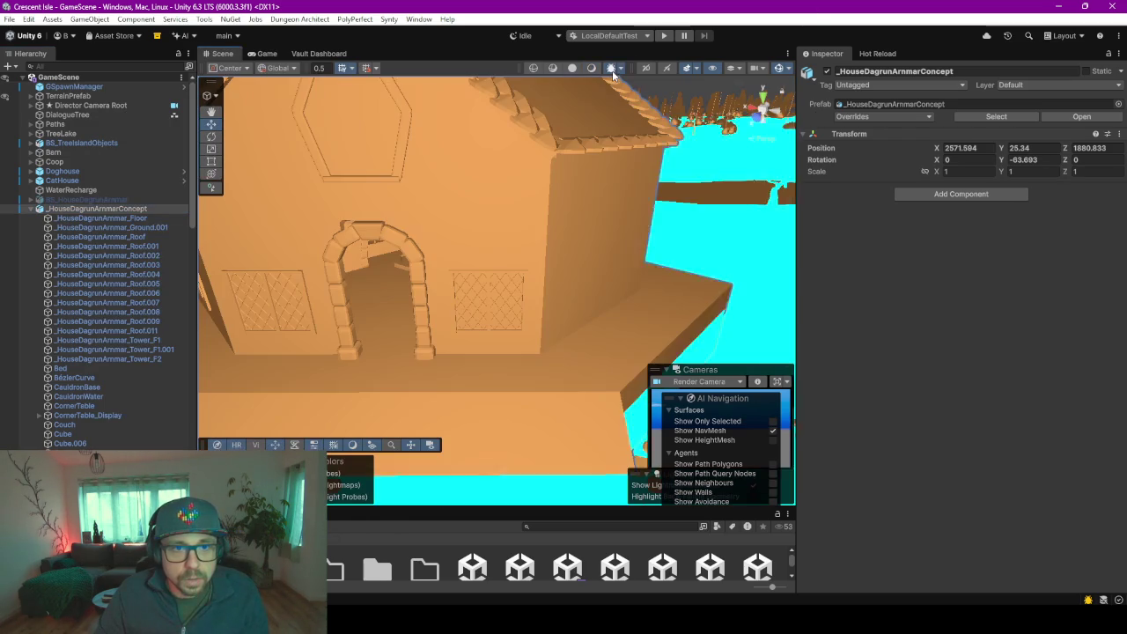
right_drag(508, 234, 372, 238)
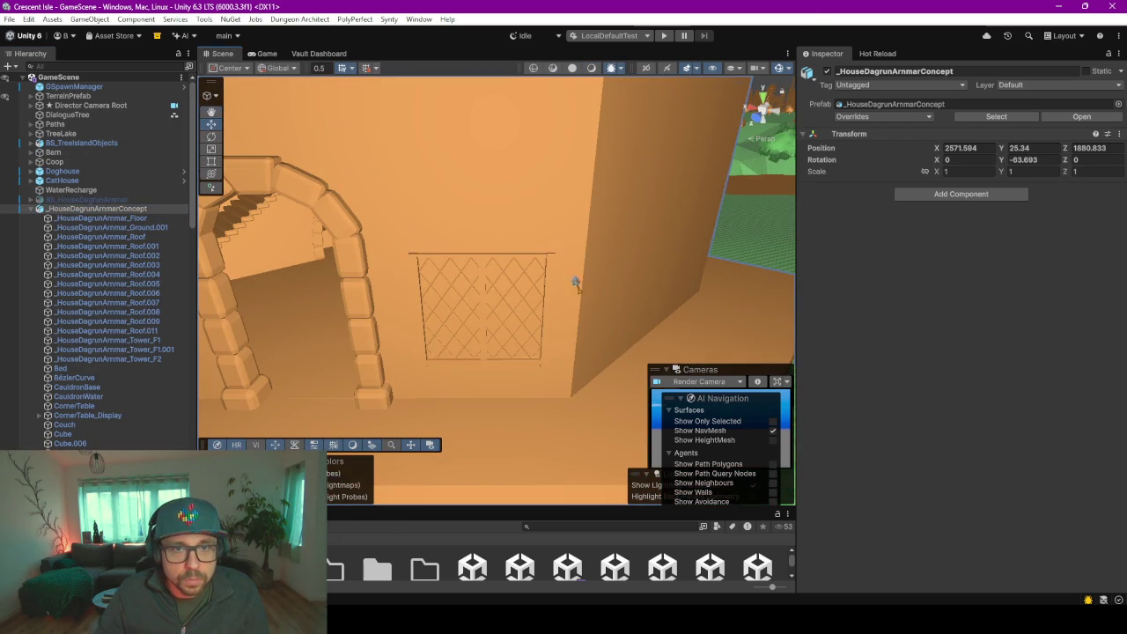
key(a)
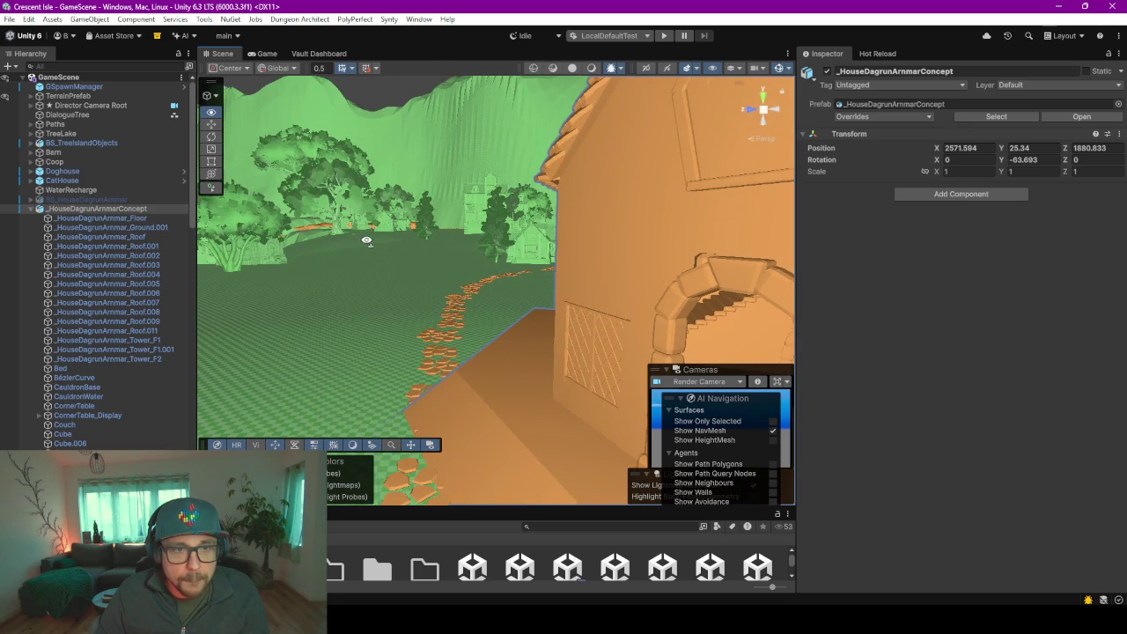
right_drag(360, 238, 729, 89)
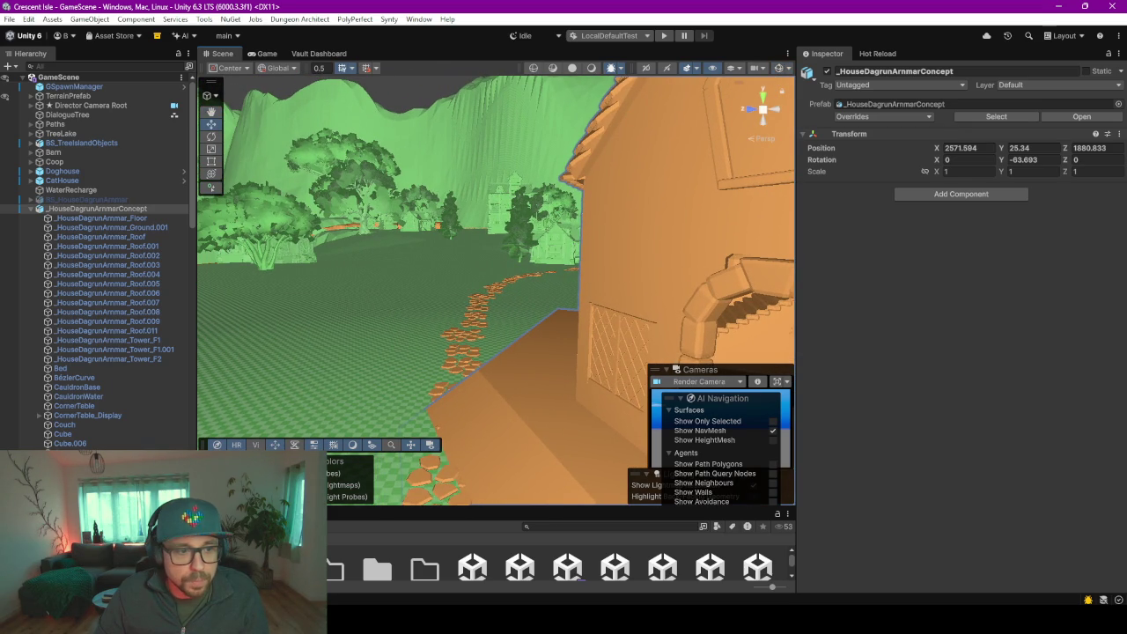
- Restore normal lit shading and fly the Scene camera through the doorway into the house
click(610, 68)
click(611, 69)
click(592, 69)
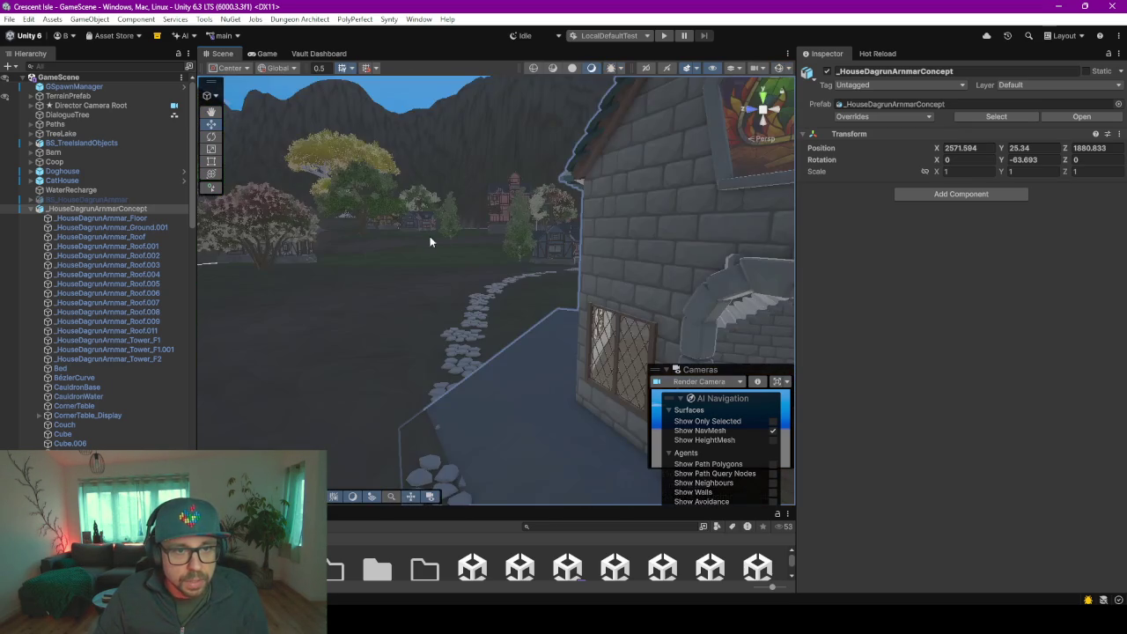
right_drag(411, 242, 82, 88)
right_drag(264, 282, 412, 292)
right_click(110, 209)
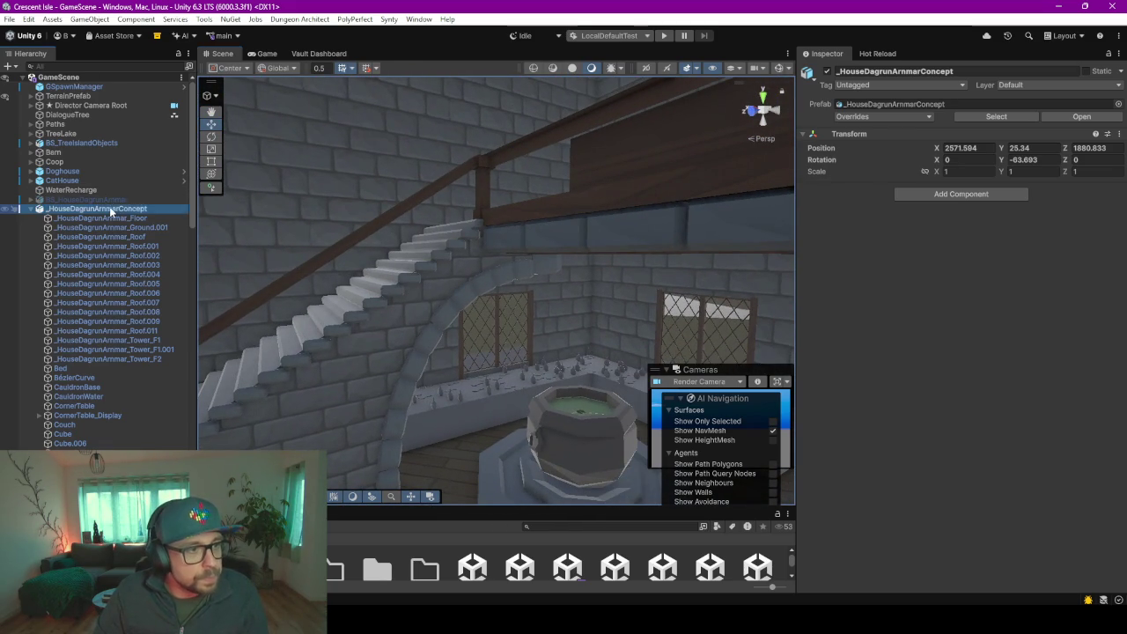
- Create an empty GameObject in the Hierarchy named Lights
click(59, 353)
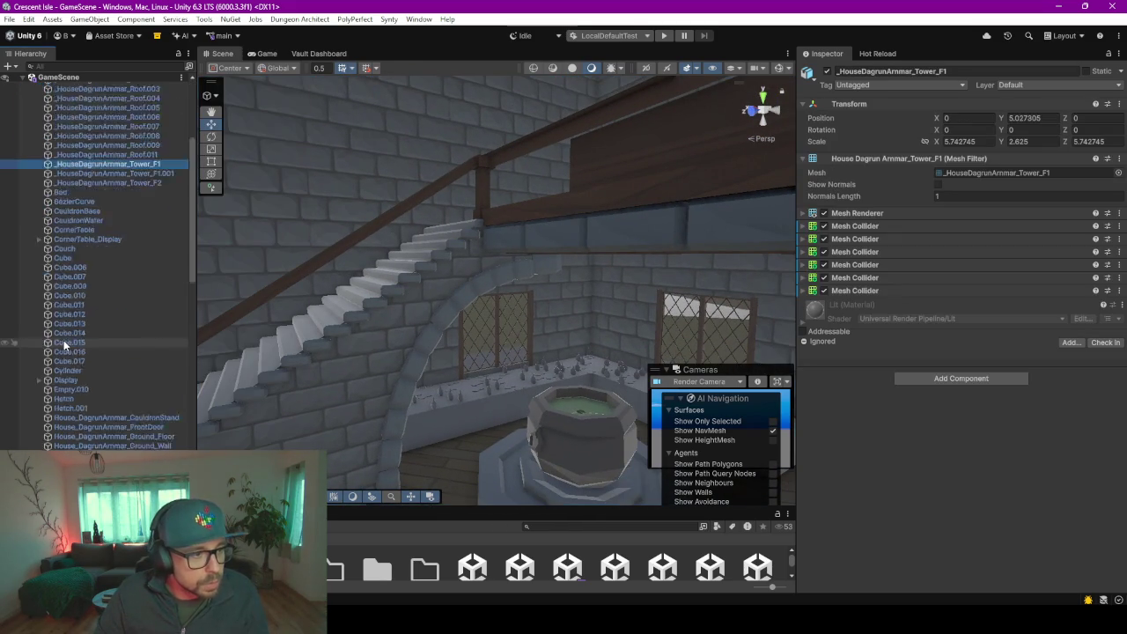
scroll(63, 348, down, 10)
scroll(63, 345, down, 5)
scroll(88, 300, up, 10)
scroll(93, 203, up, 5)
scroll(95, 176, up, 3)
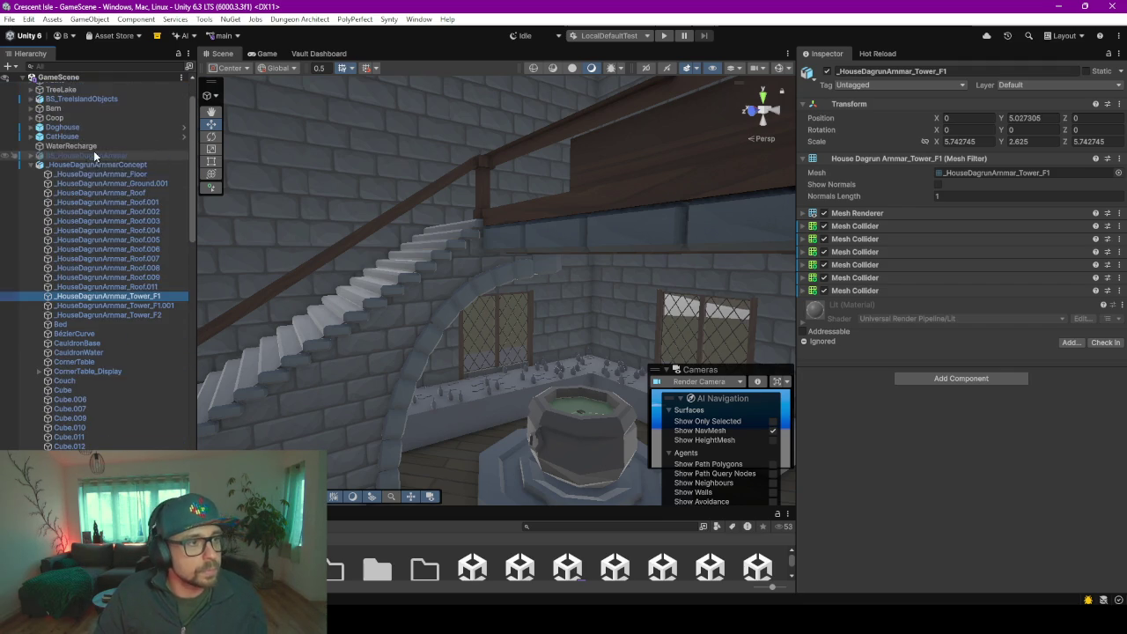
right_click(88, 165)
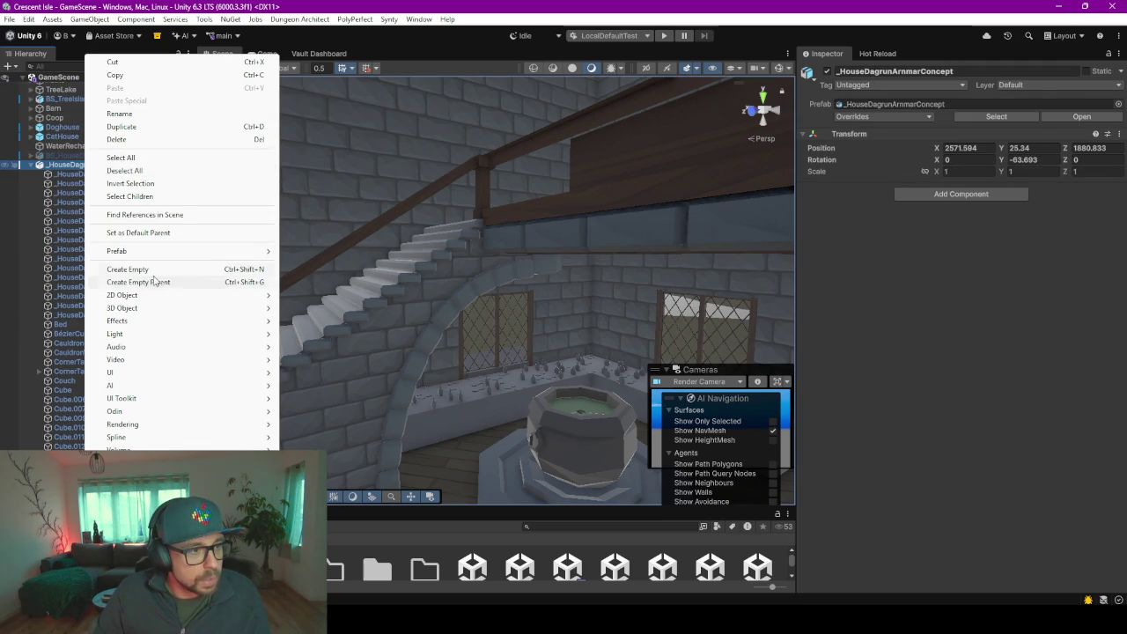
click(158, 283)
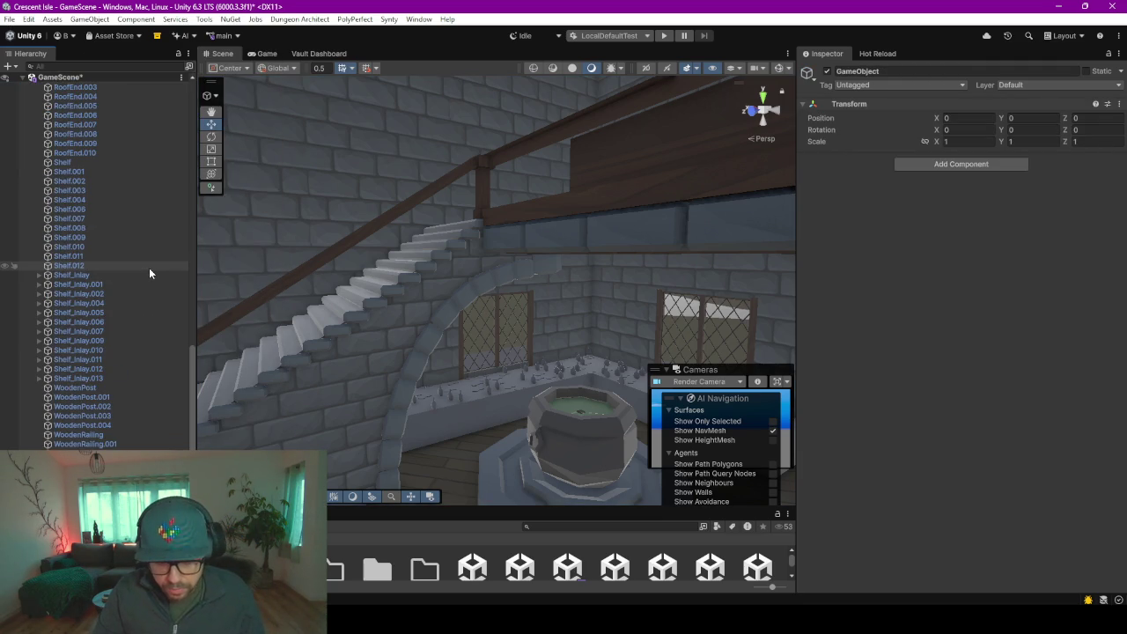
key(Return)
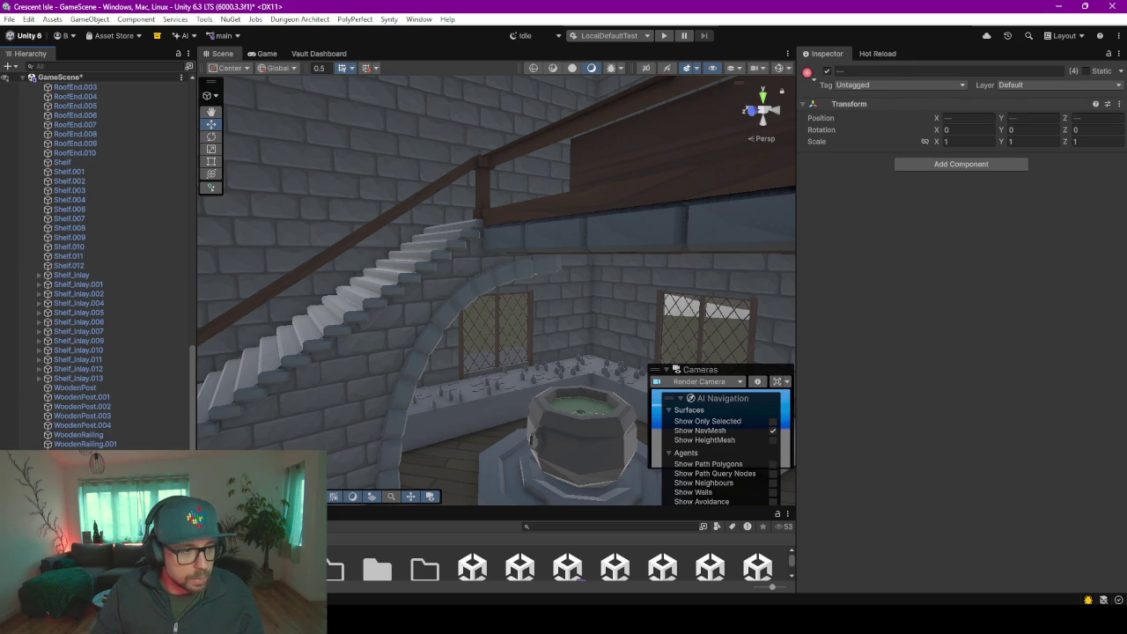
- Group the selected warp point objects under a new empty parent named WarpPoints
right_click(86, 264)
click(122, 258)
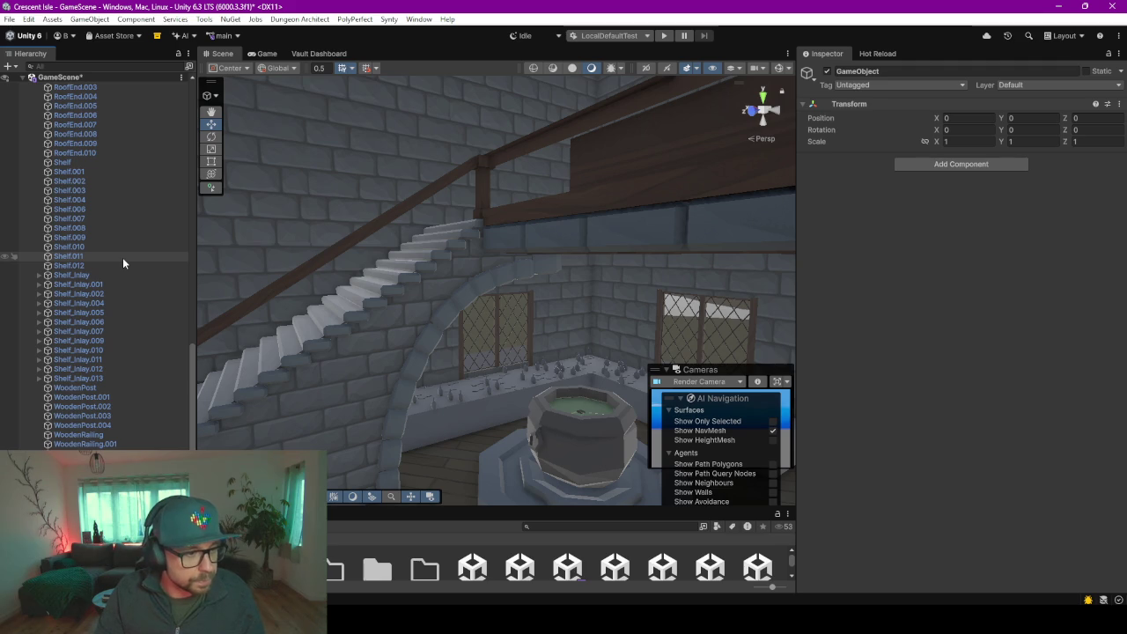
key(Return)
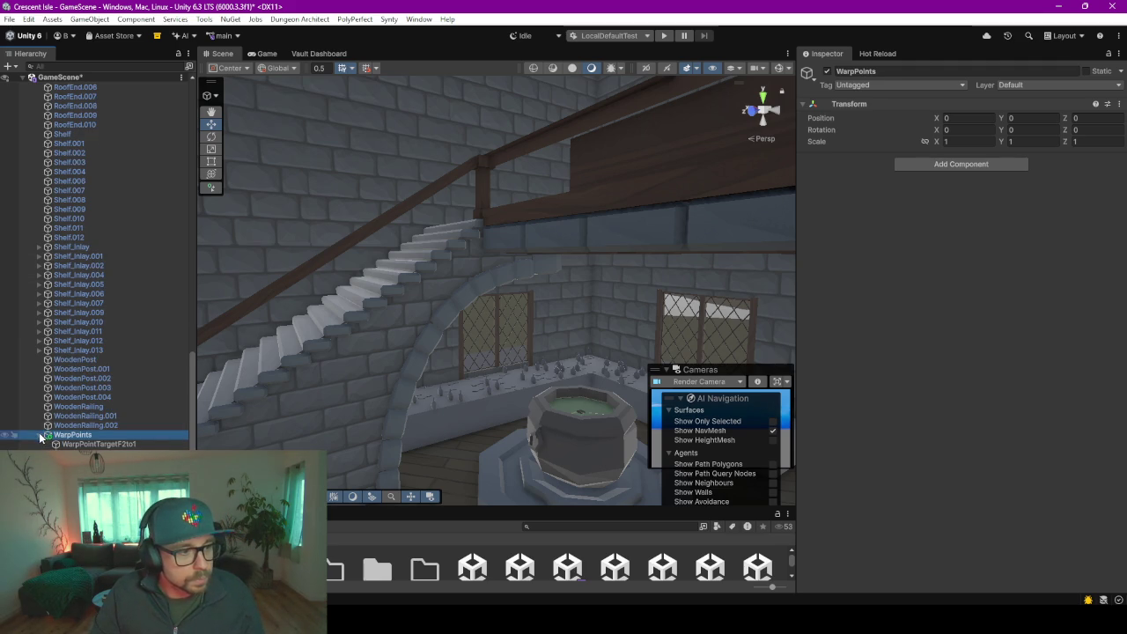
scroll(46, 432, up, 2)
right_click(72, 414)
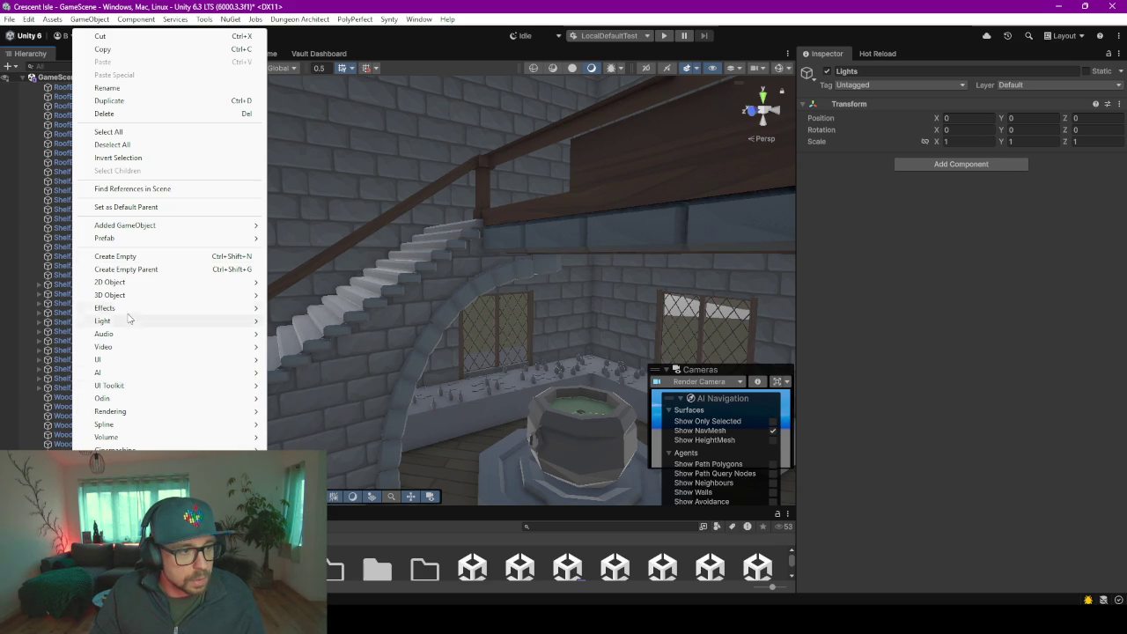
- Add a point light under the Lights group and hide the NavMesh overlay
mouse_move(103, 320)
click(305, 336)
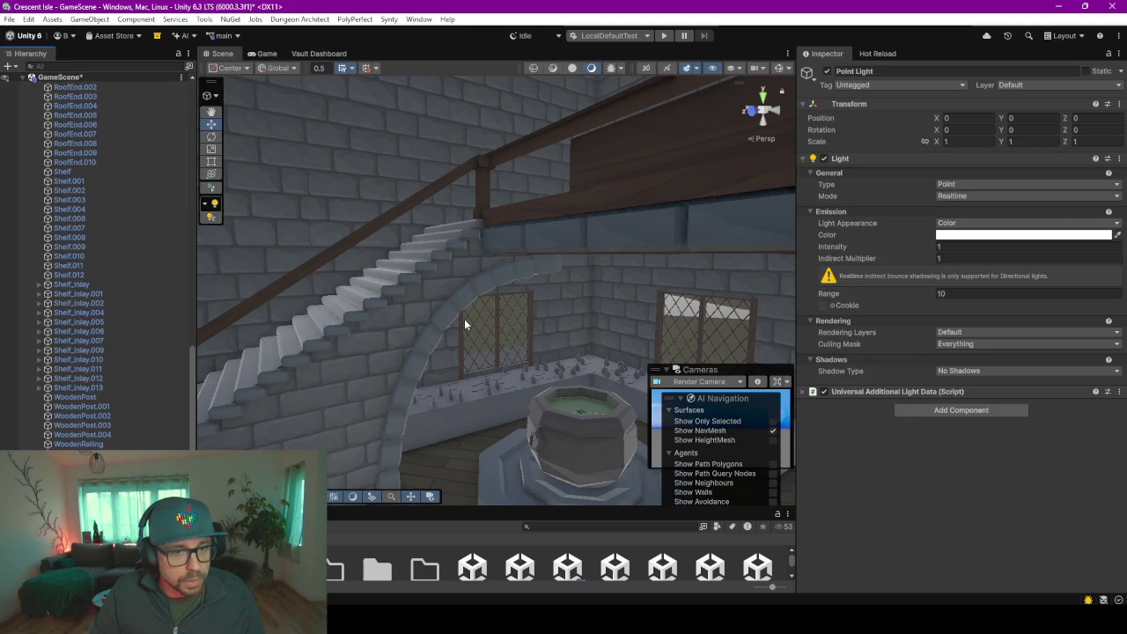
scroll(457, 318, up, 3)
scroll(402, 306, down, 3)
right_drag(401, 307, 552, 304)
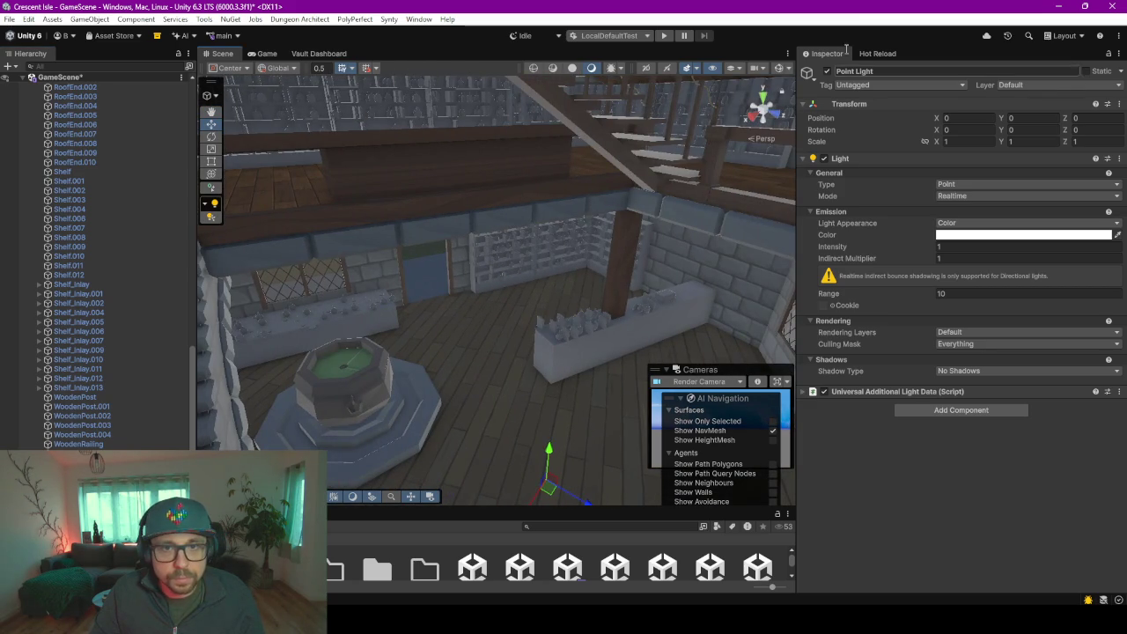
click(779, 68)
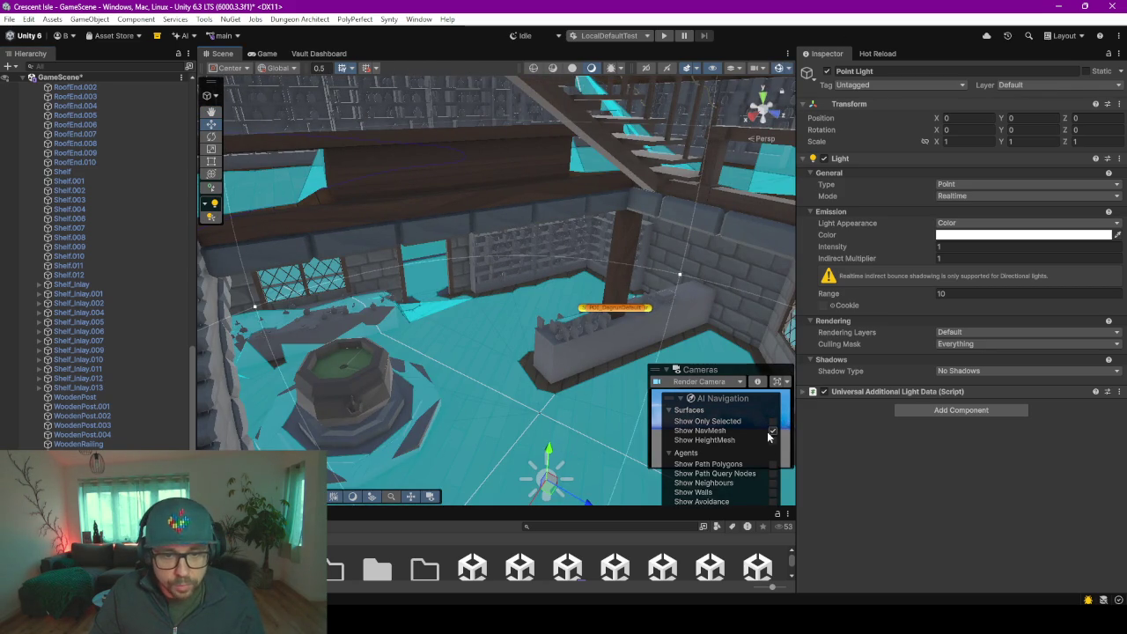
click(772, 430)
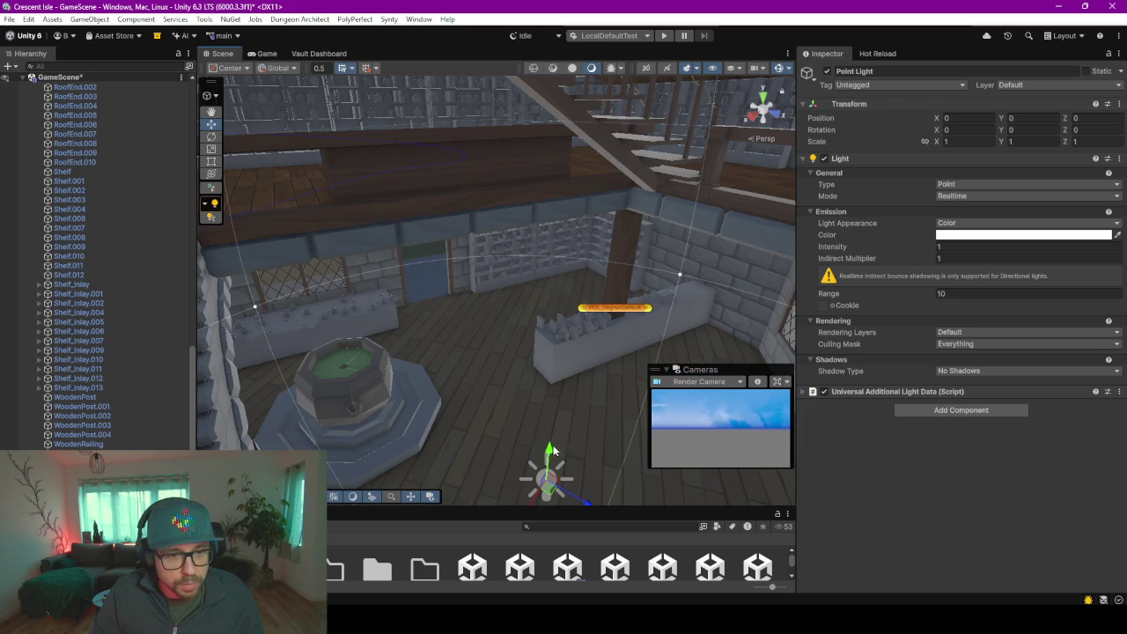
- Raise the point light into the ground-floor room near the shelf wall, with range 20 and intensity 3
drag(548, 455, 568, 266)
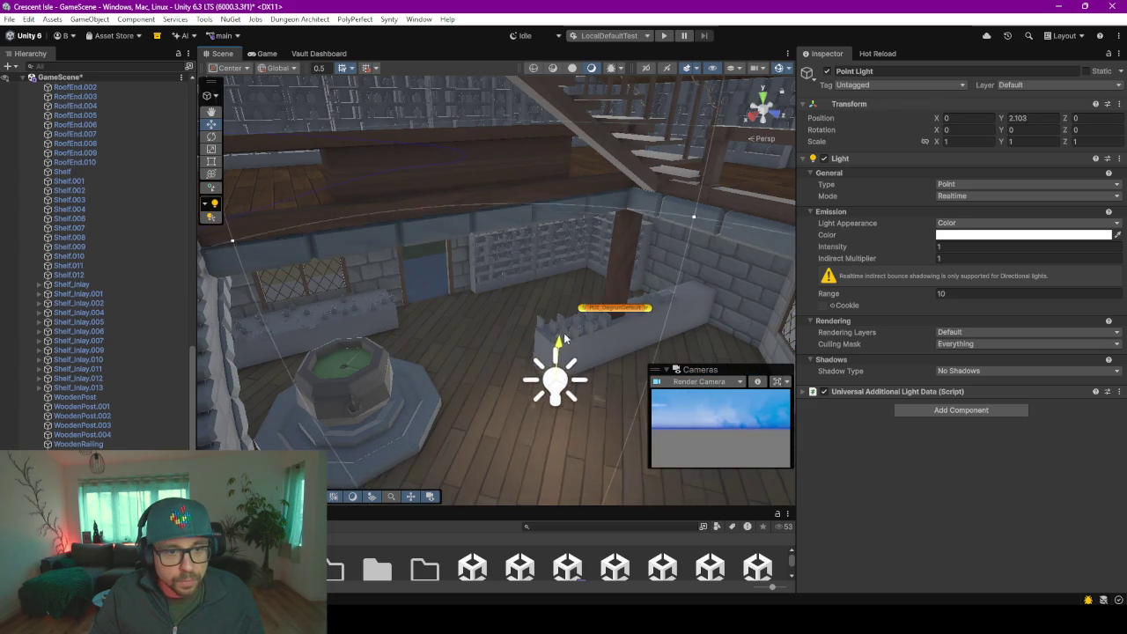
right_drag(568, 268, 580, 301)
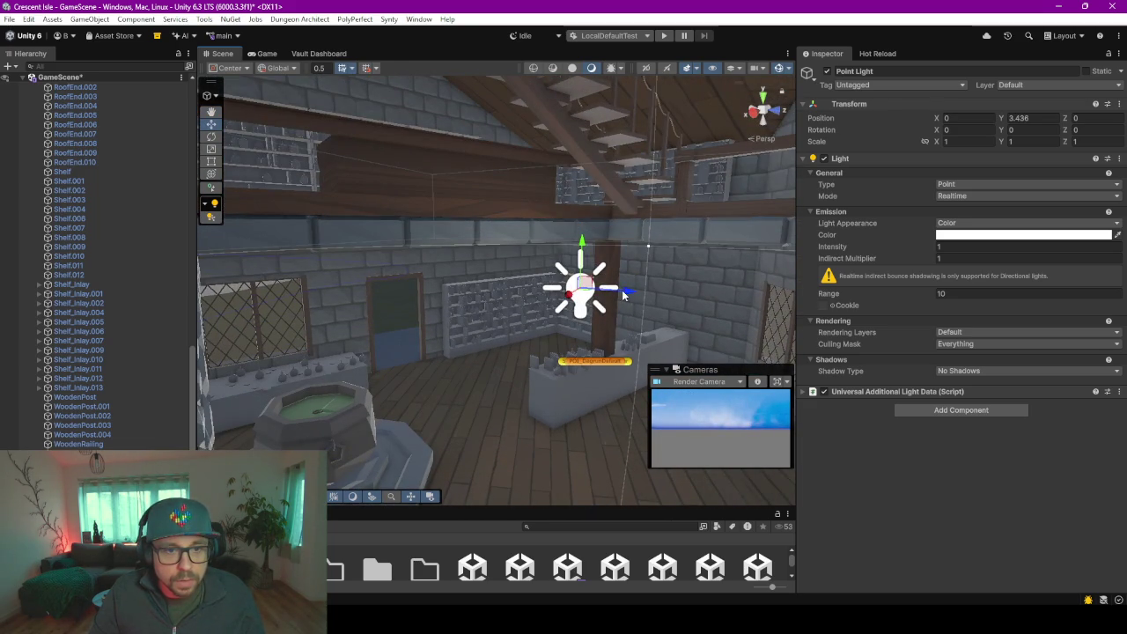
drag(586, 294, 544, 275)
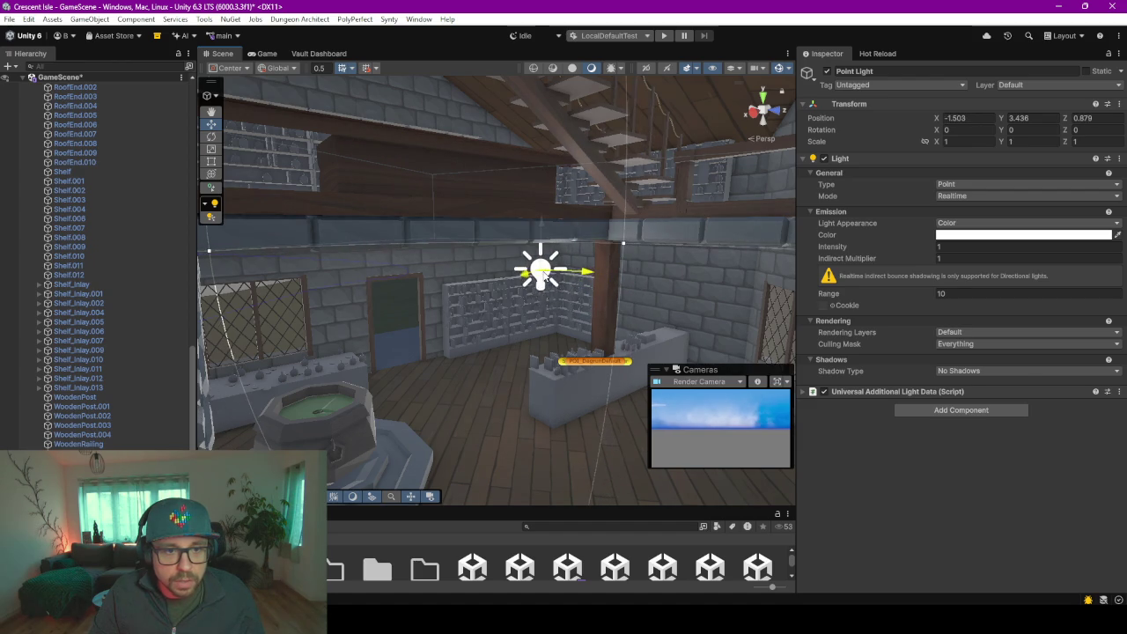
right_drag(568, 303, 545, 260)
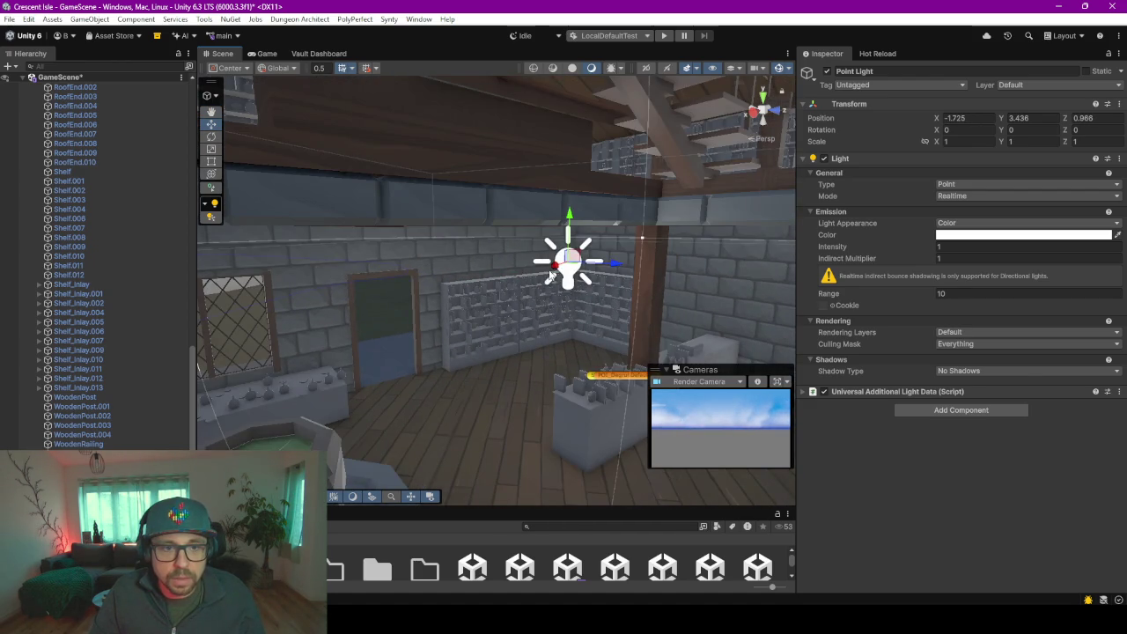
right_drag(553, 279, 591, 299)
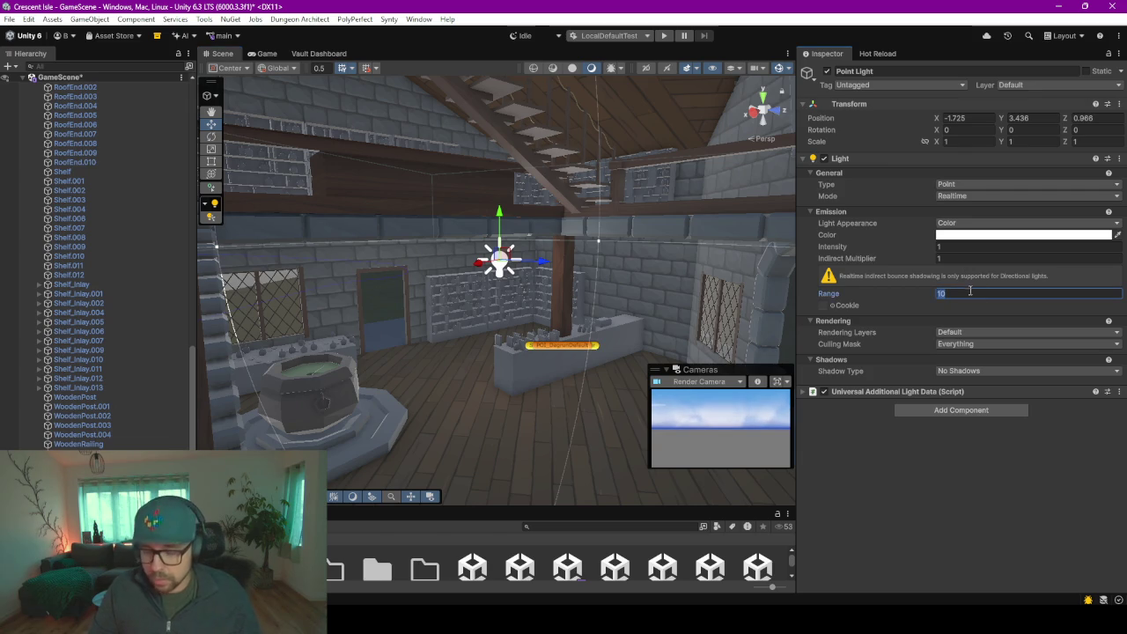
text(20)
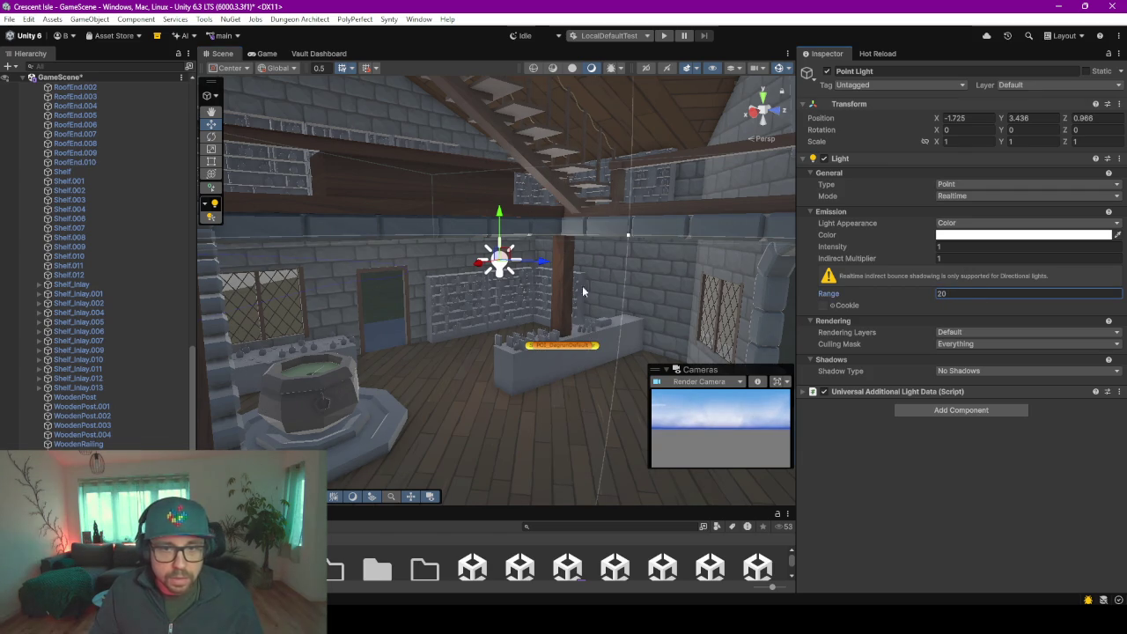
text(3)
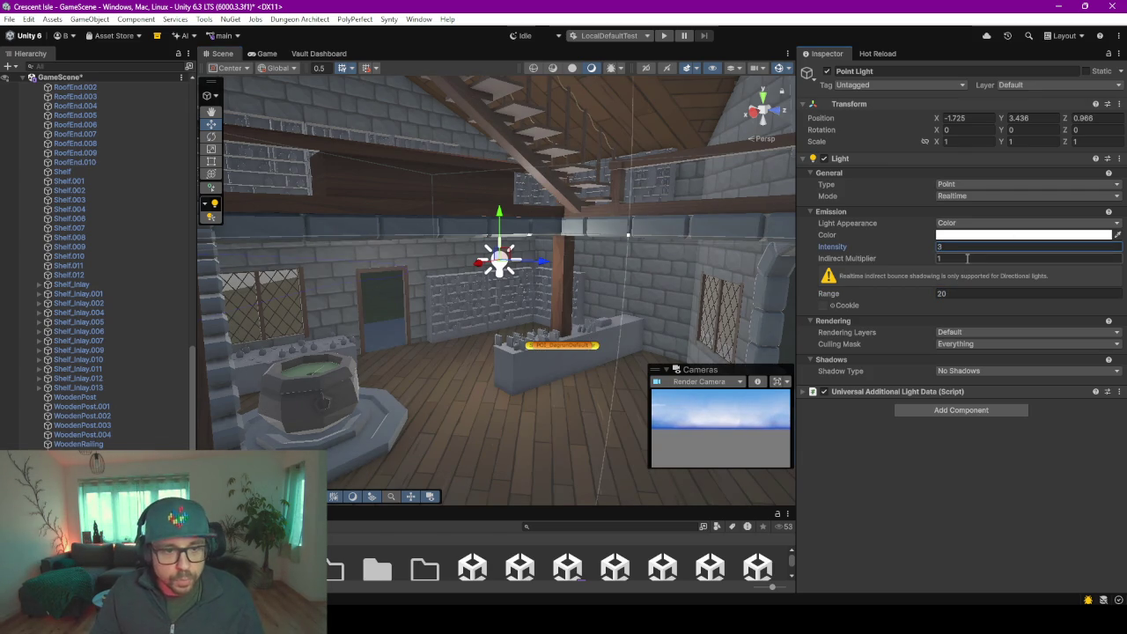
right_drag(441, 191, 473, 234)
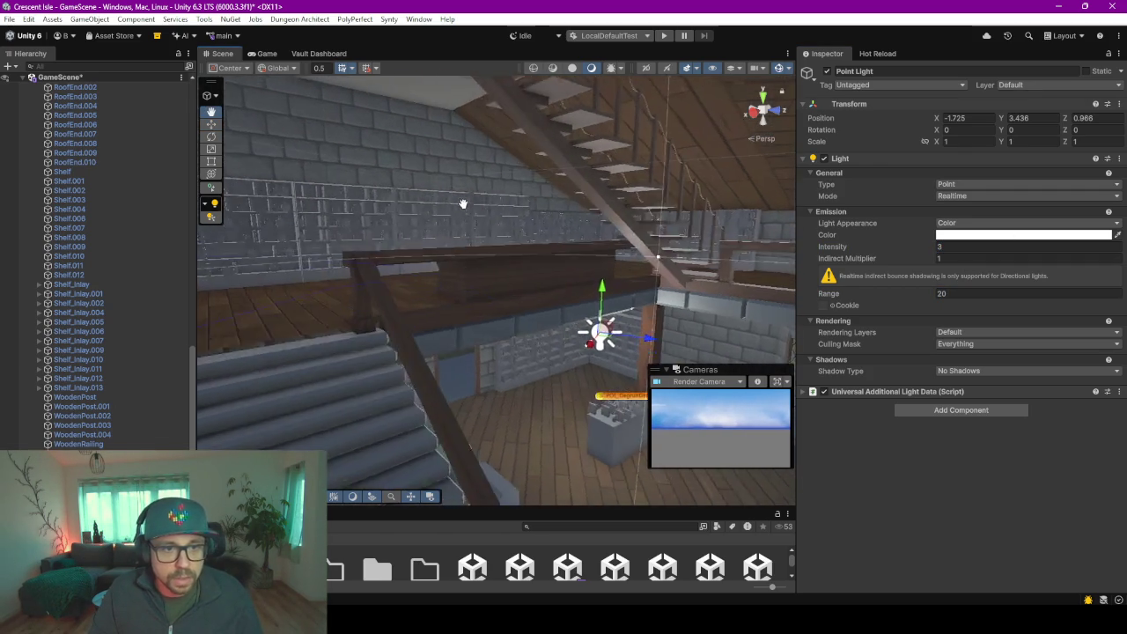
- Duplicate the point light and place the copy high beside the stained-glass window
key(ctrl+d)
drag(611, 305, 607, 183)
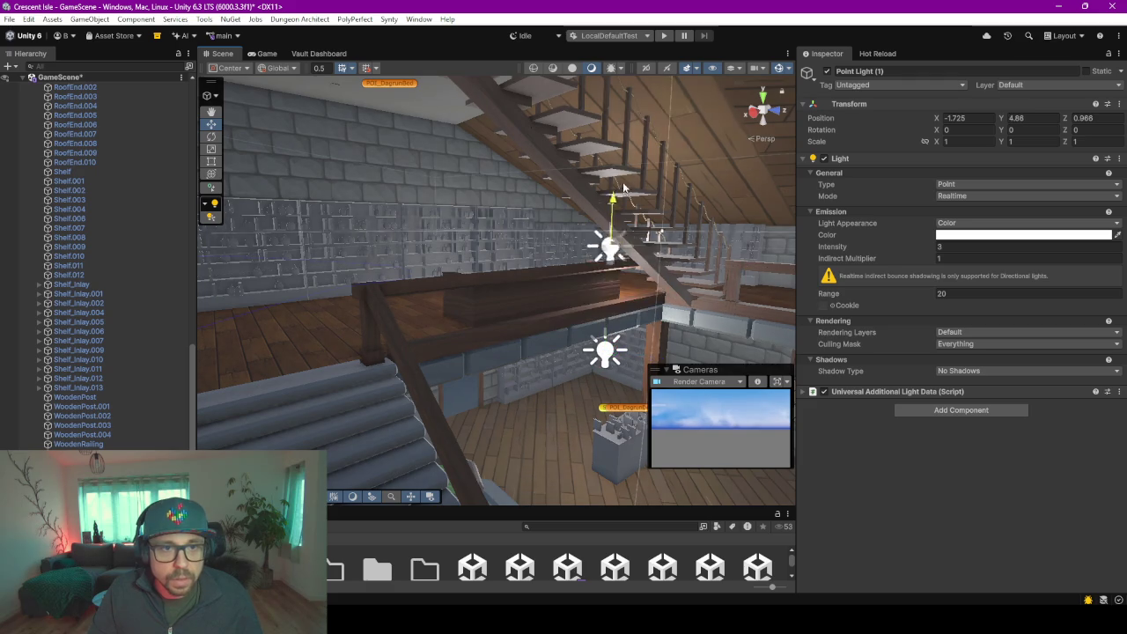
mouse_move(467, 150)
right_down()
mouse_move(525, 169)
mouse_move(538, 211)
right_up()
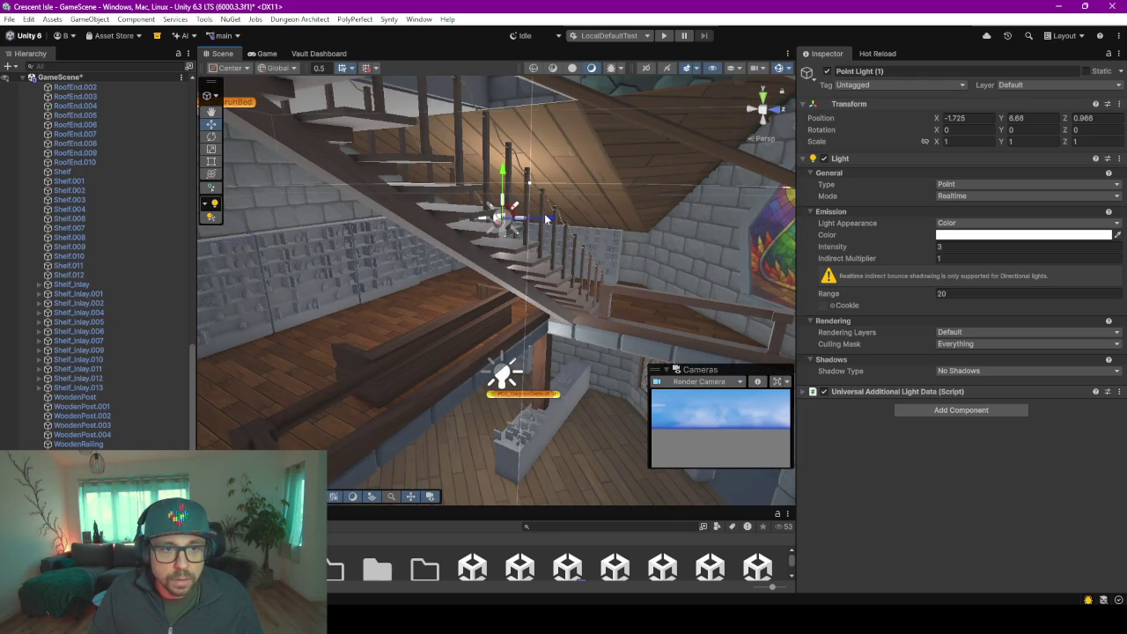
drag(549, 222, 695, 222)
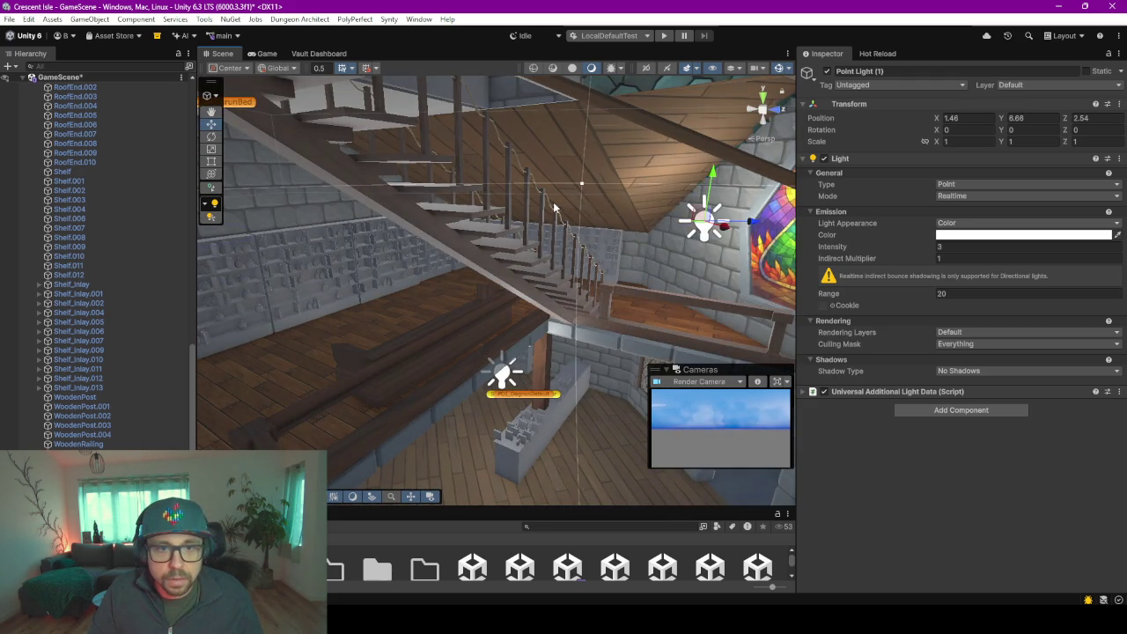
right_drag(695, 222, 696, 222)
drag(462, 187, 476, 183)
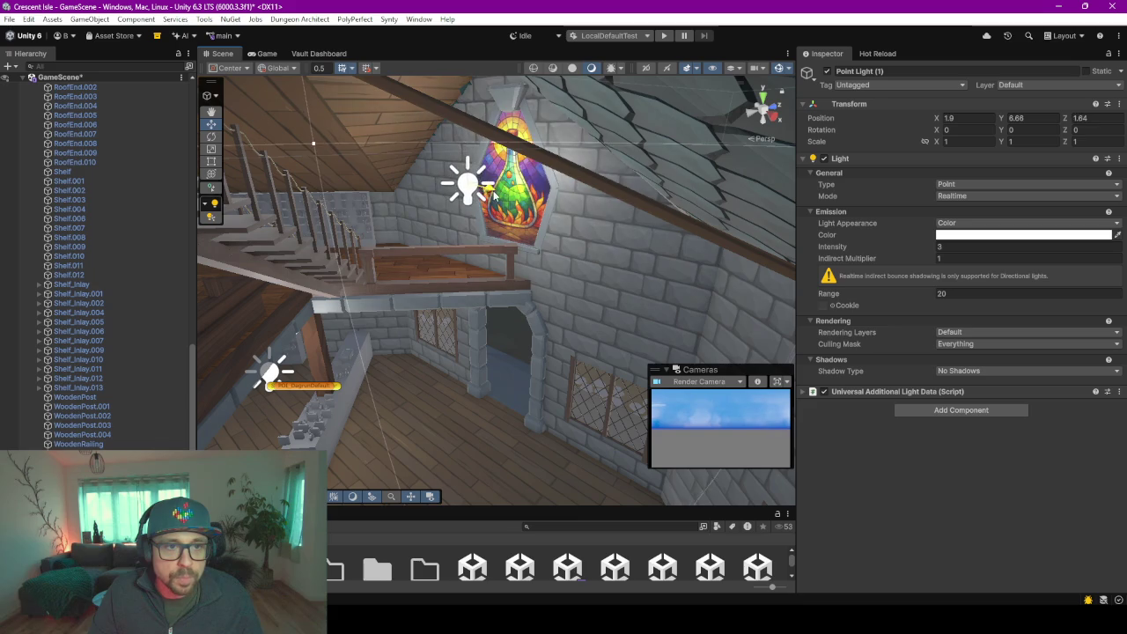
drag(452, 134, 447, 39)
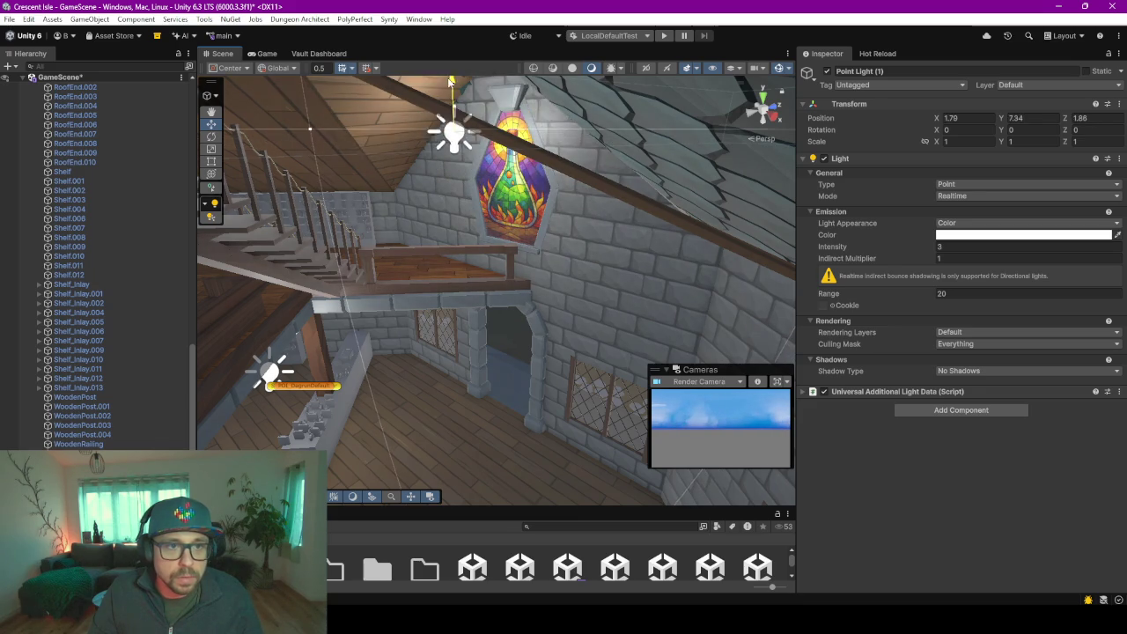
scroll(409, 182, down, 3)
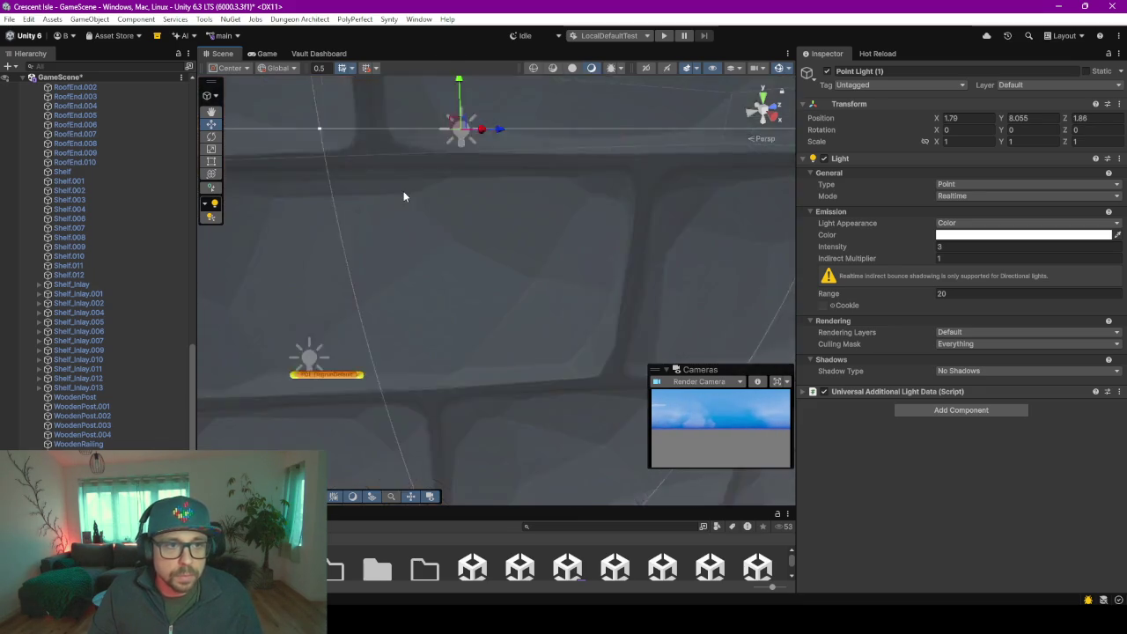
scroll(404, 191, down, 3)
scroll(407, 200, down, 3)
scroll(408, 199, down, 4)
scroll(456, 235, up, 5)
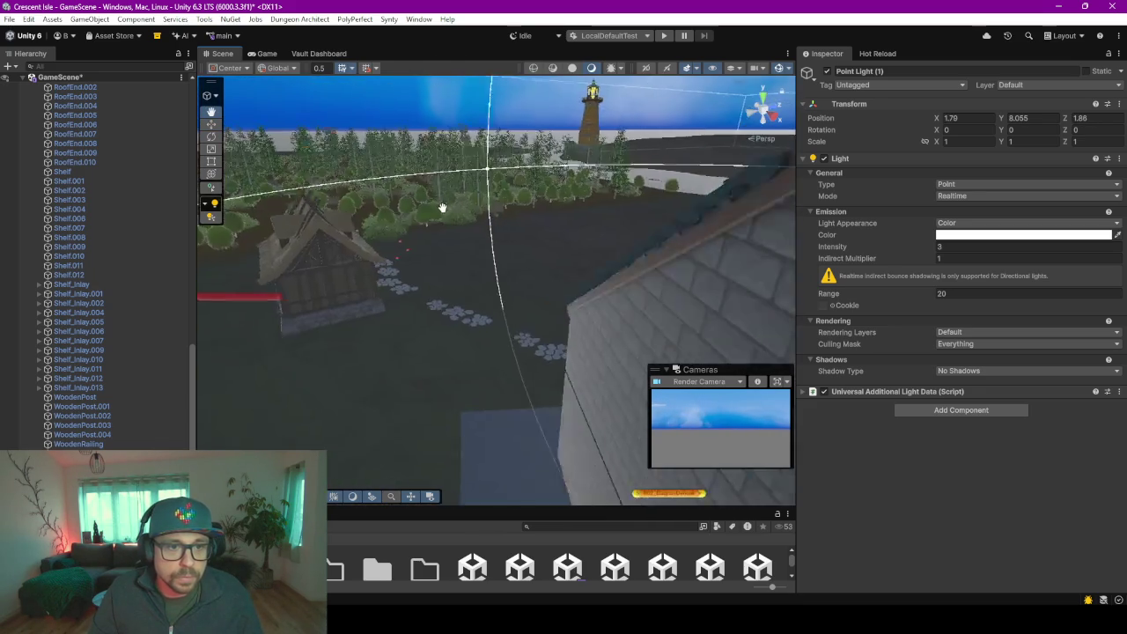
scroll(414, 189, up, 5)
scroll(414, 189, up, 3)
- Make another copy and move it up into the top-floor room toward the ceiling
alt+drag(565, 221, 541, 213)
scroll(653, 236, up, 2)
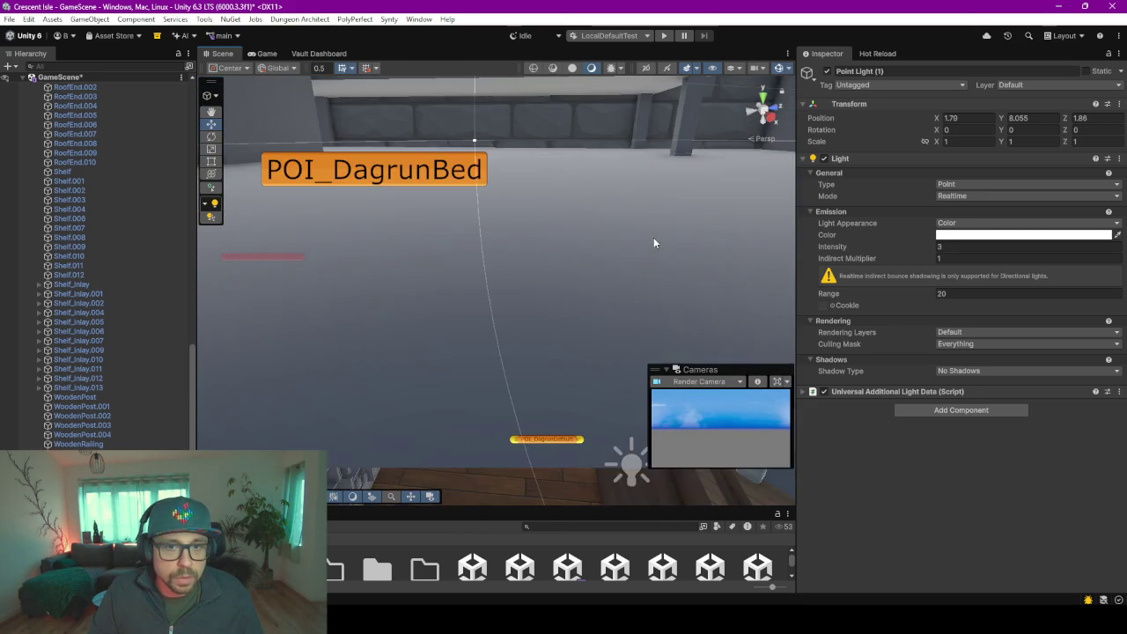
scroll(654, 233, down, 3)
scroll(643, 251, down, 3)
scroll(535, 251, up, 5)
scroll(535, 251, down, 2)
mouse_move(533, 250)
alt+mouse_down()
mouse_move(457, 249)
mouse_move(387, 335)
mouse_move(511, 291)
mouse_move(534, 256)
mouse_move(618, 216)
mouse_move(590, 257)
alt+mouse_up()
key(ctrl+d)
mouse_move(649, 240)
mouse_down()
mouse_move(508, 204)
mouse_move(526, 166)
mouse_move(568, 206)
mouse_move(494, 307)
mouse_up()
drag(480, 386, 780, 305)
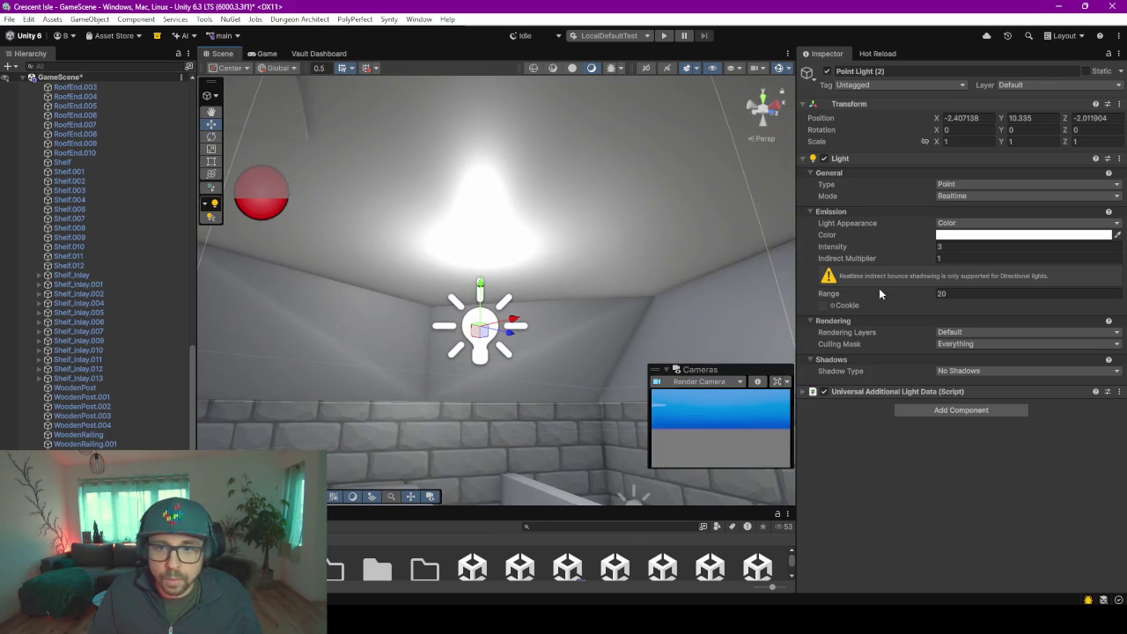
- Set Point Light (2) to intensity 2 and range 10, then check its reach in the Scene view
click(950, 250)
text(1)
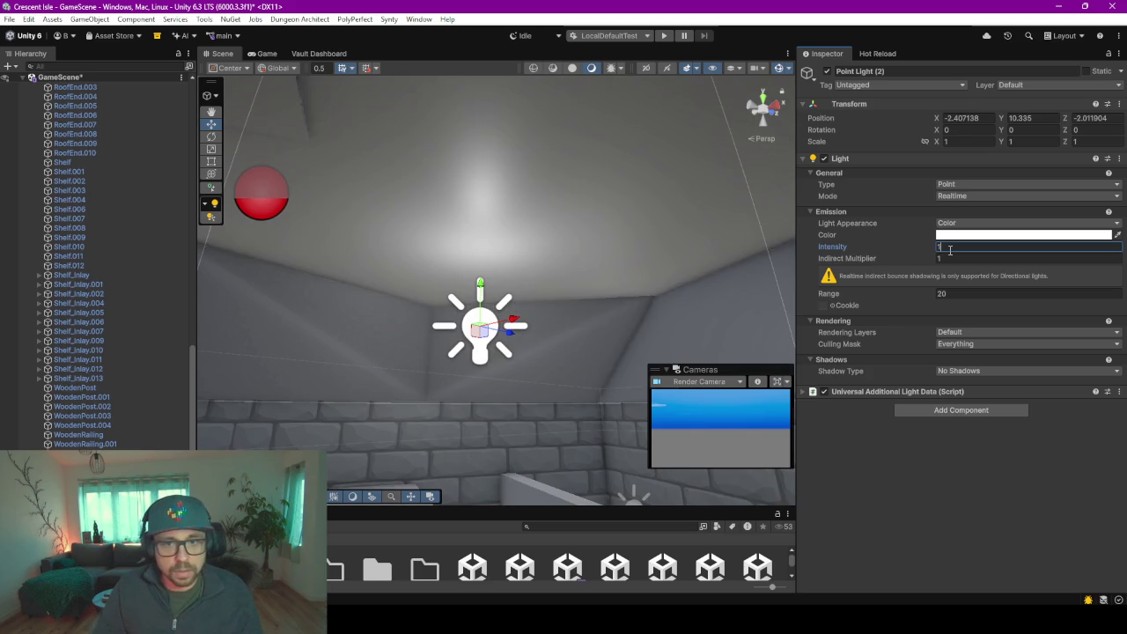
key(BackSpace)
text(2)
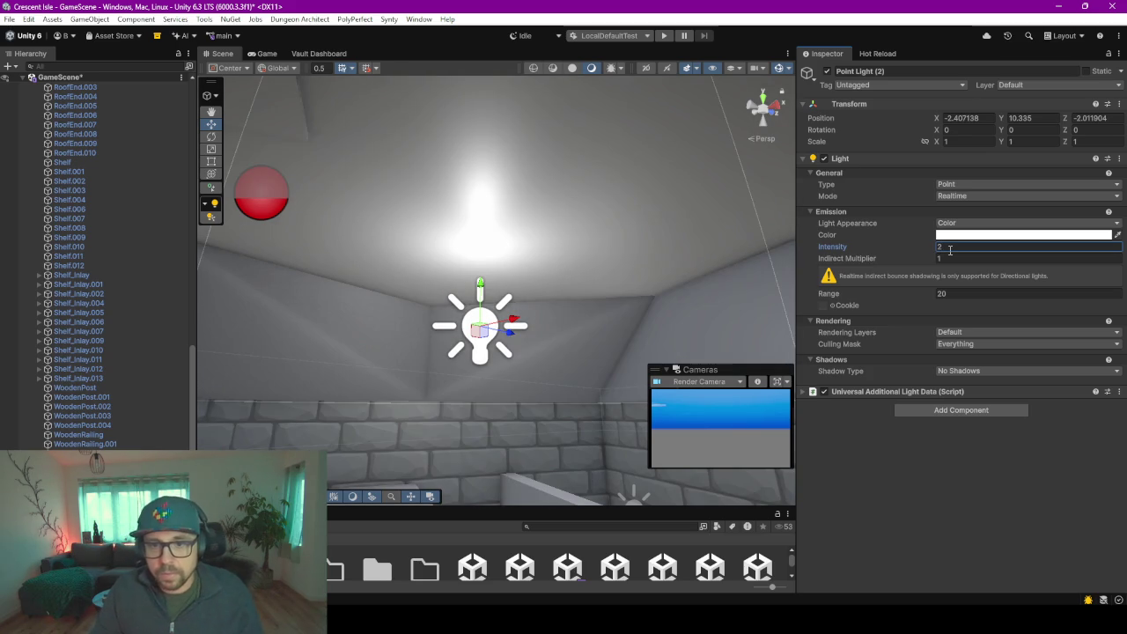
click(982, 294)
text(10)
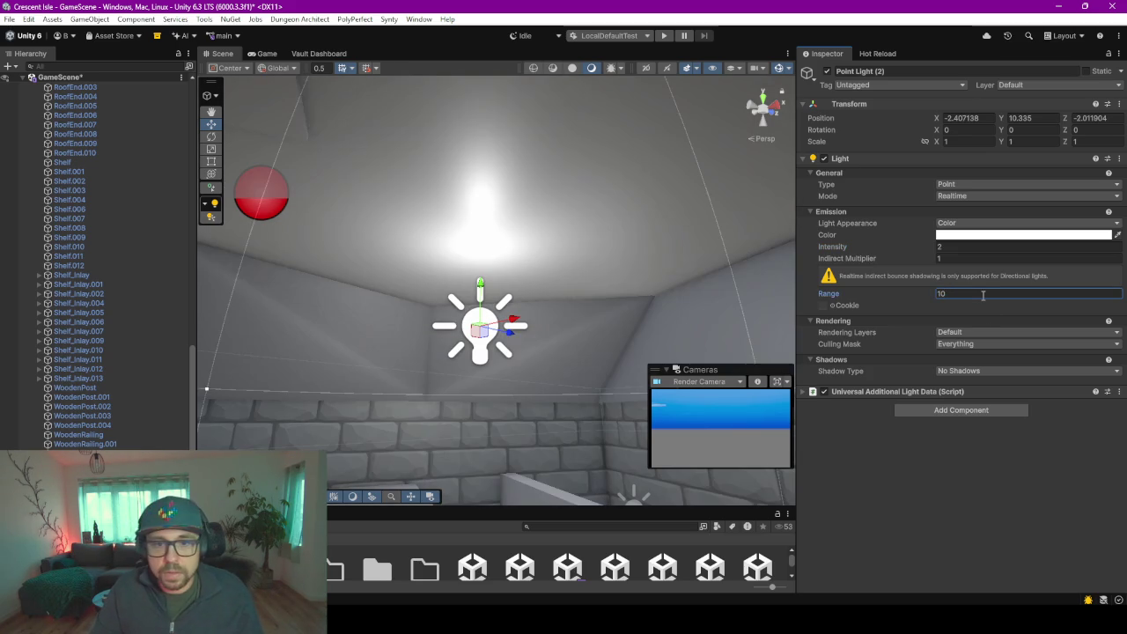
mouse_move(592, 314)
right_down()
mouse_move(540, 344)
mouse_move(344, 299)
mouse_move(470, 384)
mouse_move(661, 314)
mouse_move(516, 258)
mouse_move(528, 264)
right_up()
alt+drag(616, 264, 396, 273)
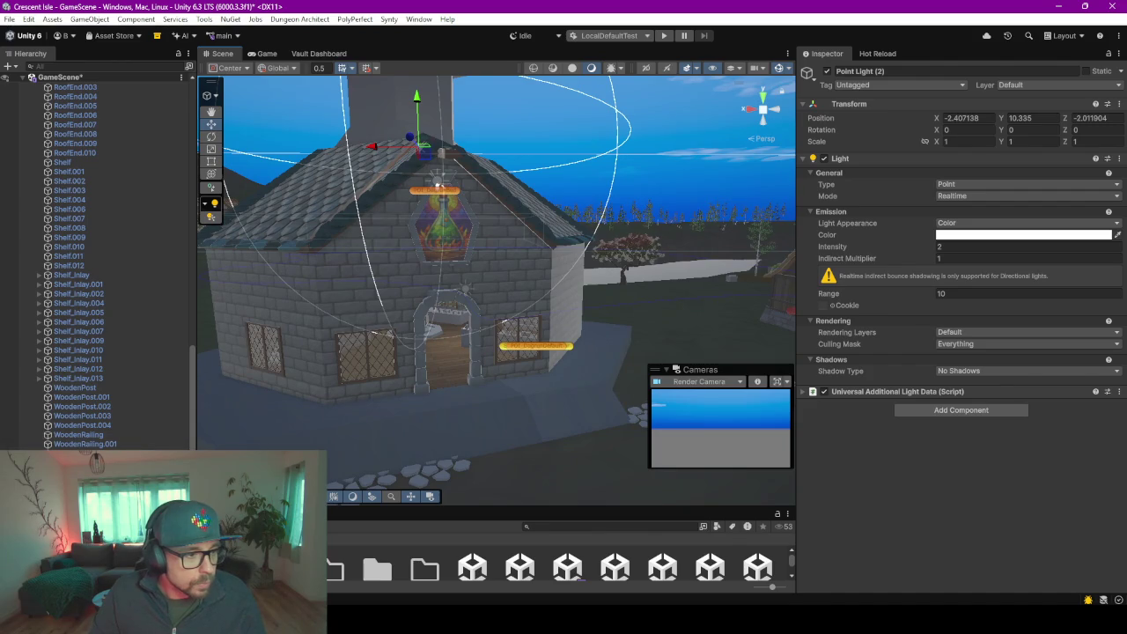
right_click(102, 493)
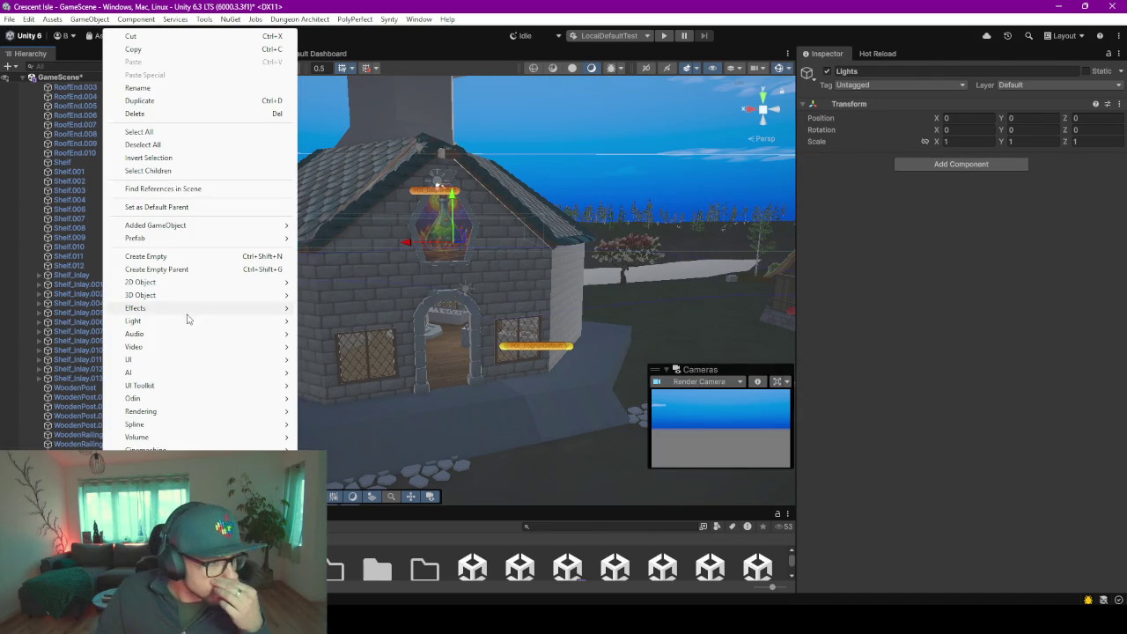
mouse_move(133, 321)
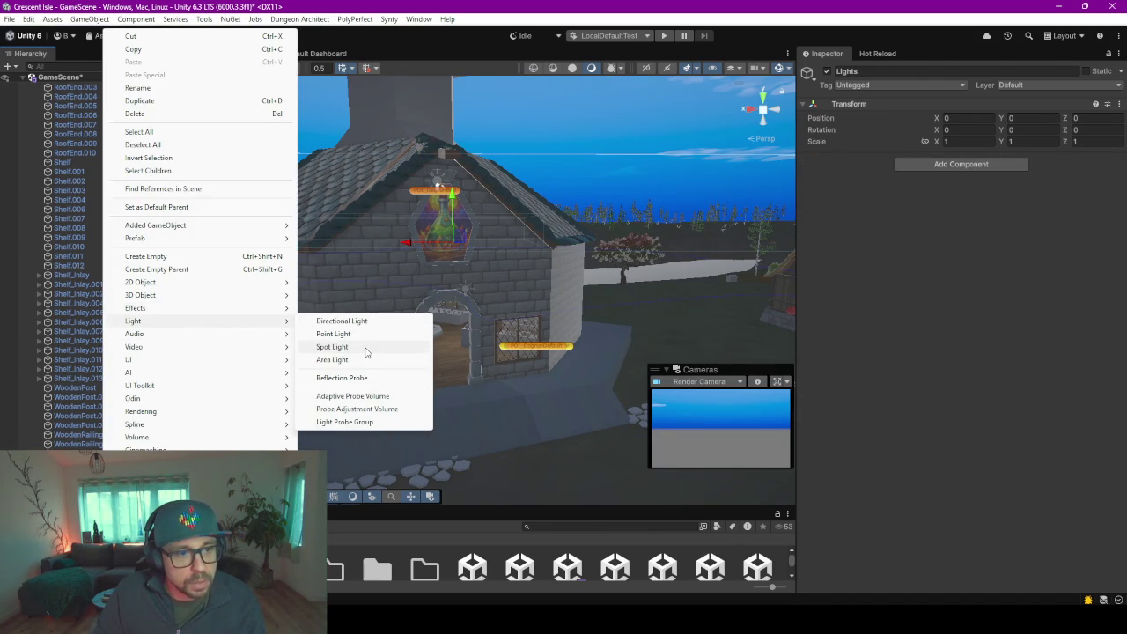
- Create an Area Light under Lights and try it as a Spot light with Filter and Temperature appearance
click(366, 361)
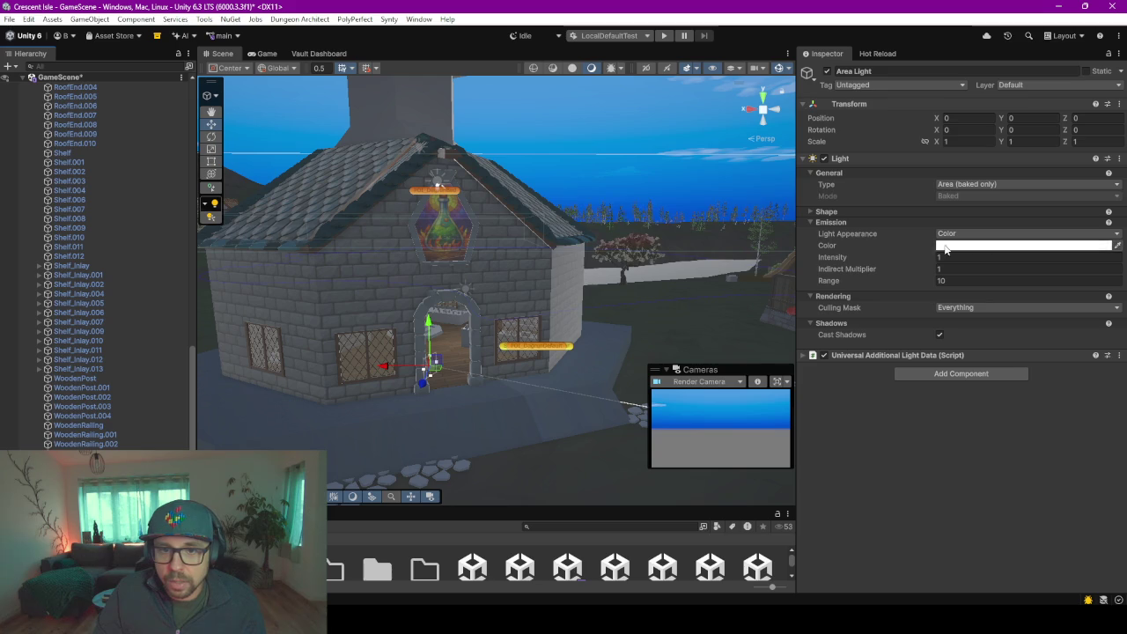
click(1003, 234)
click(1028, 357)
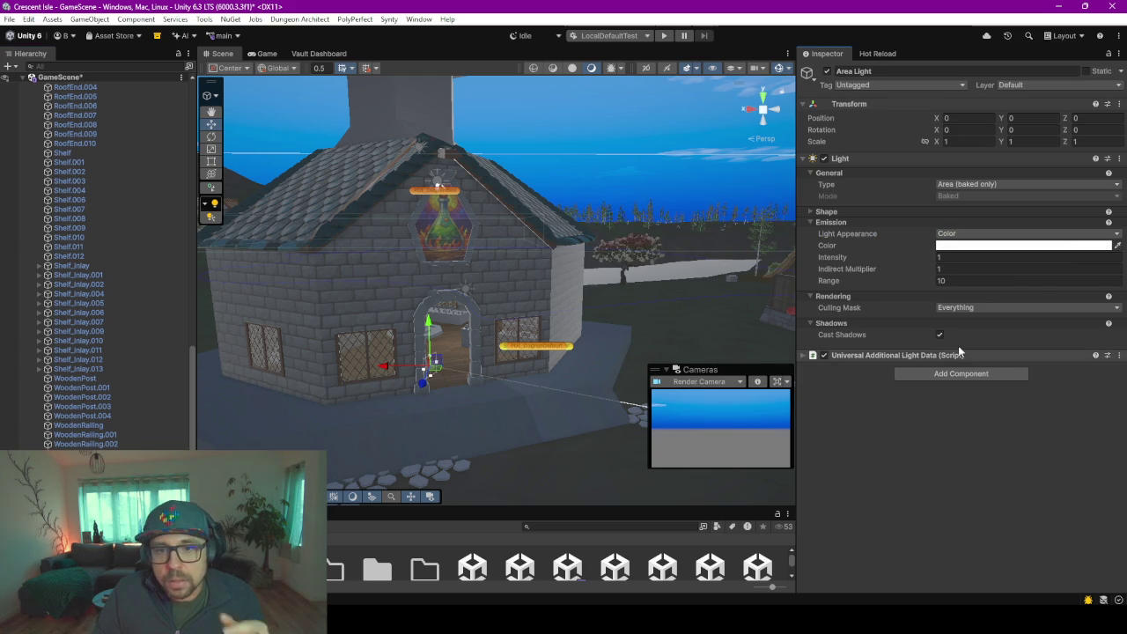
click(810, 211)
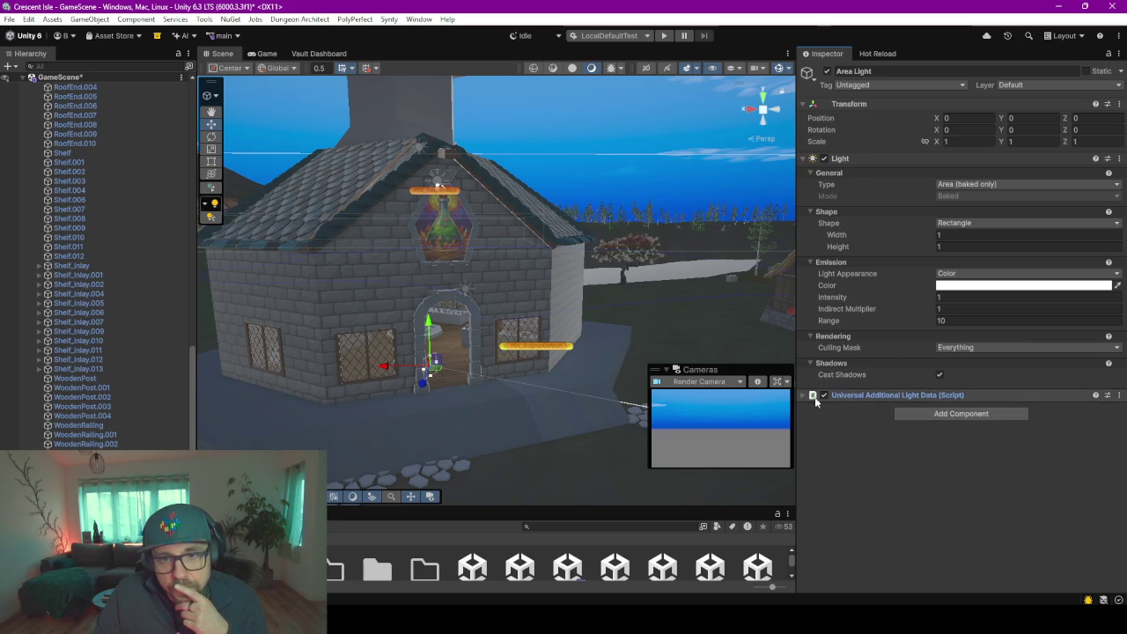
click(979, 185)
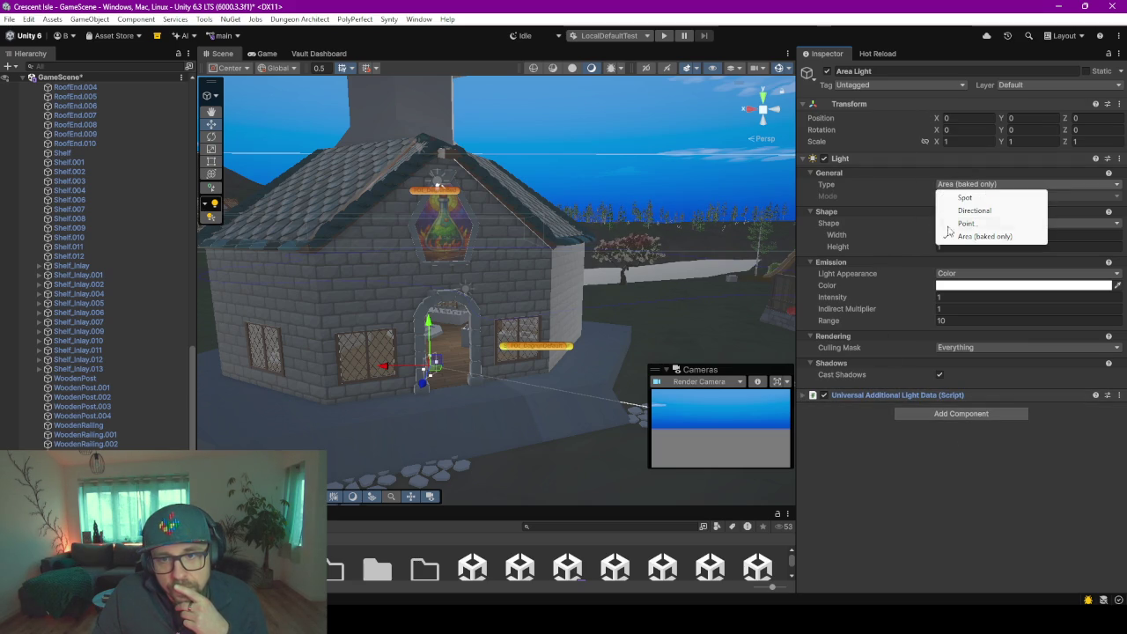
click(966, 197)
click(968, 250)
click(984, 276)
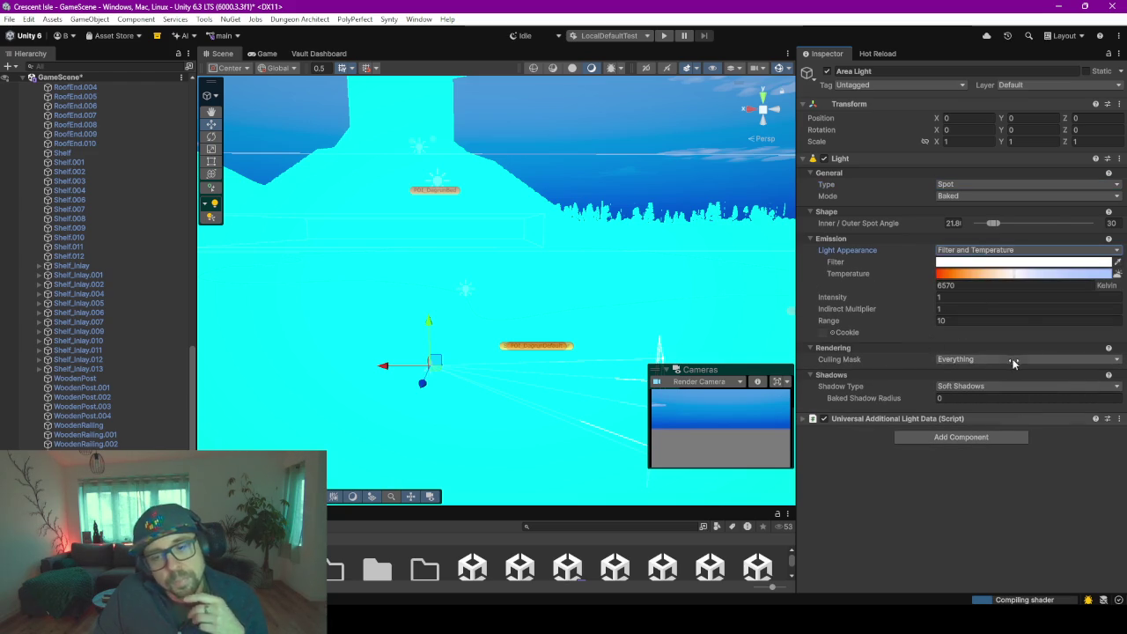
- Switch the light to Point, then back to a rectangular Area light with Color appearance
click(966, 185)
click(965, 224)
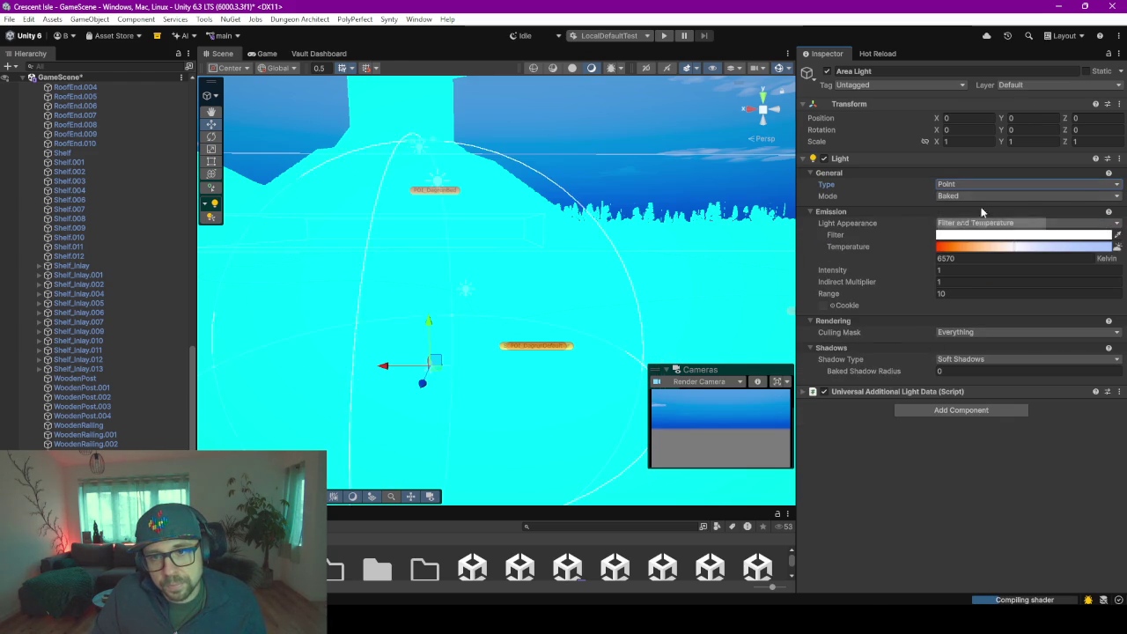
click(972, 186)
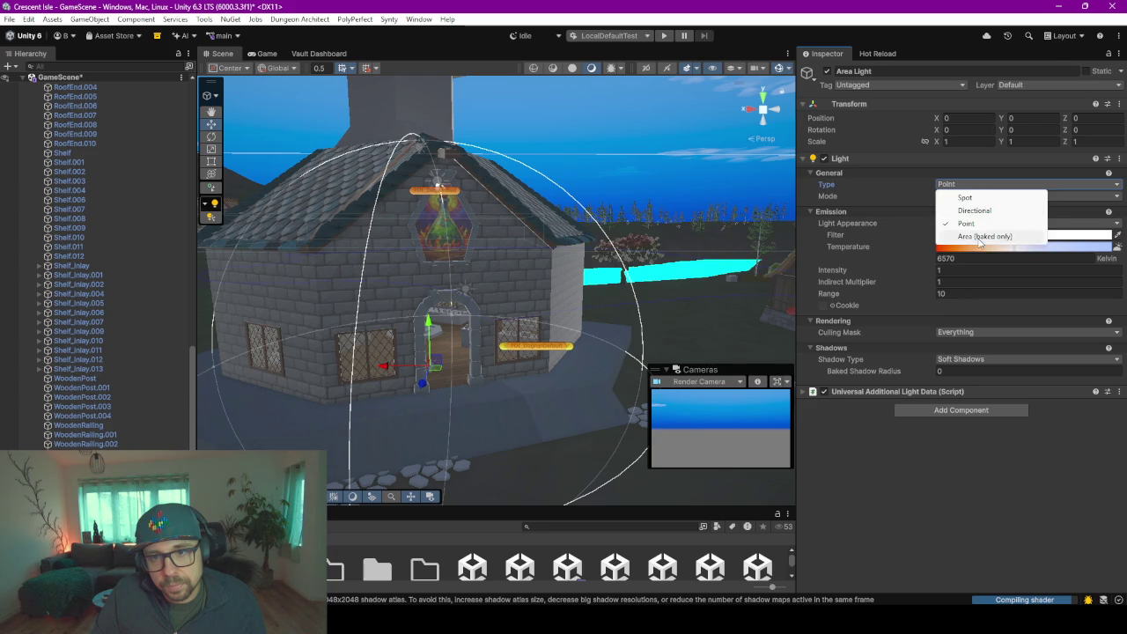
click(979, 235)
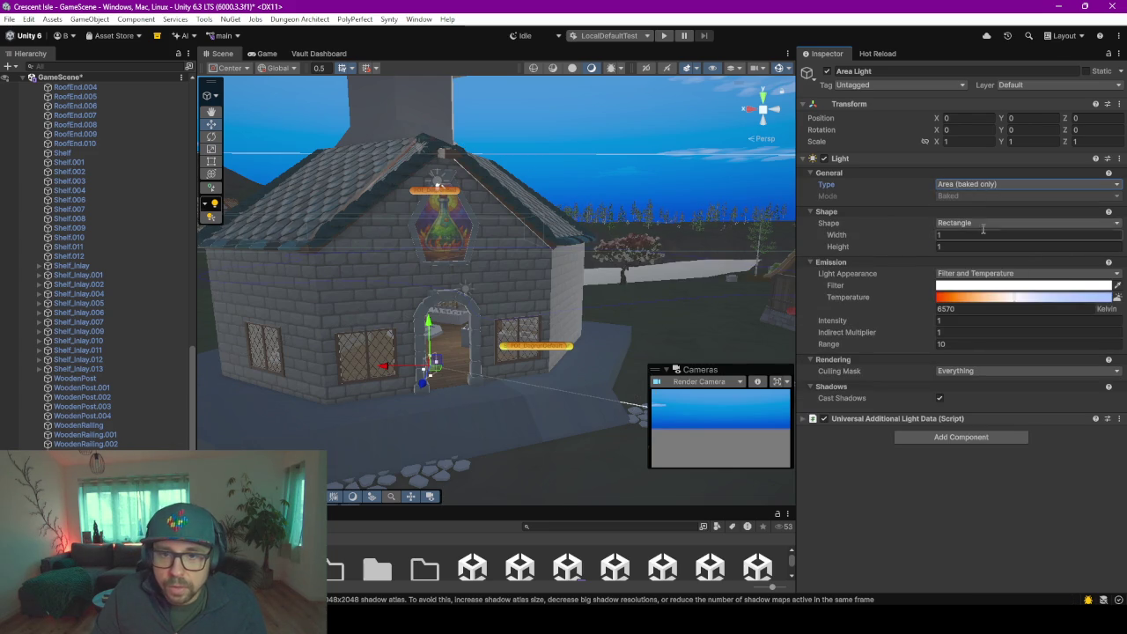
click(979, 225)
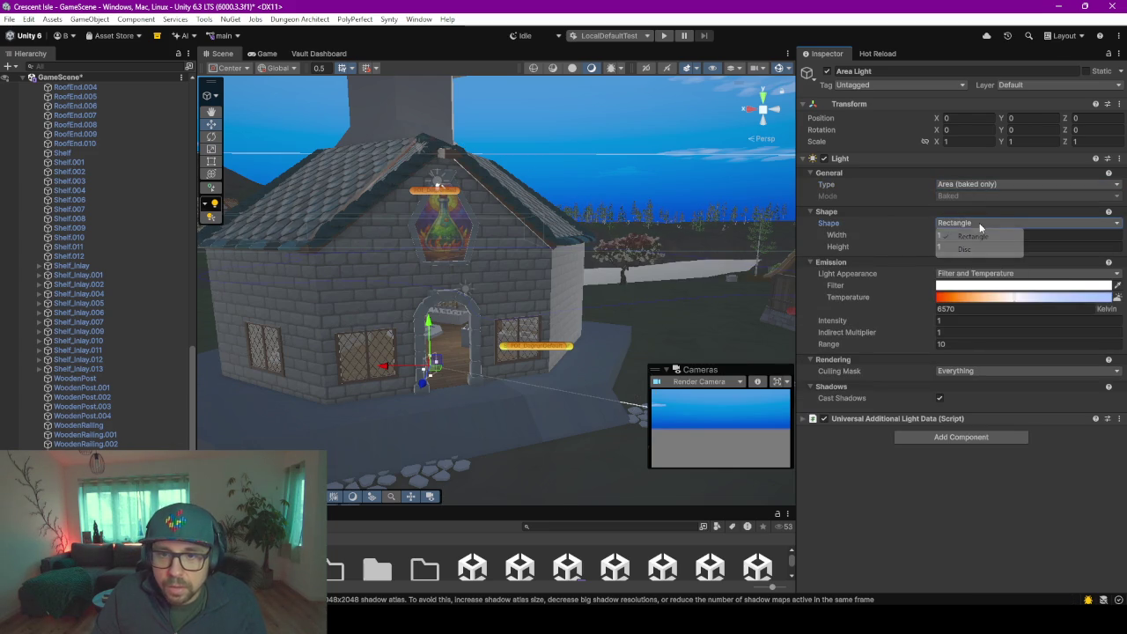
click(959, 274)
click(964, 286)
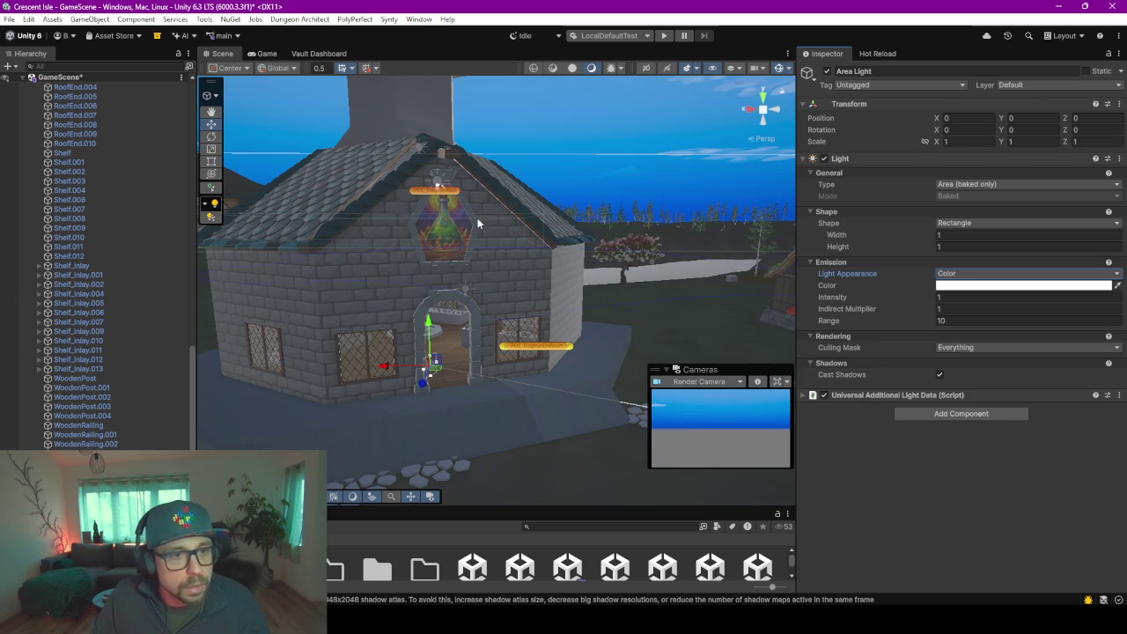
click(438, 229)
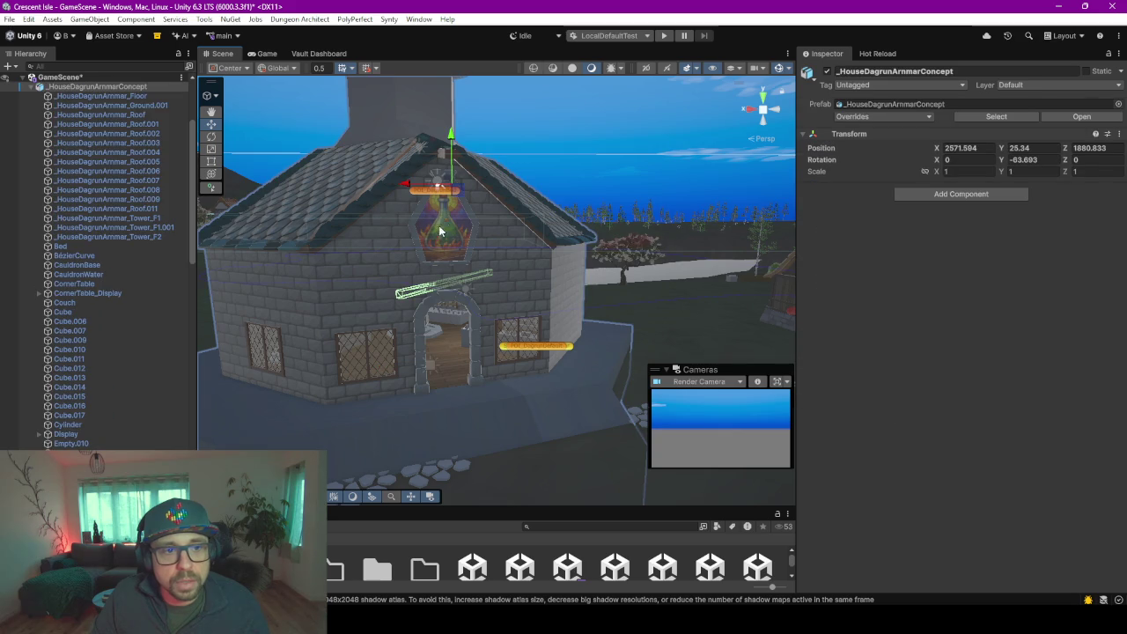
- Delete the new Area Light from the doorway
scroll(106, 376, down, 10)
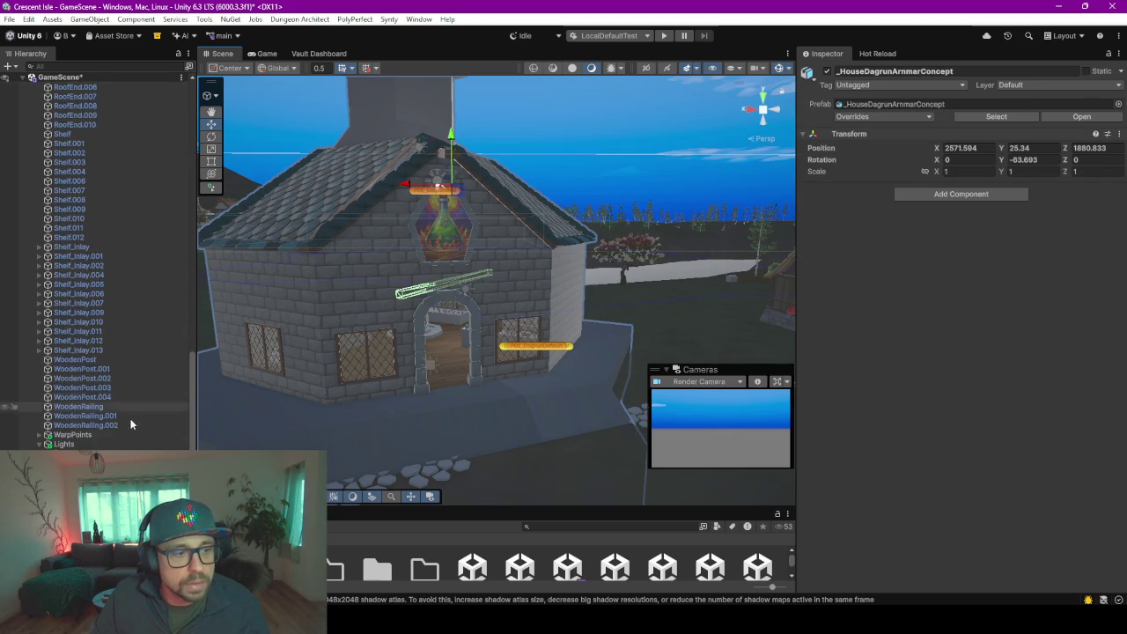
click(88, 453)
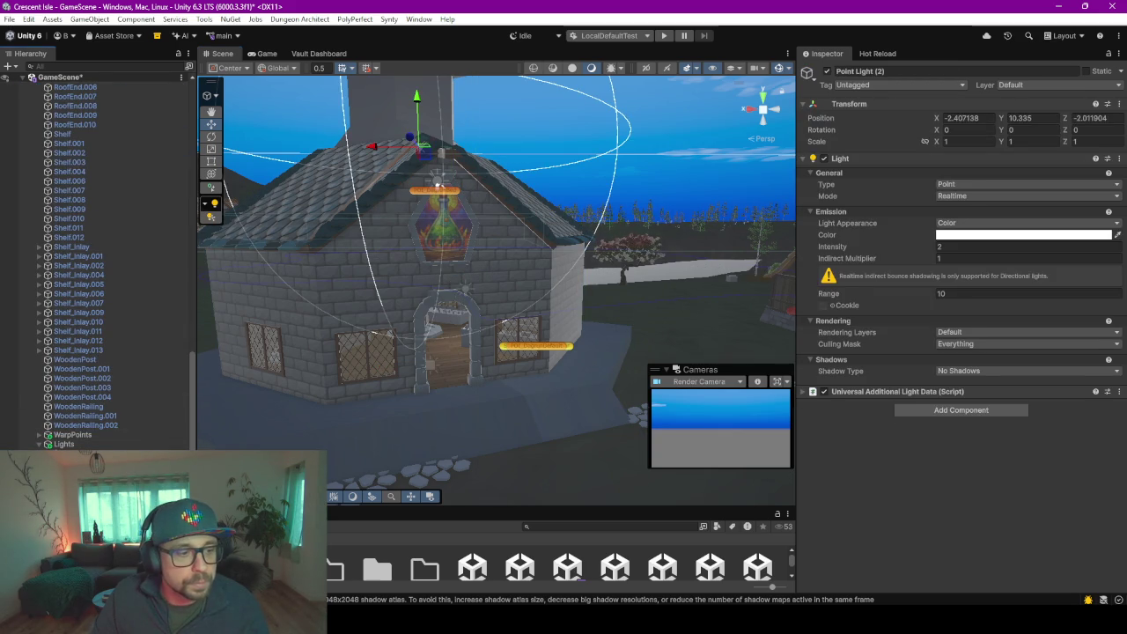
click(88, 462)
key(Delete)
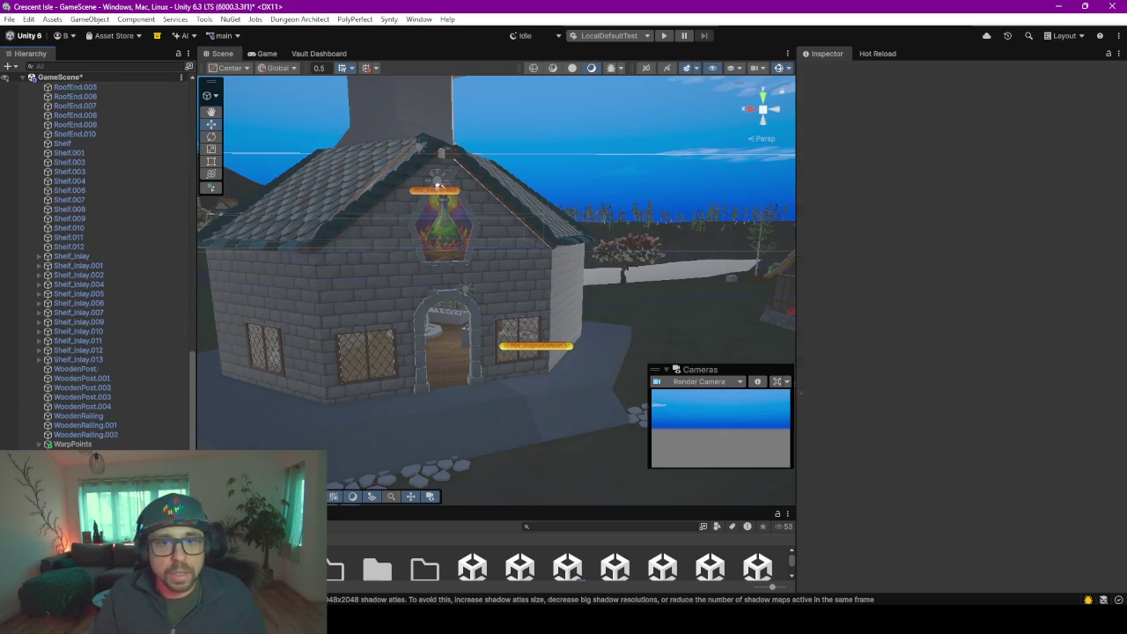
- Frame the point light and move it to a new spot inside the upper room
click(88, 453)
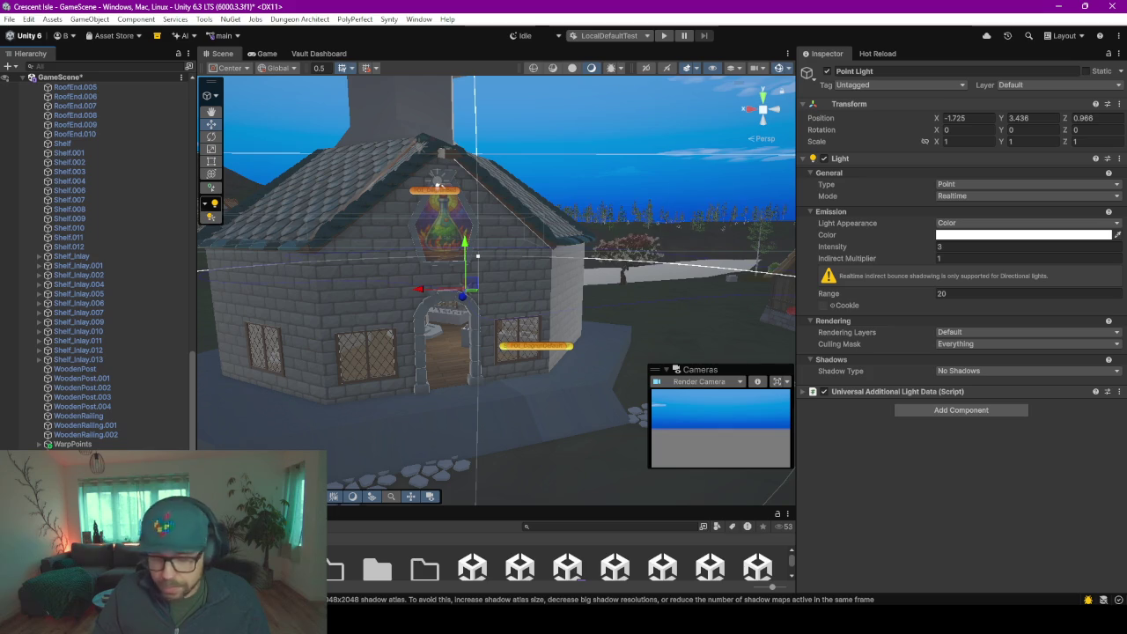
key(f)
scroll(439, 299, up, 5)
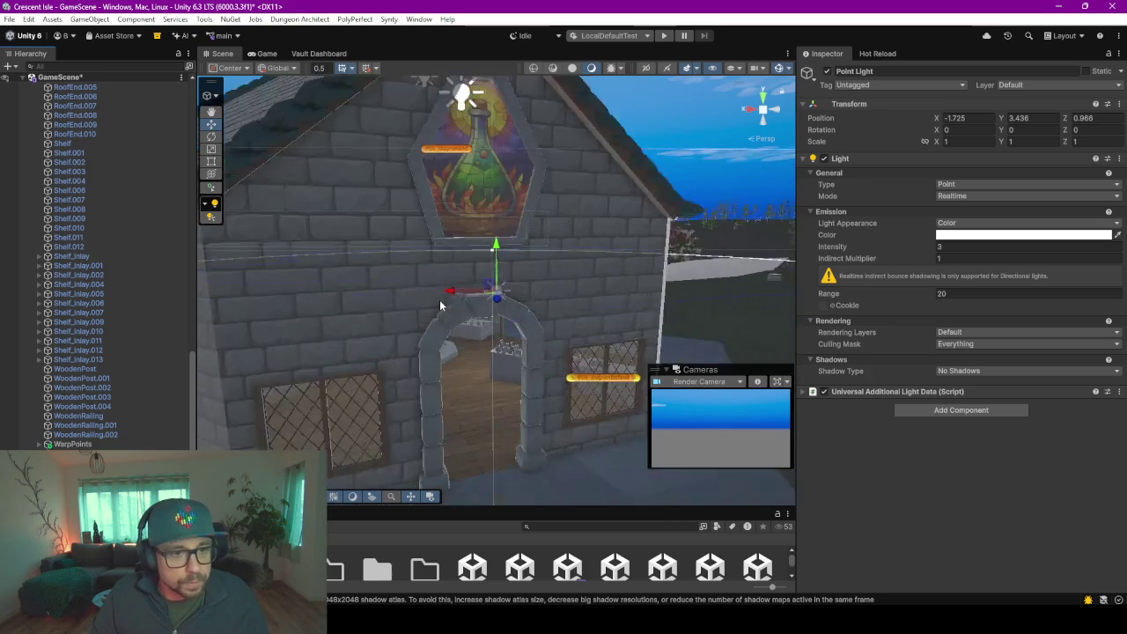
scroll(439, 300, up, 3)
right_drag(439, 306, 620, 289)
scroll(528, 300, up, 2)
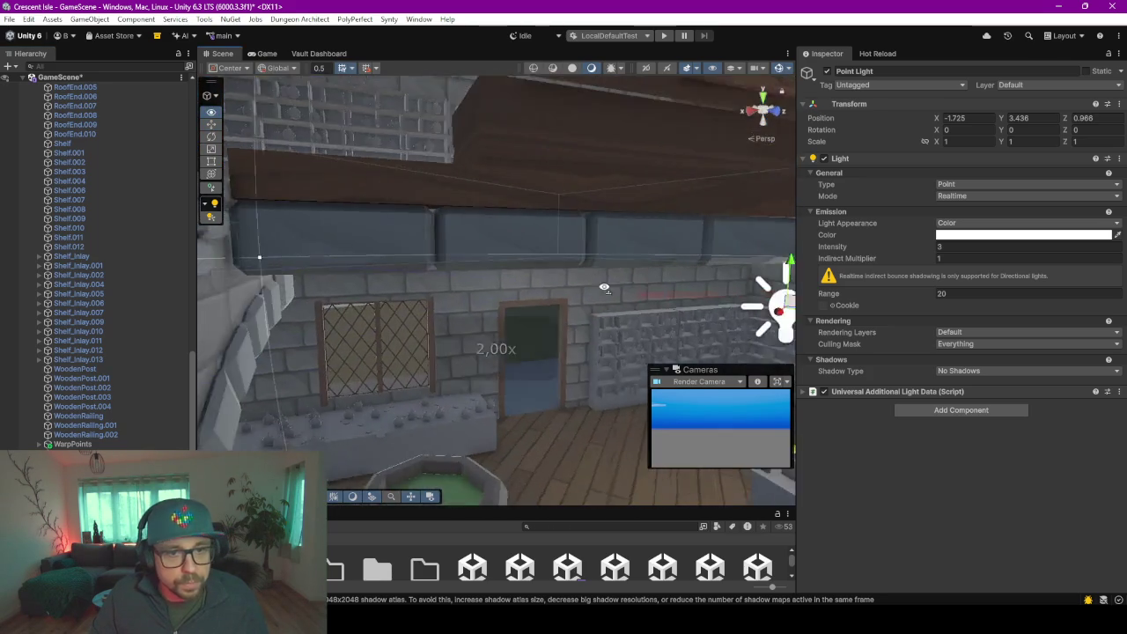
mouse_move(621, 289)
right_down()
mouse_move(532, 223)
mouse_move(552, 228)
right_up()
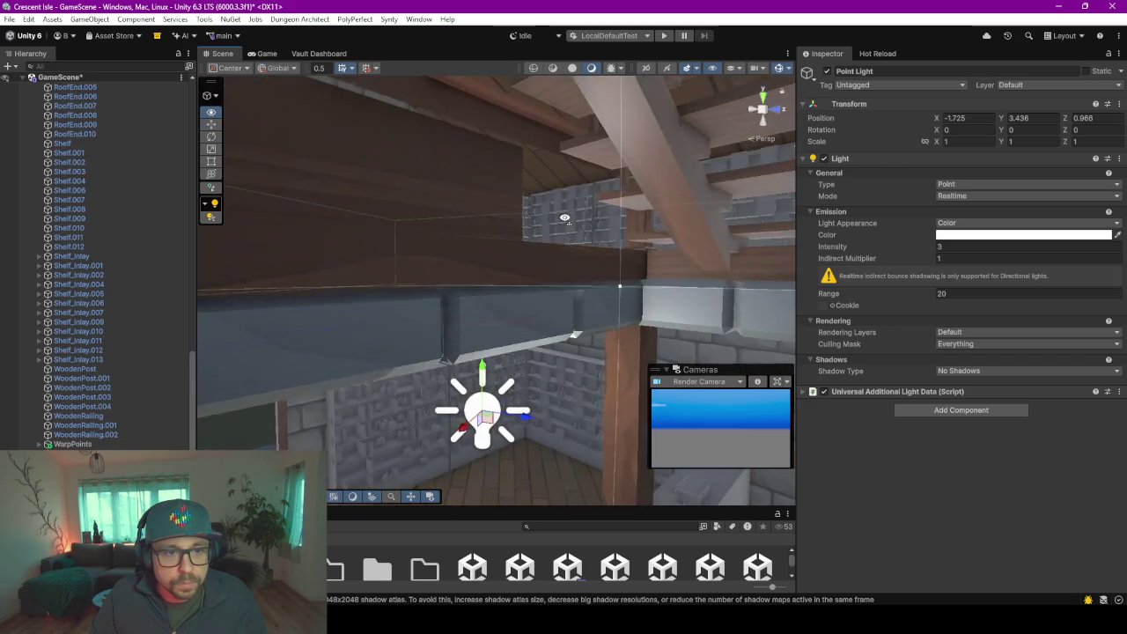
right_drag(553, 228, 561, 151)
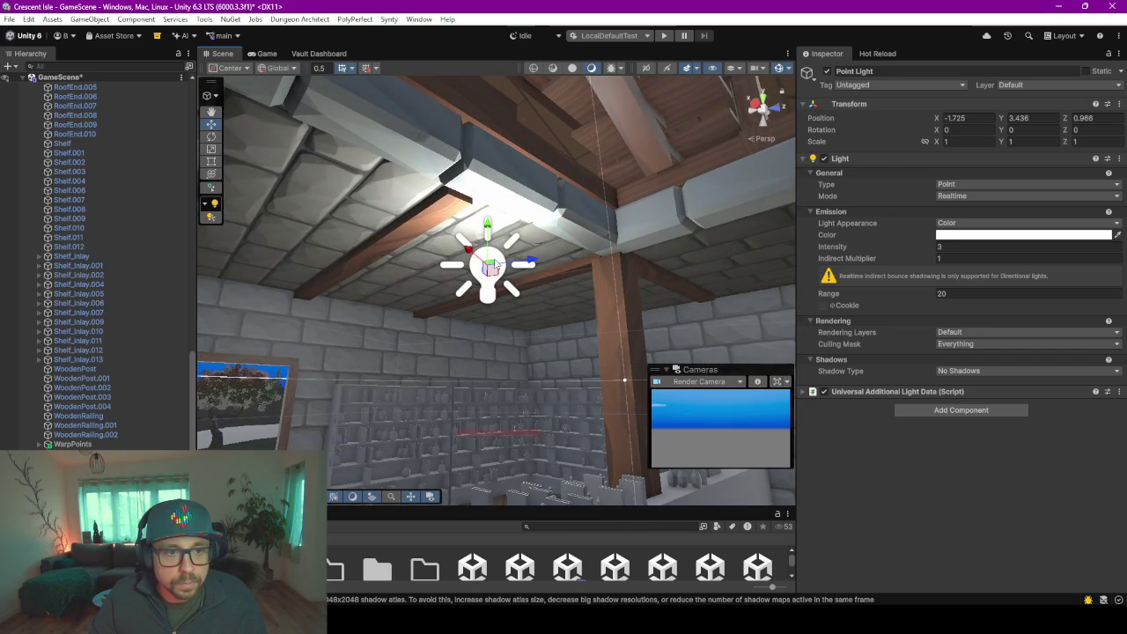
drag(495, 268, 531, 322)
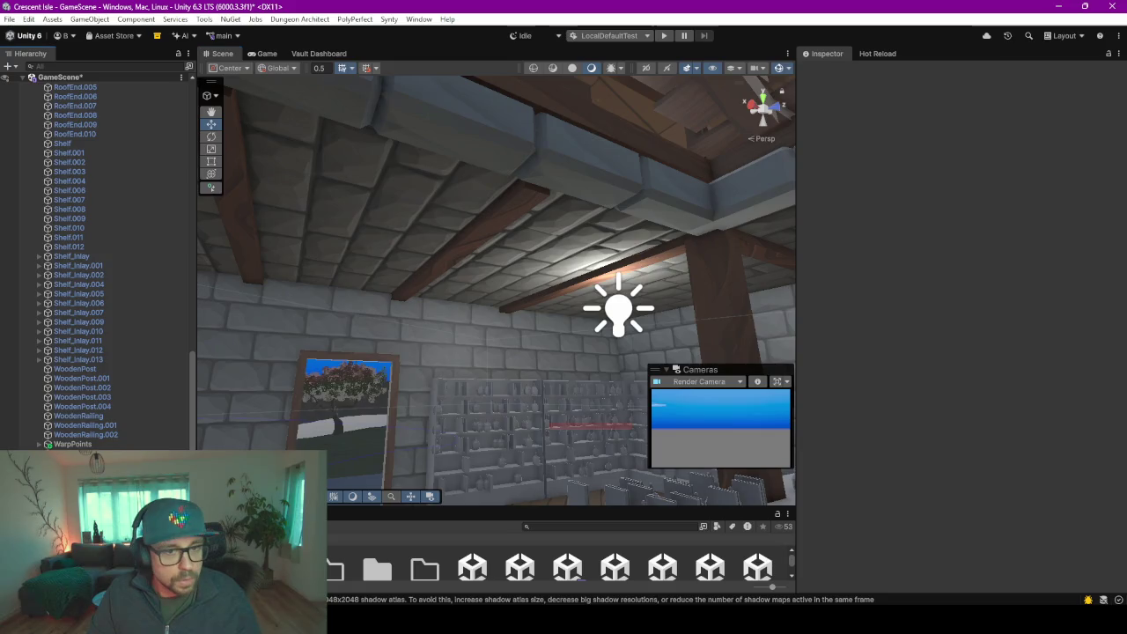
- Duplicate the point light and place the copy between the ceiling beams on the room's other side
key(ctrl+d)
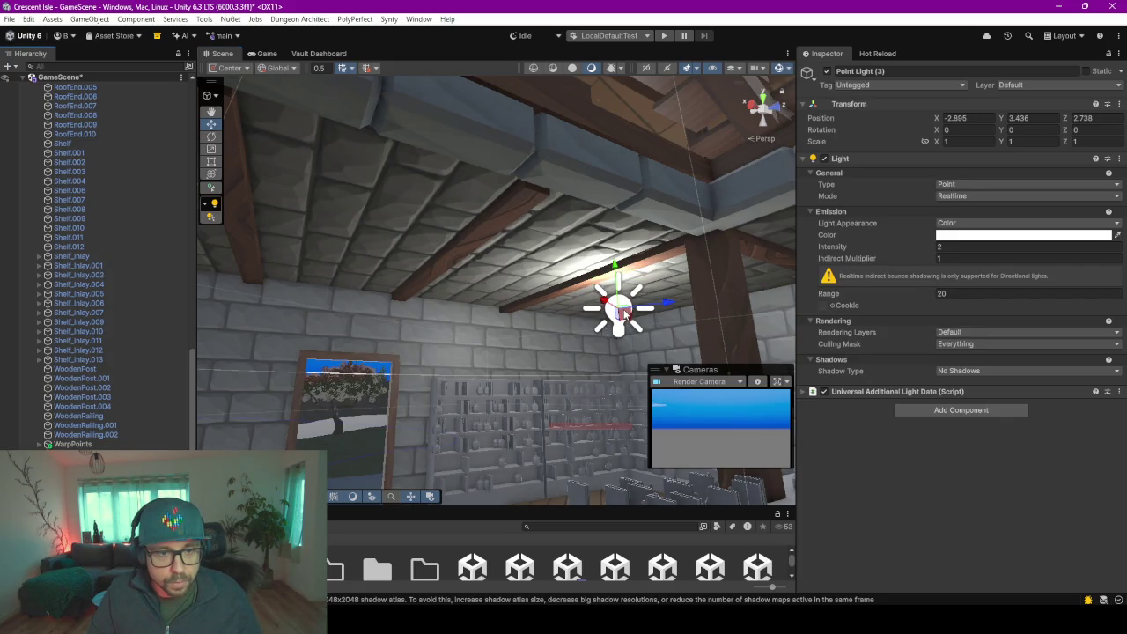
drag(621, 310, 211, 272)
mouse_move(212, 272)
right_down()
mouse_move(255, 367)
mouse_move(396, 347)
right_up()
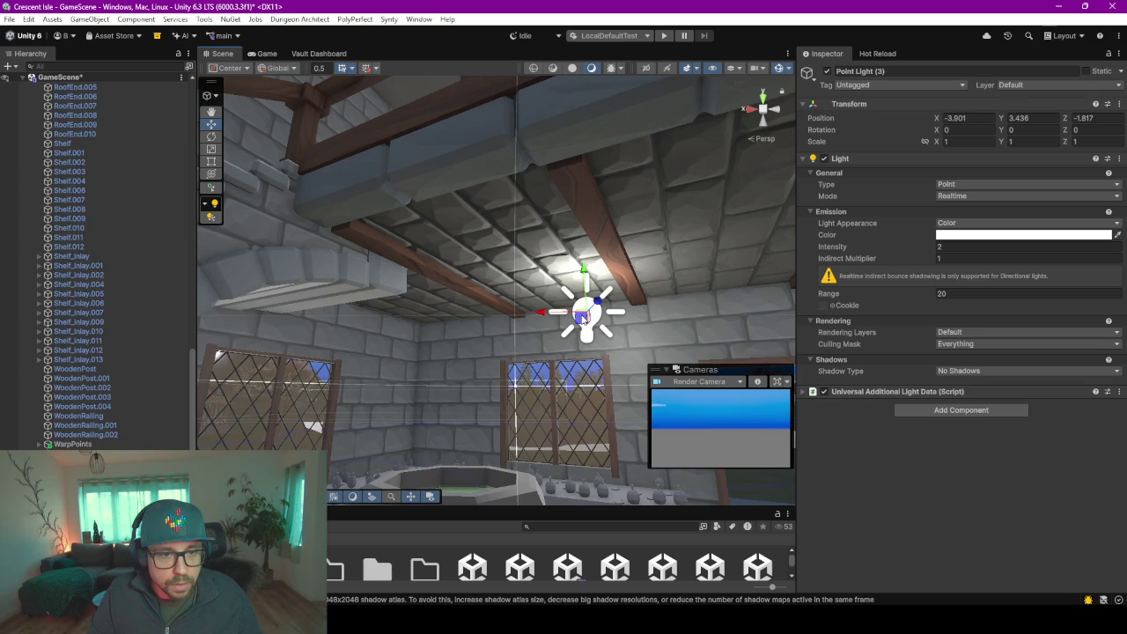
mouse_move(581, 314)
mouse_down()
mouse_move(472, 326)
mouse_move(458, 306)
mouse_up()
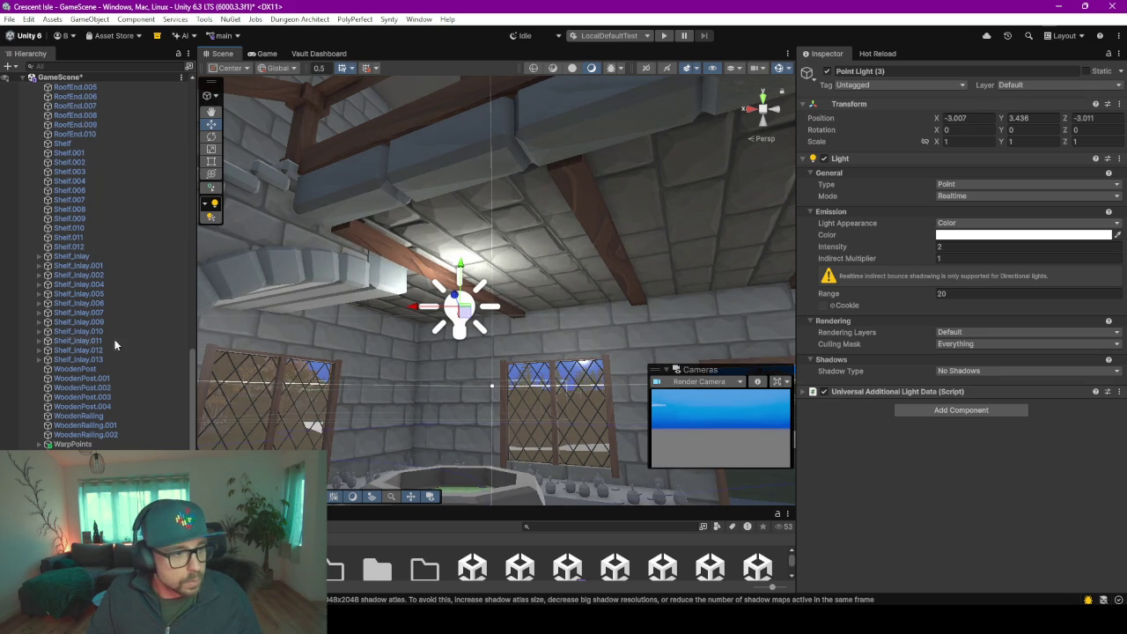
- Switch the four point lights to Filter and Temperature and lower the temperature to 3267 K
click(1047, 234)
drag(1101, 293, 1100, 283)
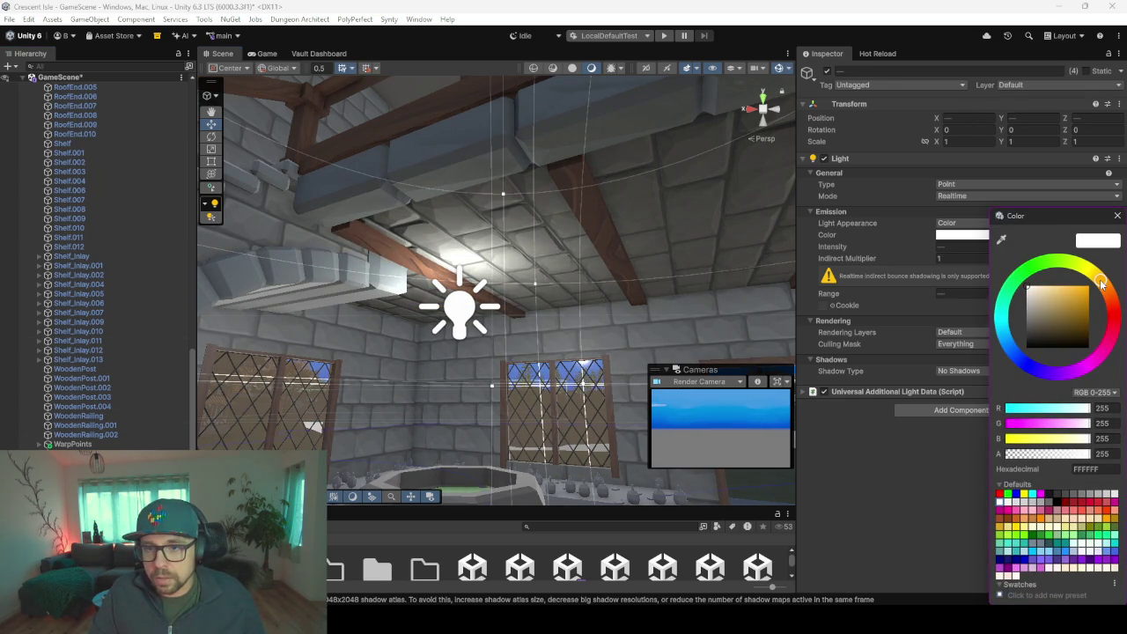
click(968, 223)
click(969, 246)
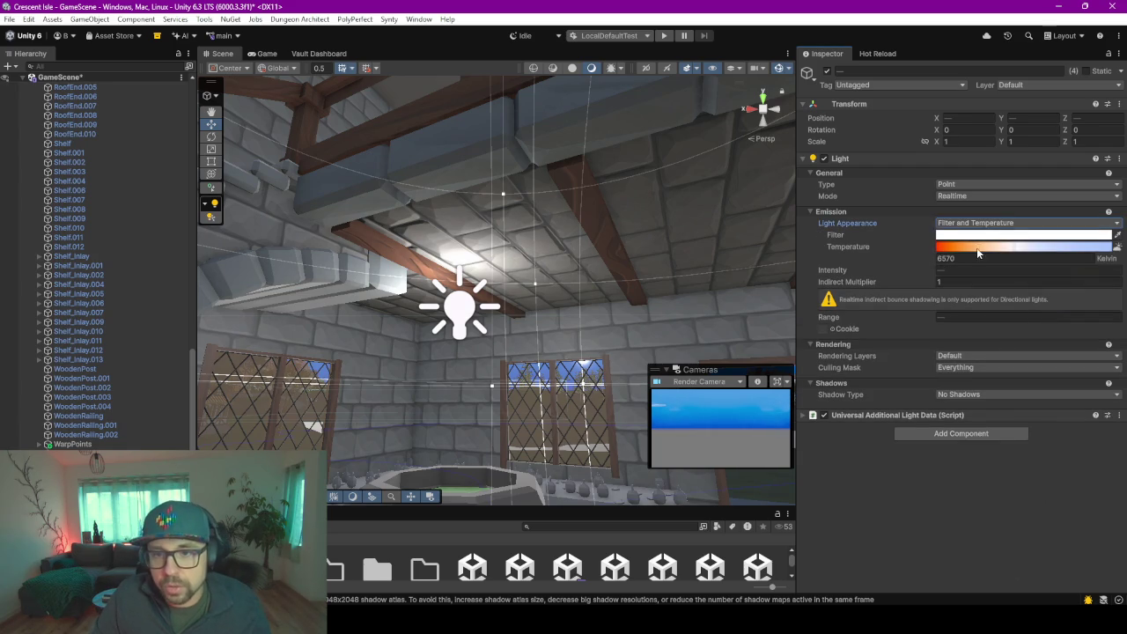
drag(977, 247, 968, 248)
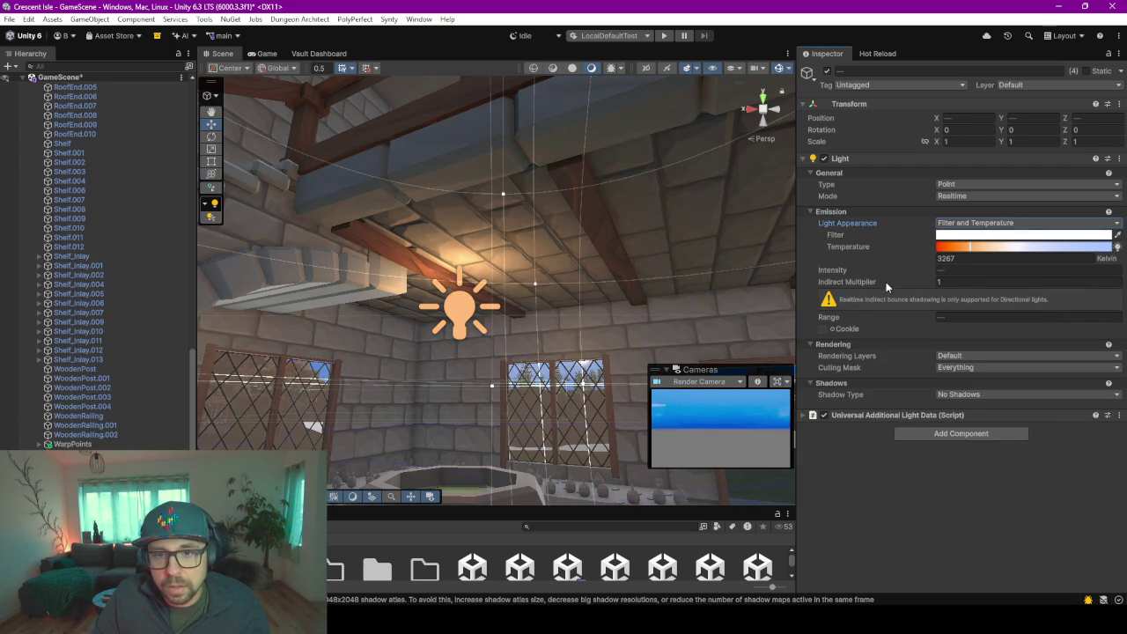
- Try different filter colours in the colour picker, leaving the filter white
click(973, 235)
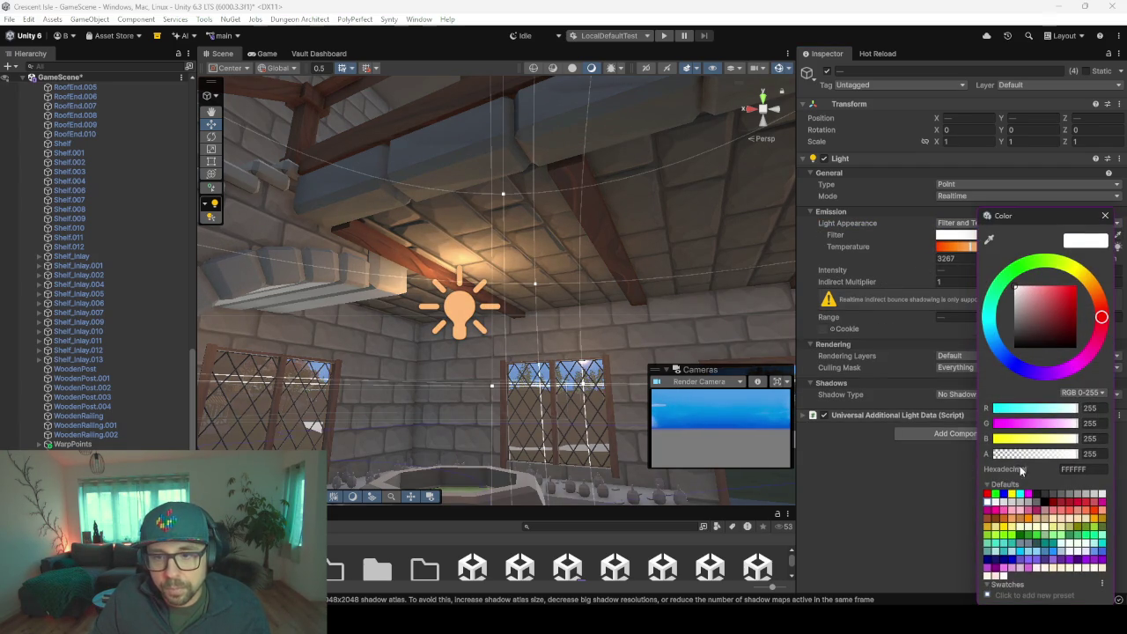
click(884, 243)
click(961, 235)
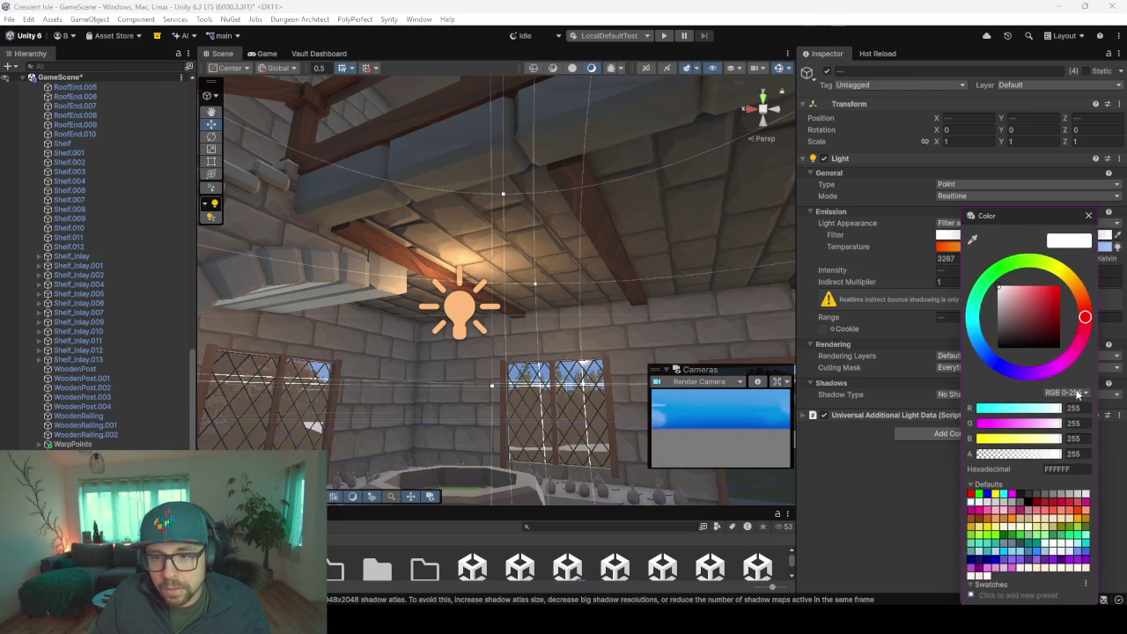
mouse_move(1066, 341)
mouse_down()
mouse_move(998, 295)
mouse_move(1022, 324)
mouse_move(958, 259)
mouse_up()
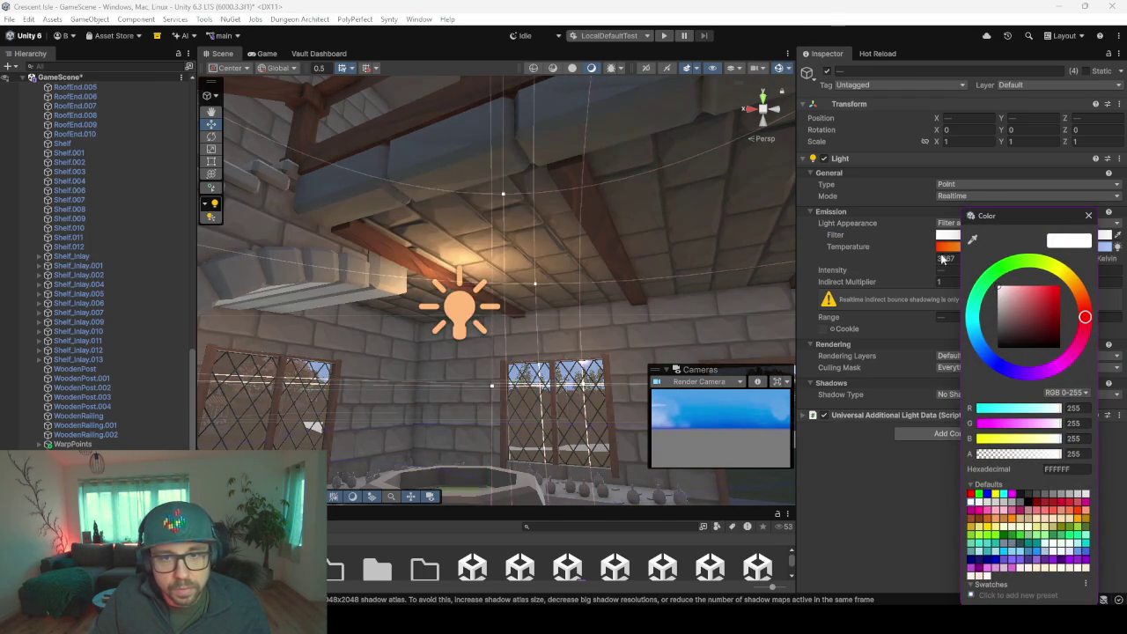
click(852, 236)
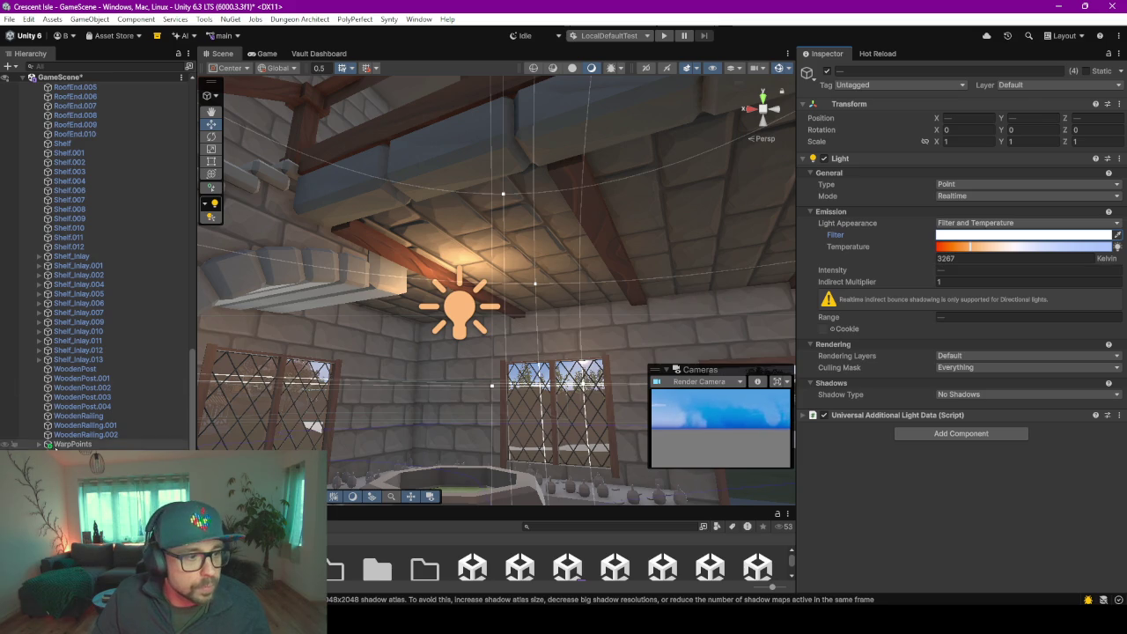
- Fly the Scene view out to the front of Dagrun's house
mouse_move(493, 290)
right_down()
mouse_move(611, 350)
mouse_move(586, 365)
mouse_move(607, 380)
mouse_move(440, 319)
mouse_move(444, 371)
right_up()
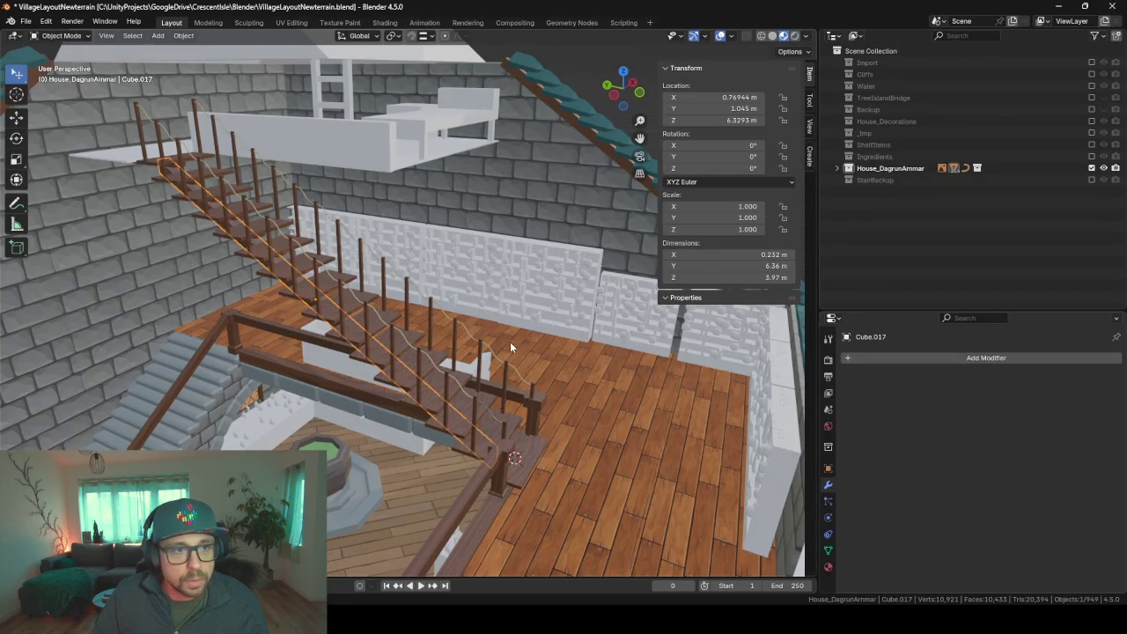
- Select the upper floor plane _HouseDagrunArmmar_Ground.001 in Blender and orbit around the staircase to inspect it
right_click(509, 343)
middle_drag(504, 359, 514, 363)
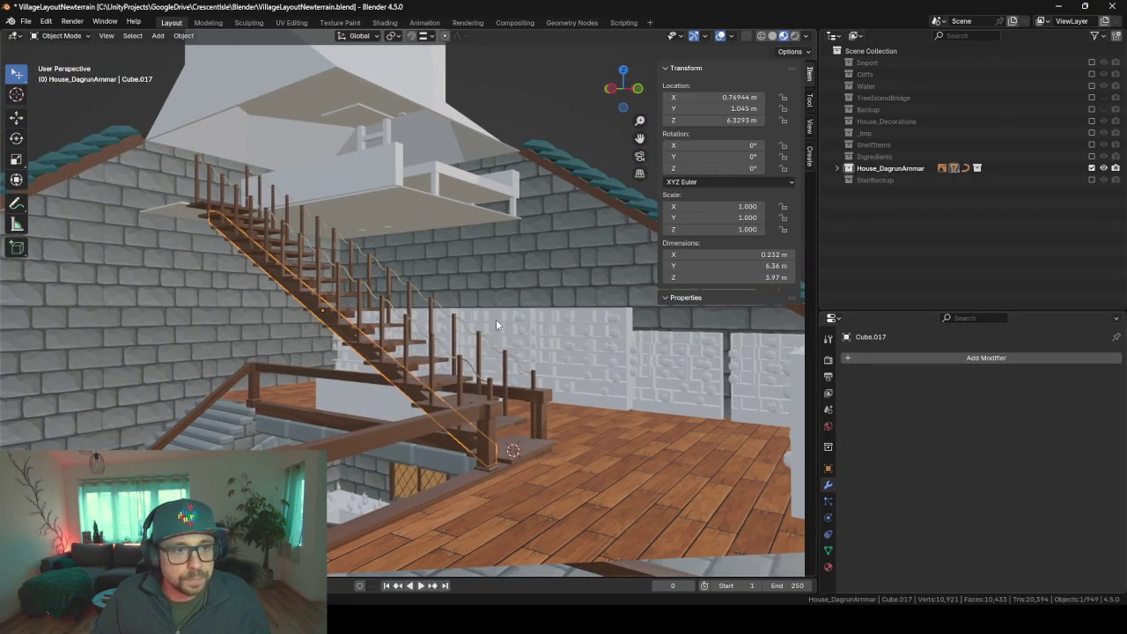
right_click(495, 318)
click(344, 210)
middle_drag(433, 220, 457, 335)
mouse_move(390, 525)
middle_down()
mouse_move(464, 160)
mouse_move(446, 433)
mouse_move(444, 109)
mouse_move(418, 324)
mouse_move(391, 414)
mouse_move(379, 212)
mouse_move(351, 396)
middle_up()
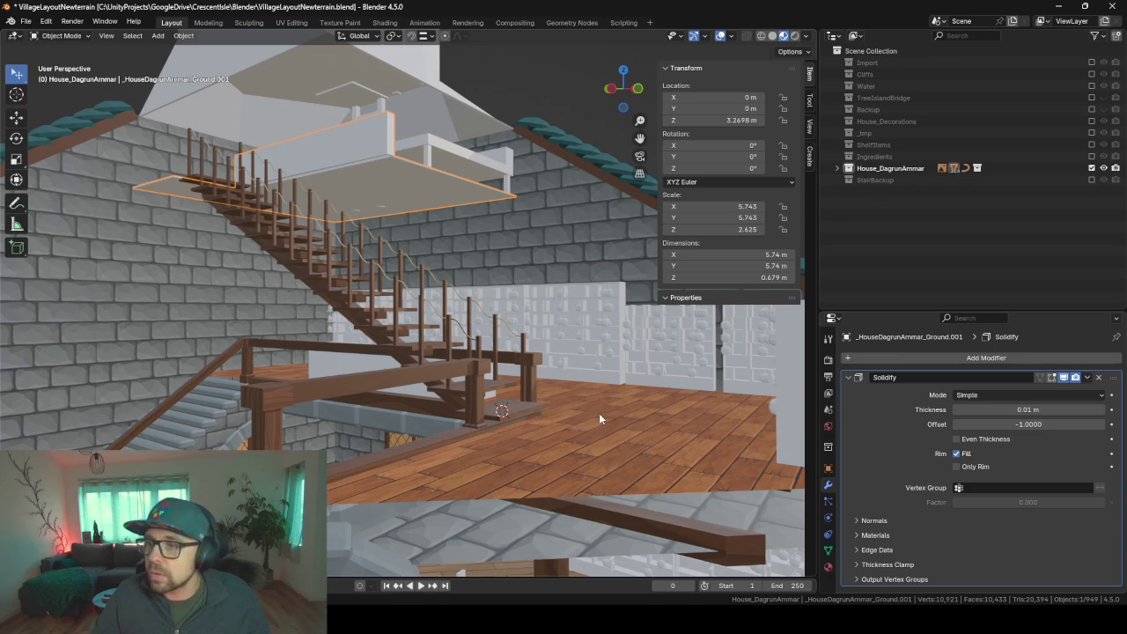
mouse_move(378, 212)
middle_down()
mouse_move(347, 368)
mouse_move(334, 297)
mouse_move(354, 377)
middle_up()
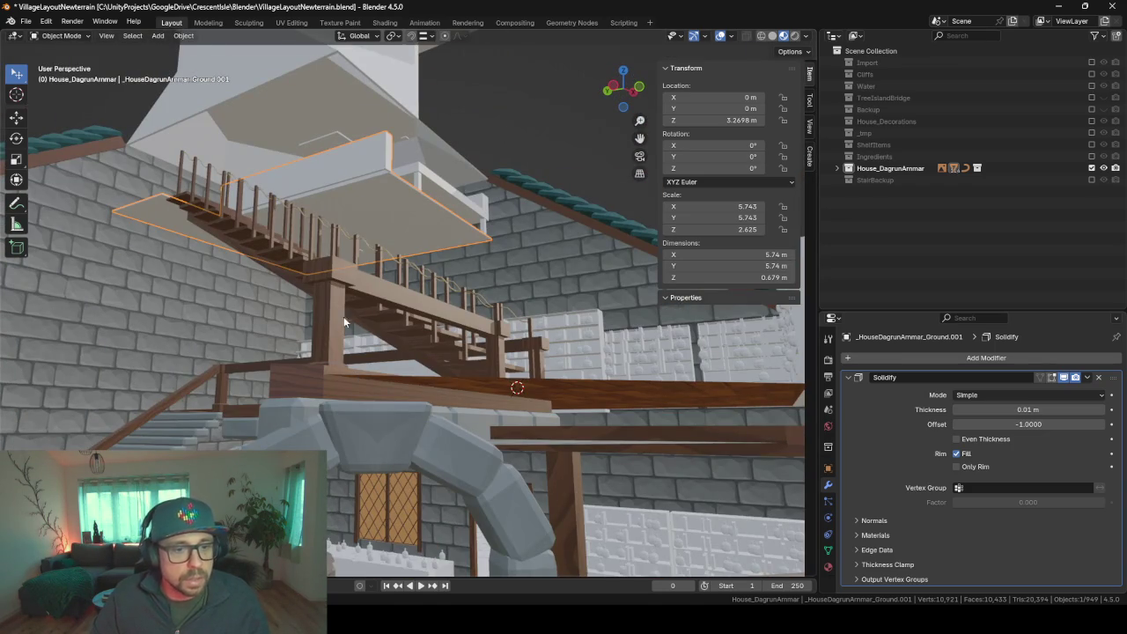
scroll(532, 431, up, 3)
scroll(520, 426, up, 3)
mouse_move(518, 425)
middle_down()
mouse_move(540, 478)
mouse_move(418, 363)
mouse_move(355, 422)
middle_up()
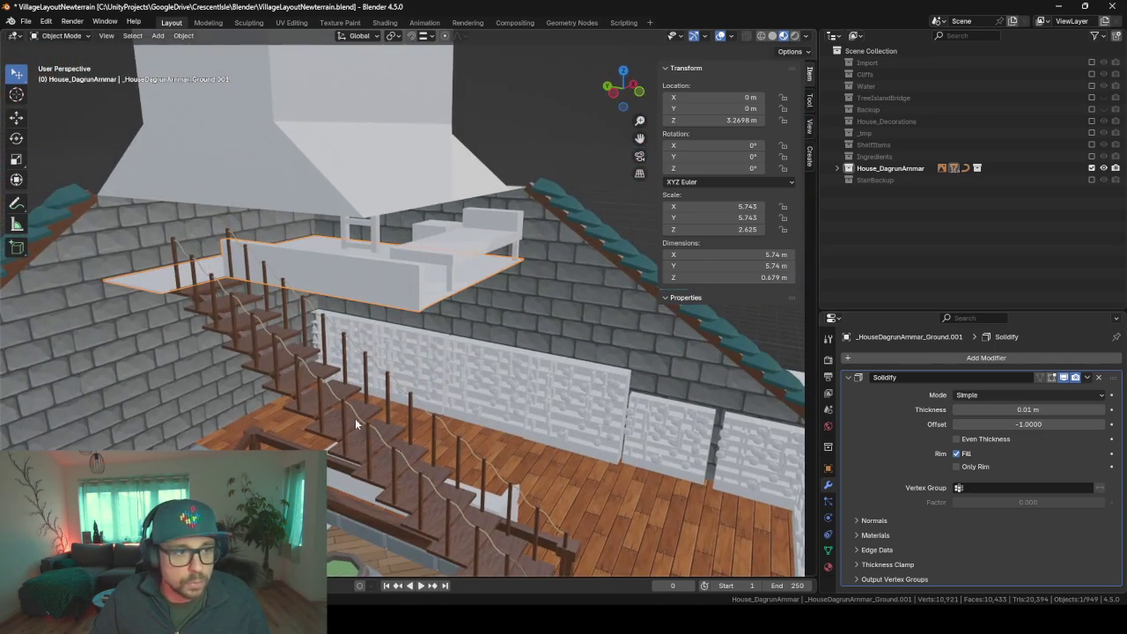
- Select the upper floor faces beside the staircase in Edit Mode
click(151, 281)
key(Tab)
key(Tab)
click(161, 285)
key(KP_Decimal)
key(Tab)
mouse_move(161, 280)
middle_down()
mouse_move(327, 306)
mouse_move(265, 301)
mouse_move(254, 281)
middle_up()
shift+click(397, 345)
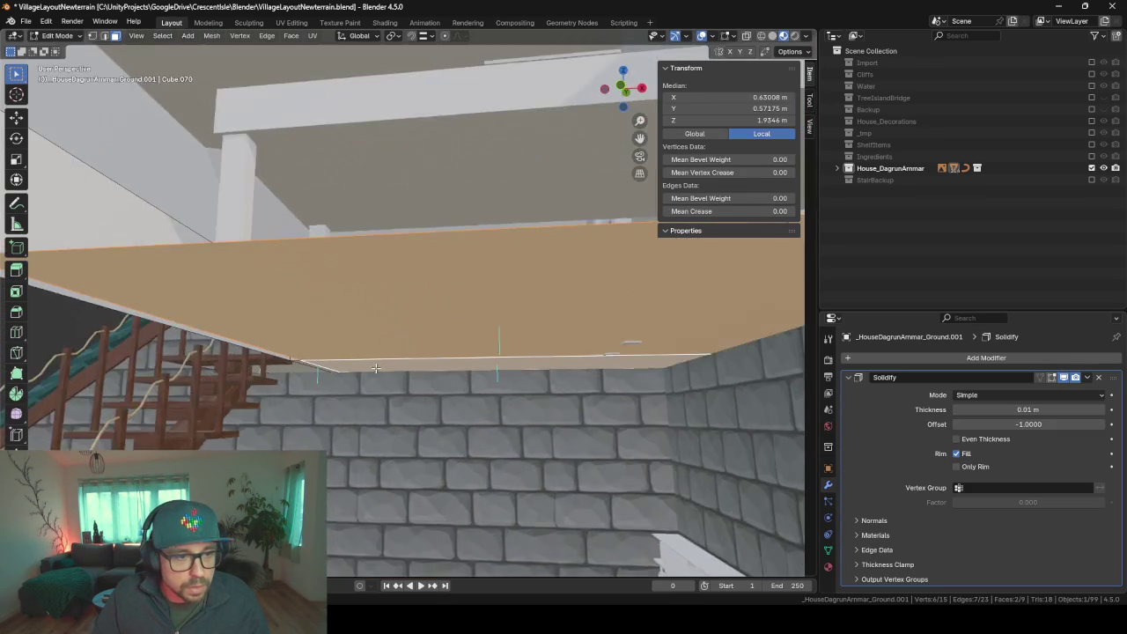
scroll(369, 352, up, 5)
shift+click(340, 493)
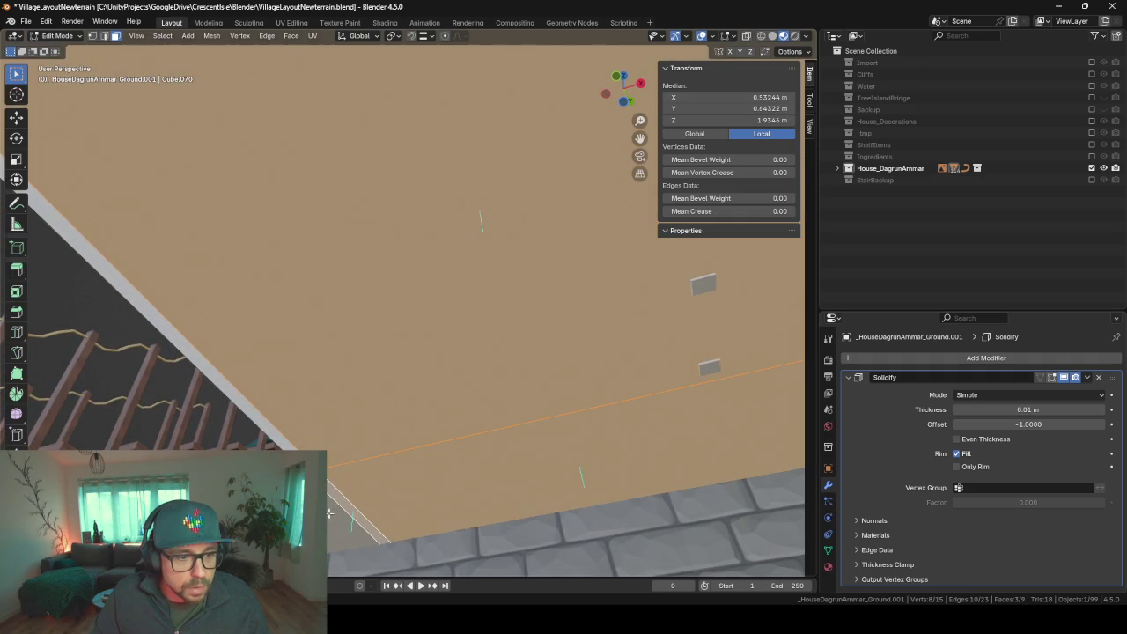
middle_drag(339, 493, 357, 478)
scroll(356, 478, down, 3)
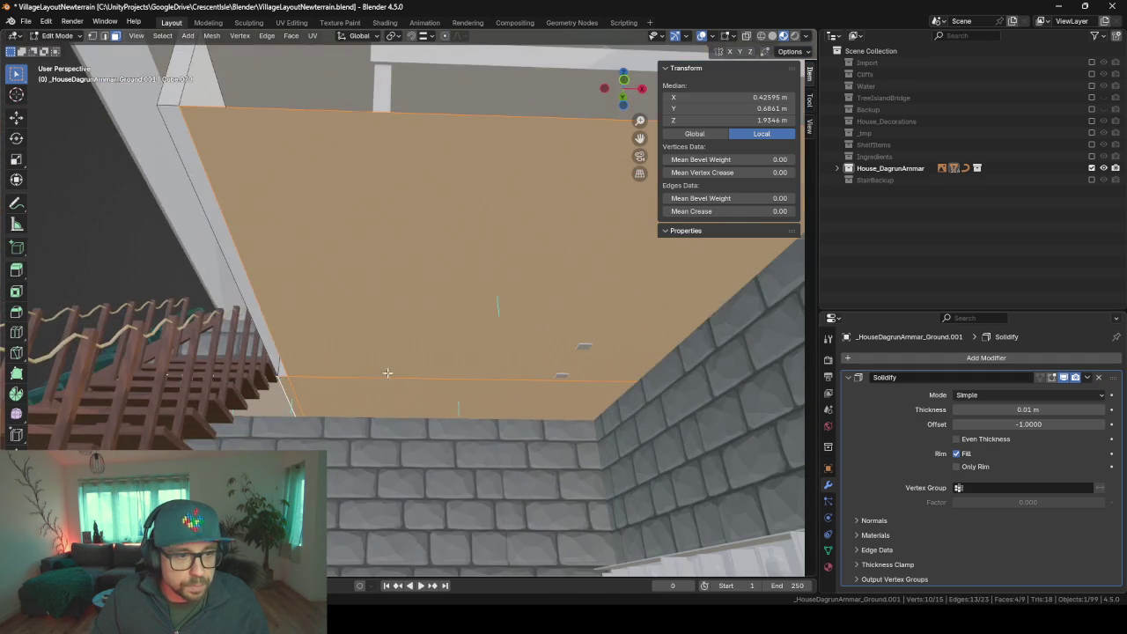
middle_drag(379, 368, 397, 420)
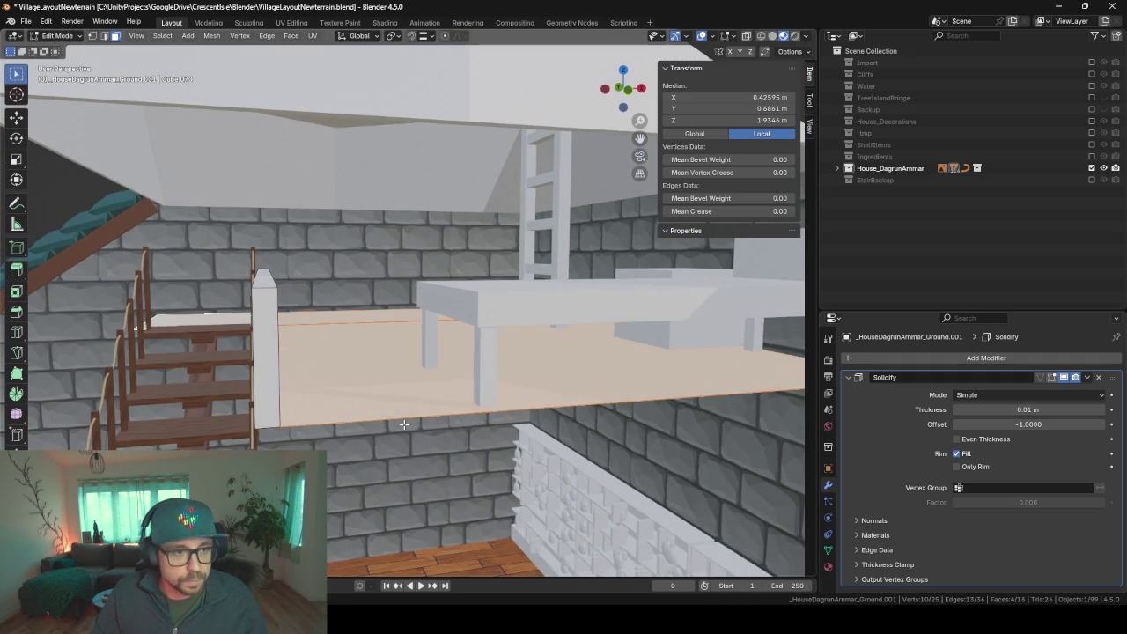
- Separate the selected faces into a new object and hide the original upper floor
key(p)
click(403, 427)
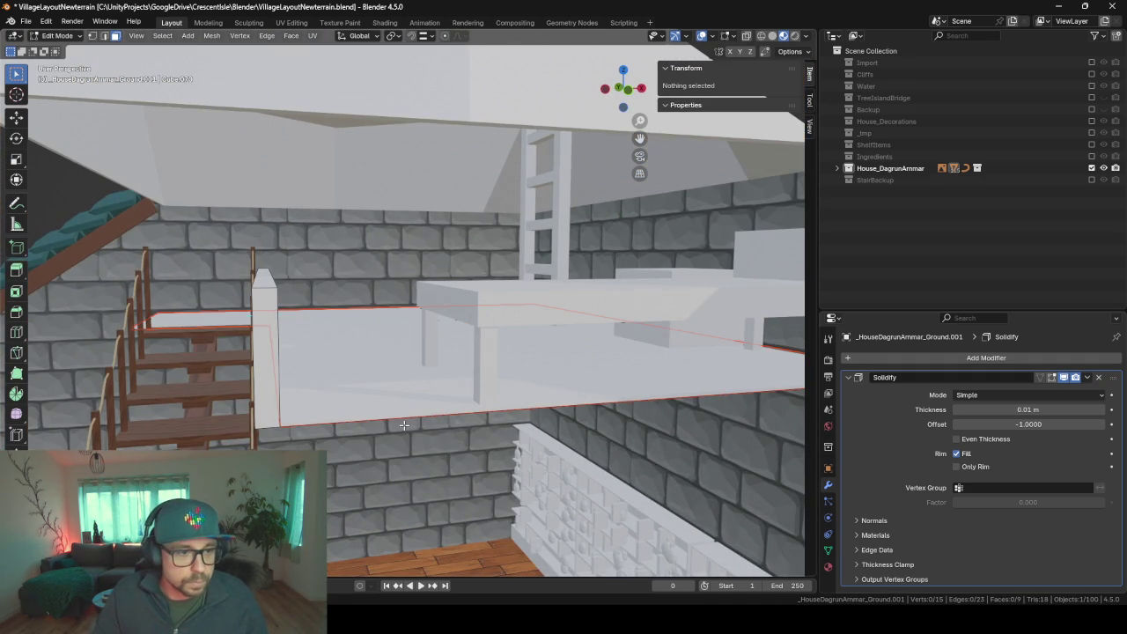
key(Tab)
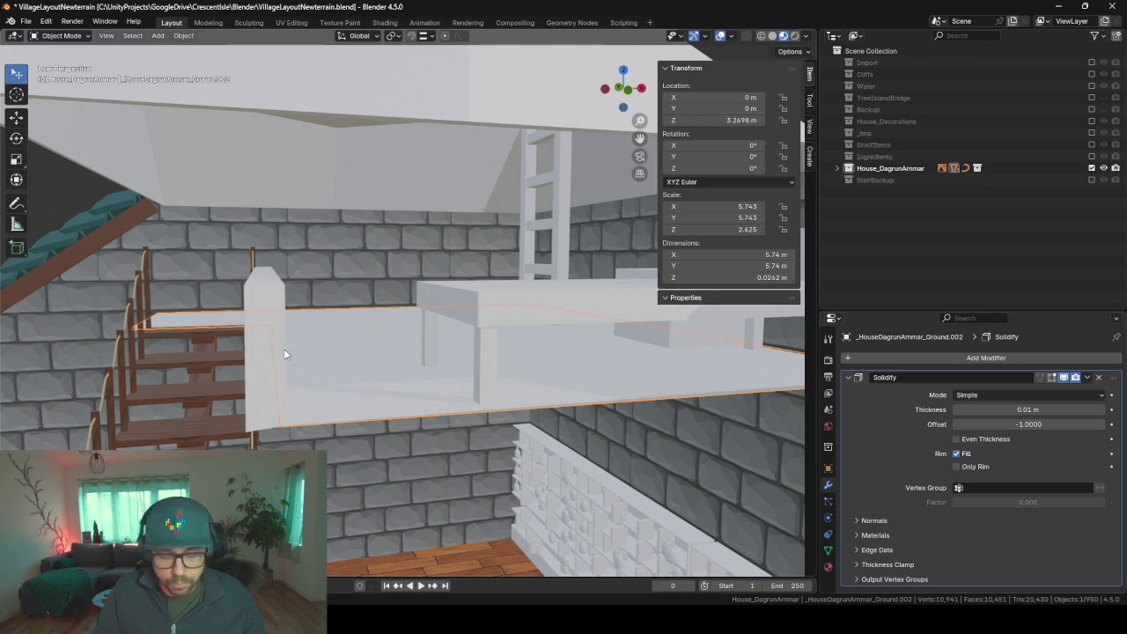
key(h)
- Select the new floor piece and pick its edge beside the stairs in edge mode
click(267, 334)
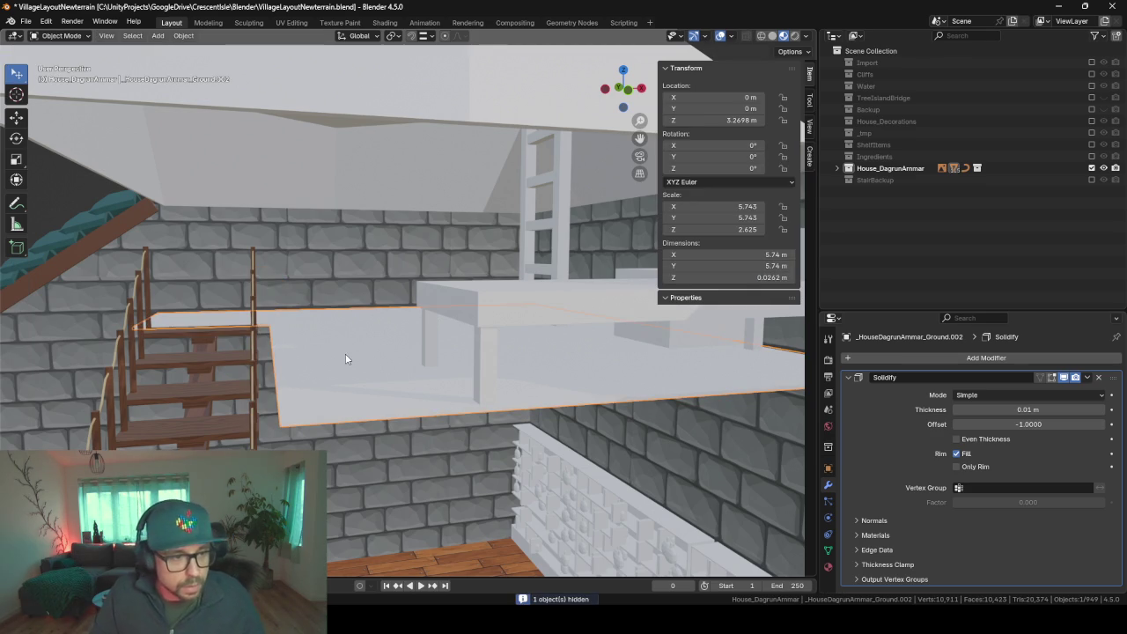
scroll(278, 425, up, 3)
key(Tab)
mouse_move(278, 431)
middle_down()
mouse_move(347, 415)
mouse_move(315, 410)
mouse_move(326, 408)
middle_up()
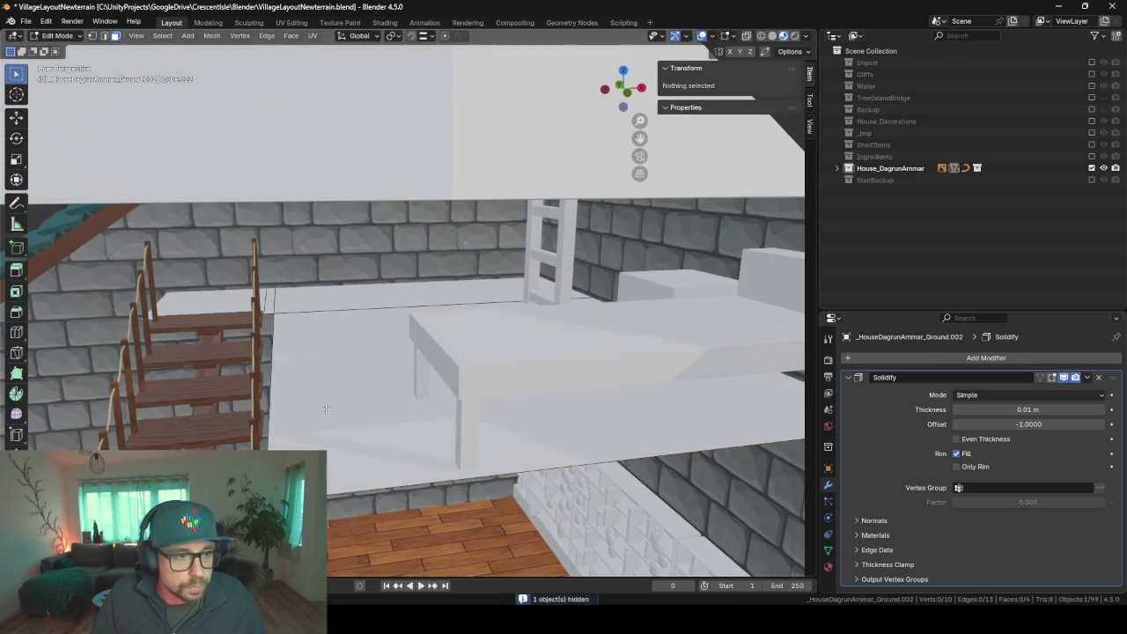
click(291, 360)
click(103, 37)
click(270, 347)
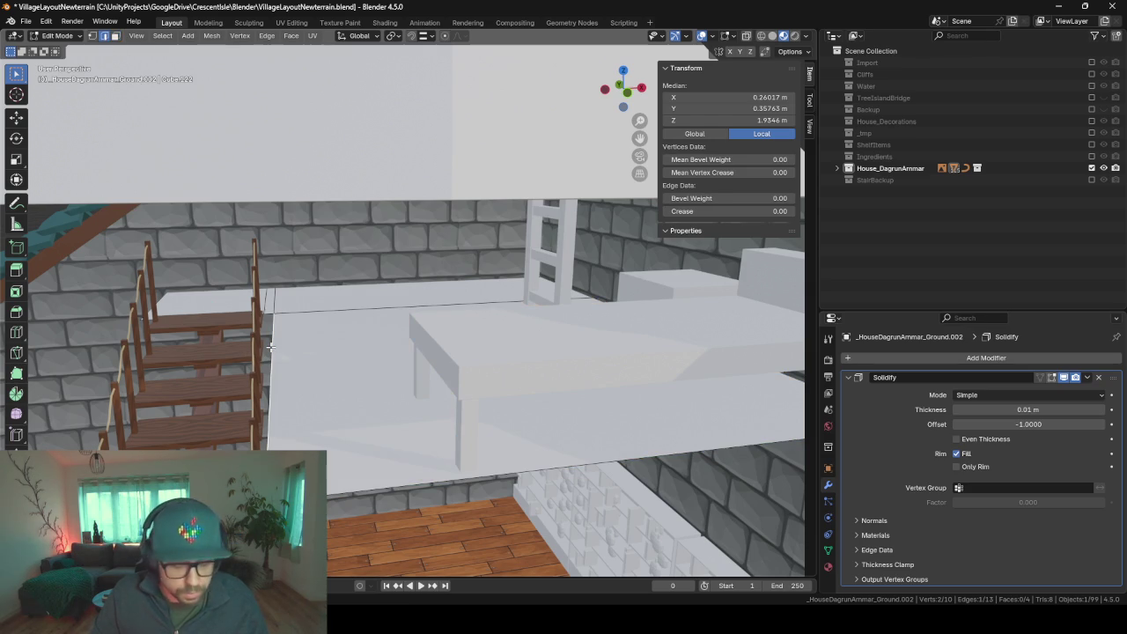
- Move the edge along X and slide it so it fits against the staircase
key(g)
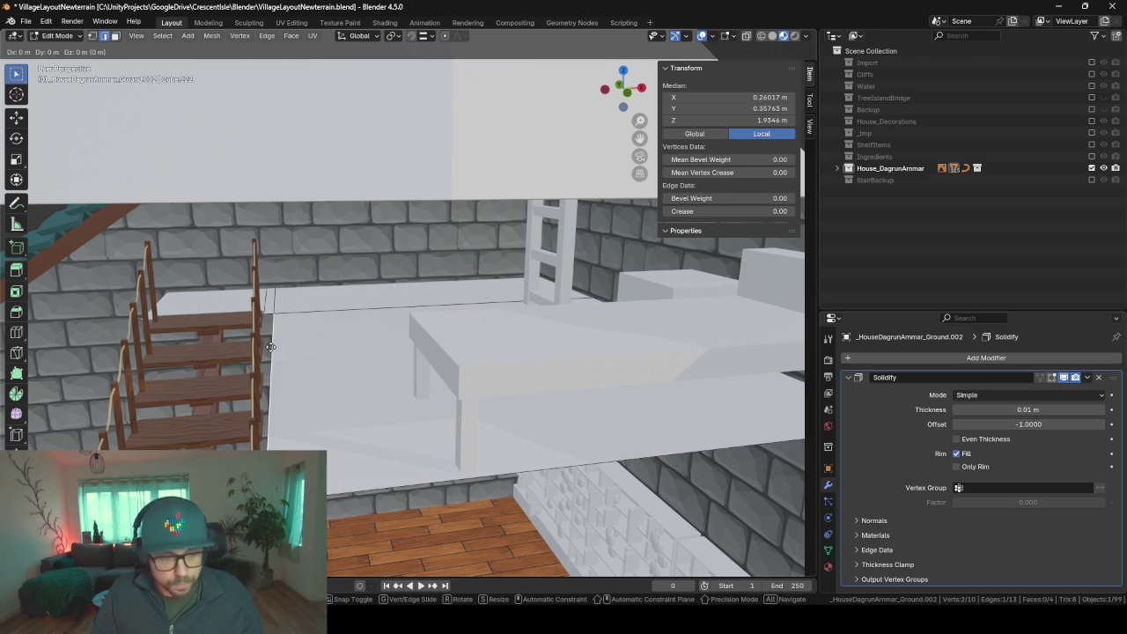
key(x)
click(266, 300)
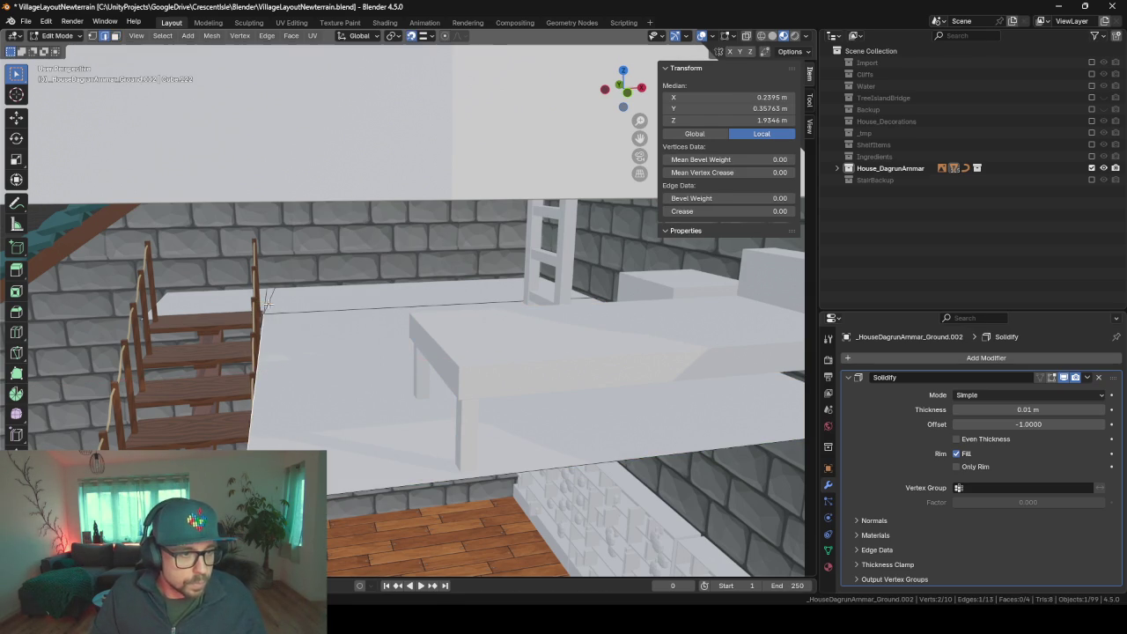
key(g)
key(x)
click(206, 266)
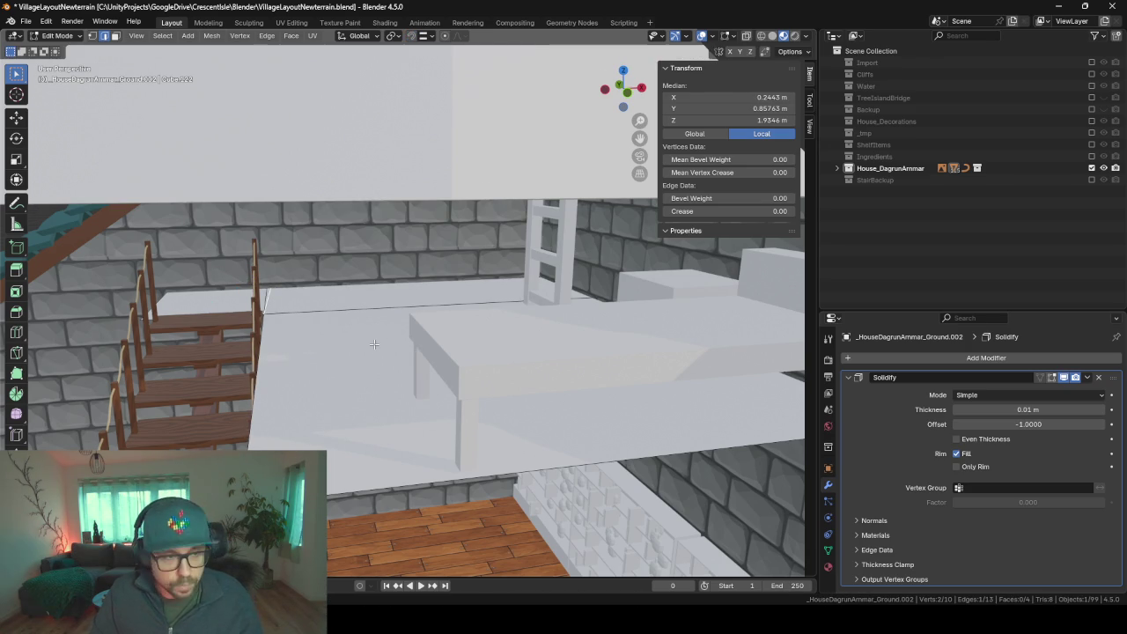
key(g)
key(g)
click(97, 222)
- Merge the floor piece's overlapping vertices by distance, removing 2 vertices
key(a)
key(m)
click(286, 346)
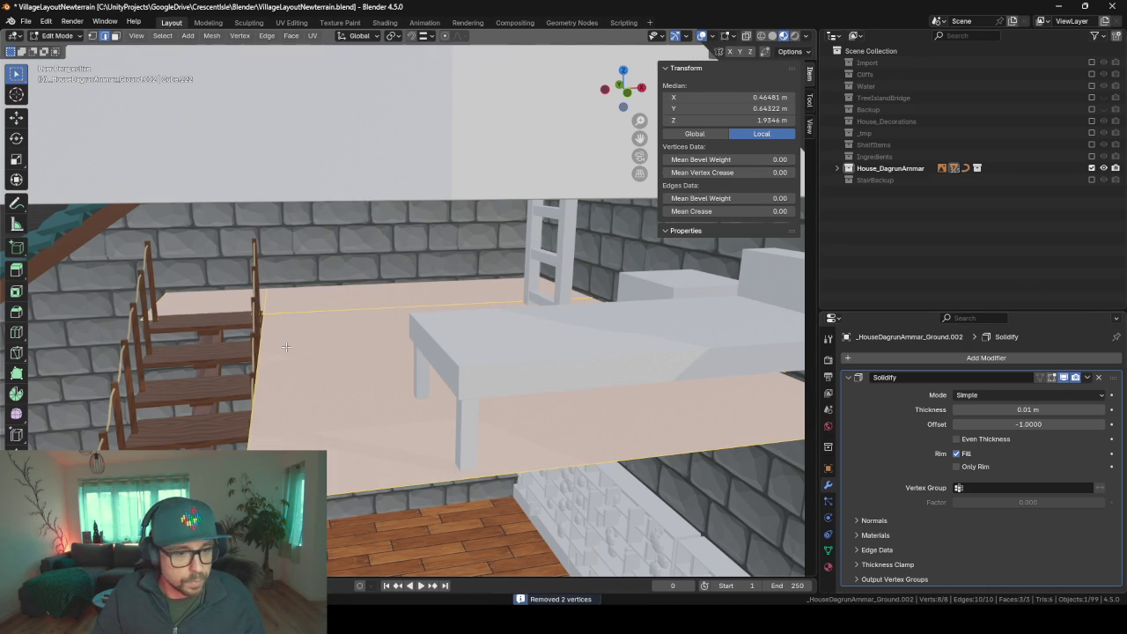
scroll(286, 346, down, 5)
mouse_move(286, 347)
middle_down()
mouse_move(381, 320)
mouse_move(367, 334)
mouse_move(314, 326)
middle_up()
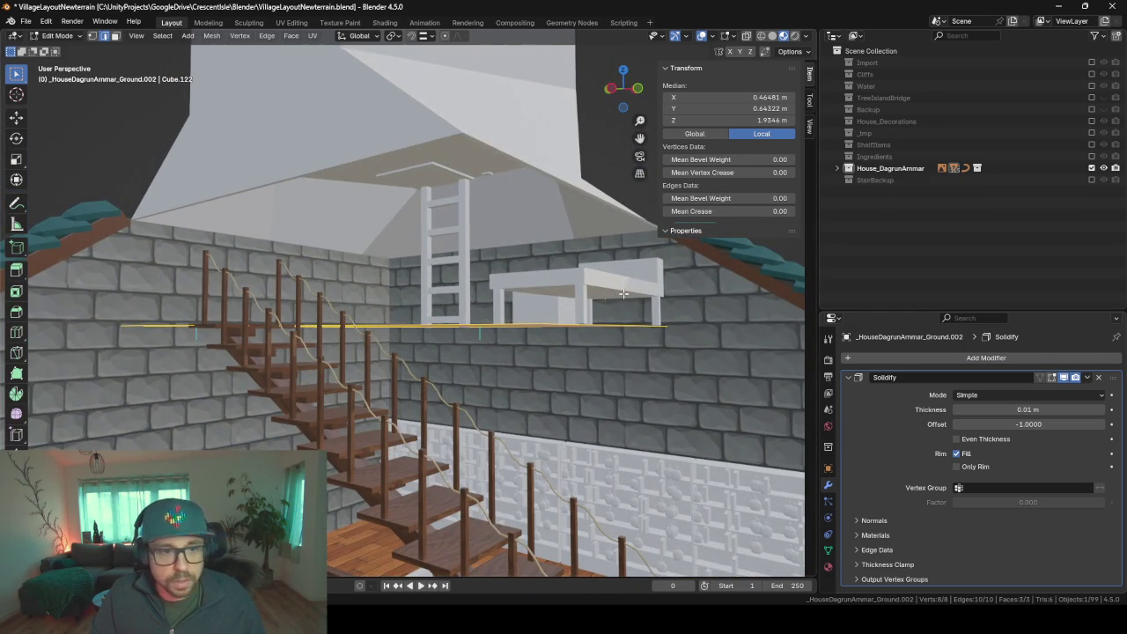
- Duplicate the floor piece's geometry and raise the copy 0.0588 m along Z
middle_drag(567, 322, 576, 335)
key(F2)
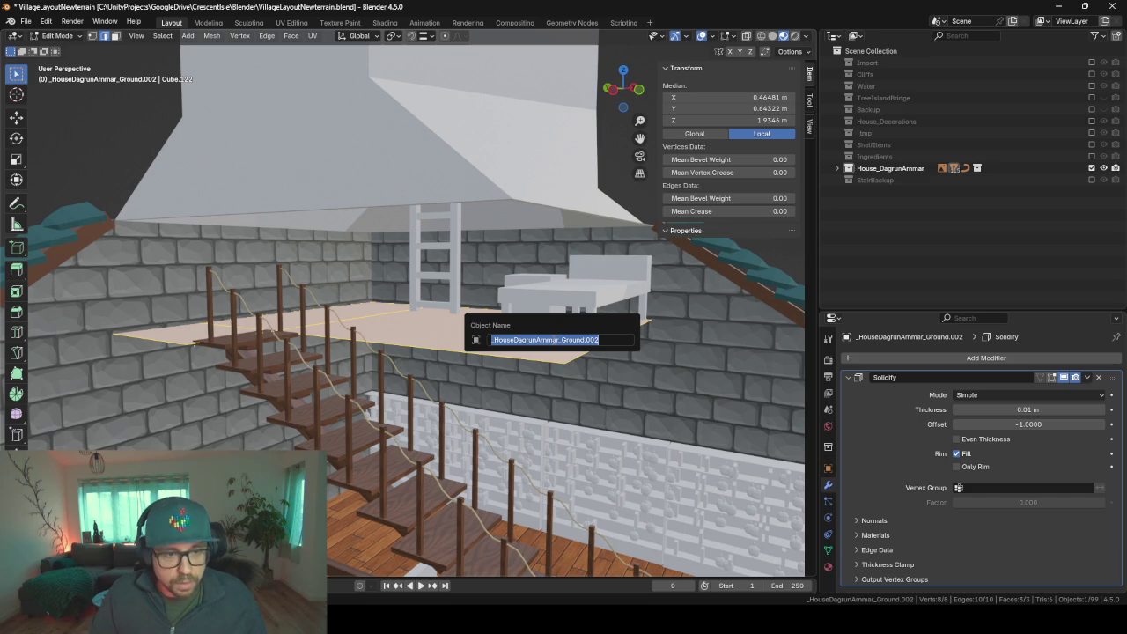
key(End)
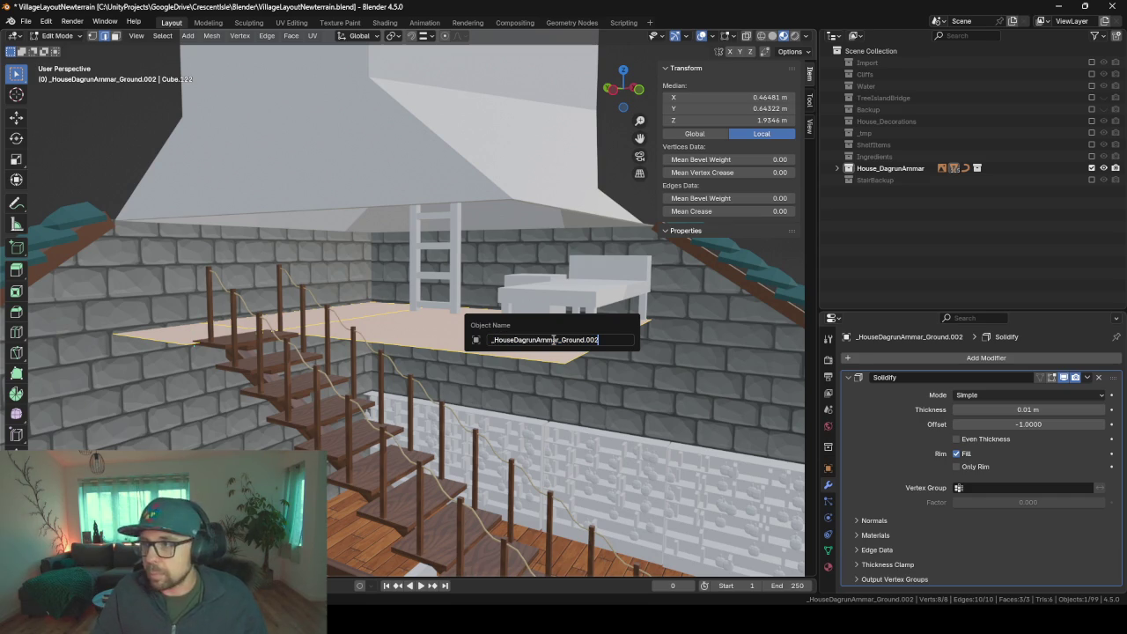
key(Return)
middle_drag(451, 349, 490, 350)
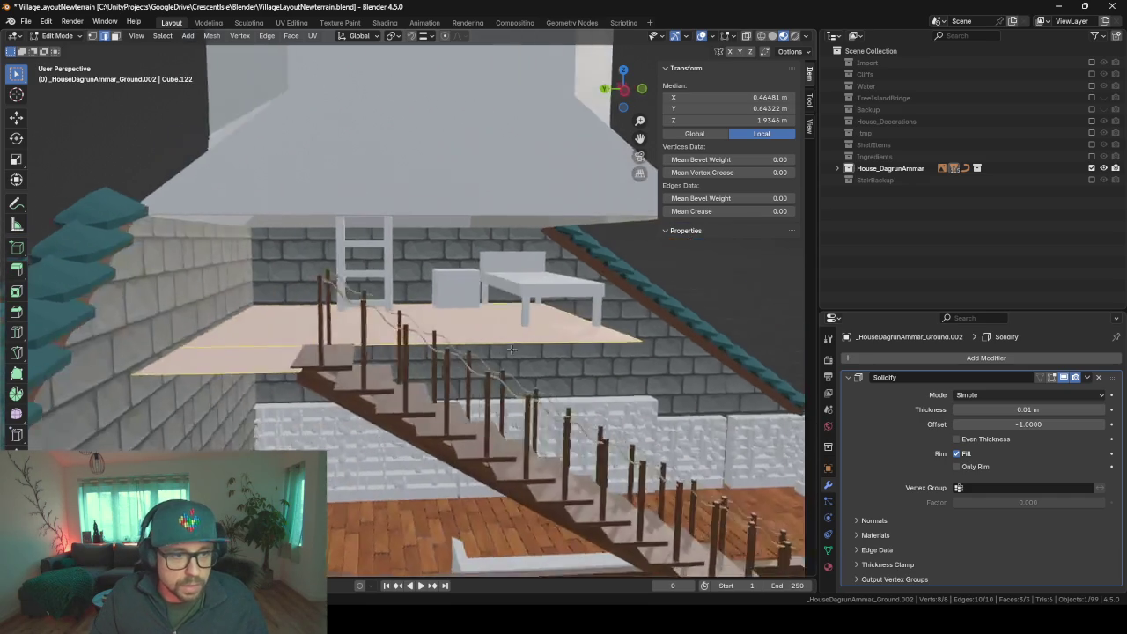
key(shift+d)
key(z)
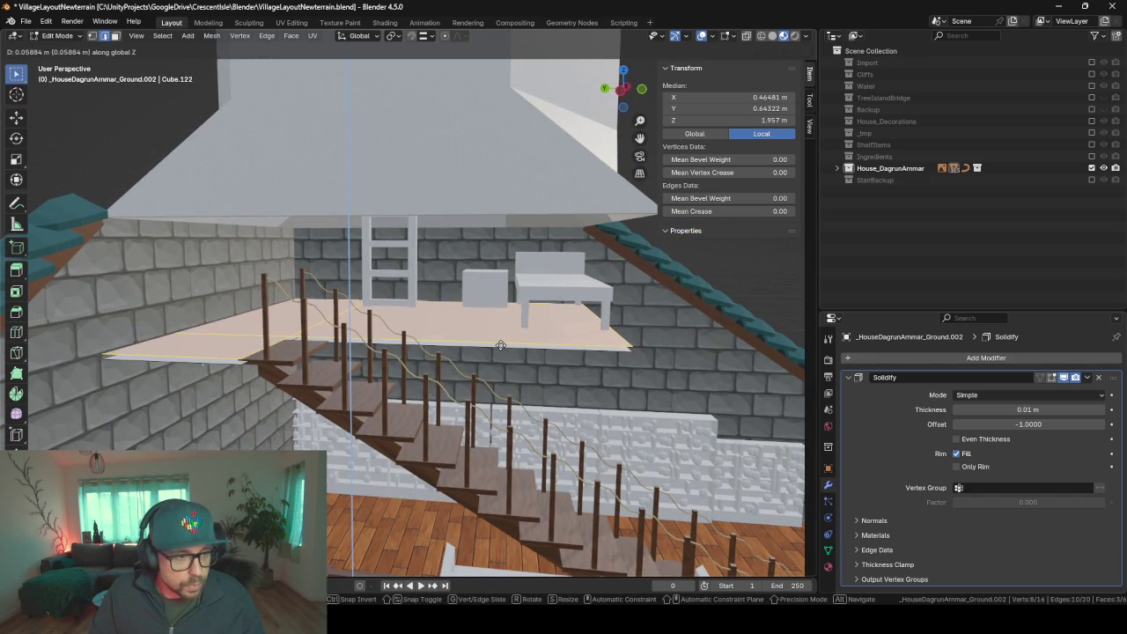
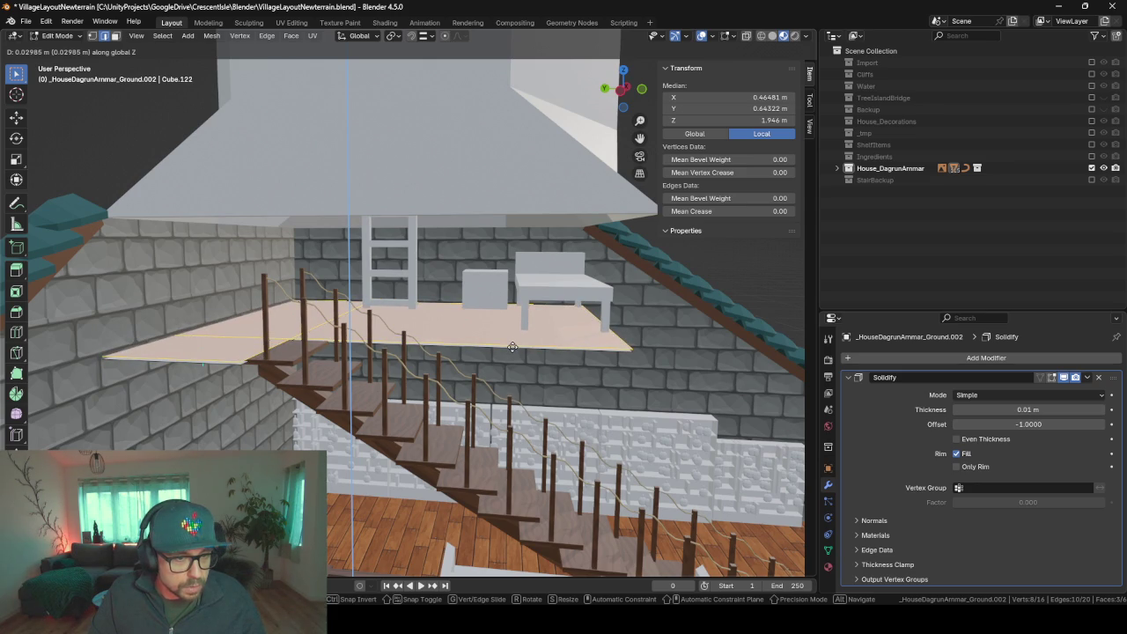
- Confirm the floor's small Z move, recalculate its normals outside, and return to Object Mode
click(511, 347)
key(alt+n)
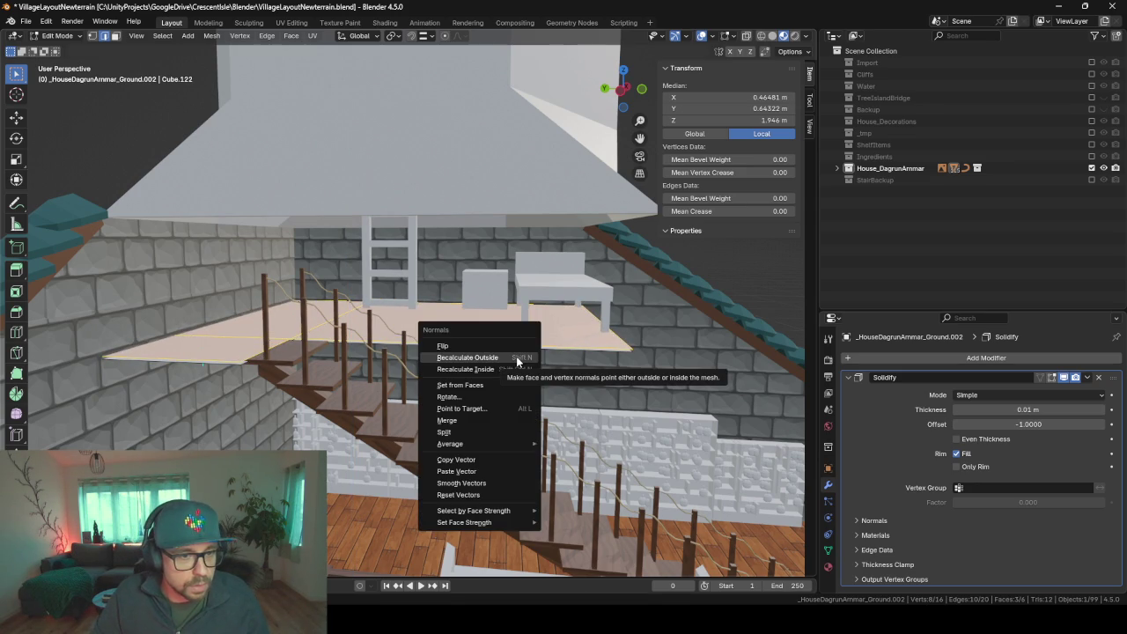
click(516, 357)
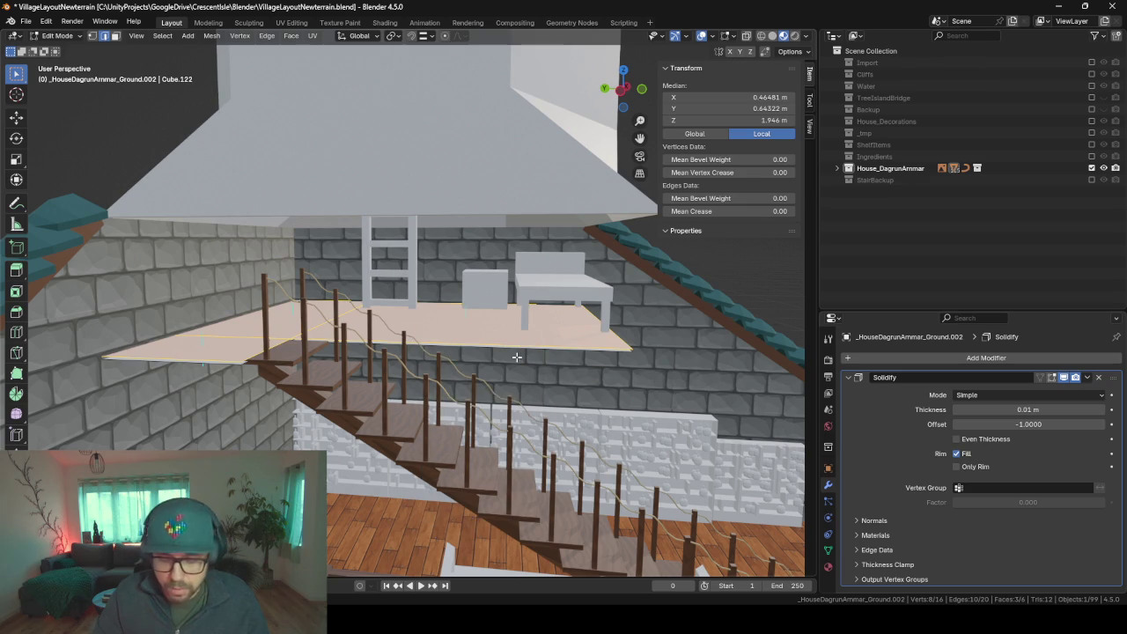
key(Tab)
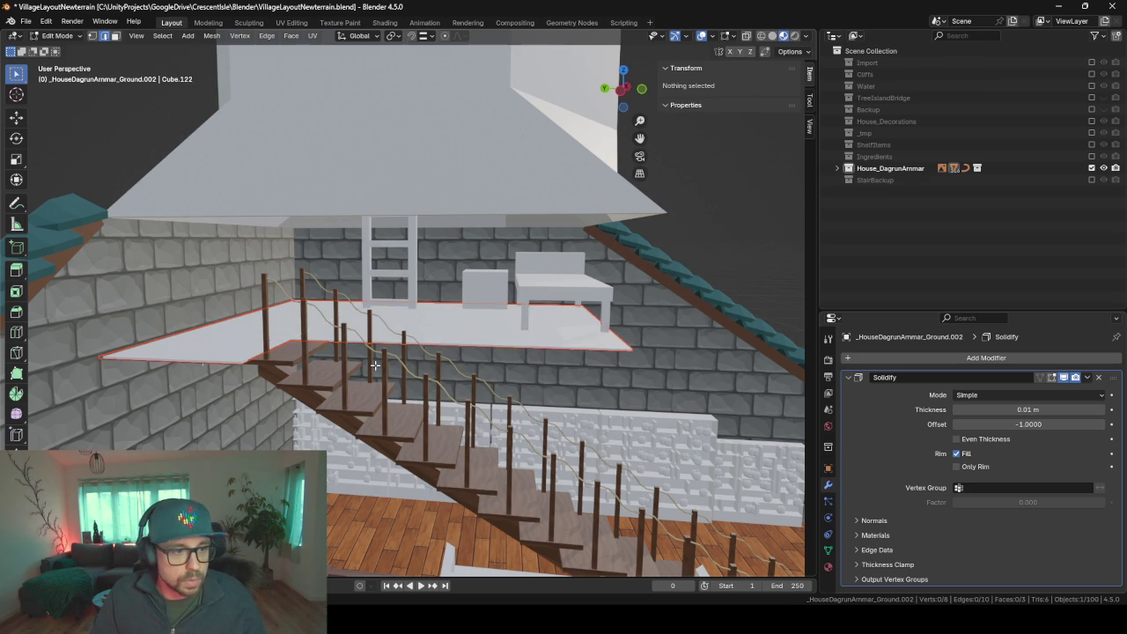
- Delete the Solidify modifier from both the Ground.002 and Ground.003 floor slabs
middle_drag(429, 411, 466, 333)
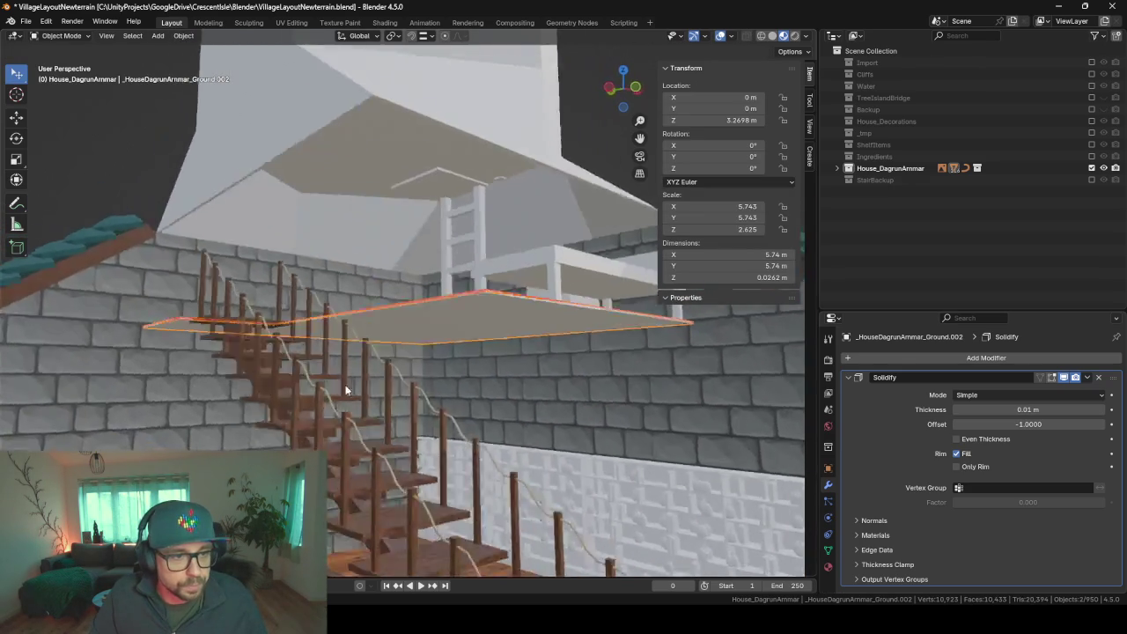
click(472, 304)
mouse_move(475, 310)
middle_down()
mouse_move(485, 352)
mouse_move(478, 333)
mouse_move(655, 460)
middle_up()
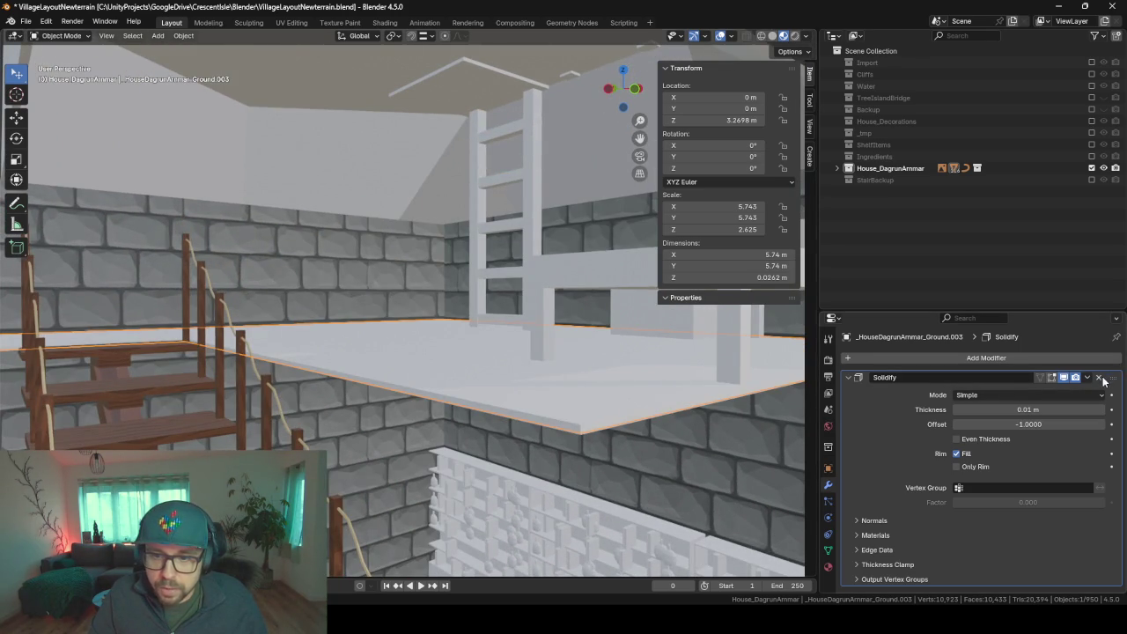
click(1098, 376)
click(571, 433)
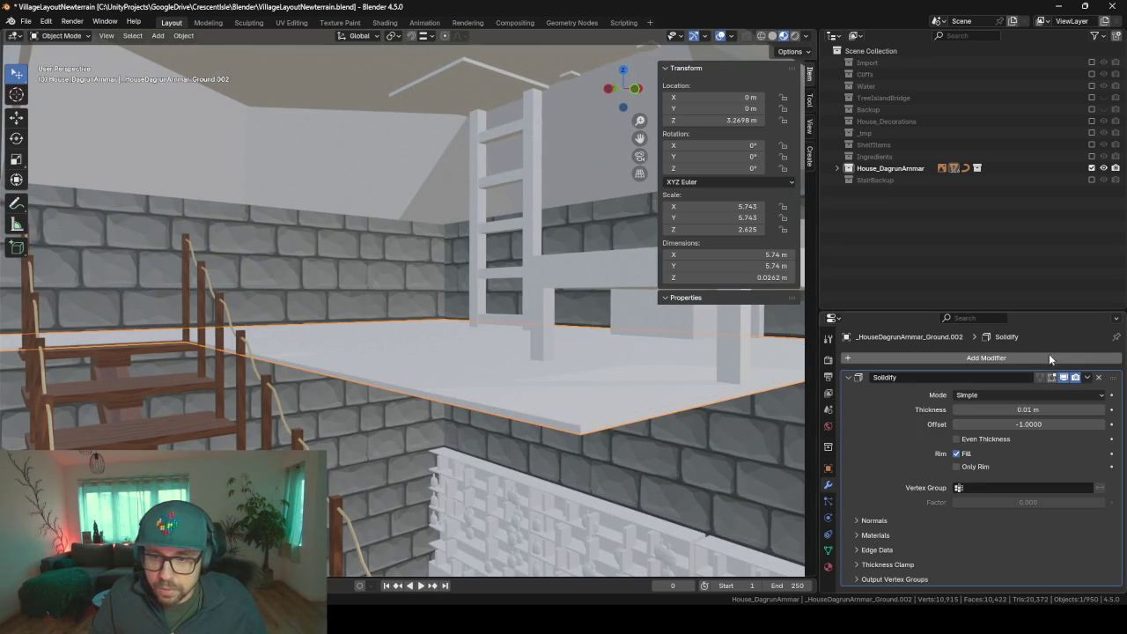
click(1098, 377)
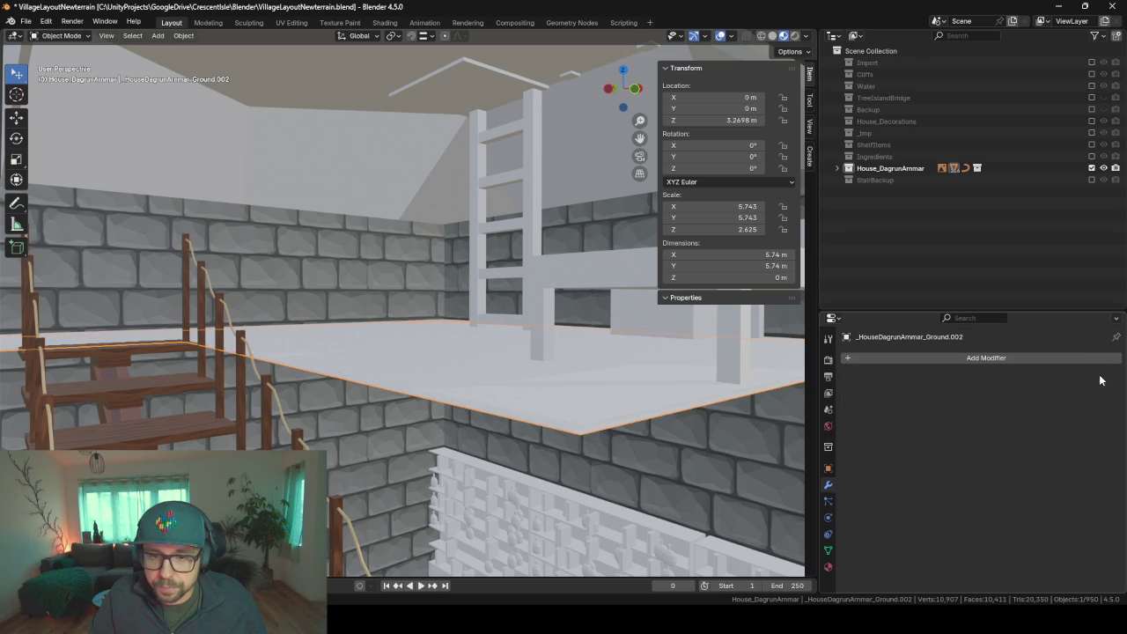
click(591, 371)
- Select all of the first floor slab's geometry and unwrap it with Smart UV Project
mouse_move(588, 398)
middle_down()
mouse_move(561, 382)
mouse_move(583, 400)
middle_up()
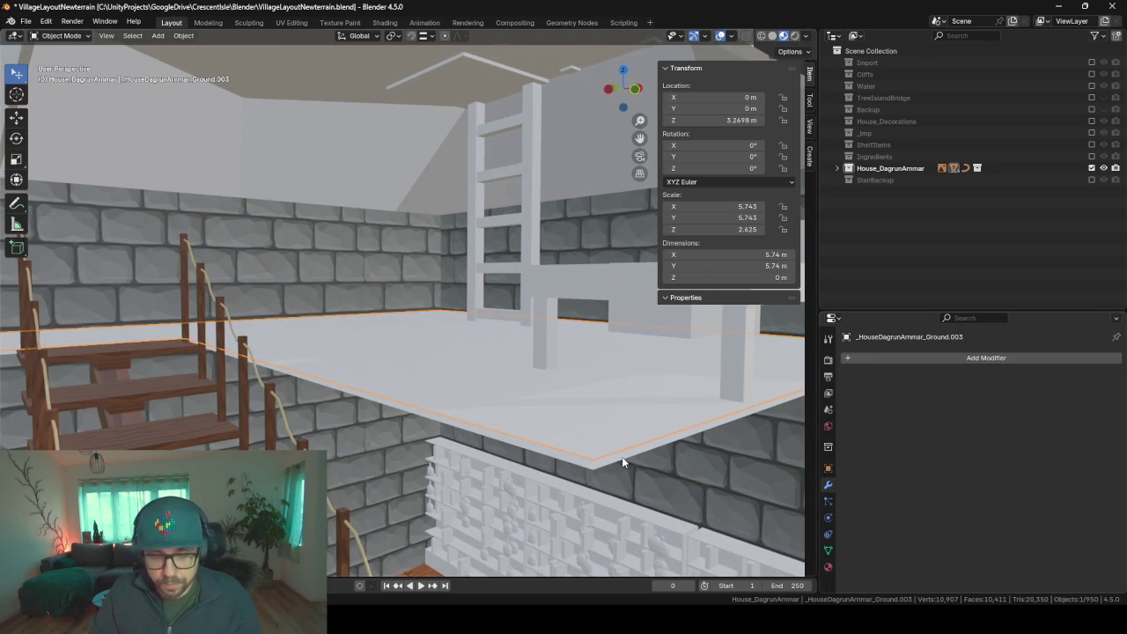
key(Tab)
key(a)
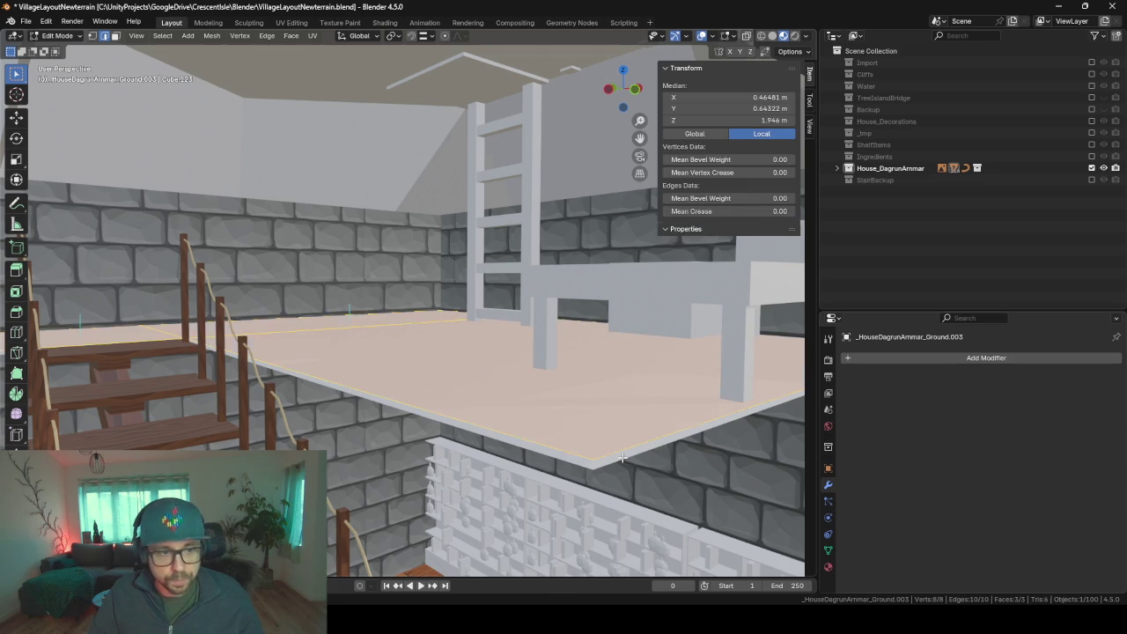
key(u)
click(621, 456)
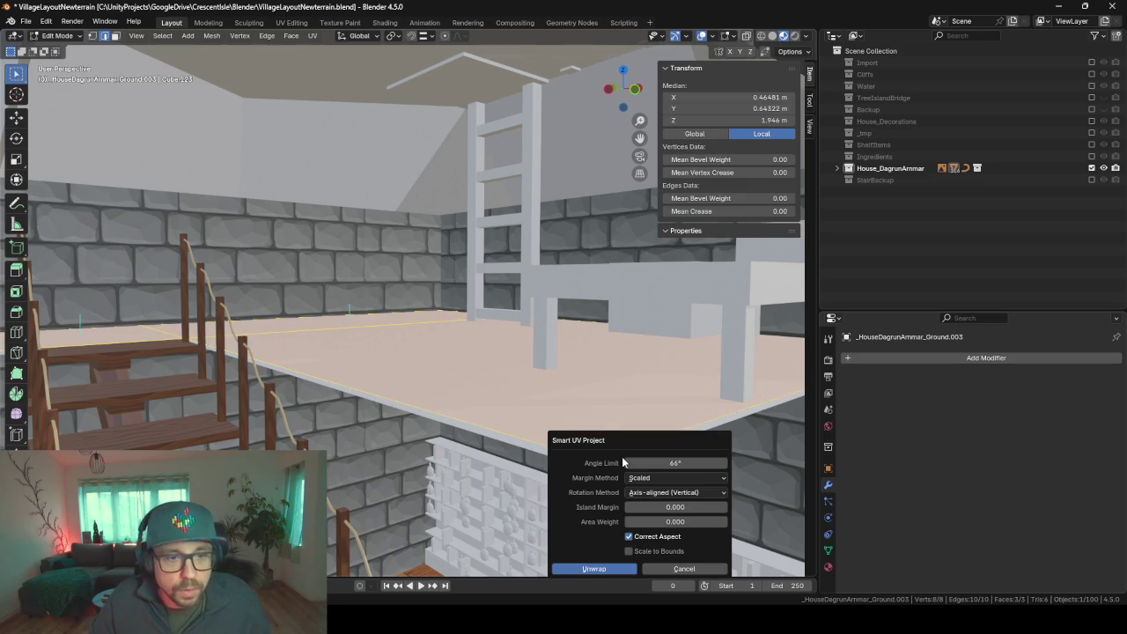
key(Return)
- Unwrap the other floor slab, trying Lightmap Pack before redoing it with Smart UV Project
click(592, 470)
key(Tab)
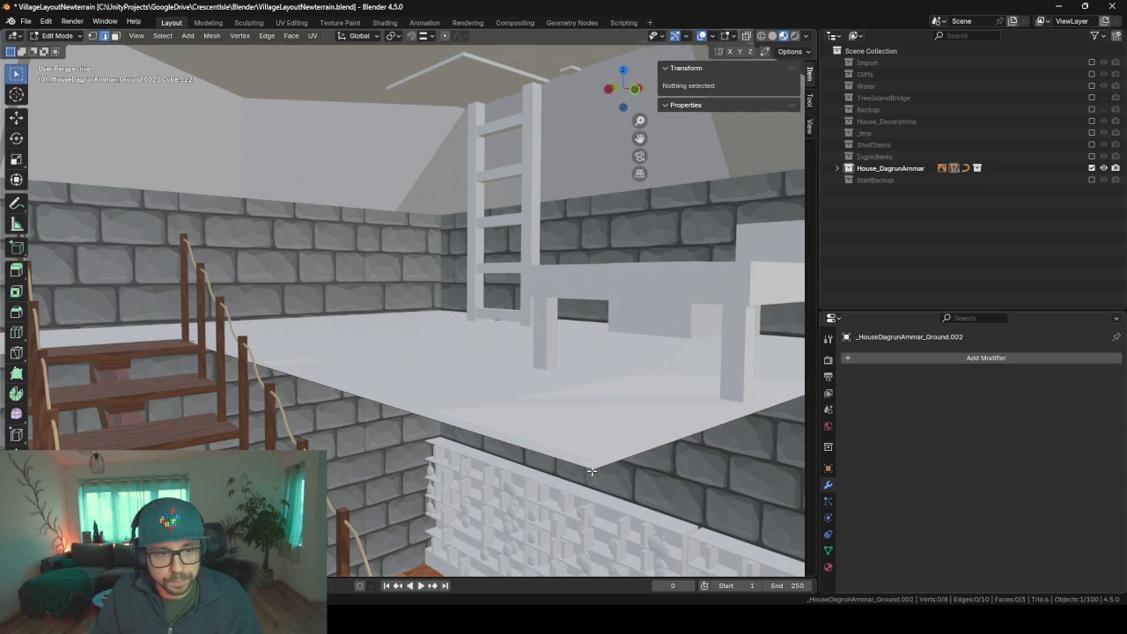
key(a)
key(u)
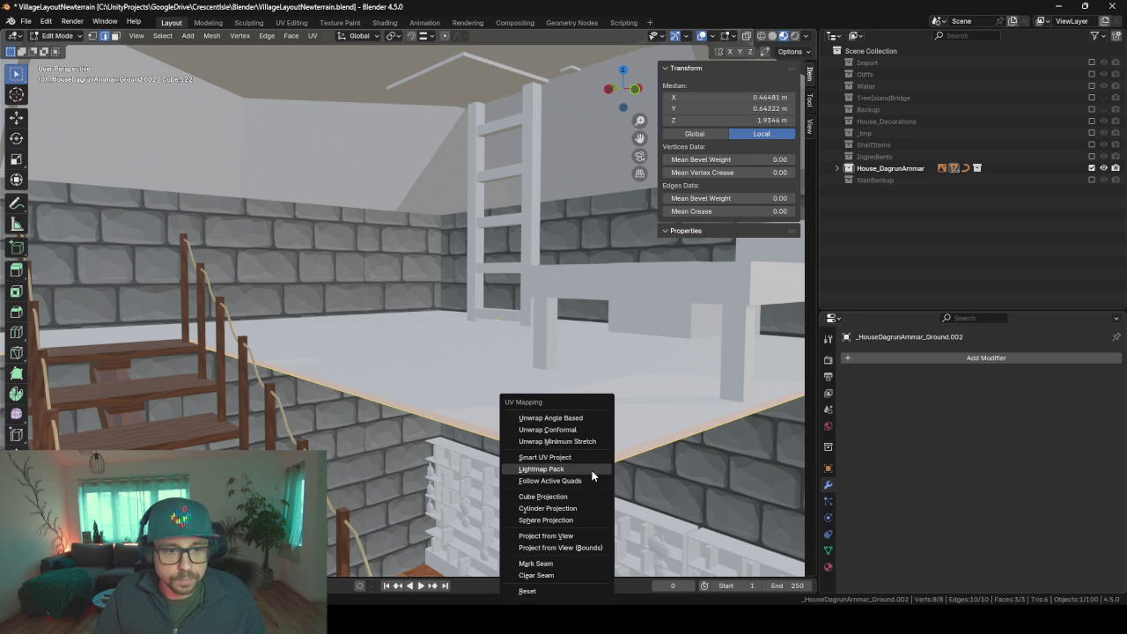
click(591, 472)
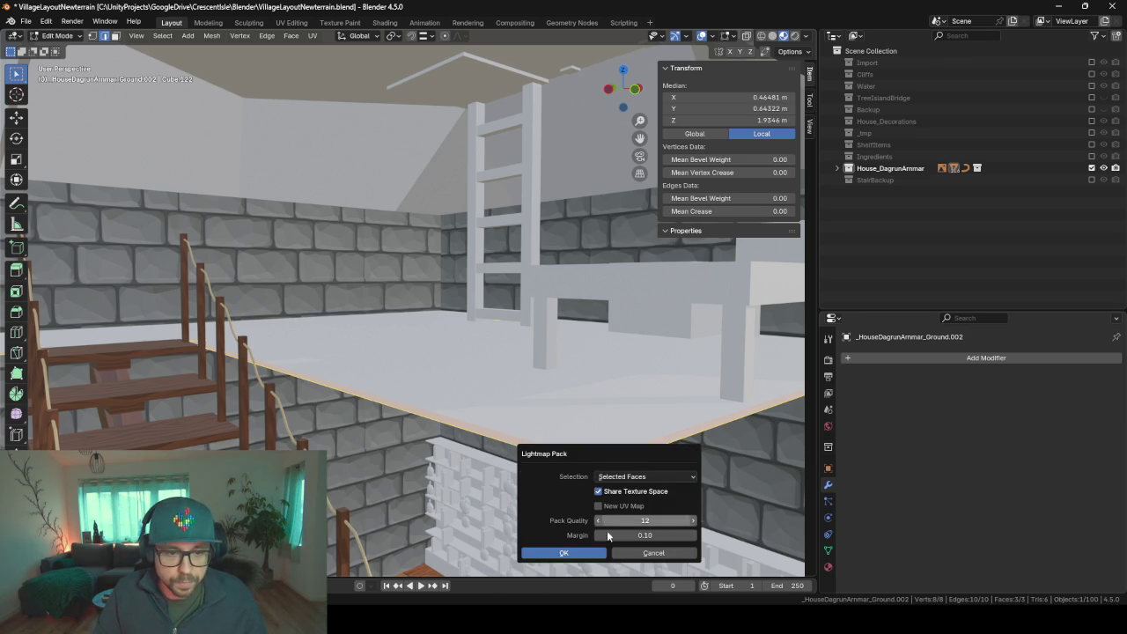
click(563, 553)
key(alt+a)
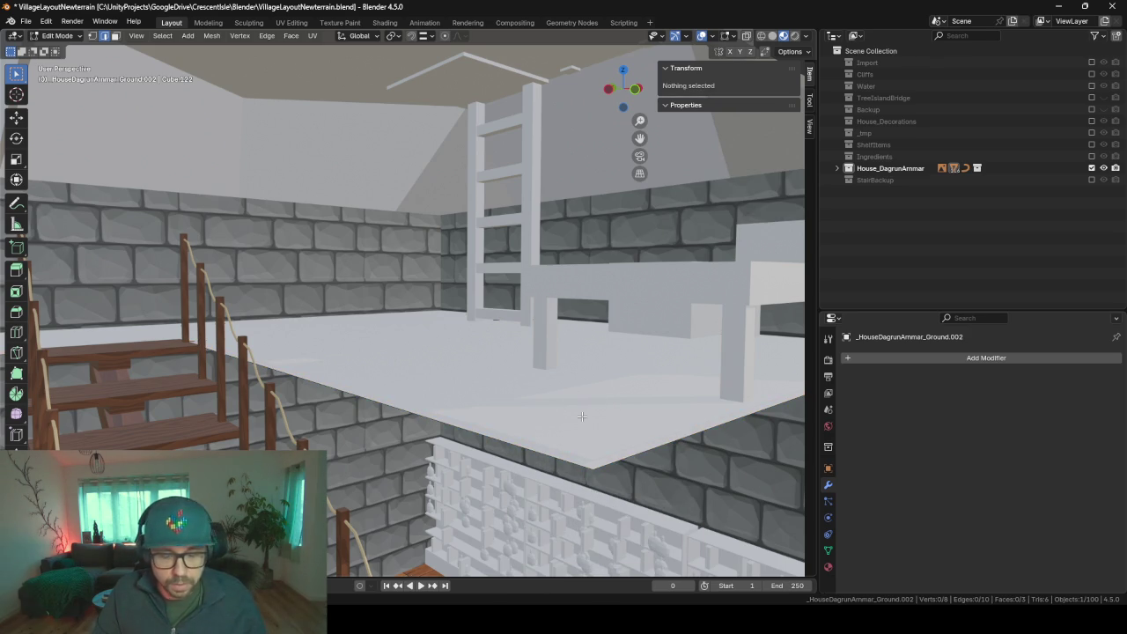
key(a)
key(u)
key(Up)
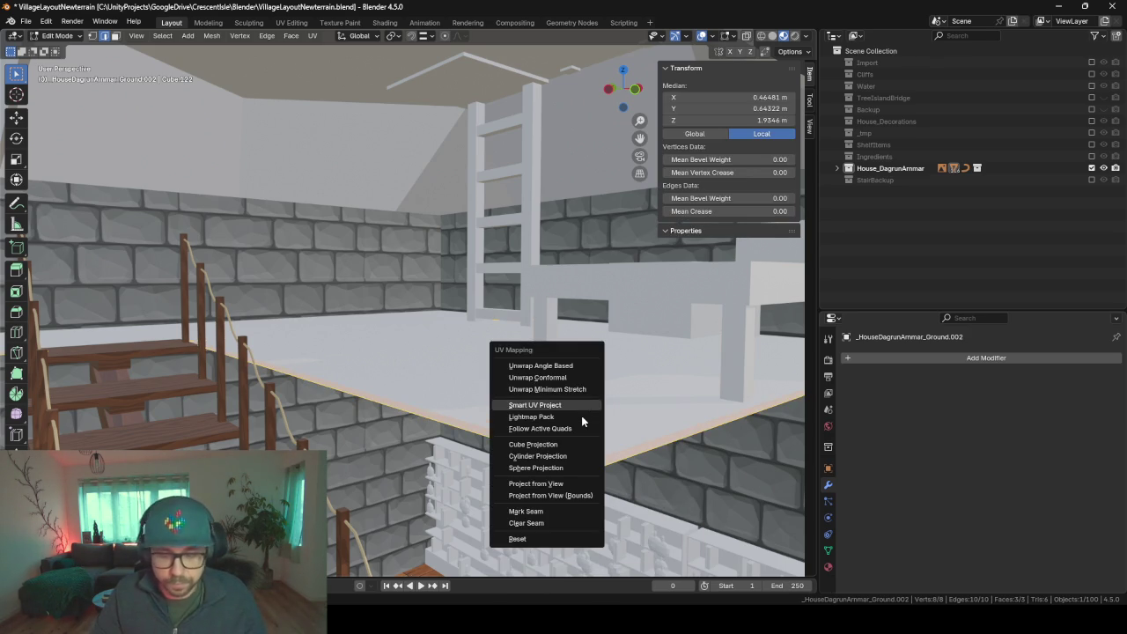
key(Return)
key(Return)
key(Tab)
key(a)
- Reselect the second floor slab and apply Smart UV Project to it again
click(570, 409)
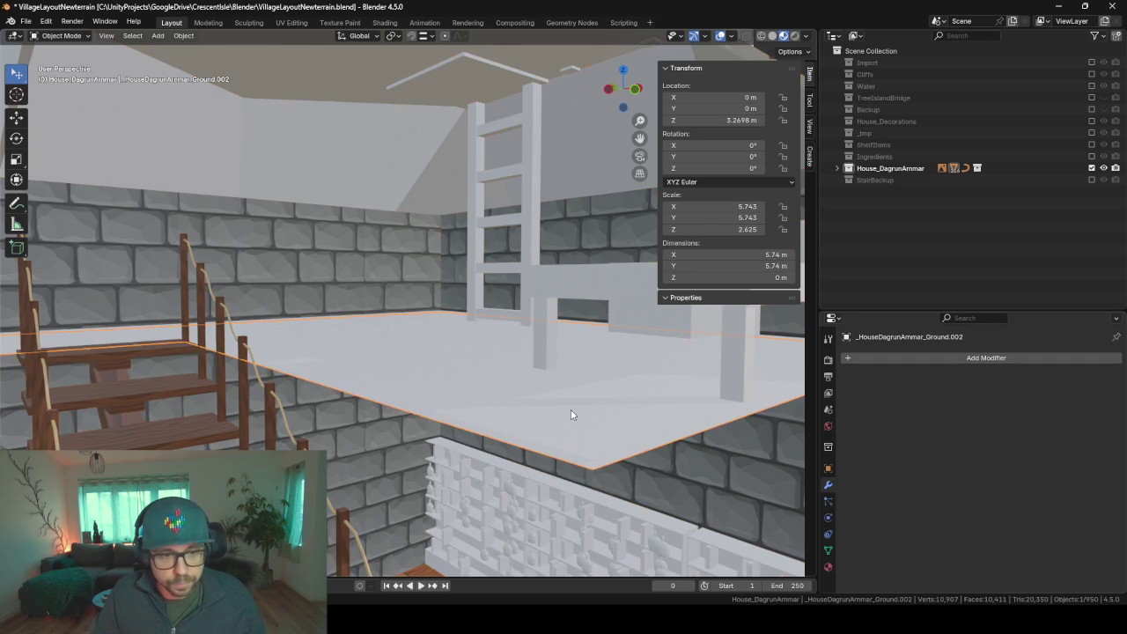
click(477, 393)
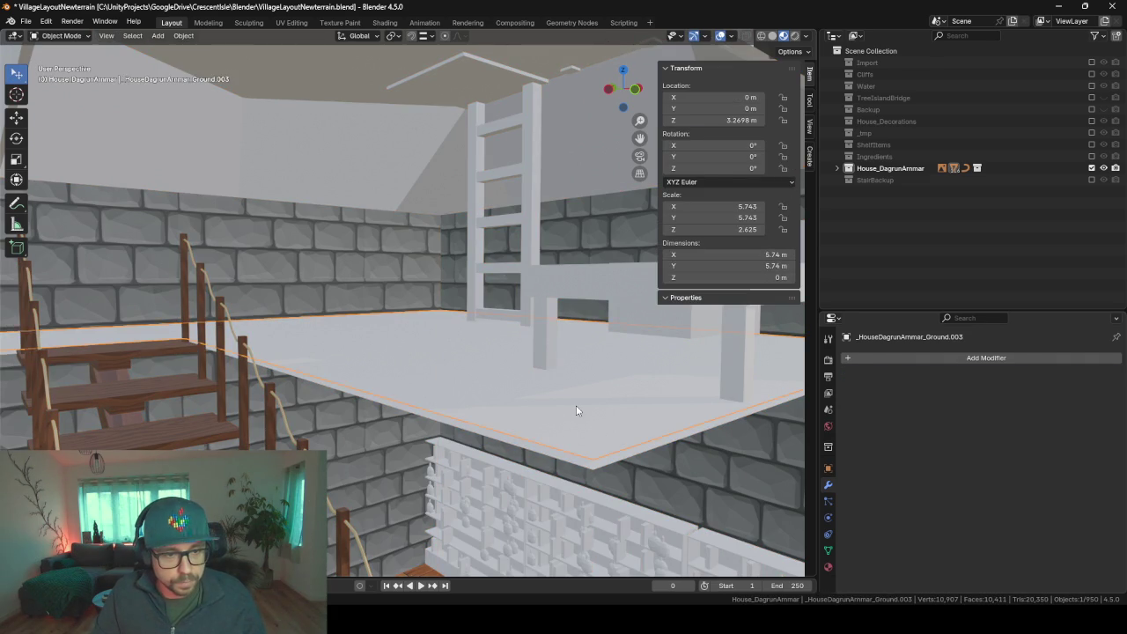
key(Tab)
key(u)
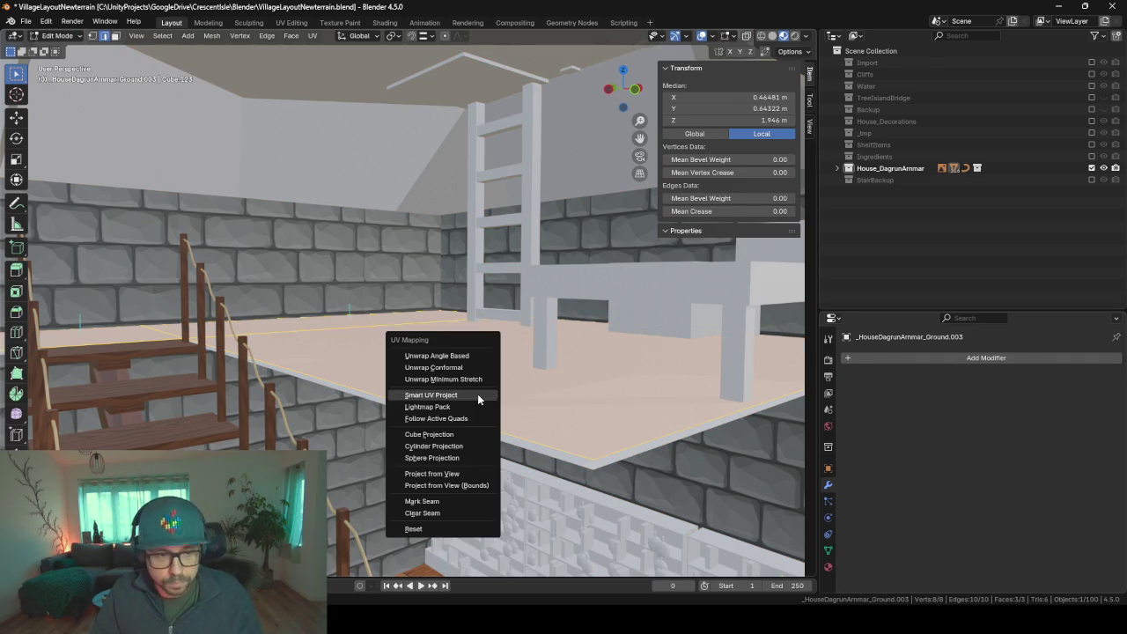
click(477, 393)
key(Return)
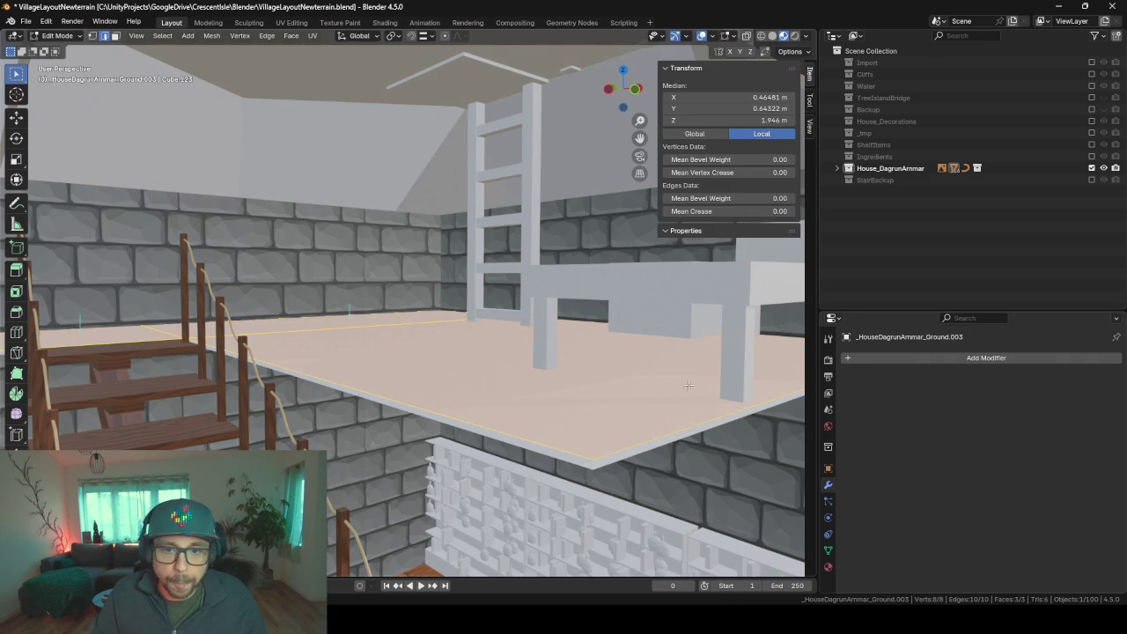
key(Tab)
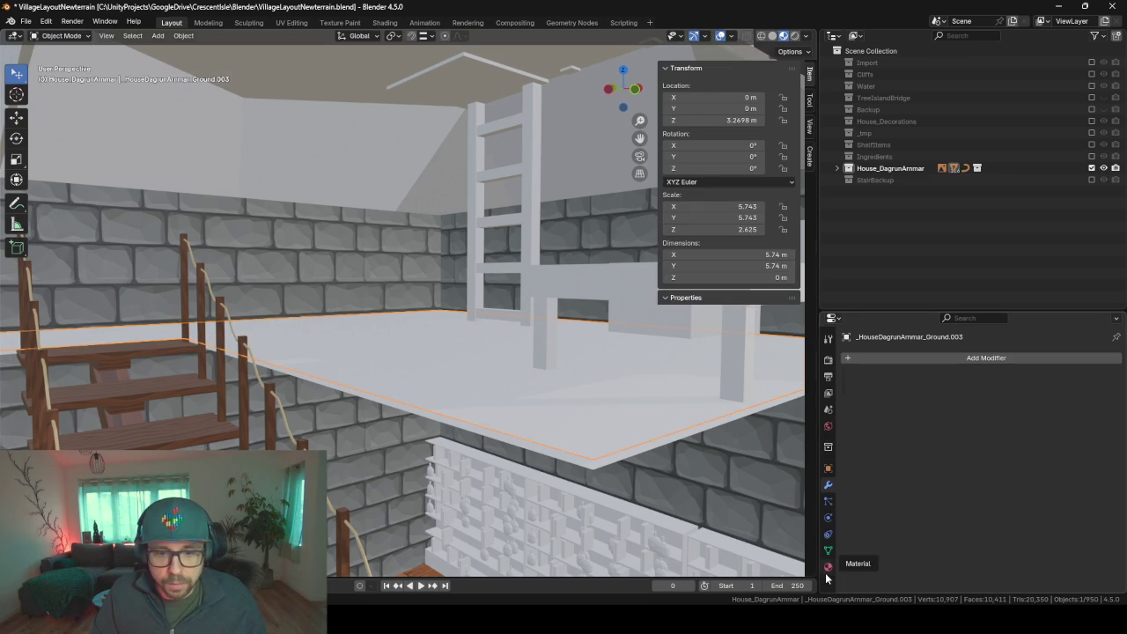
- Assign the existing WoodFloor material to the upper floor slab Ground.003
click(827, 569)
click(847, 410)
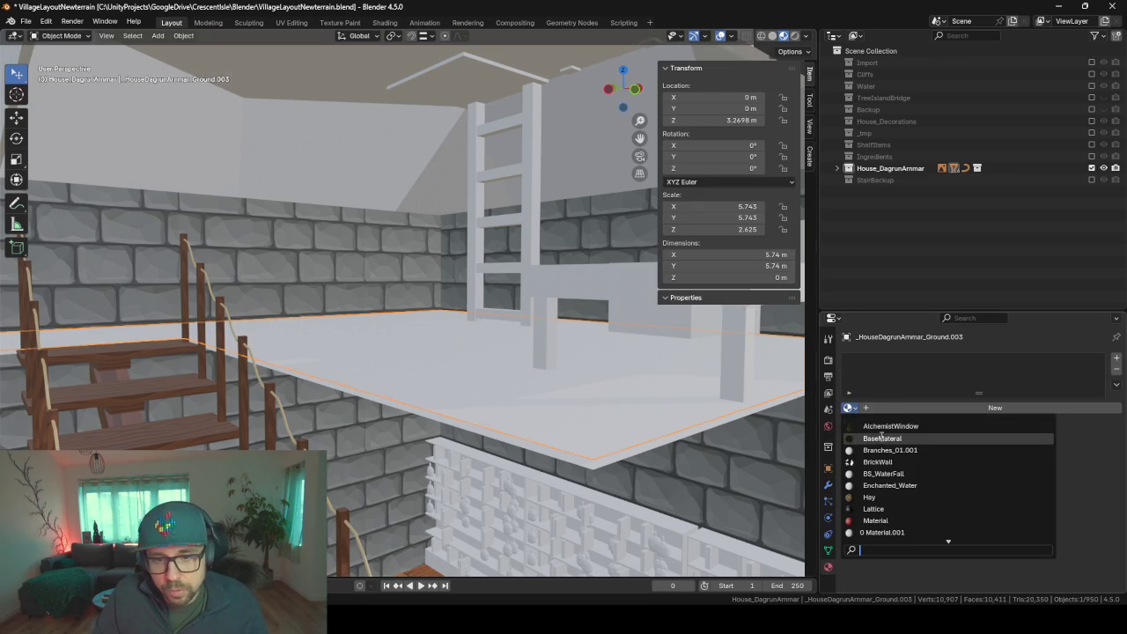
text(wood)
key(Down)
key(Down)
key(Down)
key(Up)
key(Return)
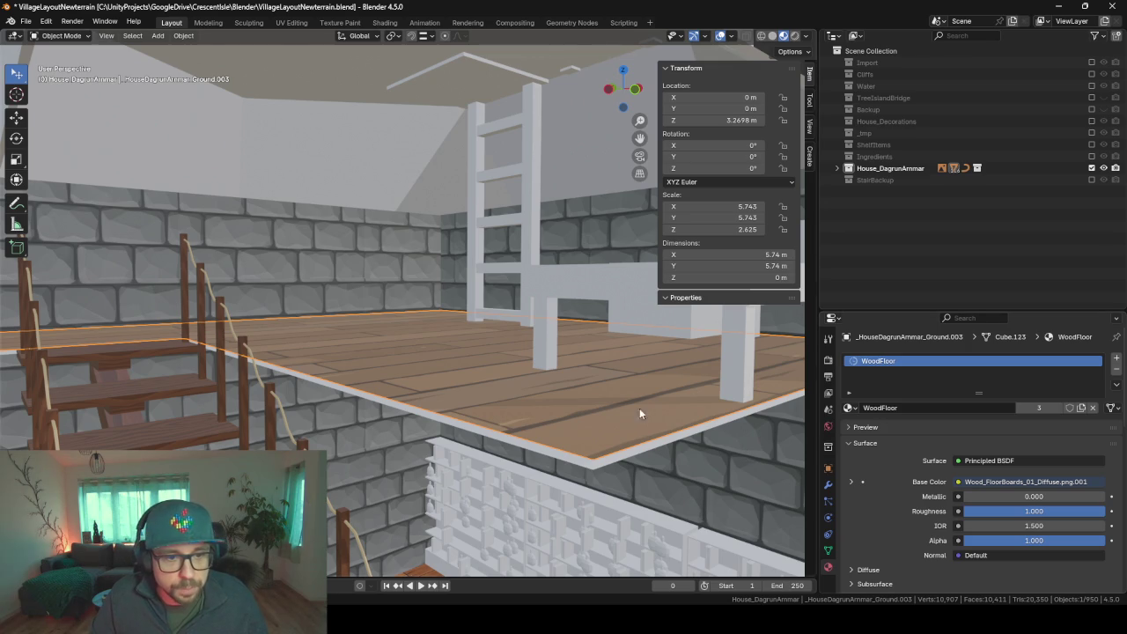
- Assign the existing BrickWall material to the ceiling slab Ground.002
middle_drag(643, 419, 611, 375)
click(528, 314)
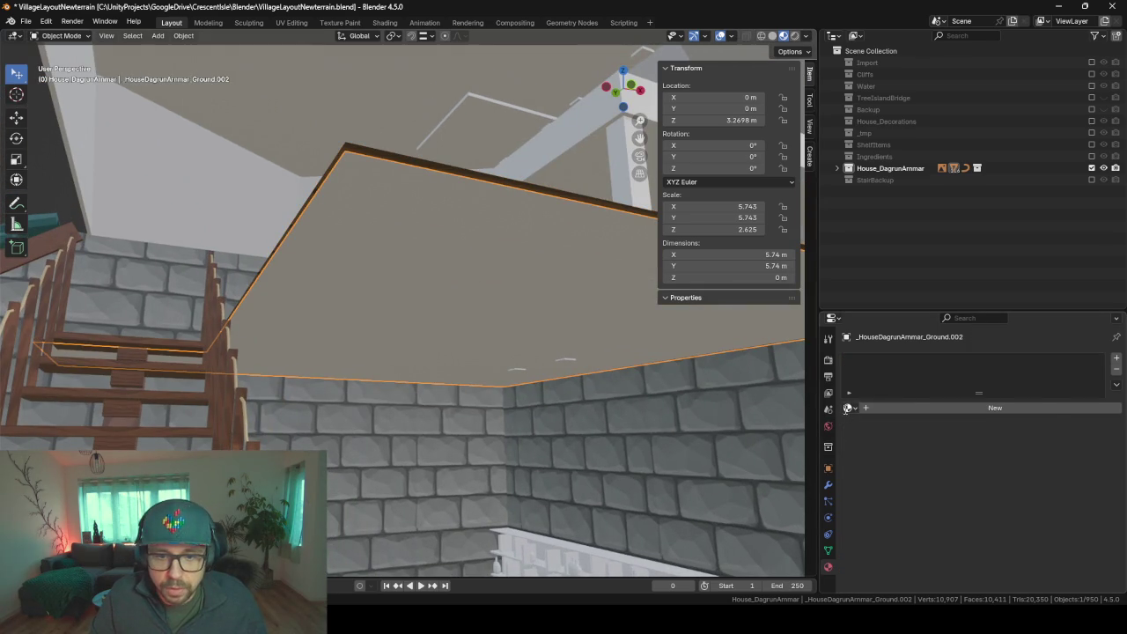
click(847, 408)
text(sto)
key(BackSpace)
key(BackSpace)
key(BackSpace)
text(bric)
key(Return)
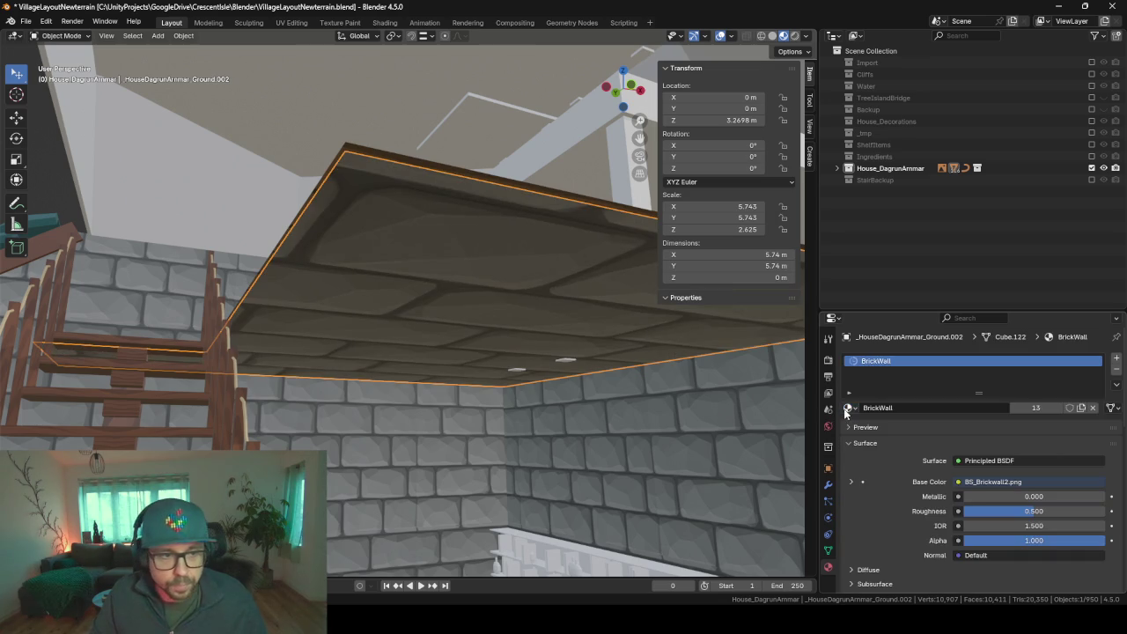
- Lower the Ground.002 ceiling slab along Z from 3.2698 m to 3.2401 m
mouse_move(725, 368)
middle_down()
mouse_move(644, 395)
mouse_move(586, 349)
mouse_move(639, 418)
mouse_move(606, 389)
mouse_move(619, 398)
mouse_move(521, 359)
middle_up()
key(g)
key(z)
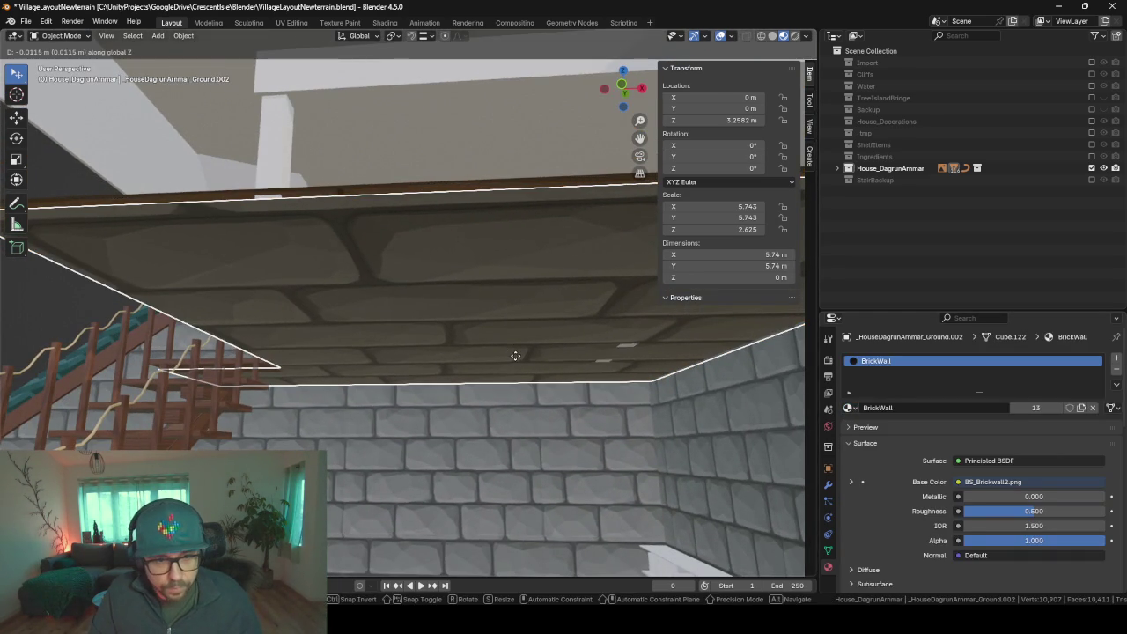
click(516, 367)
mouse_move(348, 356)
middle_down()
mouse_move(421, 368)
mouse_move(369, 376)
mouse_move(392, 367)
middle_up()
mouse_move(170, 373)
middle_down()
mouse_move(392, 354)
mouse_move(315, 343)
mouse_move(581, 347)
middle_up()
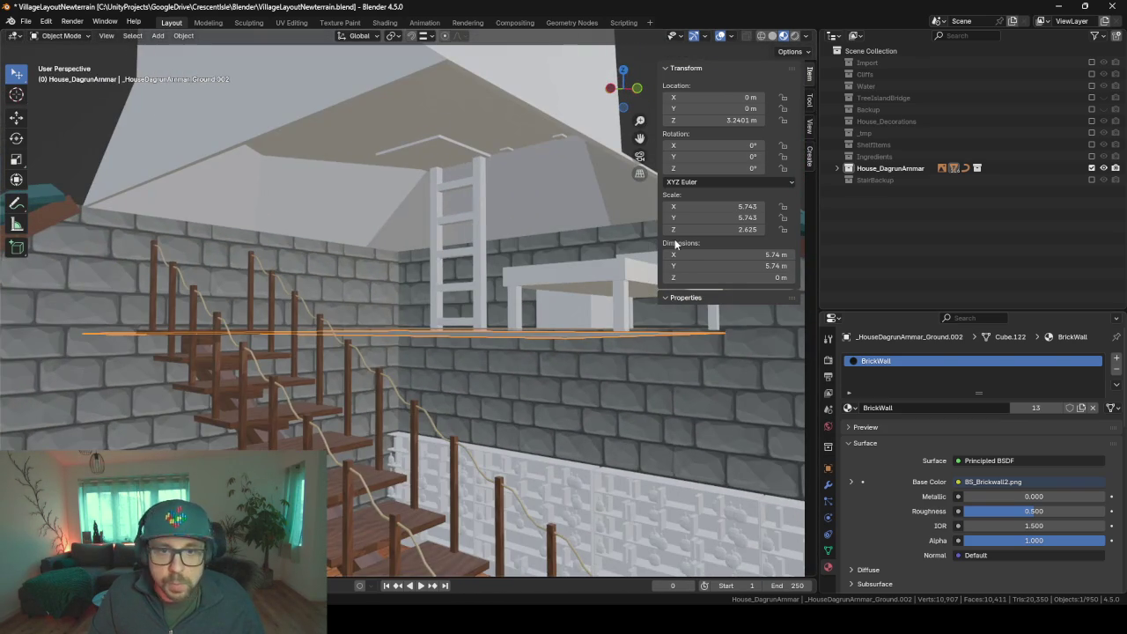
- Fly inside the house with Walk Navigation to inspect the ledge beneath the roof edge
scroll(486, 383, down, 2)
scroll(474, 389, down, 3)
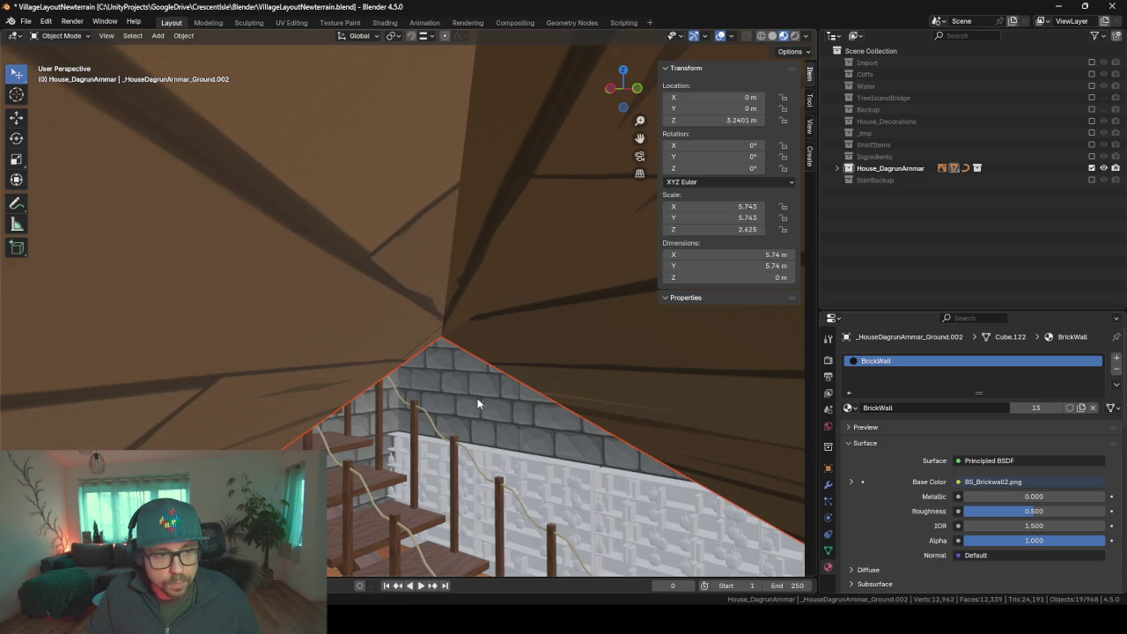
scroll(460, 402, down, 3)
scroll(509, 394, down, 2)
right_click(503, 394)
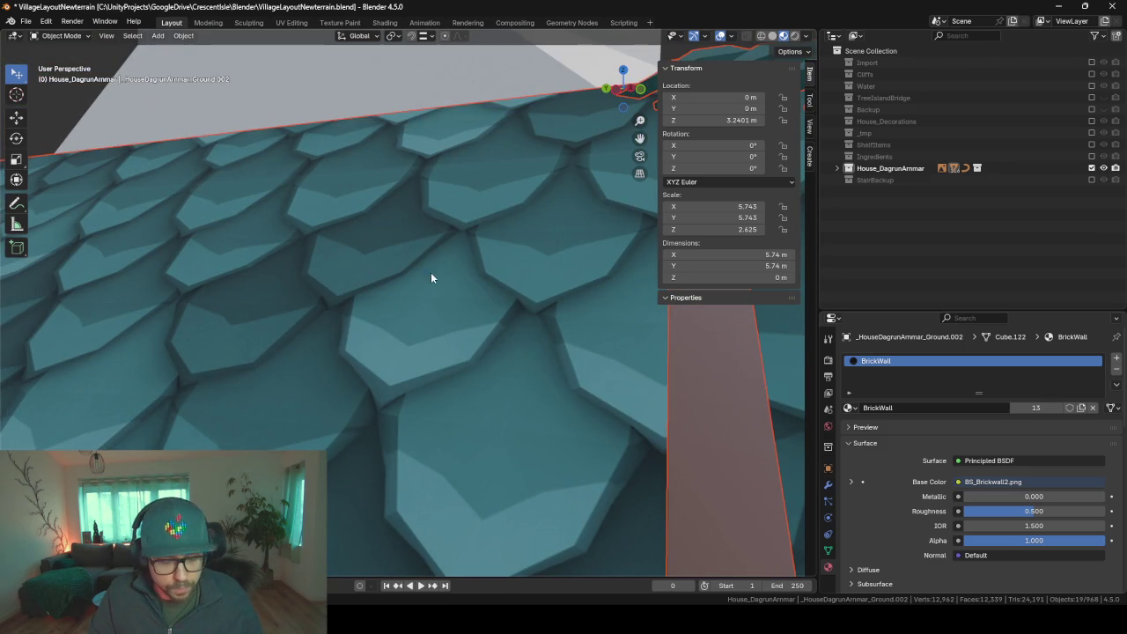
key(shift+grave)
key(w)
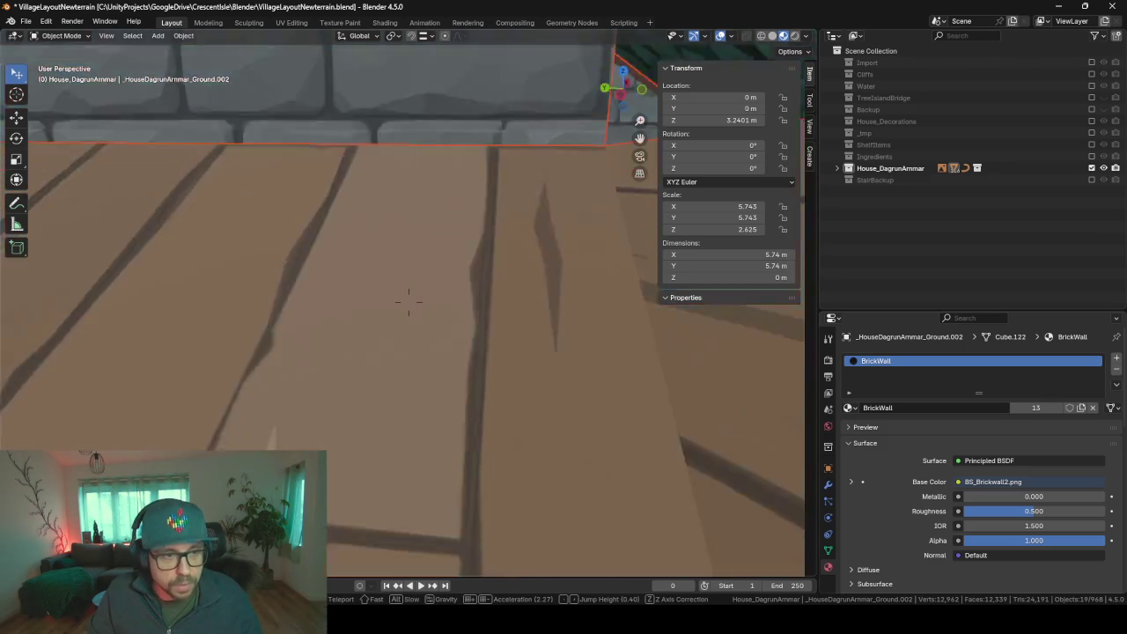
key(w)
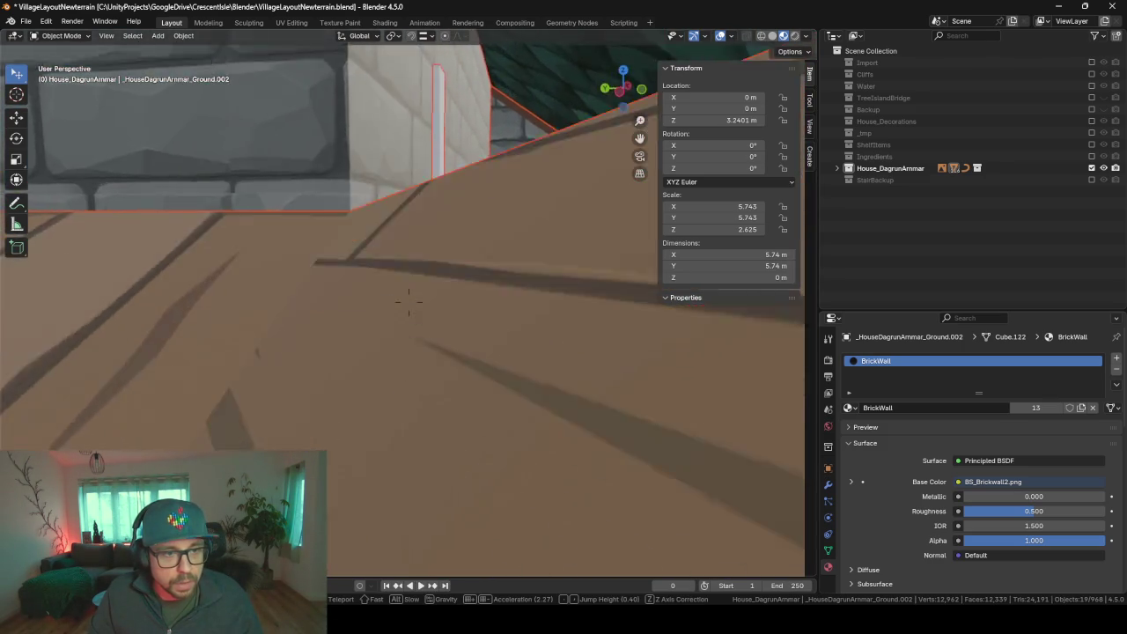
key(w)
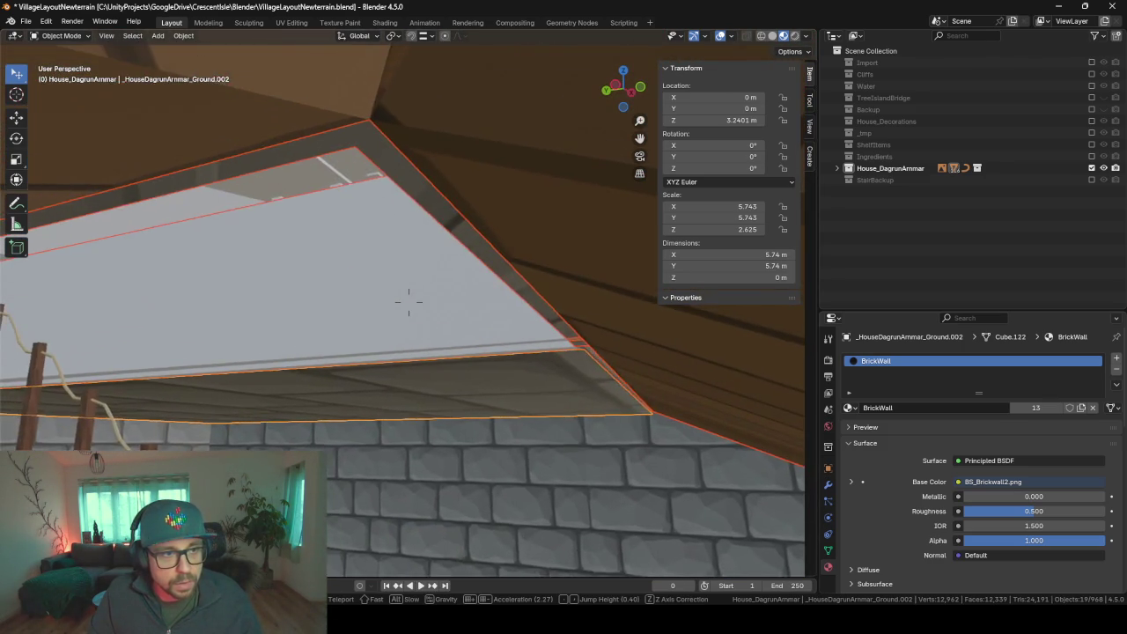
key(w)
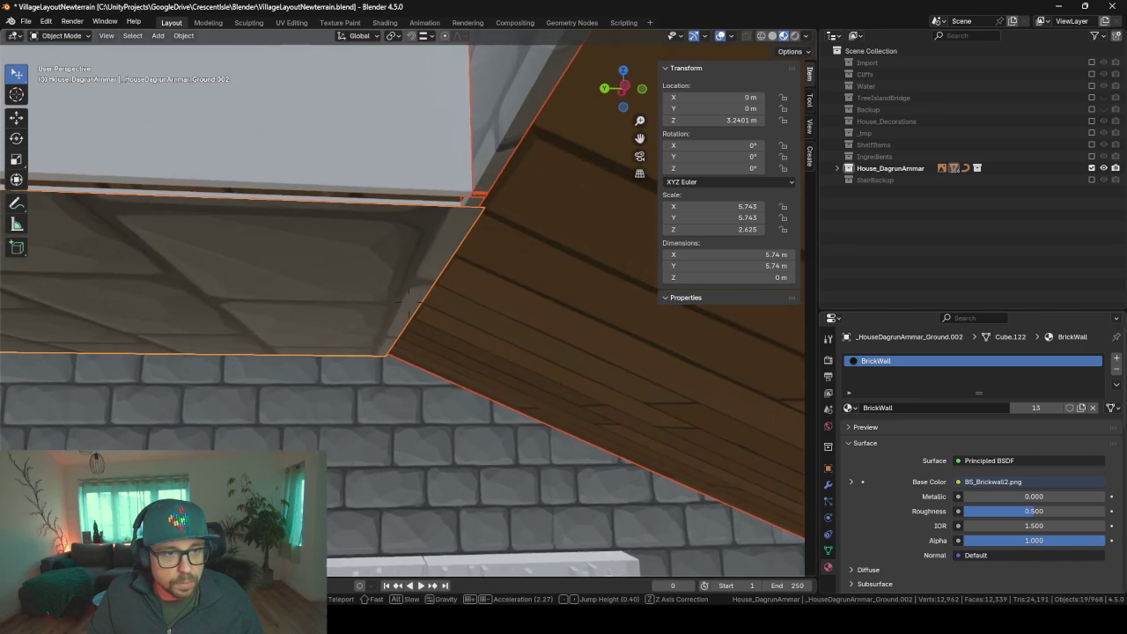
key(w)
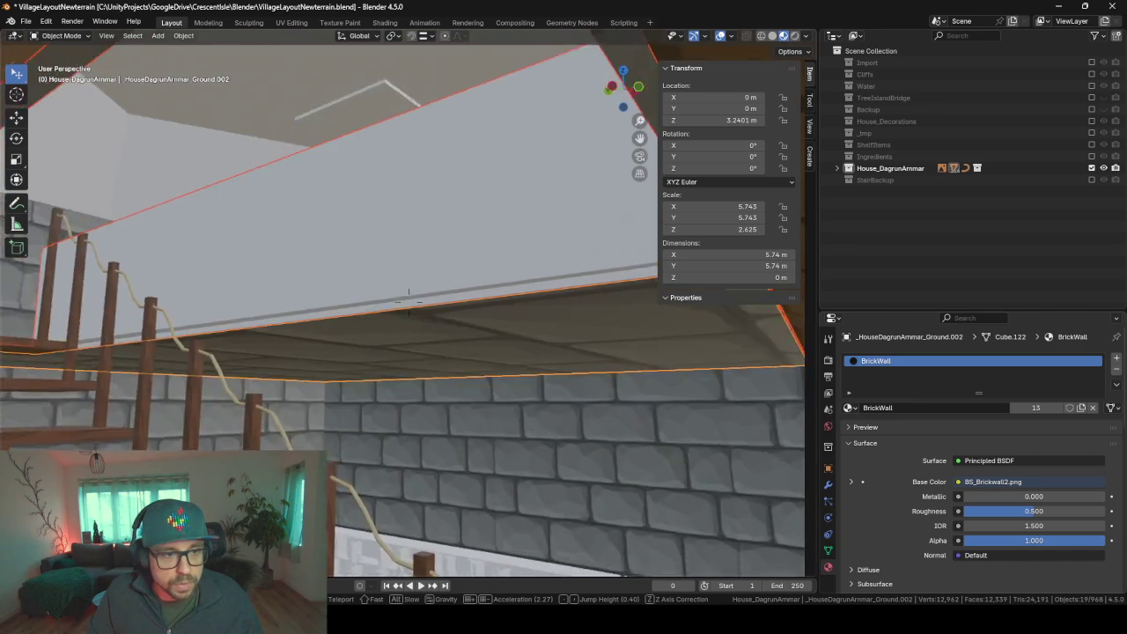
key(w)
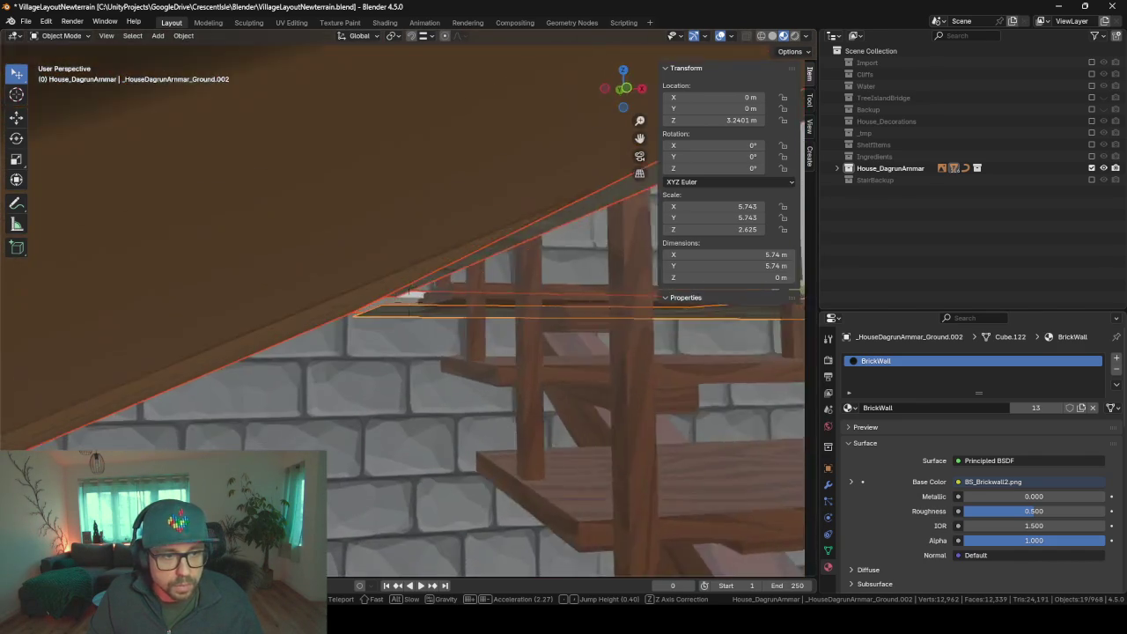
key(w)
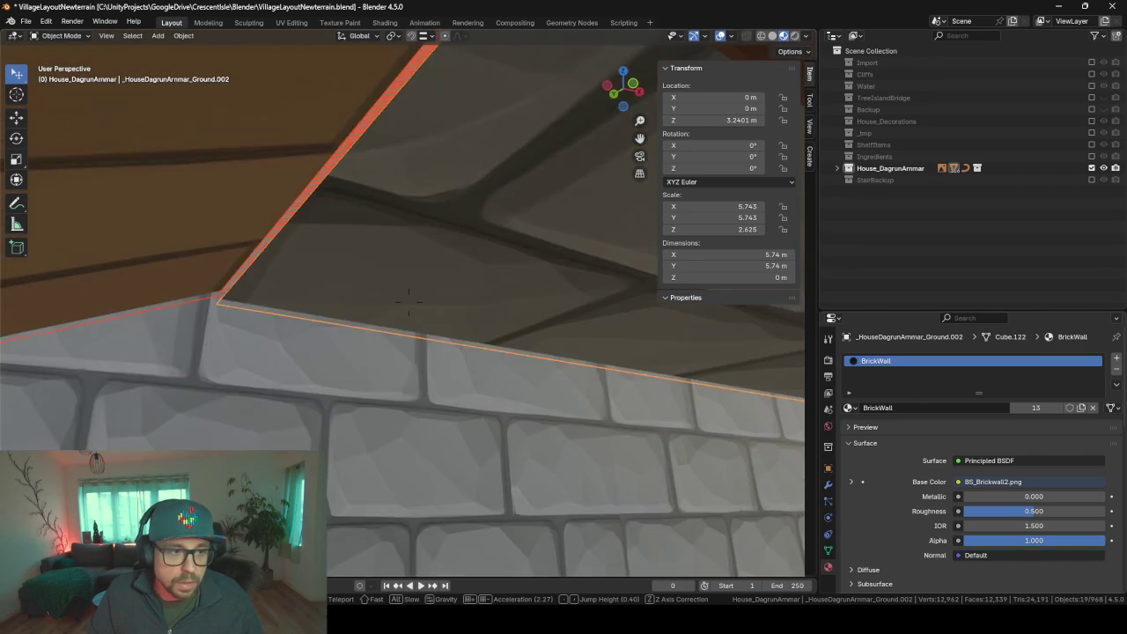
key(w)
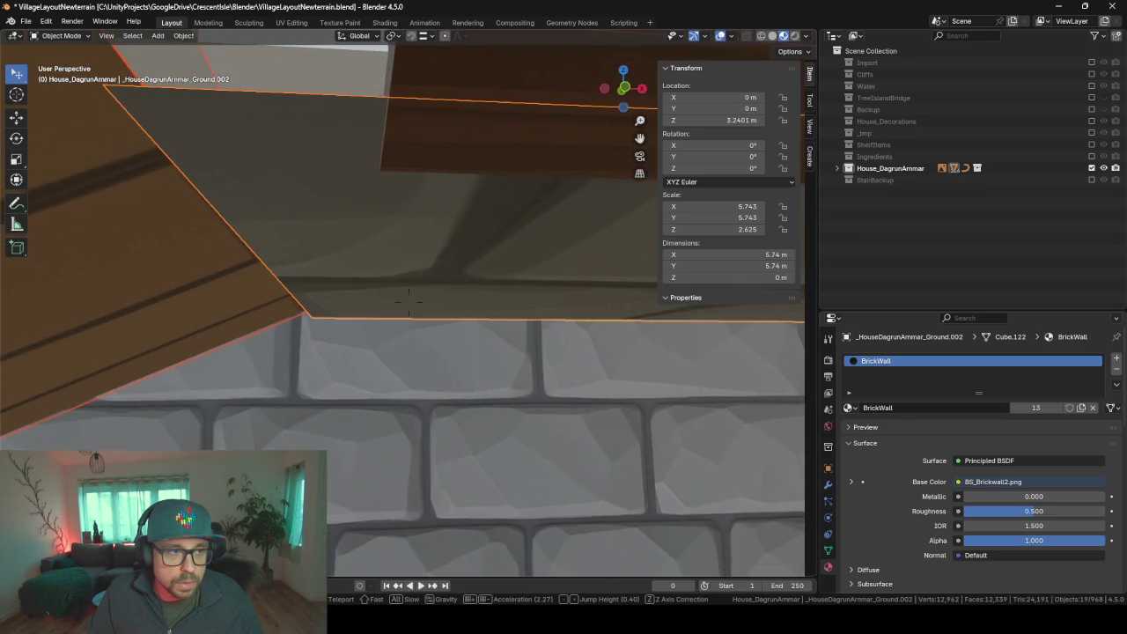
key(w)
key(w)
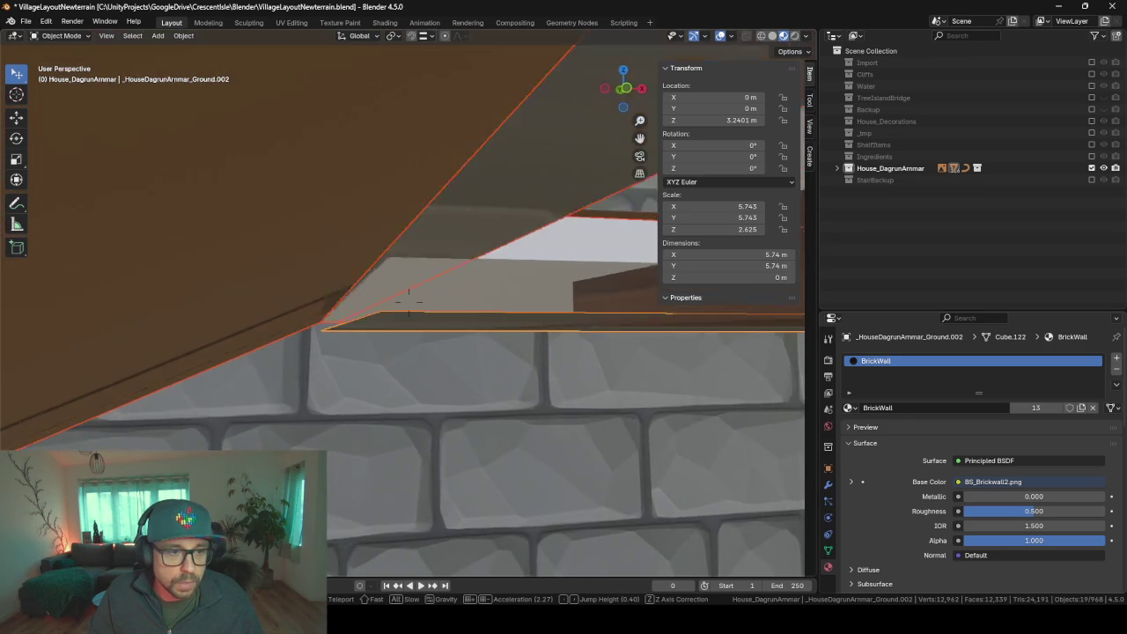
key(w)
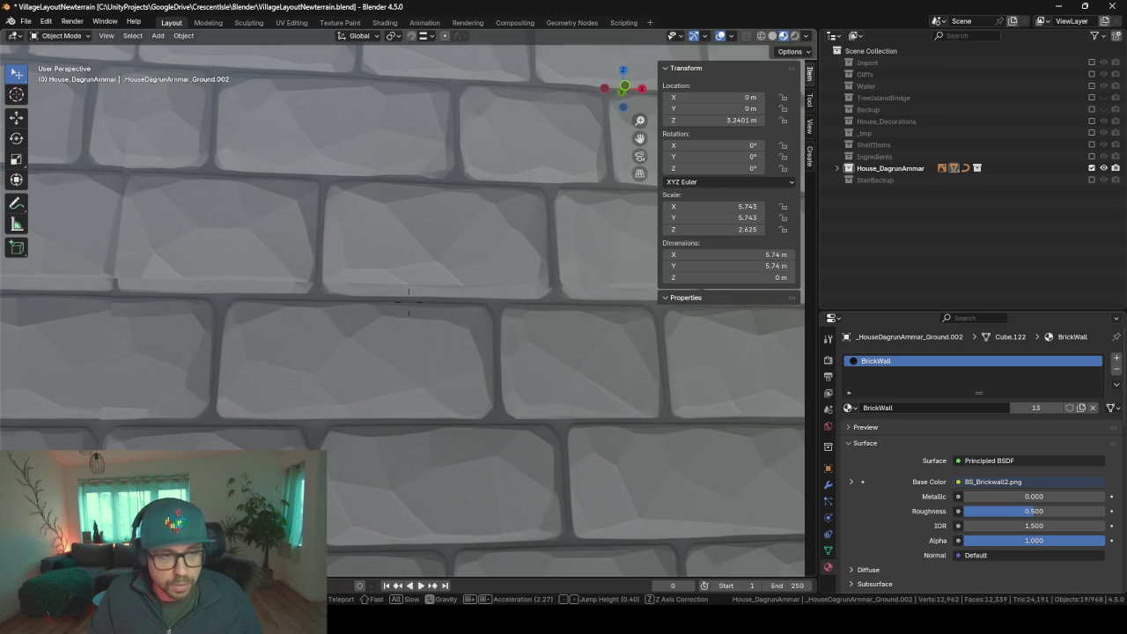
key(w)
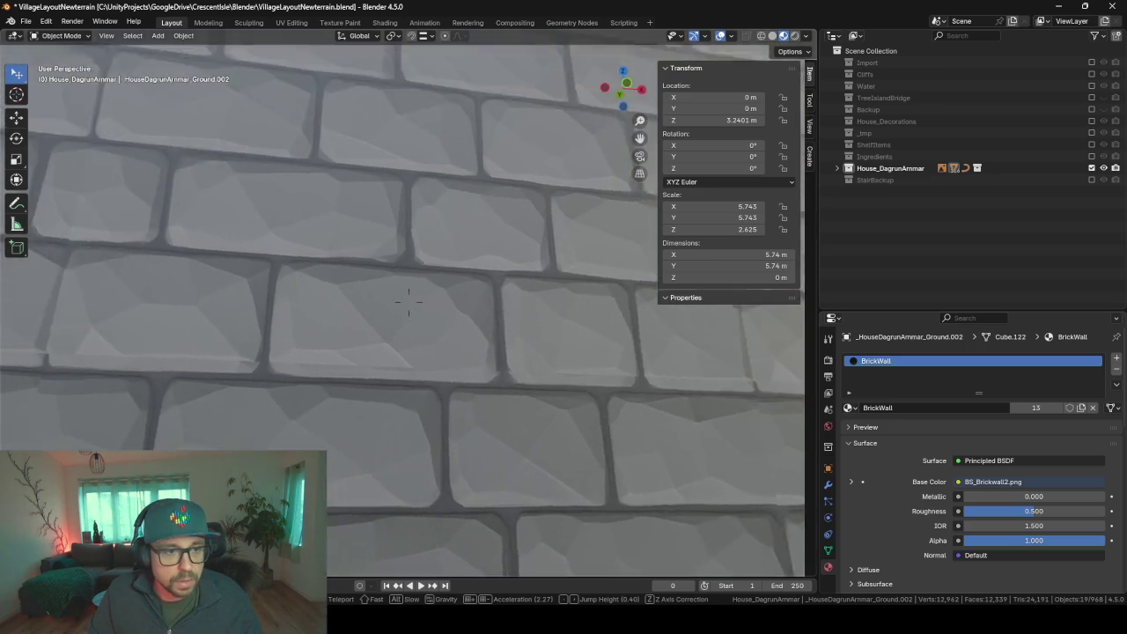
key(s)
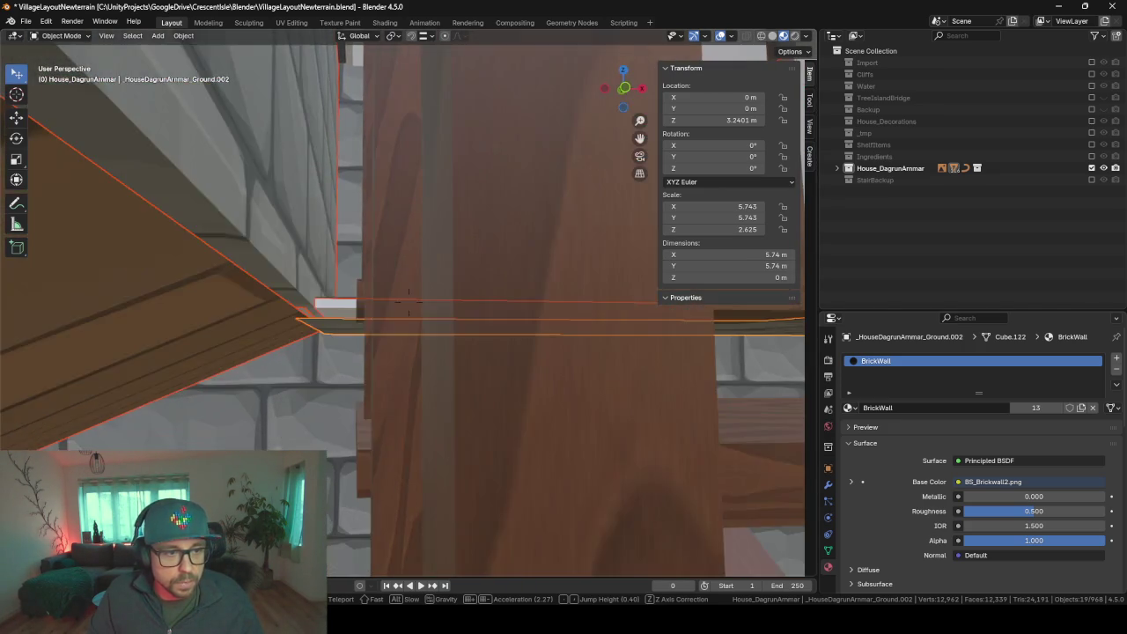
key(w)
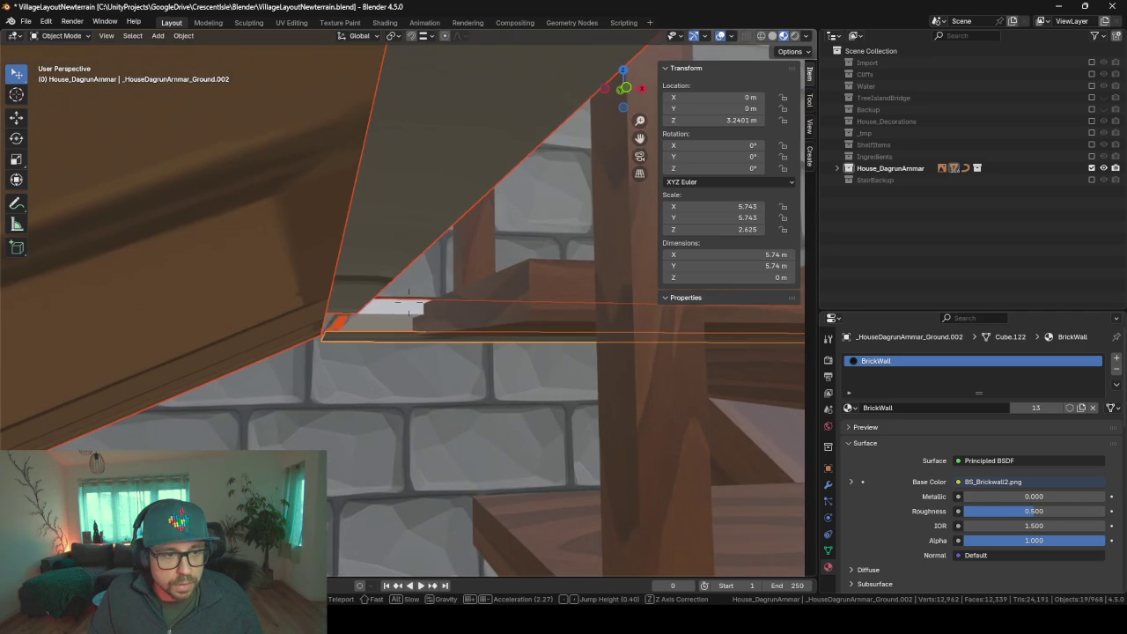
- Delete the redundant Ground.001 slab under the roof edge, then select Ground.002
click(409, 302)
click(404, 298)
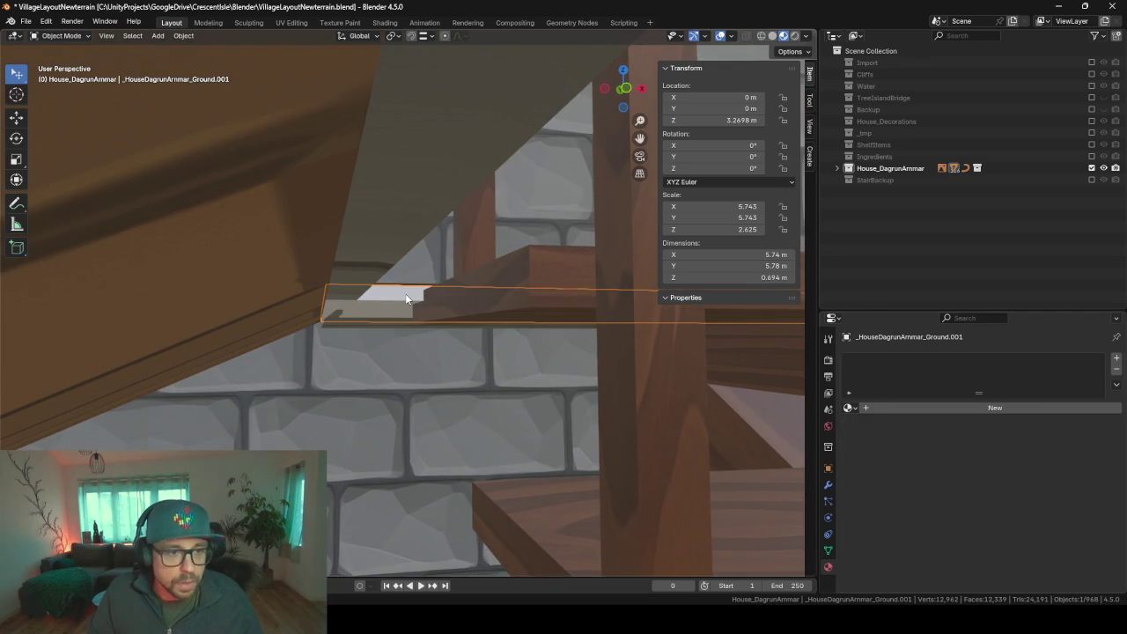
key(Delete)
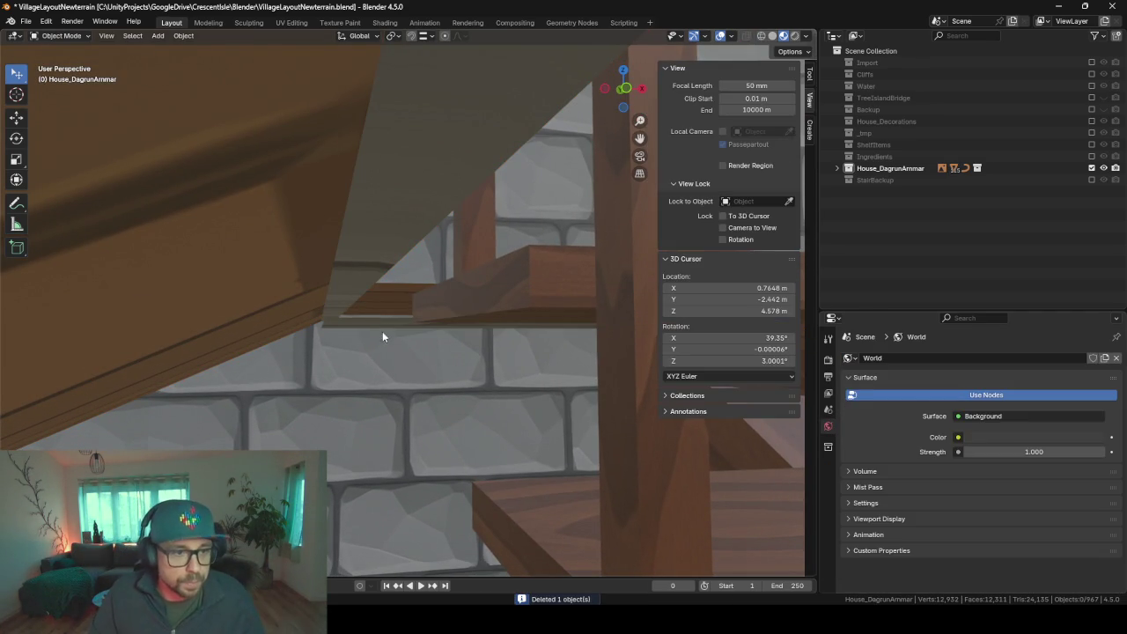
click(382, 325)
mouse_move(382, 324)
middle_down()
mouse_move(366, 323)
mouse_move(381, 324)
middle_up()
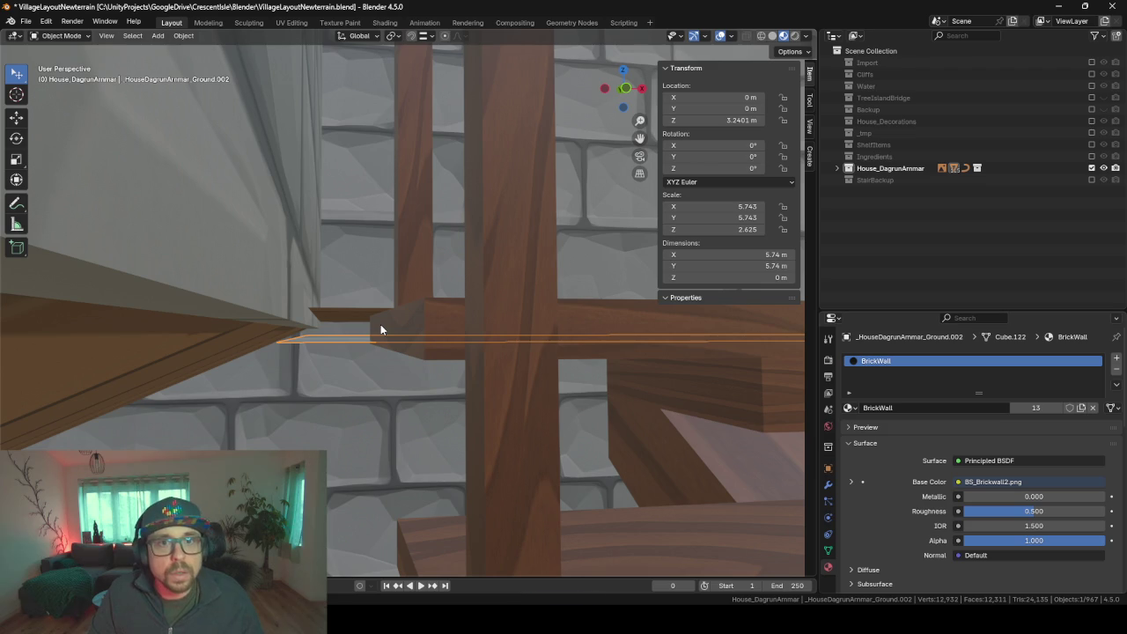
- Raise the Ground.002 ledge slab along Z to 3.2698 m and look over the stairs
key(g)
key(z)
click(295, 326)
scroll(300, 333, down, 3)
mouse_move(318, 343)
middle_down()
mouse_move(313, 319)
mouse_move(386, 335)
middle_up()
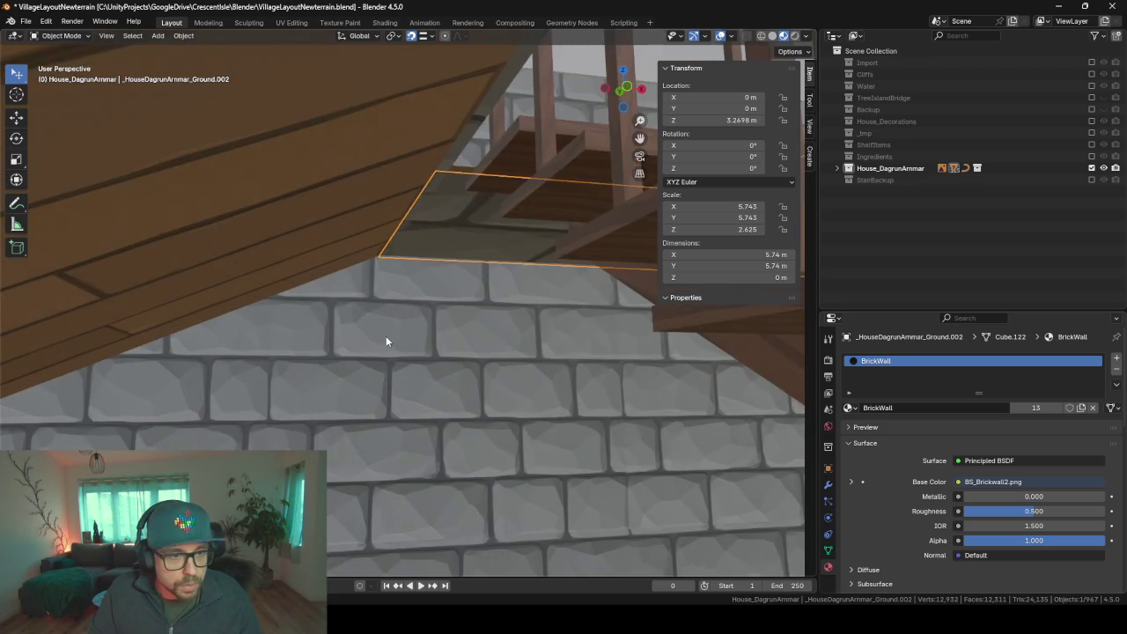
scroll(365, 335, up, 2)
scroll(362, 335, up, 2)
scroll(363, 343, down, 1)
scroll(363, 342, up, 1)
scroll(363, 340, down, 3)
scroll(365, 325, up, 3)
scroll(432, 297, down, 3)
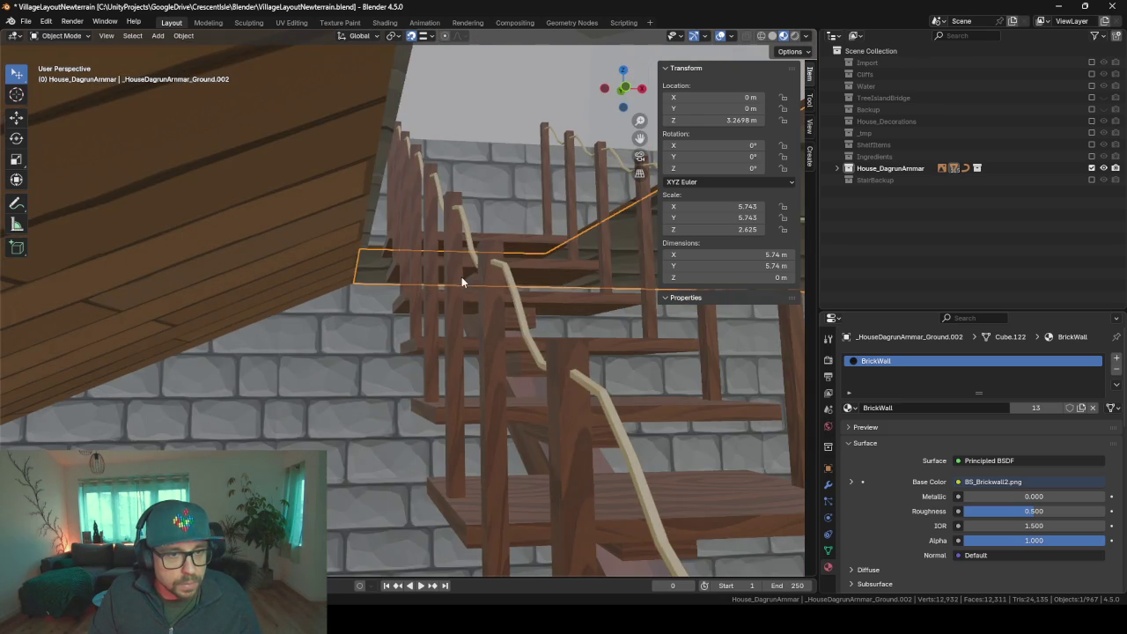
middle_drag(461, 276, 448, 283)
scroll(448, 283, up, 4)
scroll(448, 294, up, 1)
scroll(453, 294, down, 2)
scroll(457, 286, down, 2)
right_click(459, 280)
scroll(460, 232, up, 5)
right_click(451, 270)
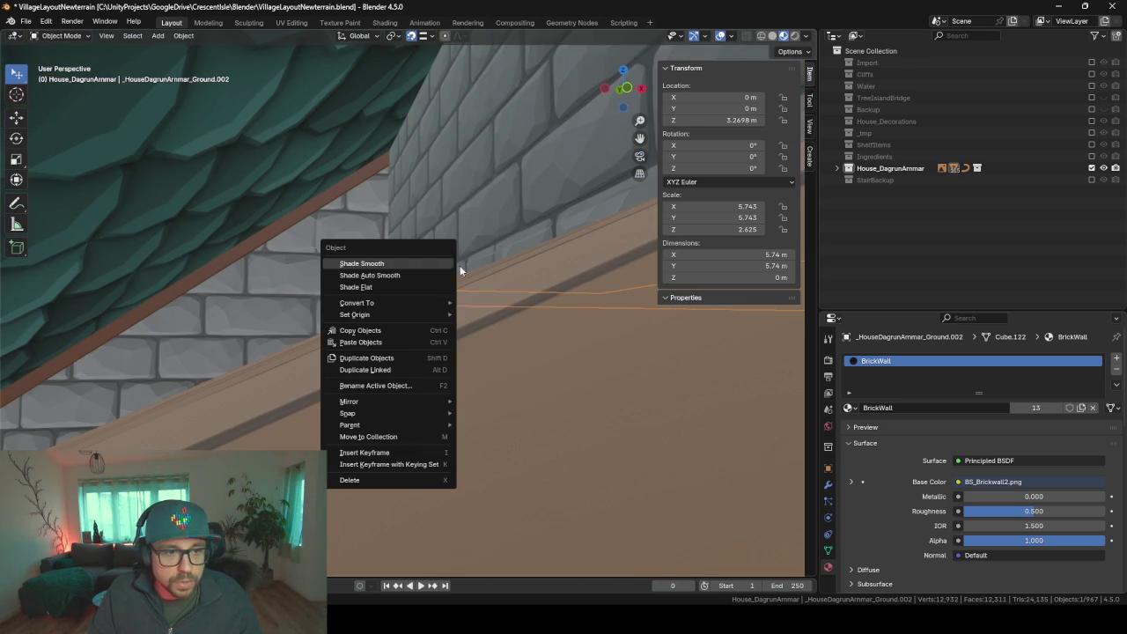
- Hide both Tower_F1 floor pieces to open up the stairwell
middle_drag(511, 300, 481, 305)
scroll(536, 335, up, 3)
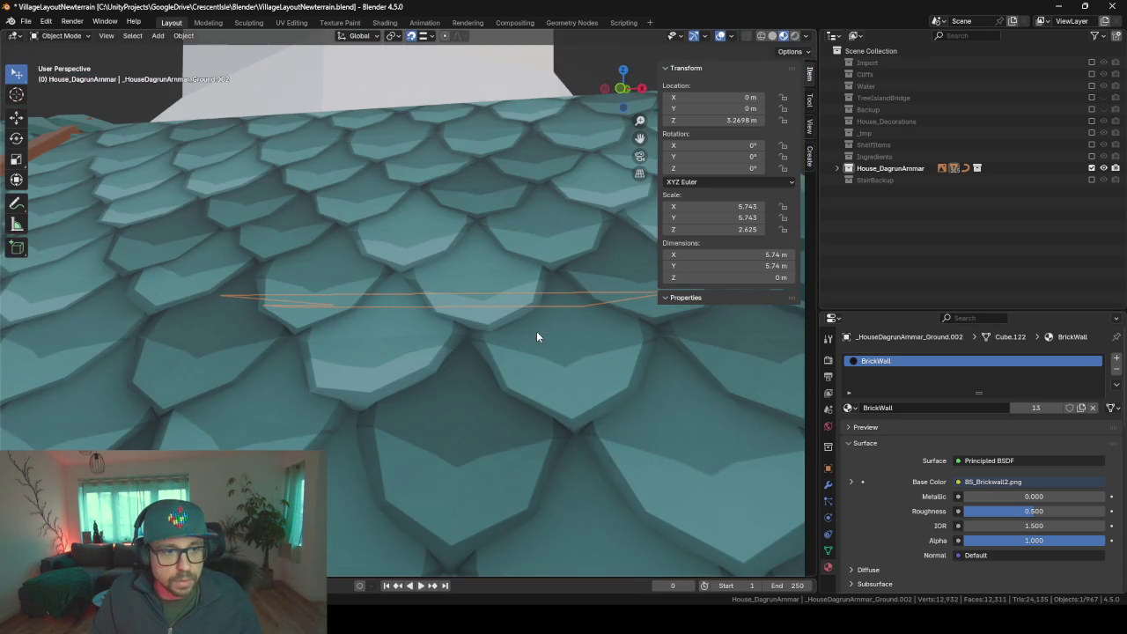
scroll(536, 336, up, 3)
scroll(326, 337, up, 1)
mouse_move(326, 338)
middle_down()
mouse_move(390, 327)
mouse_move(381, 304)
mouse_move(255, 277)
middle_up()
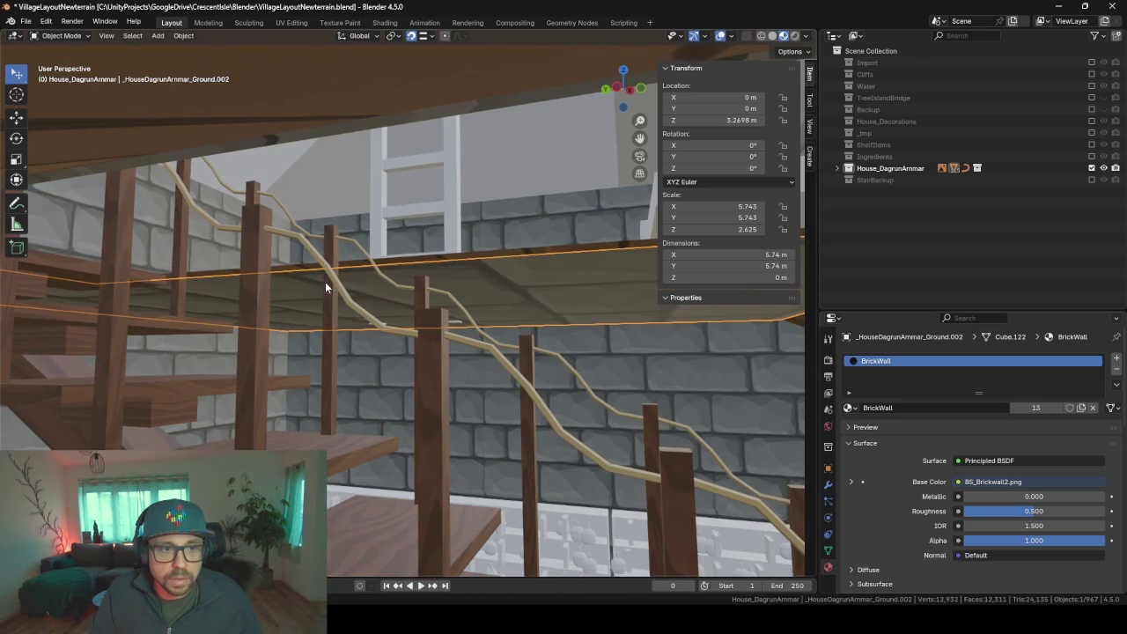
scroll(454, 265, up, 2)
mouse_move(454, 265)
shift+middle_down()
mouse_move(232, 296)
mouse_move(269, 297)
shift+middle_up()
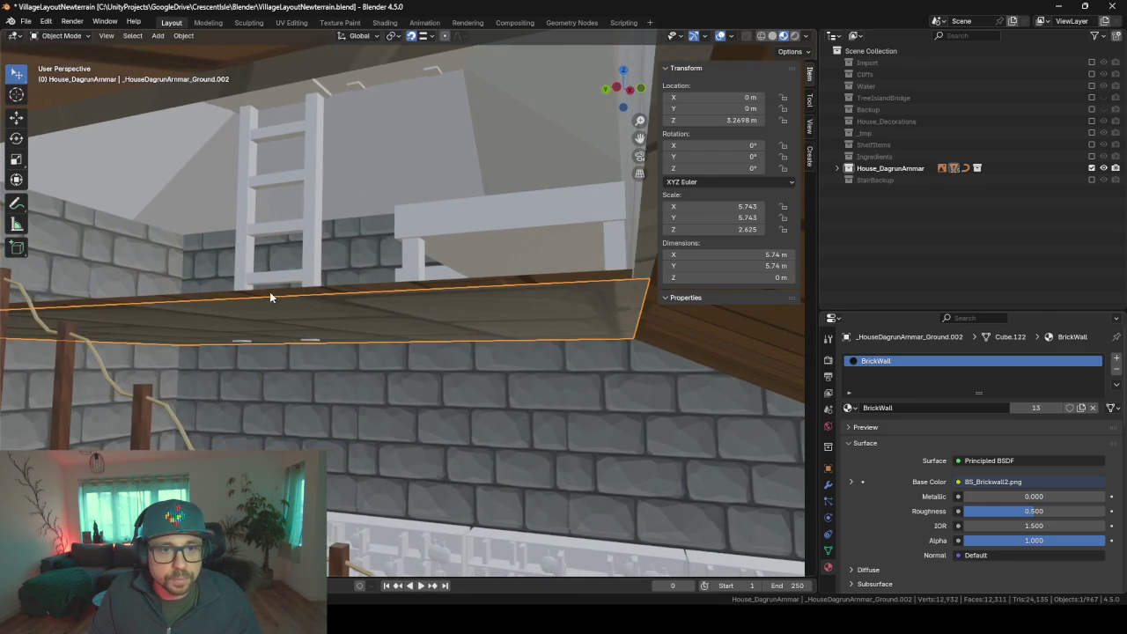
scroll(373, 303, up, 3)
mouse_move(373, 298)
middle_down()
mouse_move(421, 320)
mouse_move(528, 334)
middle_up()
scroll(386, 307, up, 3)
scroll(386, 308, up, 3)
scroll(460, 334, up, 3)
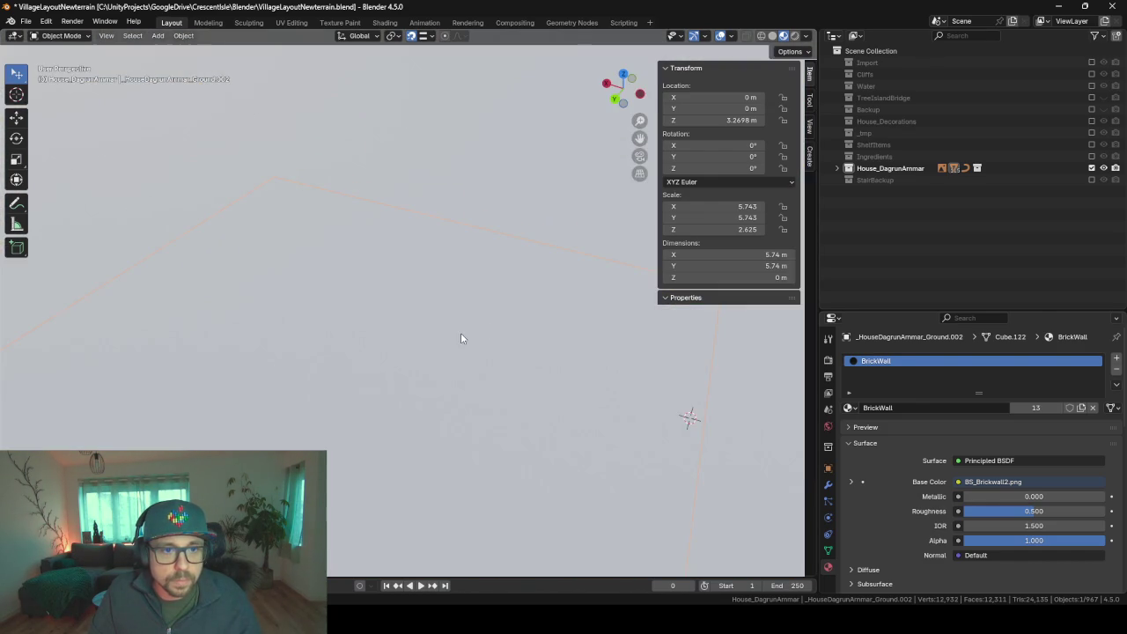
scroll(461, 334, down, 3)
mouse_move(460, 335)
middle_down()
mouse_move(501, 286)
mouse_move(530, 278)
middle_up()
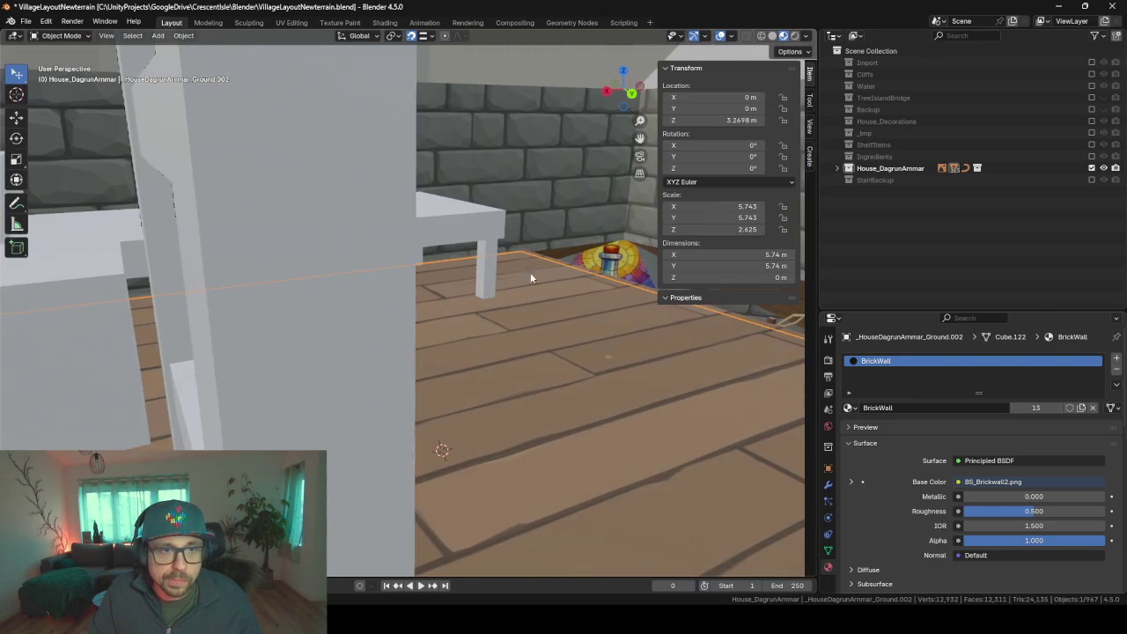
click(507, 74)
key(h)
mouse_move(532, 227)
middle_down()
mouse_move(514, 275)
mouse_move(373, 428)
middle_up()
scroll(472, 340, up, 5)
mouse_move(472, 341)
middle_down()
mouse_move(470, 316)
mouse_move(419, 356)
mouse_move(304, 375)
middle_up()
scroll(471, 321, down, 1)
click(464, 304)
key(h)
- Move the Hatch to X 4.1845, Y 3.5412, Z 11.007 m, hide it, and select the wooden floor
click(304, 375)
key(g)
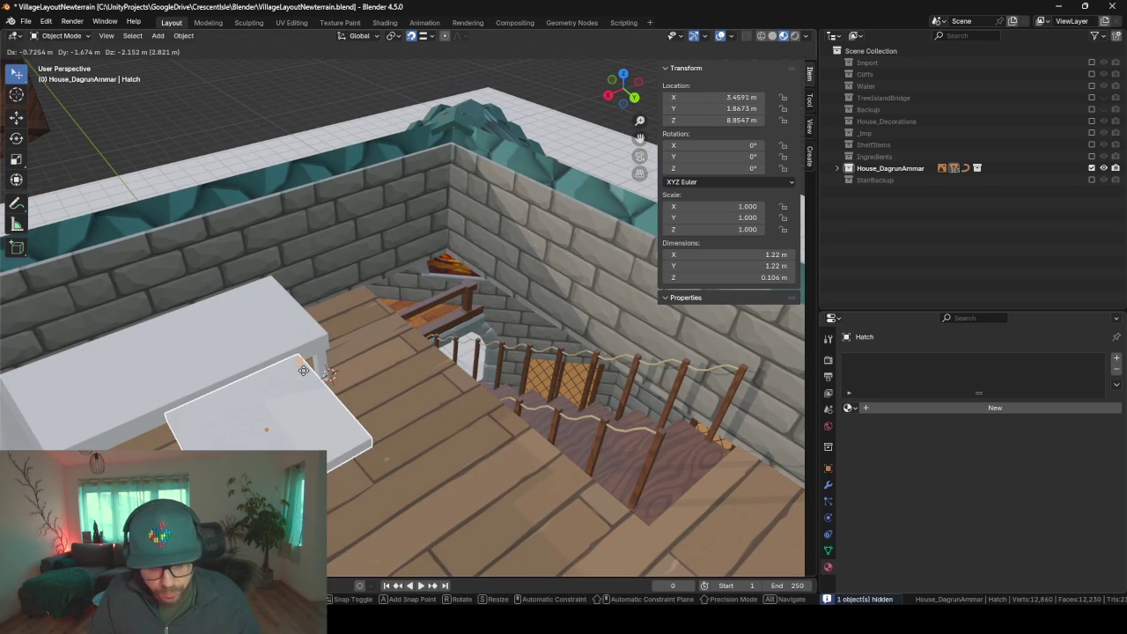
click(373, 376)
key(h)
mouse_move(477, 414)
middle_down()
mouse_move(311, 386)
mouse_move(335, 365)
middle_up()
scroll(310, 356, up, 3)
click(393, 330)
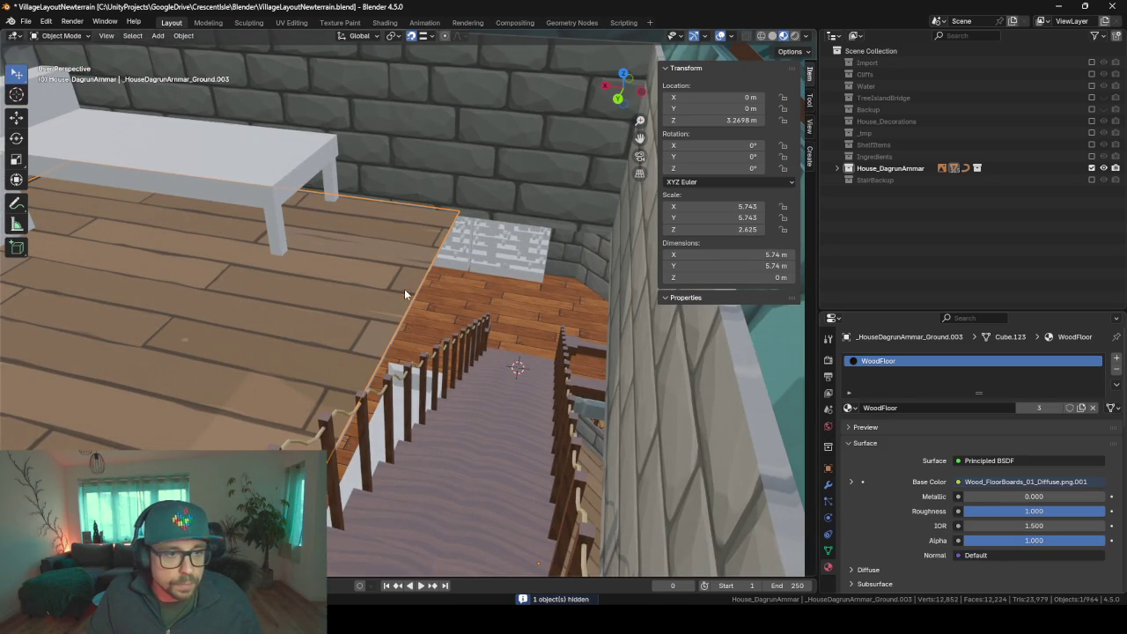
key(shift+a)
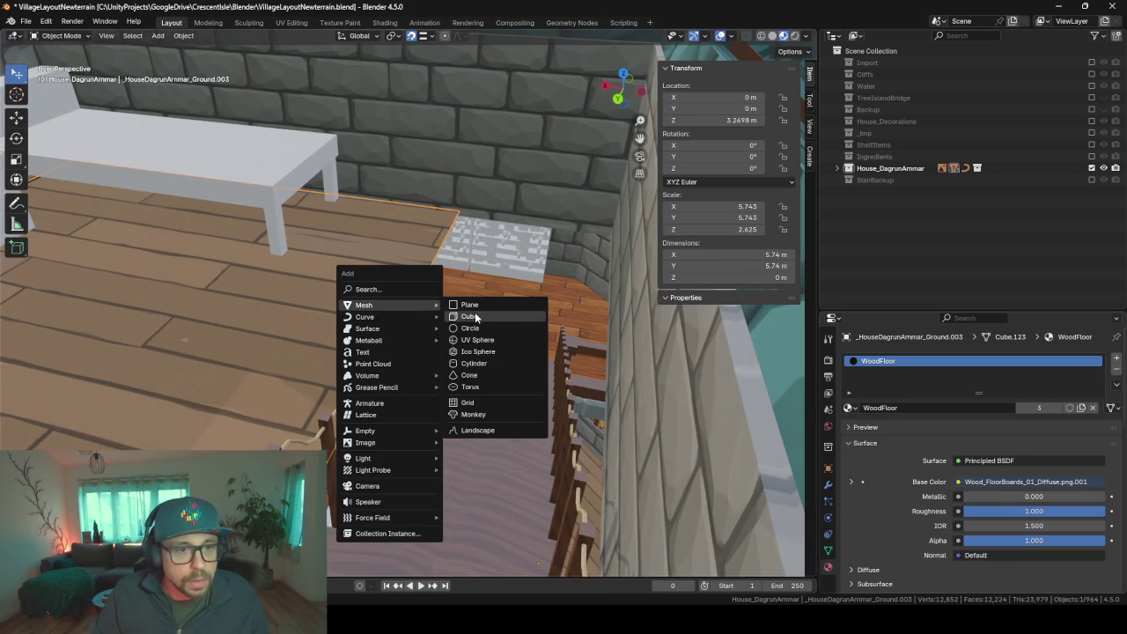
- Add a new cube and scale it down into a small block
click(469, 316)
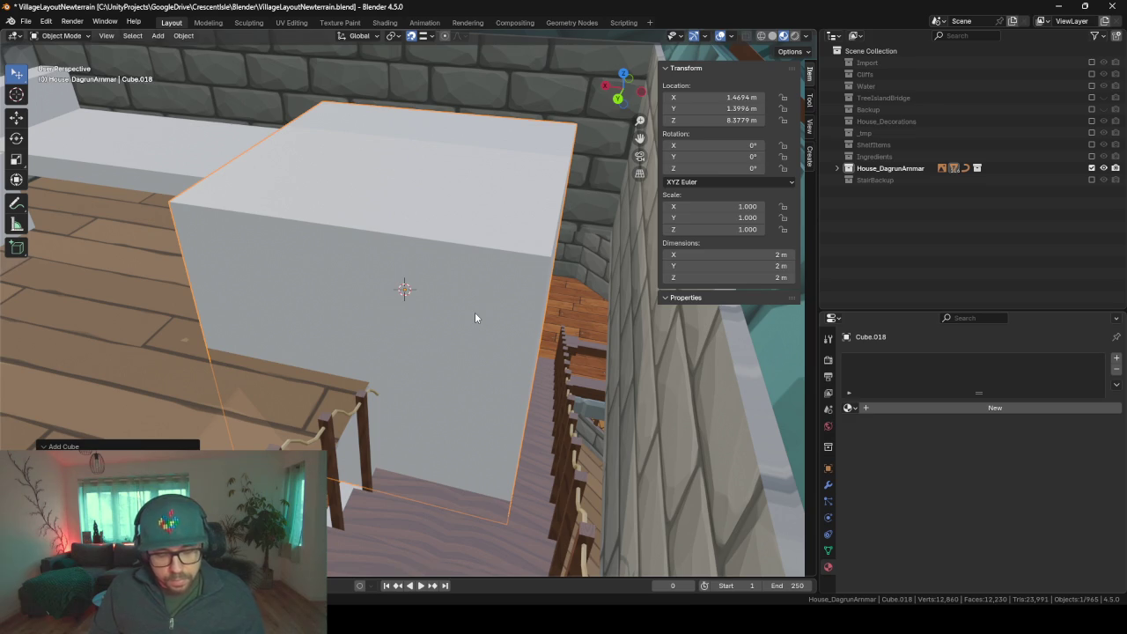
key(Tab)
key(s)
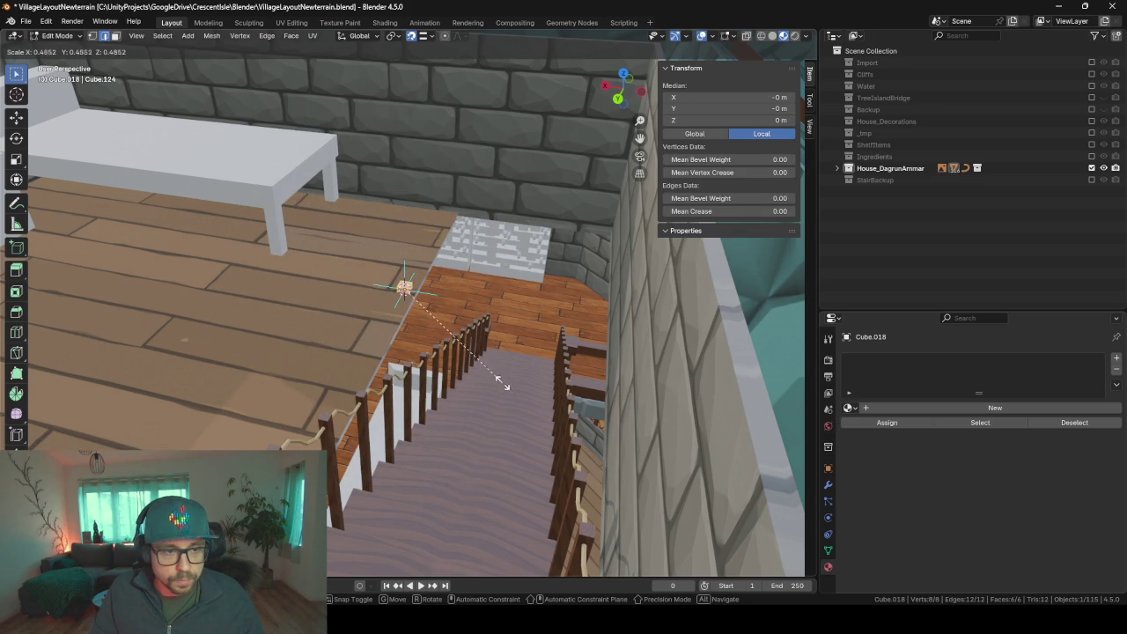
key(y)
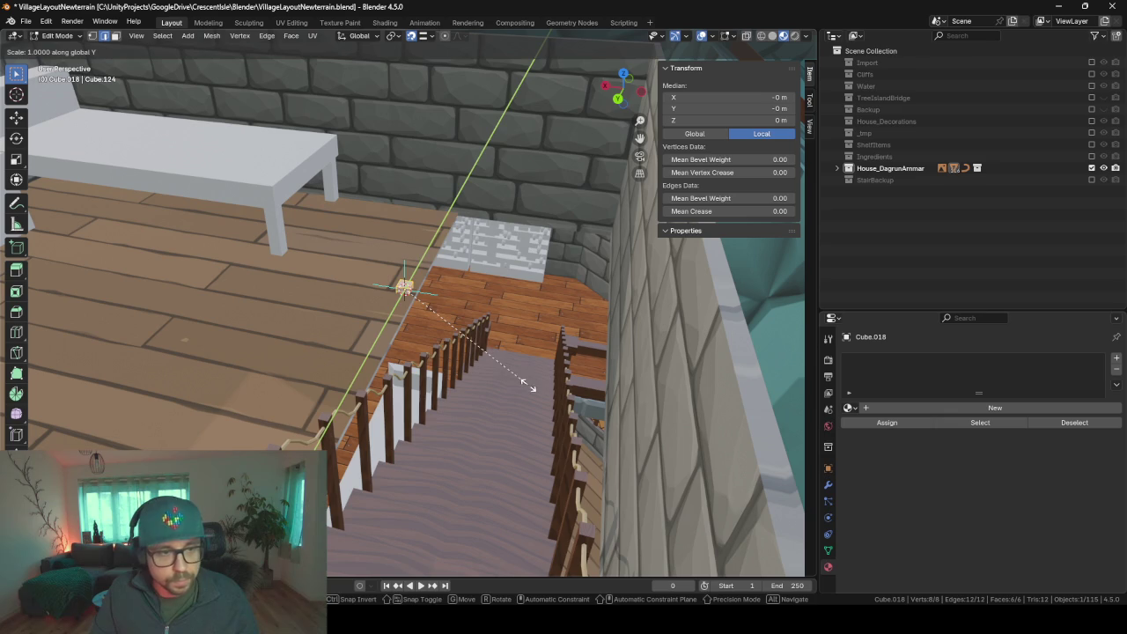
key(x)
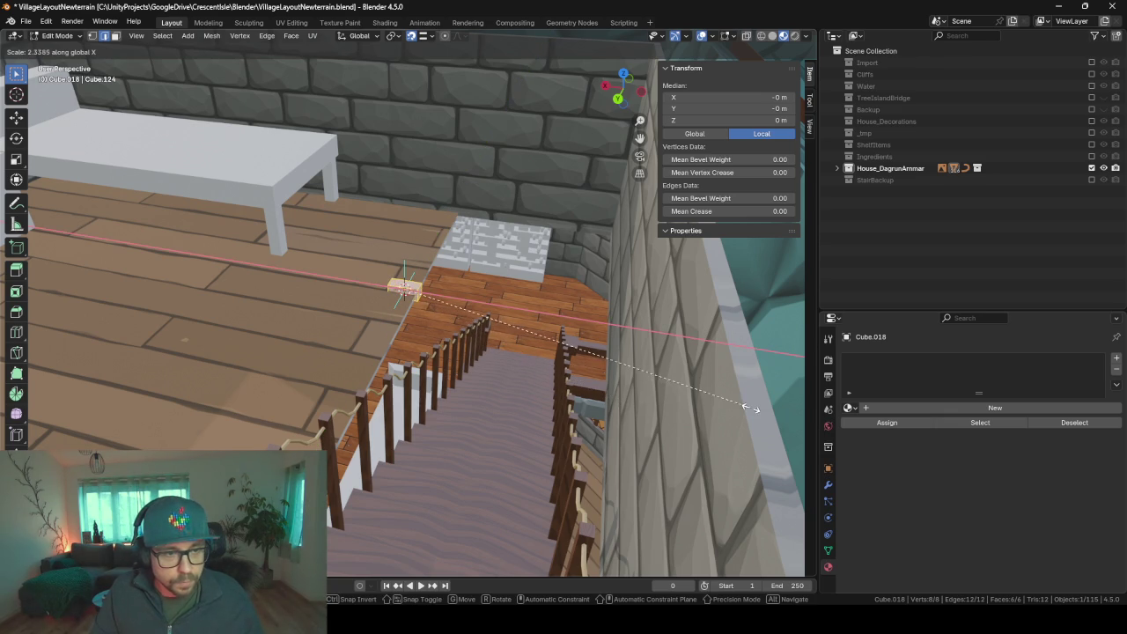
key(Escape)
- Slide the small block along X beside the stairs
middle_drag(473, 382, 479, 375)
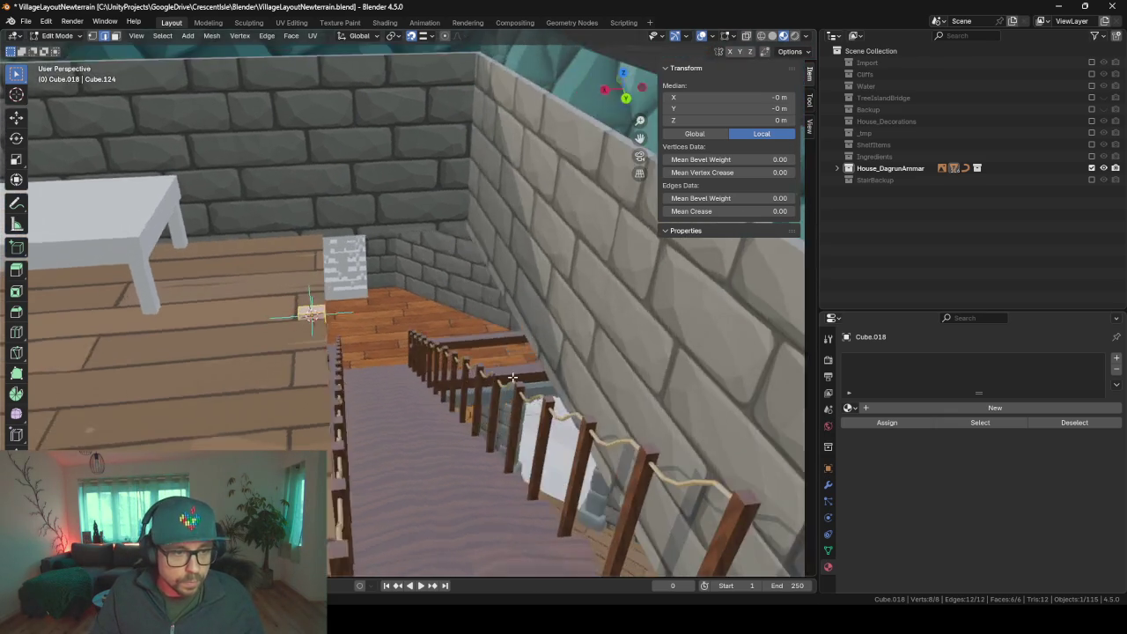
key(g)
key(x)
key(Escape)
key(Tab)
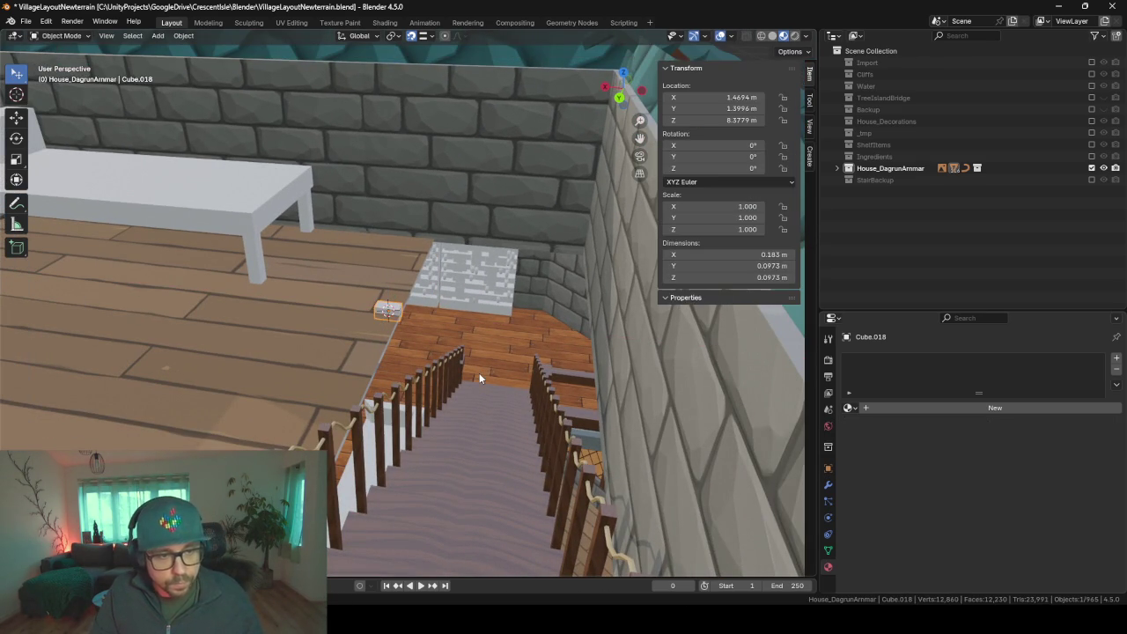
key(g)
key(x)
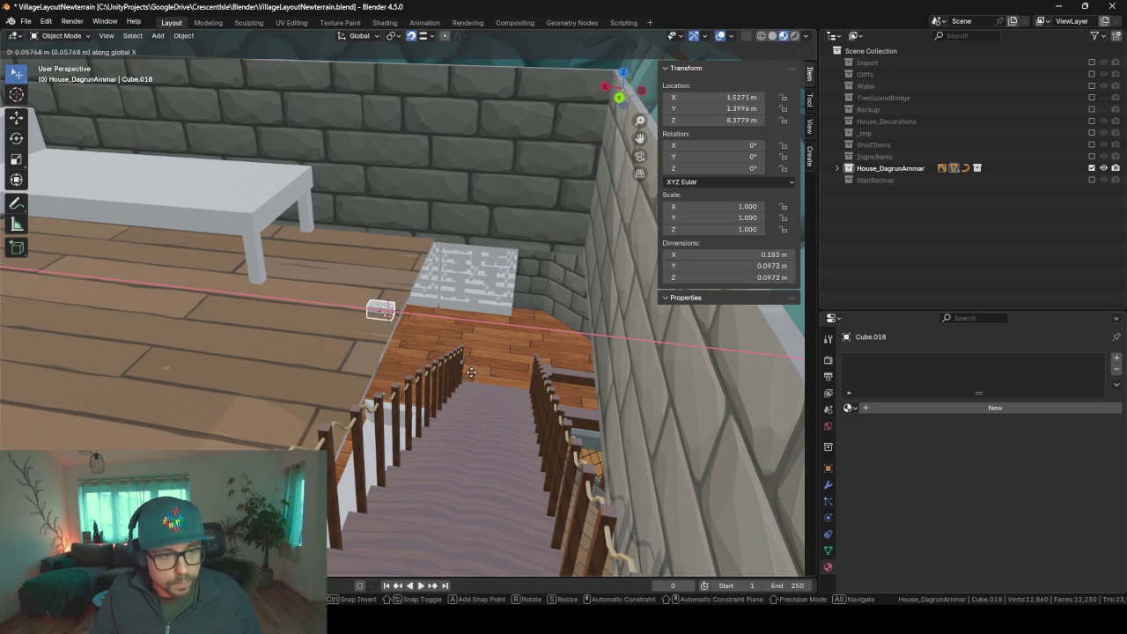
click(482, 377)
- Stretch the block along Y into a bevelled beam about 1.08 m long
mouse_move(483, 377)
middle_down()
mouse_move(323, 411)
mouse_move(453, 385)
middle_up()
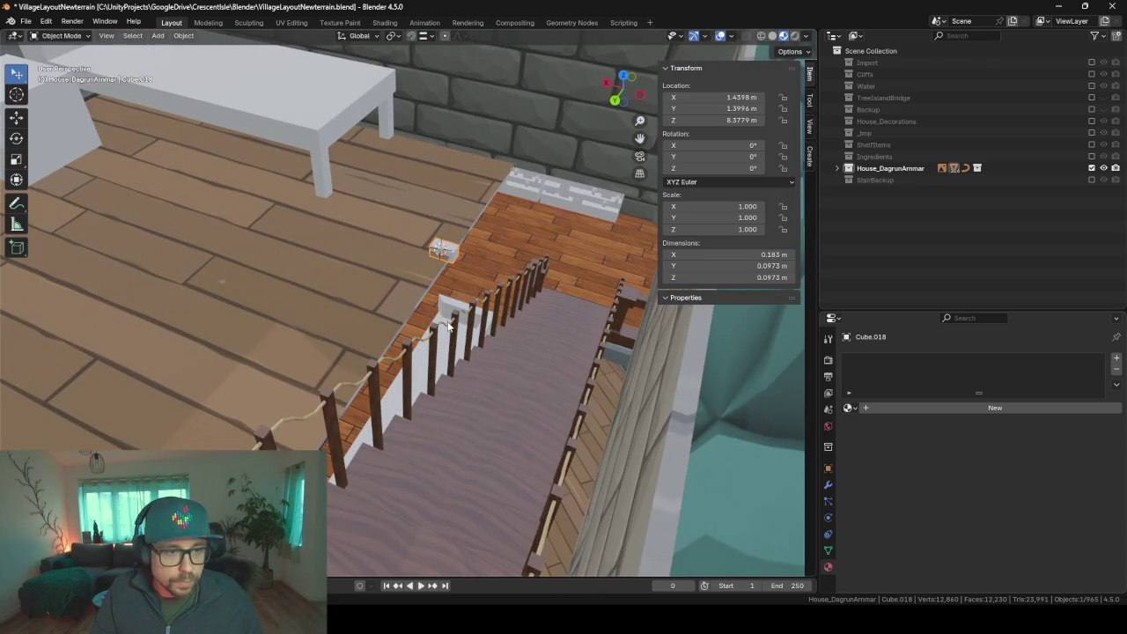
key(KP_Decimal)
mouse_move(618, 396)
middle_down()
mouse_move(543, 323)
mouse_move(553, 335)
mouse_move(609, 334)
mouse_move(498, 308)
middle_up()
scroll(563, 331, down, 3)
scroll(543, 322, up, 5)
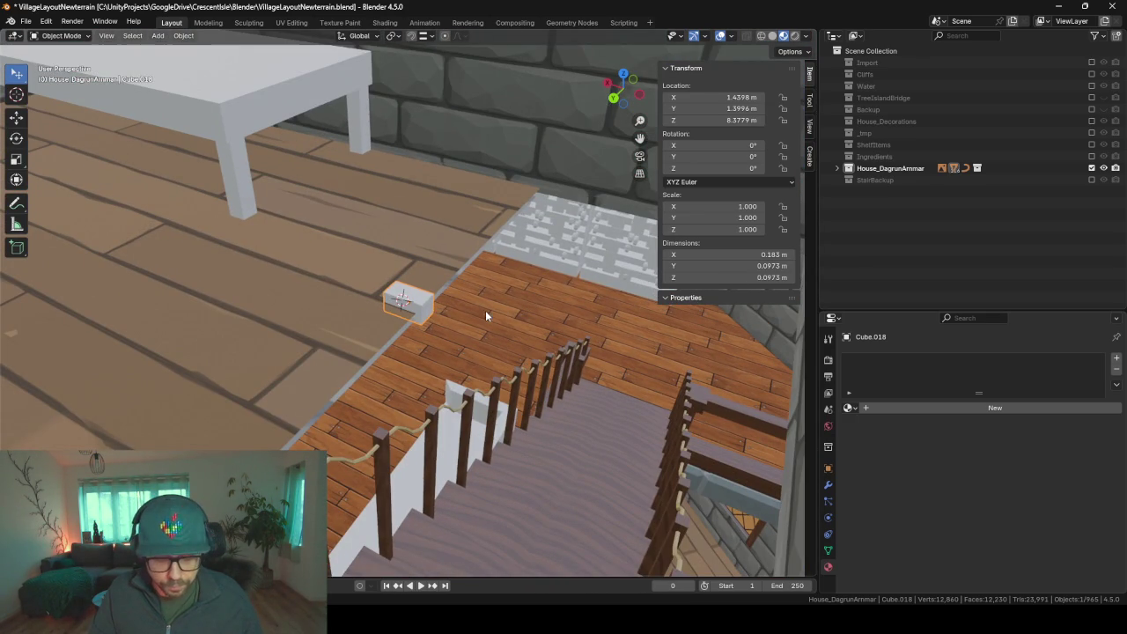
key(Tab)
key(s)
key(z)
key(y)
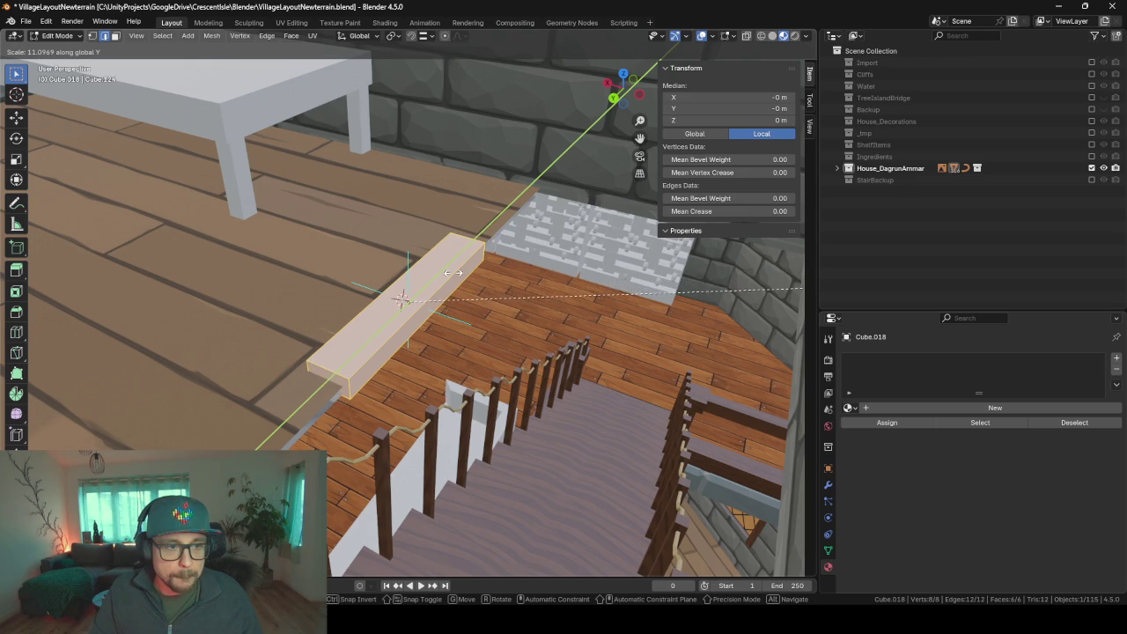
click(444, 308)
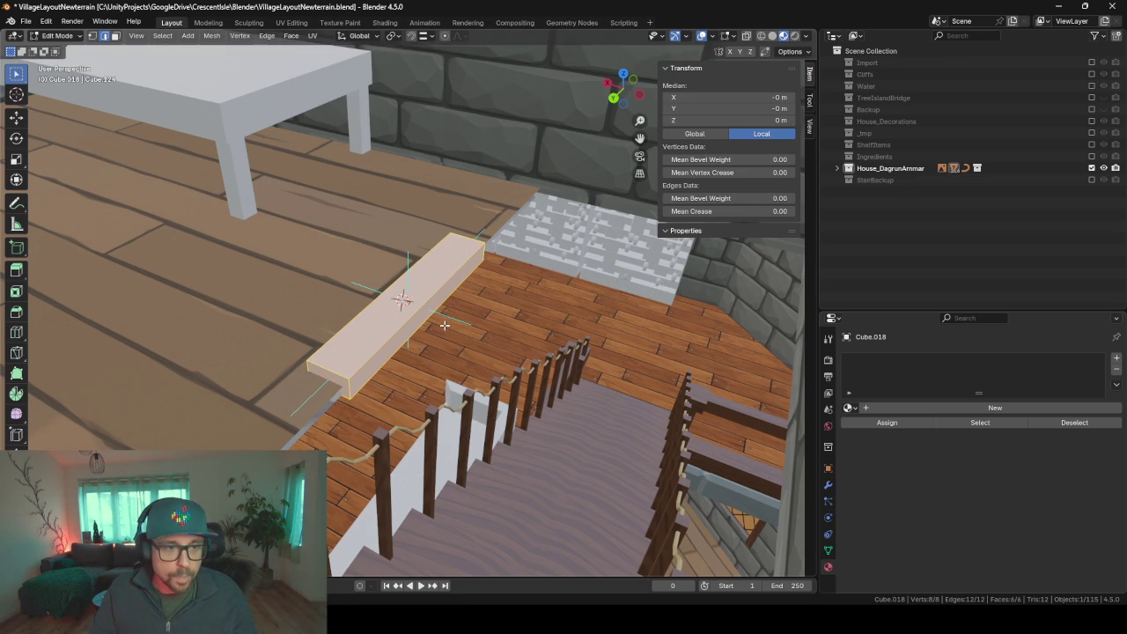
key(ctrl+b)
click(448, 327)
- Move the beam along Y to the floor edge (Y 0.566 m) and add a new material
key(Tab)
key(g)
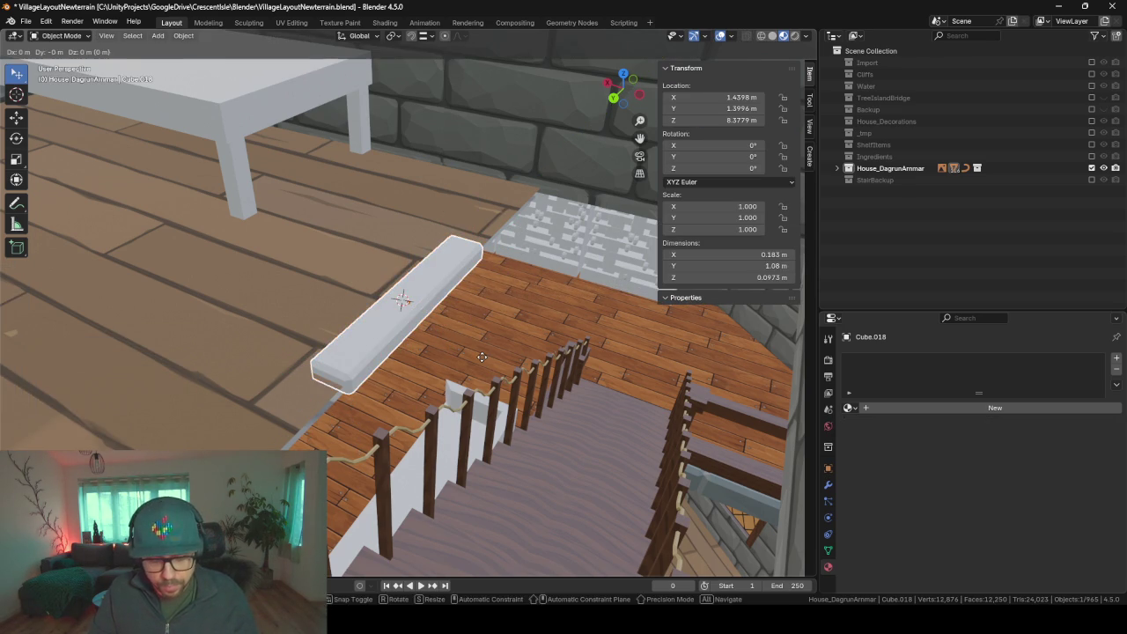
key(y)
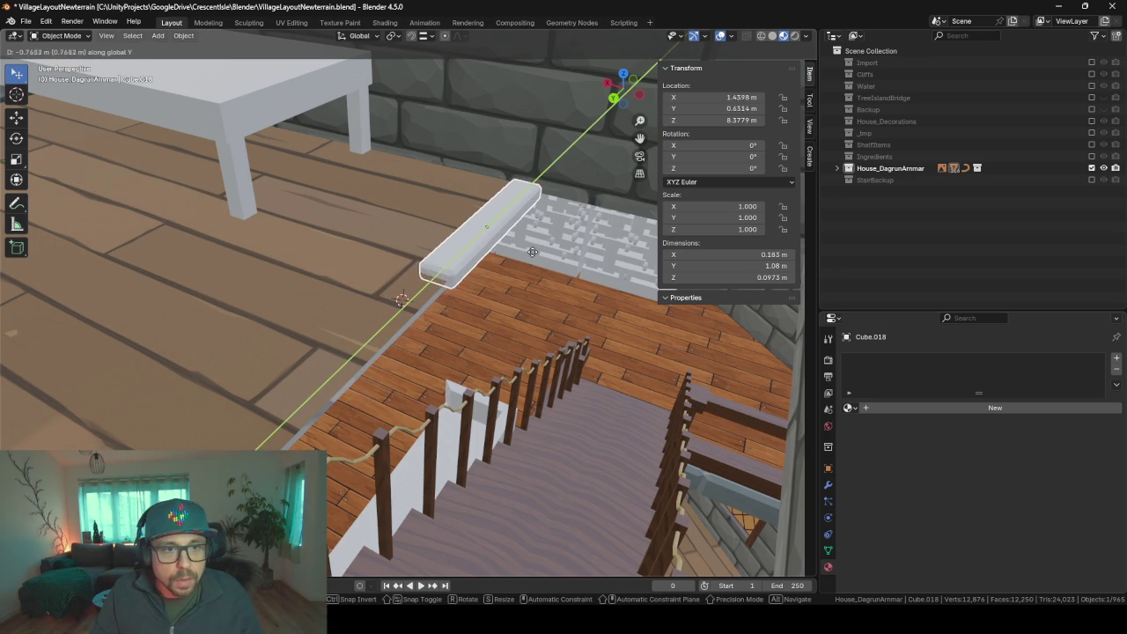
click(535, 246)
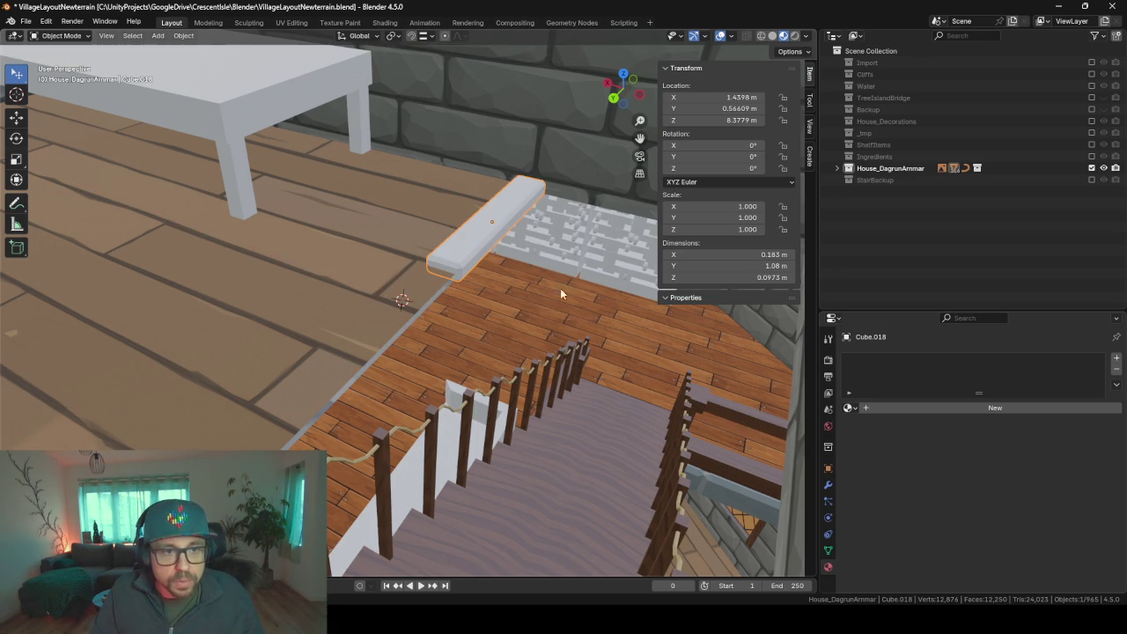
click(947, 409)
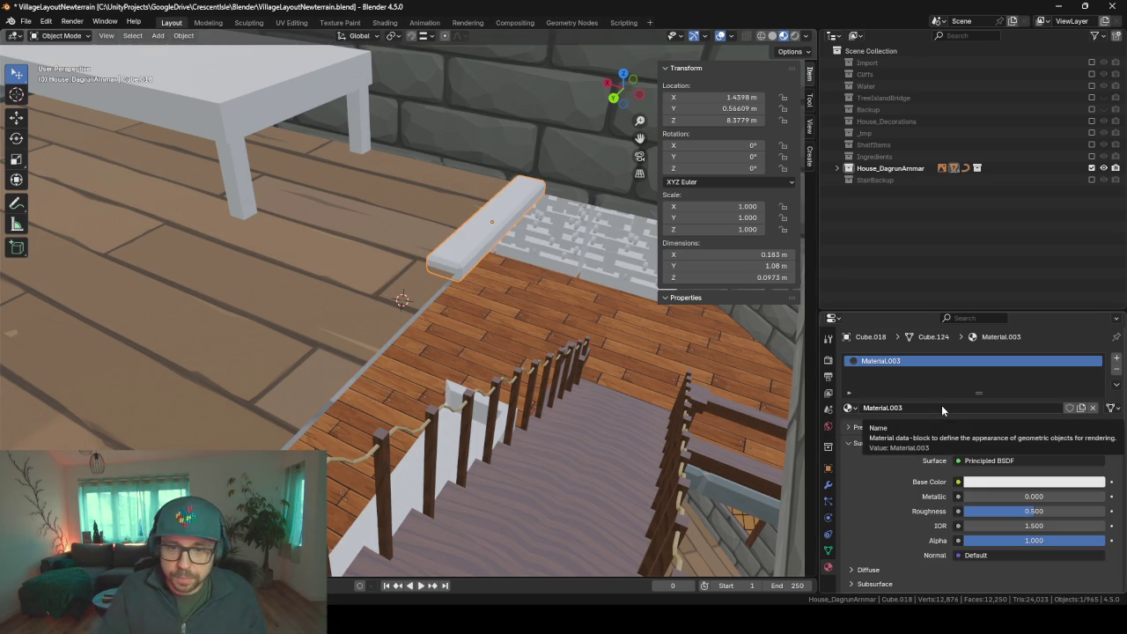
- Assign the Stone material to the beam
click(848, 409)
text(stone)
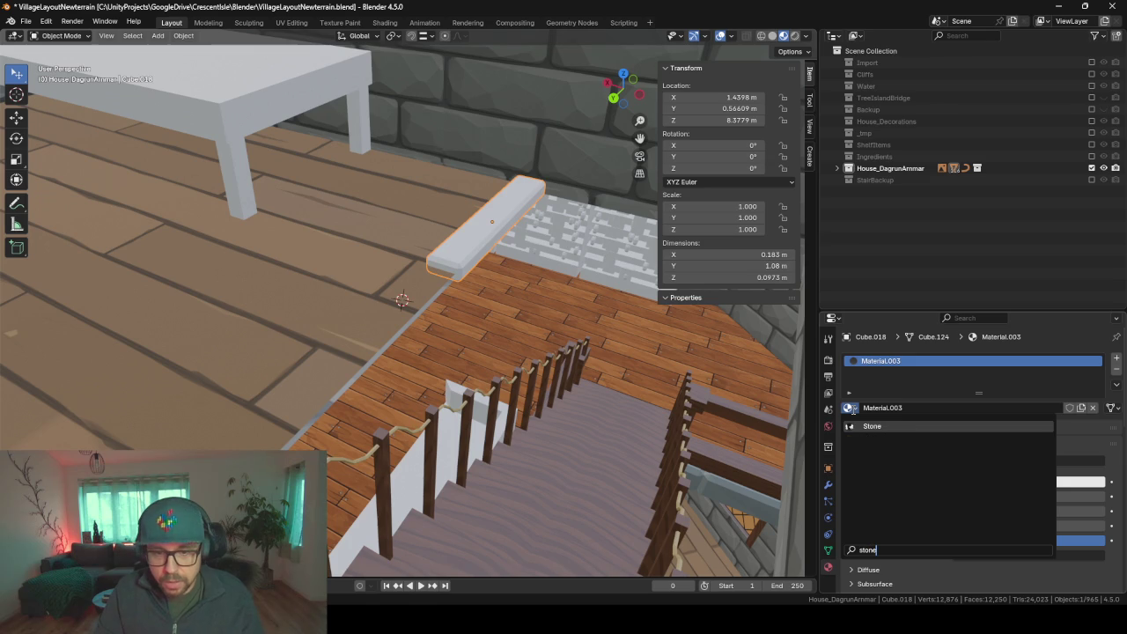
key(Return)
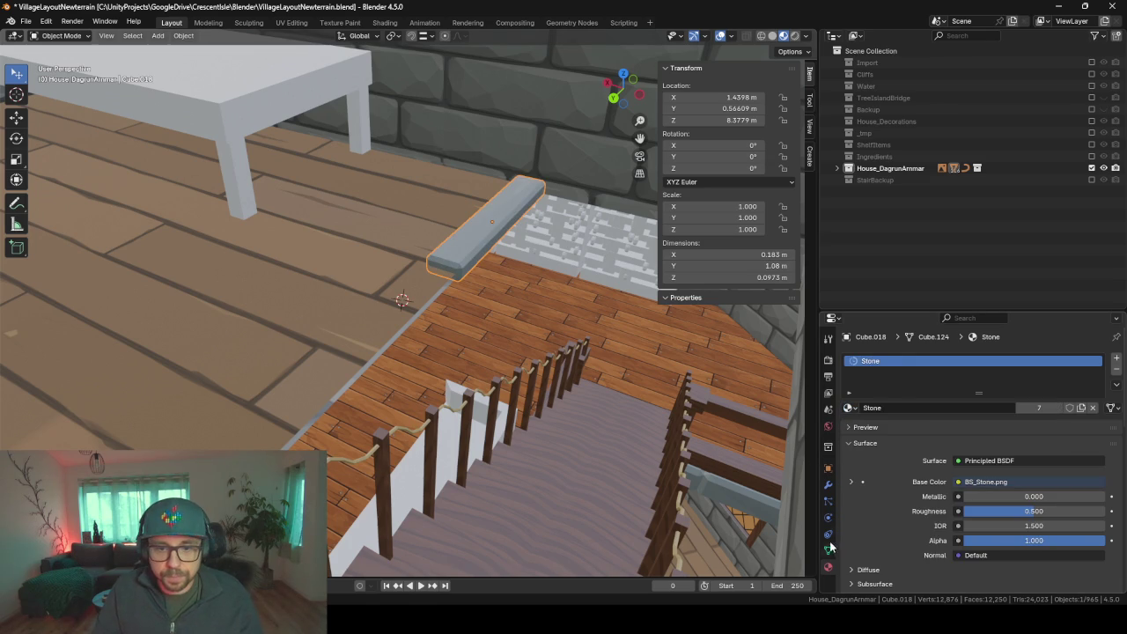
- Add an Array modifier to the beam with relative offset Y 1 and X 0
click(827, 484)
click(872, 356)
text(arr)
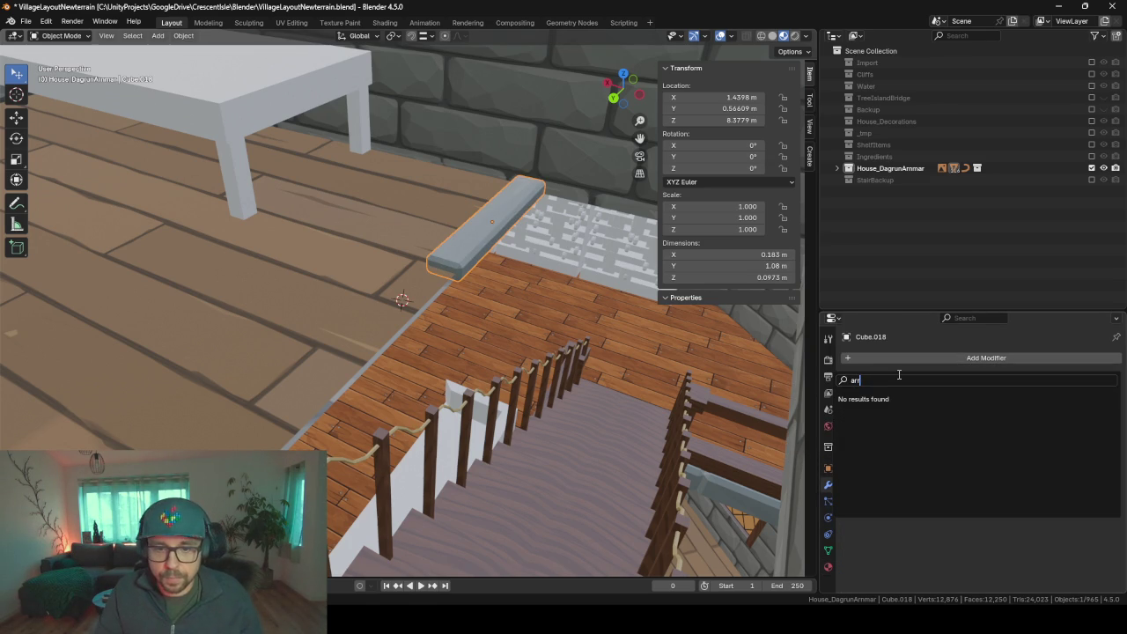
key(Escape)
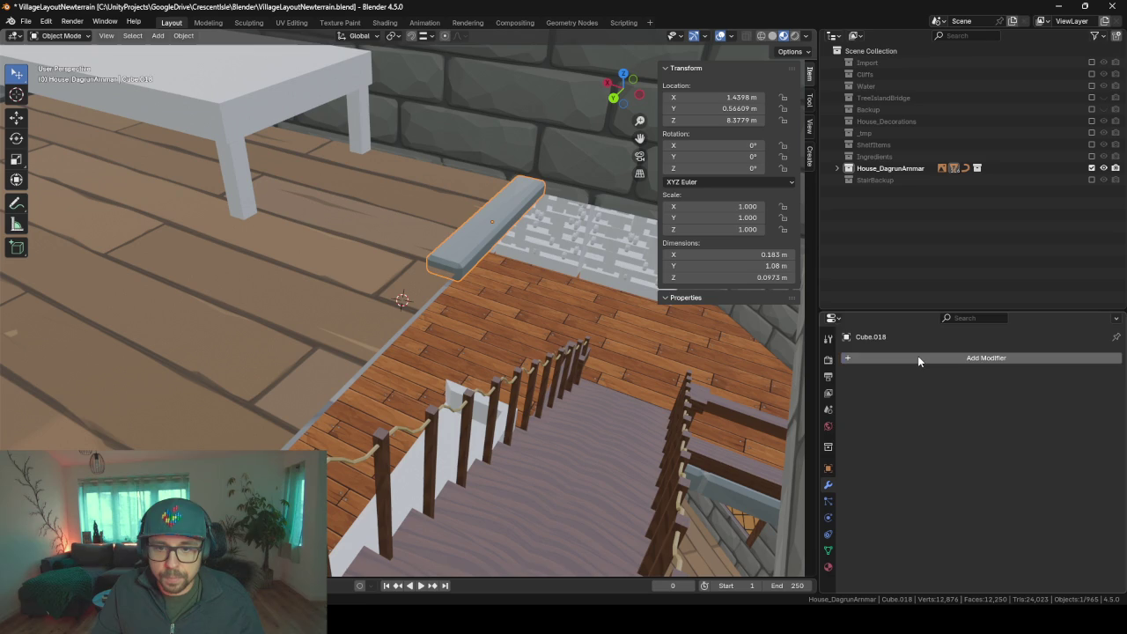
click(917, 355)
text(arr)
key(Return)
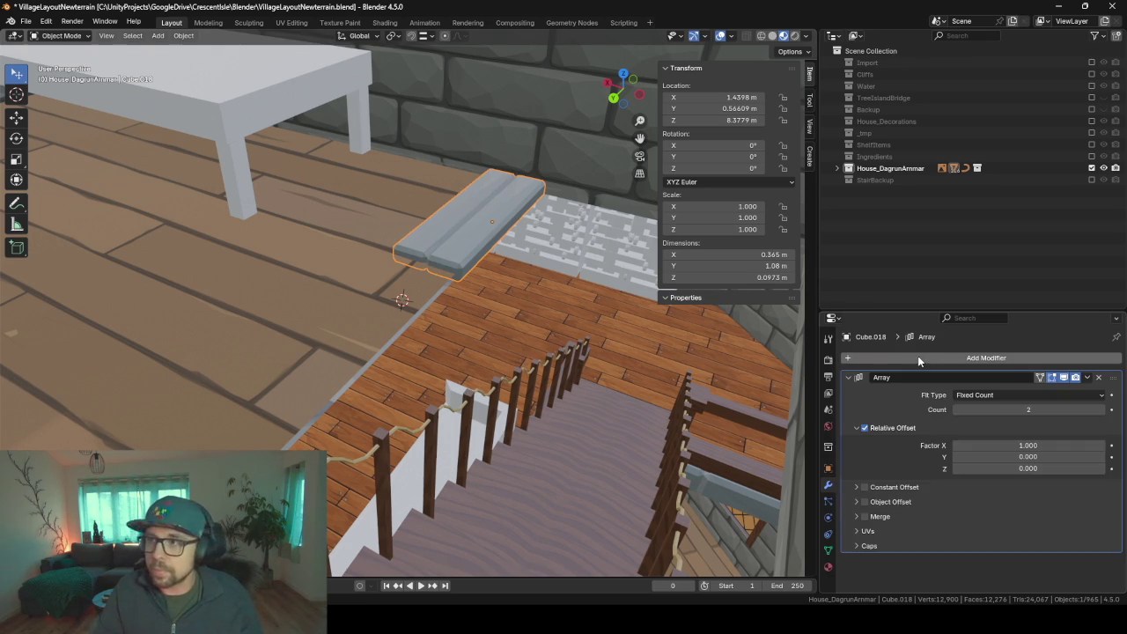
click(1030, 456)
text(1)
key(Return)
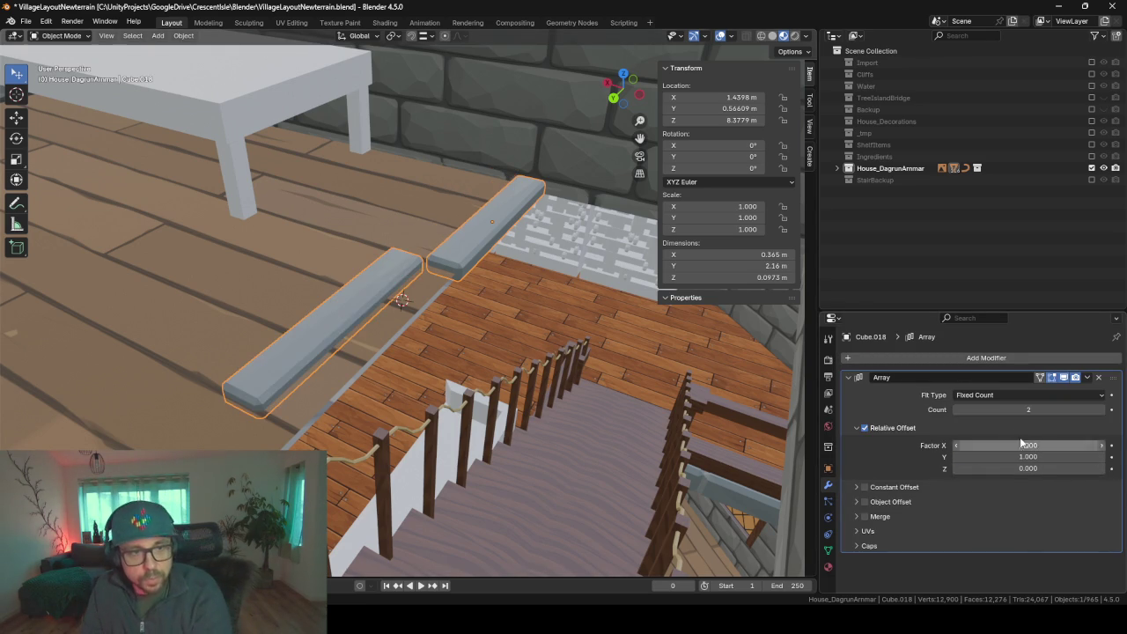
click(1021, 445)
text(0)
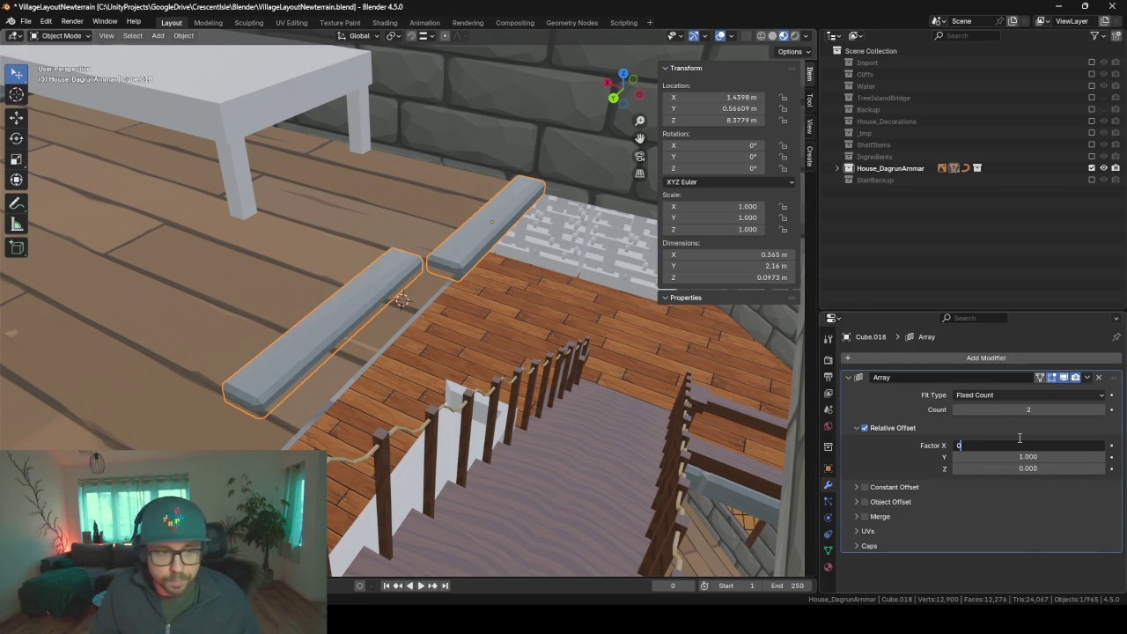
key(Return)
- Raise the Array count to 4 so the plank repeats along the stairs
mouse_move(792, 379)
middle_down()
mouse_move(540, 356)
mouse_move(674, 351)
mouse_move(555, 324)
mouse_move(574, 329)
mouse_move(591, 366)
mouse_move(640, 369)
middle_up()
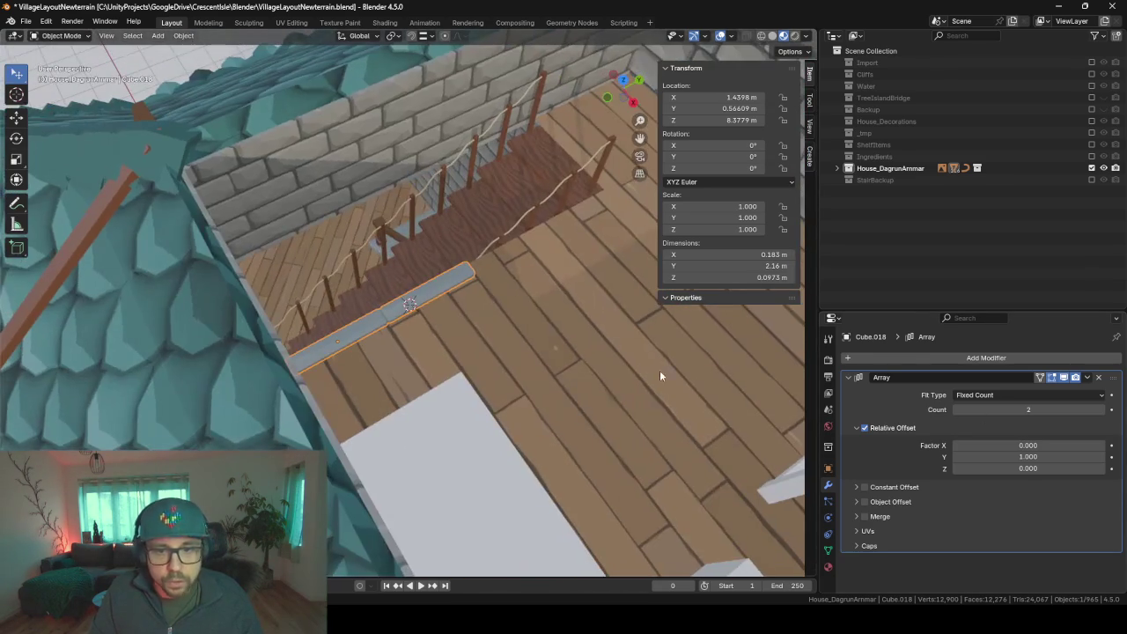
click(1100, 409)
click(1100, 409)
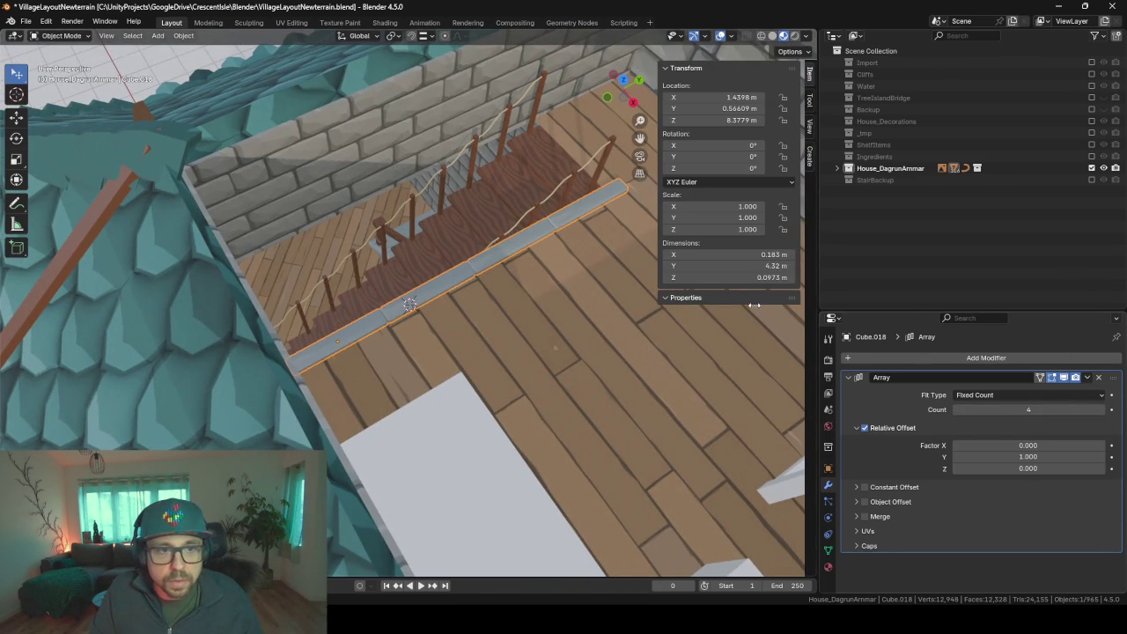
- Slide the beam's end face along Y to fit the stair opening, then duplicate the plank strip
key(Tab)
middle_drag(528, 344, 315, 325)
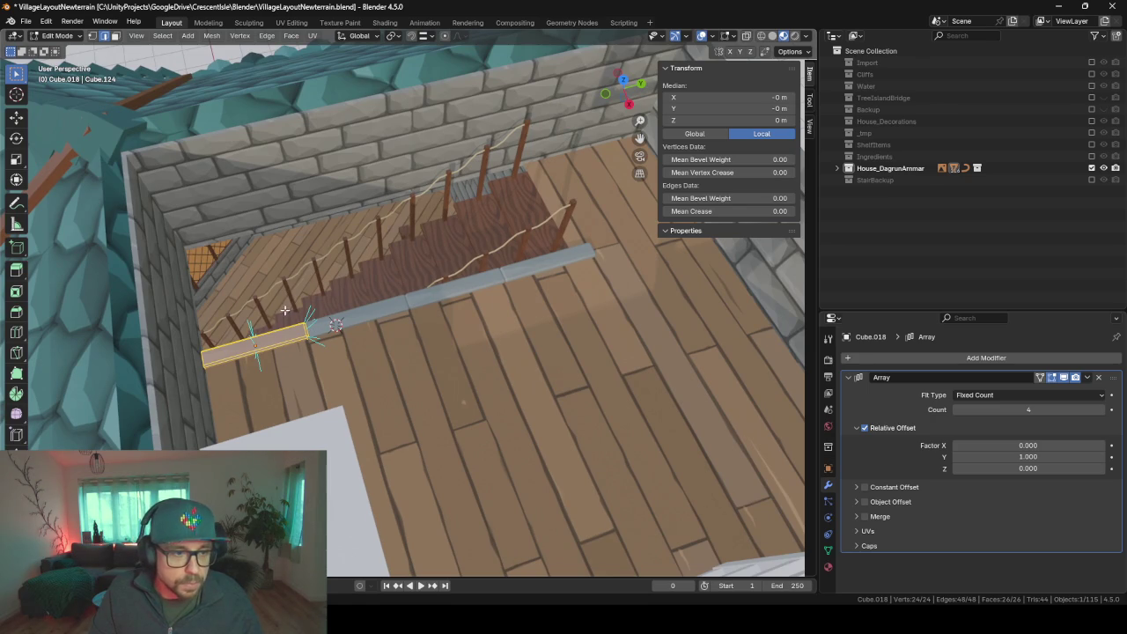
middle_drag(398, 298, 326, 274)
click(316, 278)
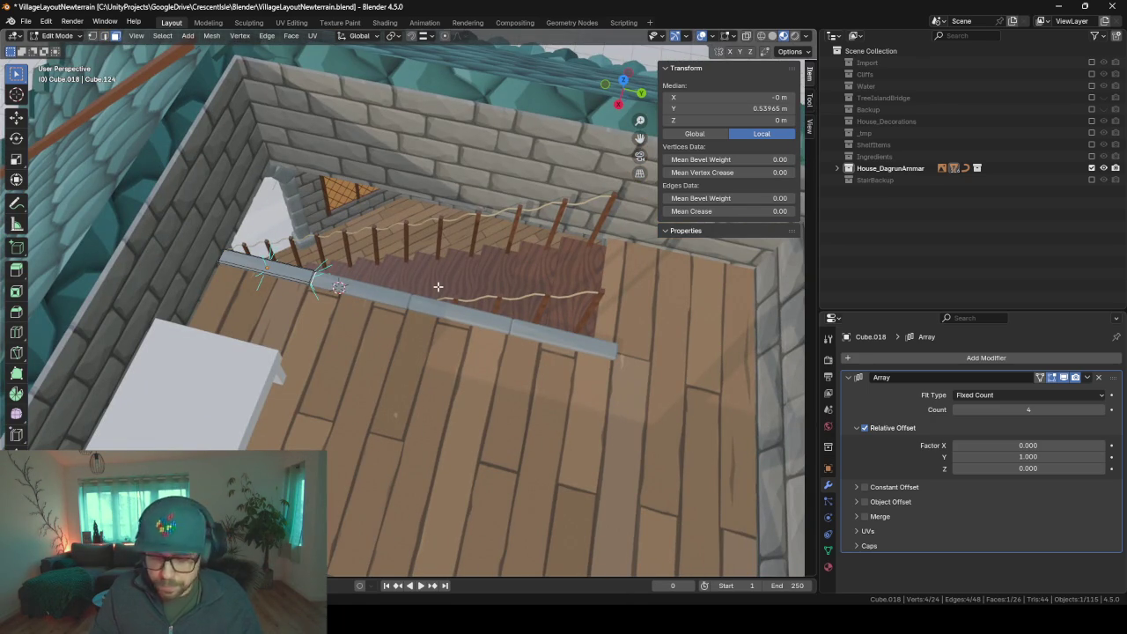
middle_drag(262, 390, 296, 388)
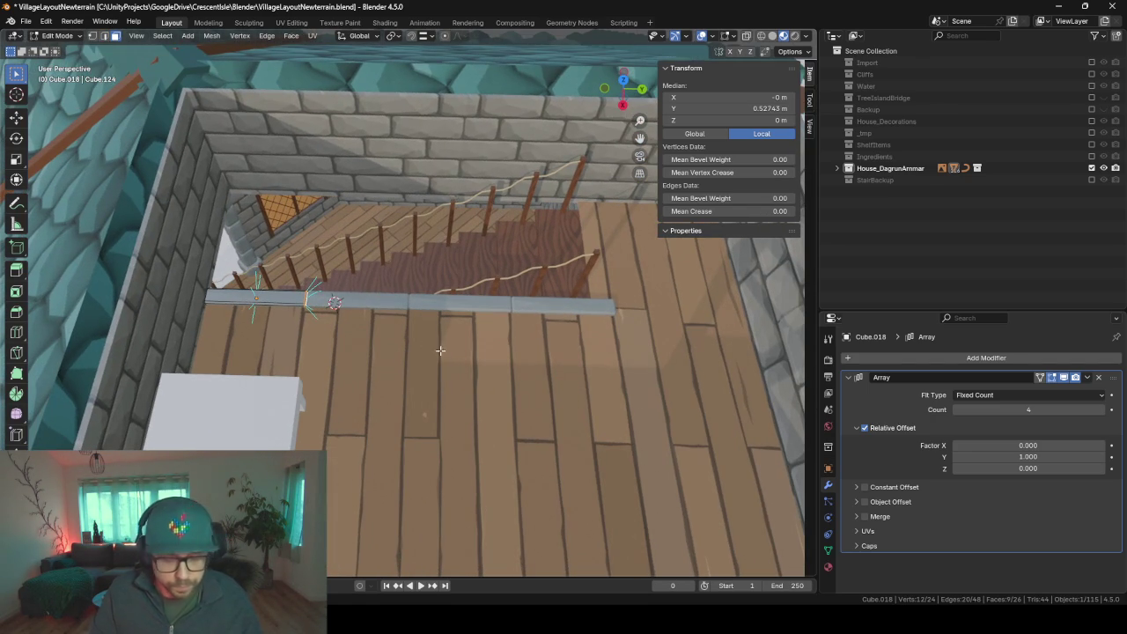
key(g)
key(y)
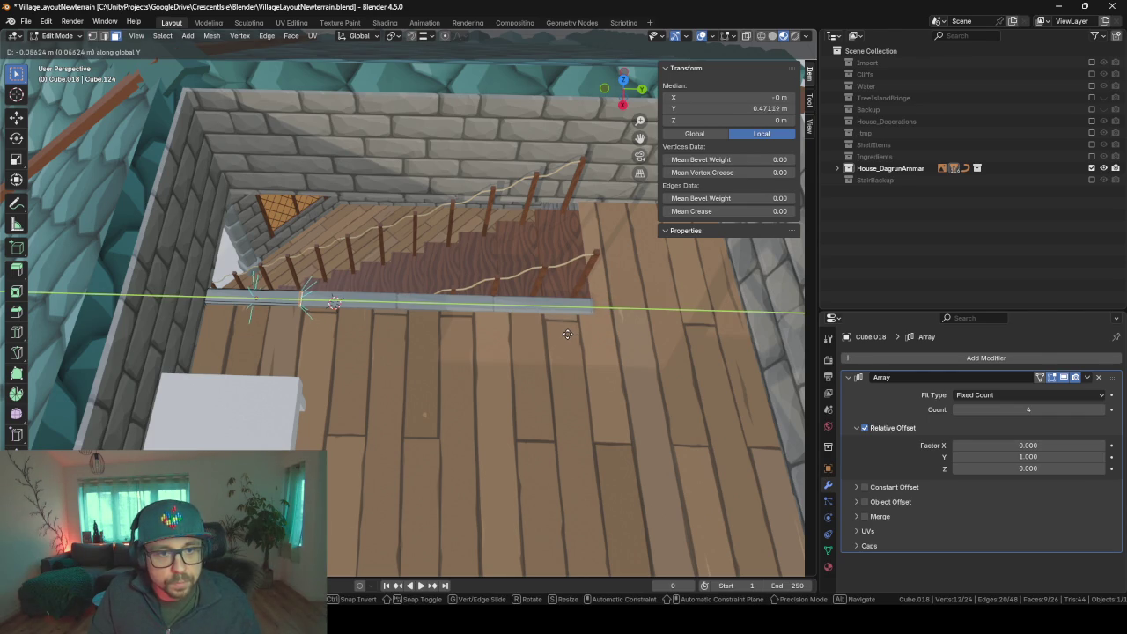
click(567, 335)
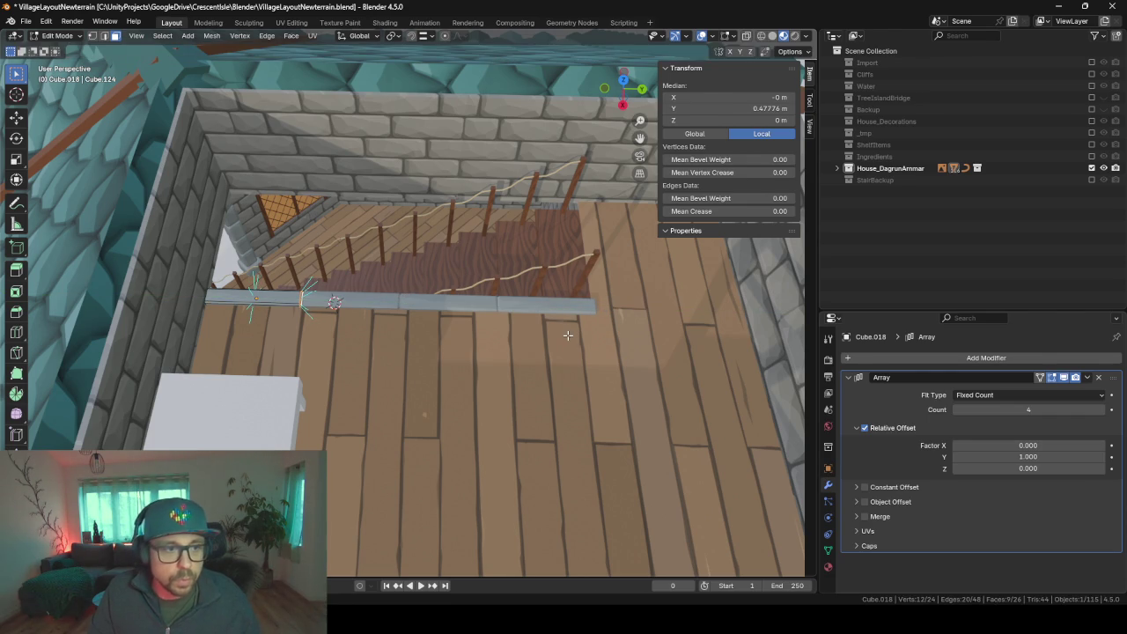
key(Tab)
key(shift+d)
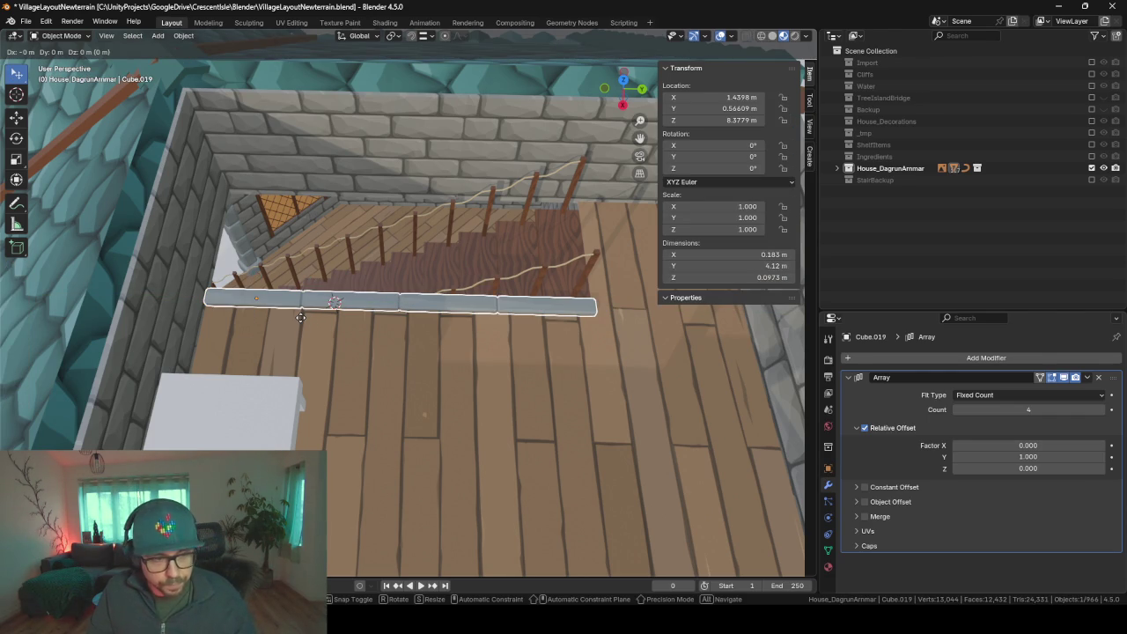
- Rotate the plank copy 90° about Z and reduce its Array count to 2
text(rz)
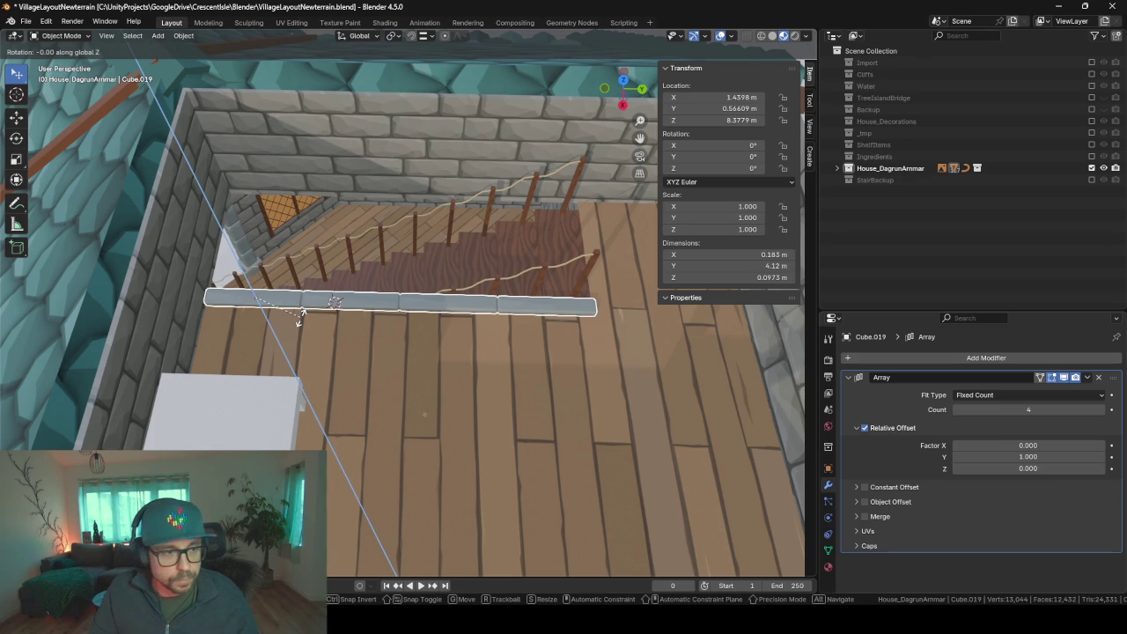
text(90)
key(Return)
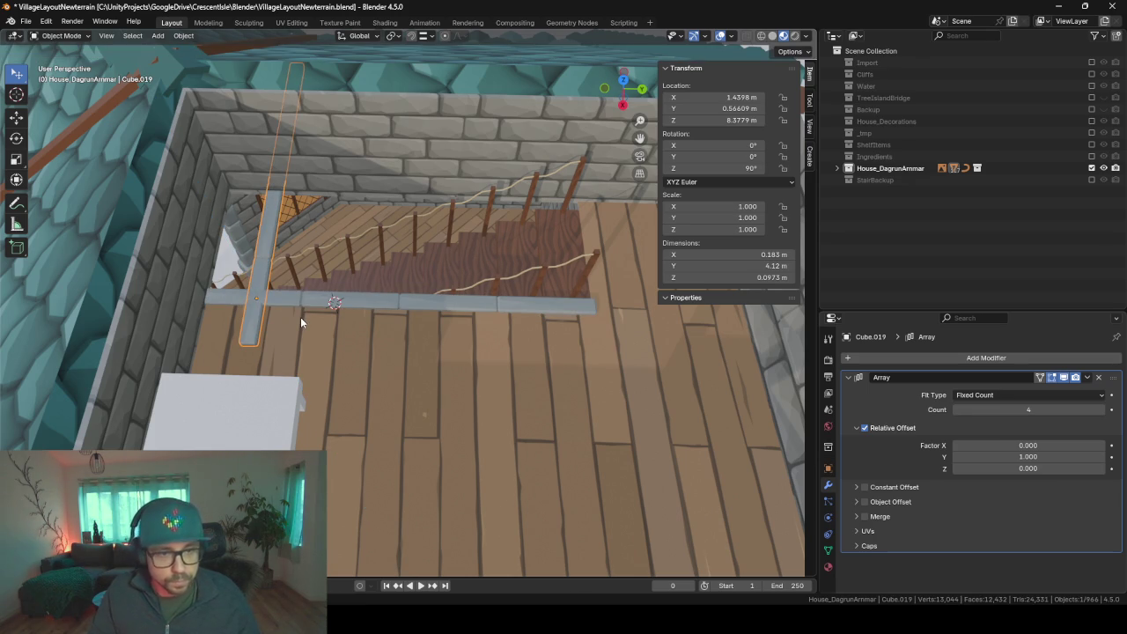
click(956, 409)
click(956, 409)
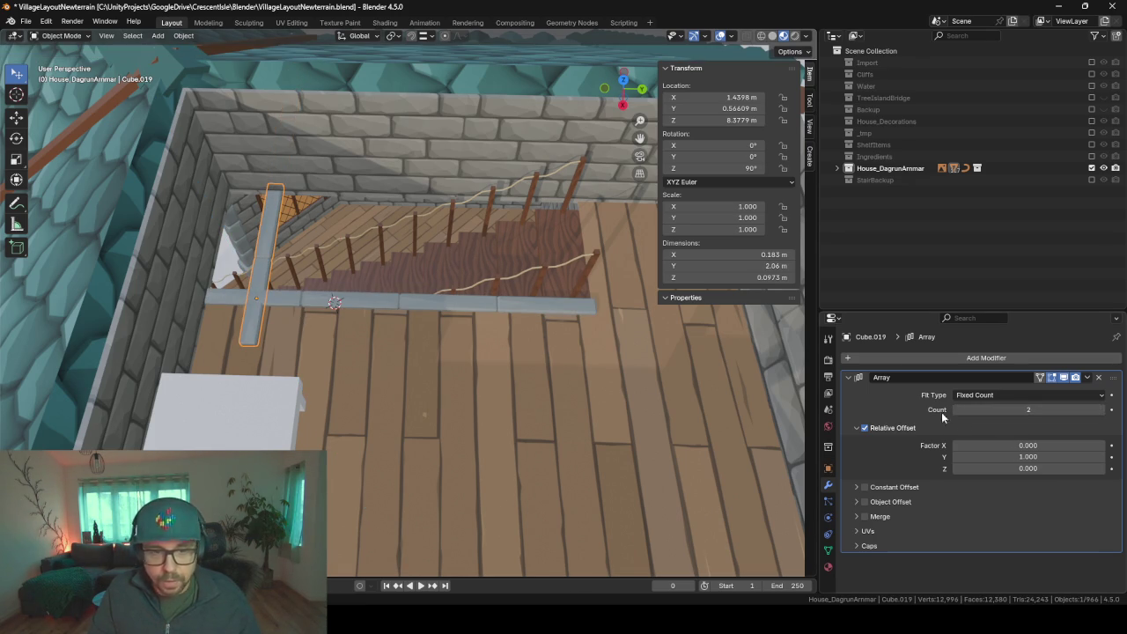
- Move the copy along Y and X to lie across the stair opening's other edge
key(g)
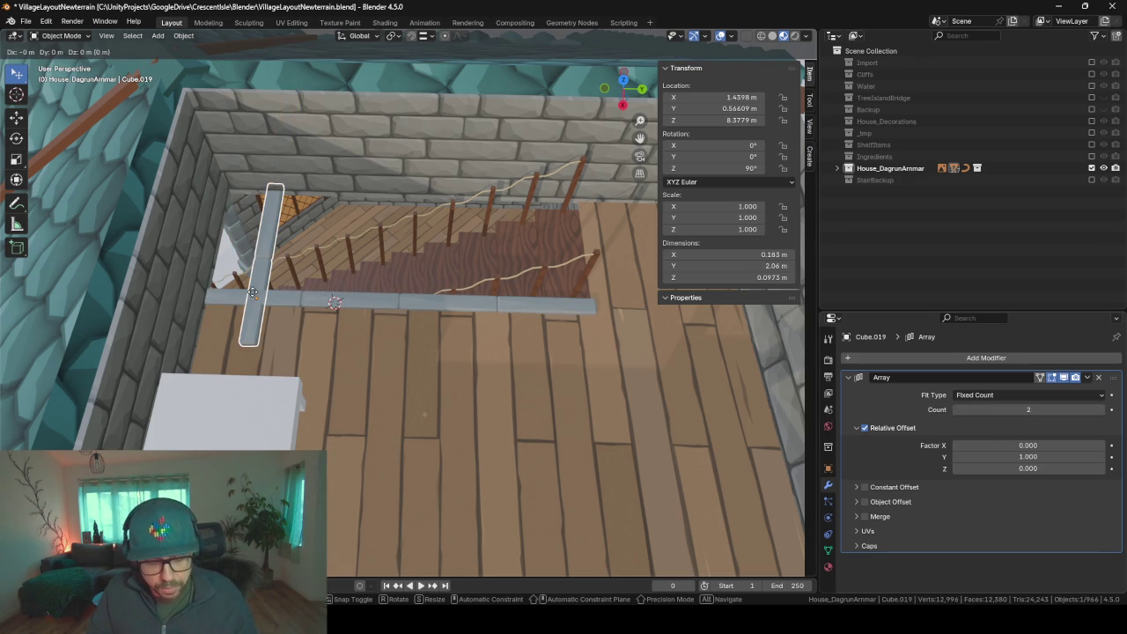
key(x)
key(y)
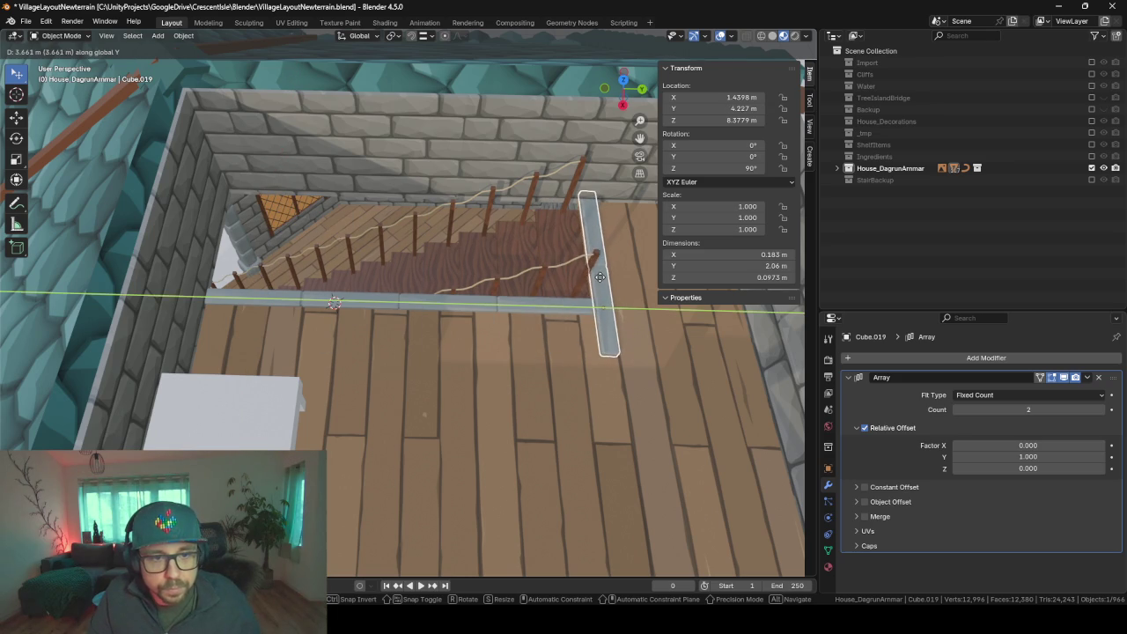
click(597, 277)
key(KP_Decimal)
middle_drag(602, 296, 449, 391)
middle_drag(366, 360, 385, 314)
key(g)
key(y)
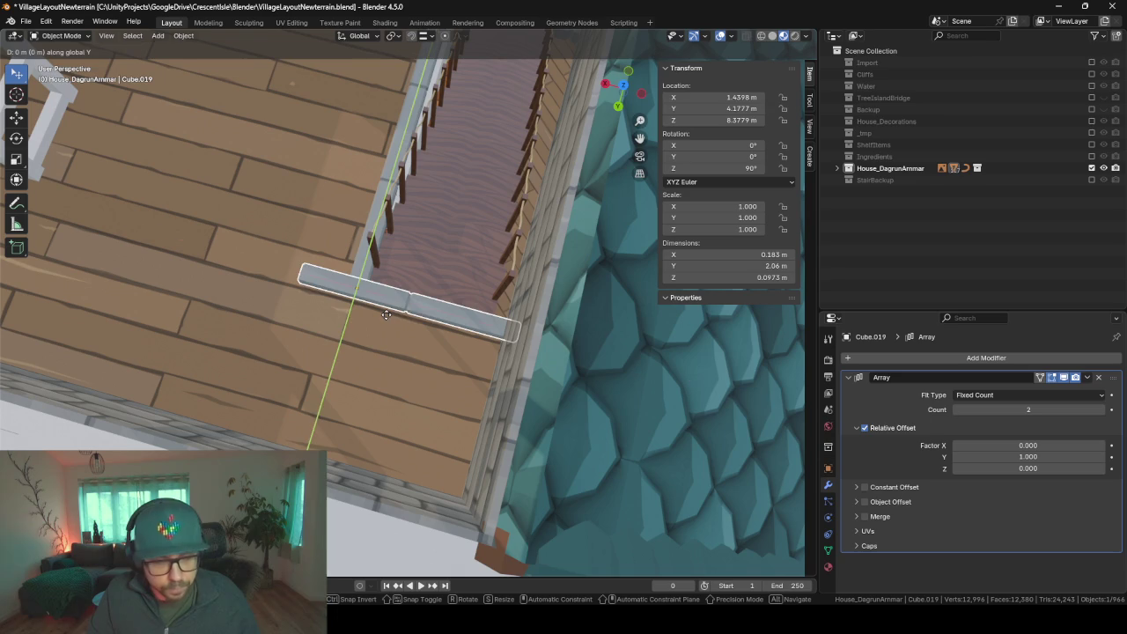
key(x)
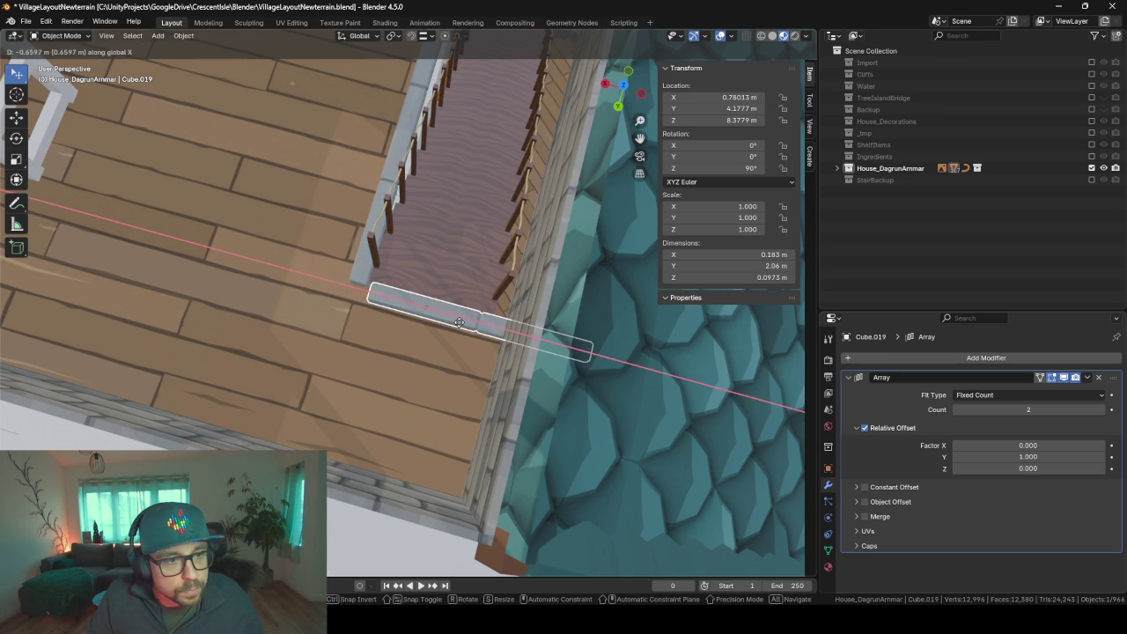
click(435, 317)
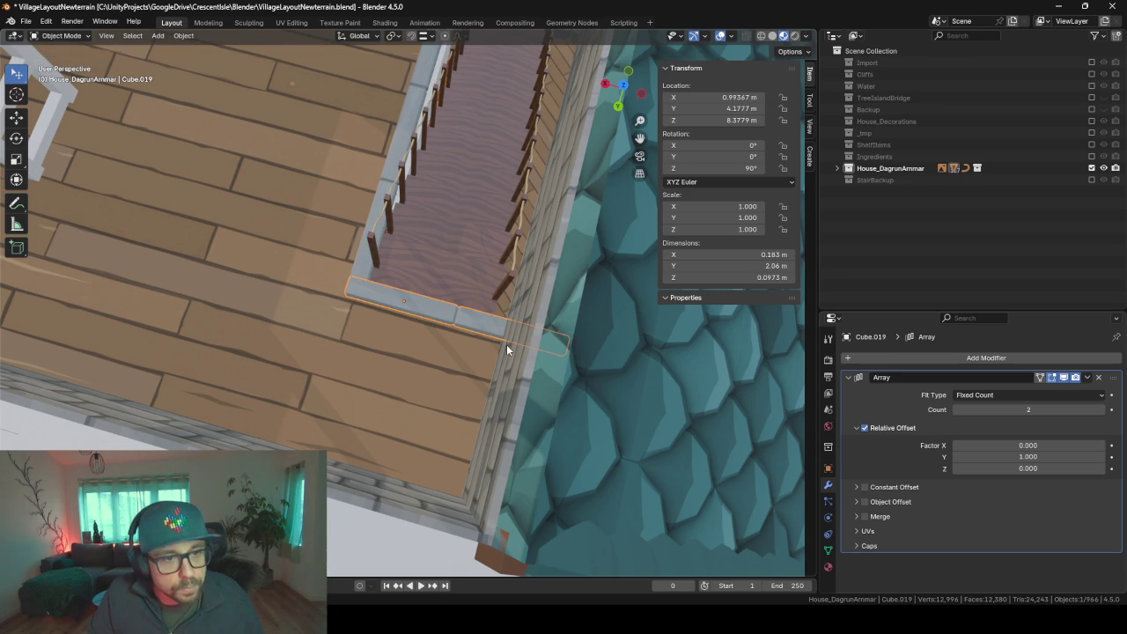
- Shorten the plank's end vertices along X so the copy is 1.5 m long
key(Tab)
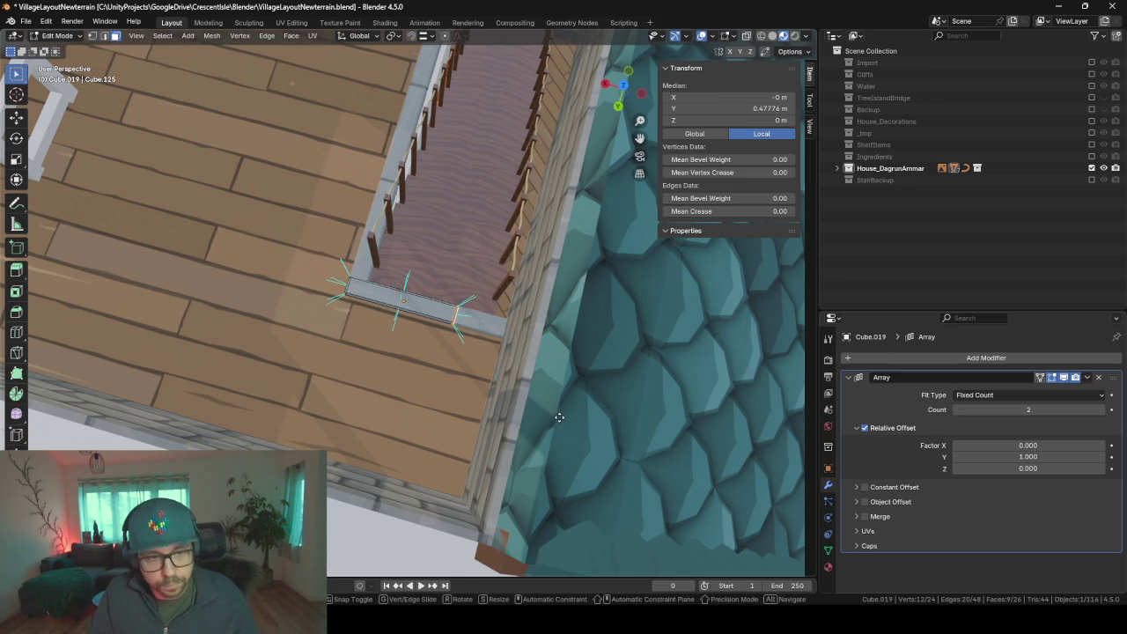
key(g)
key(x)
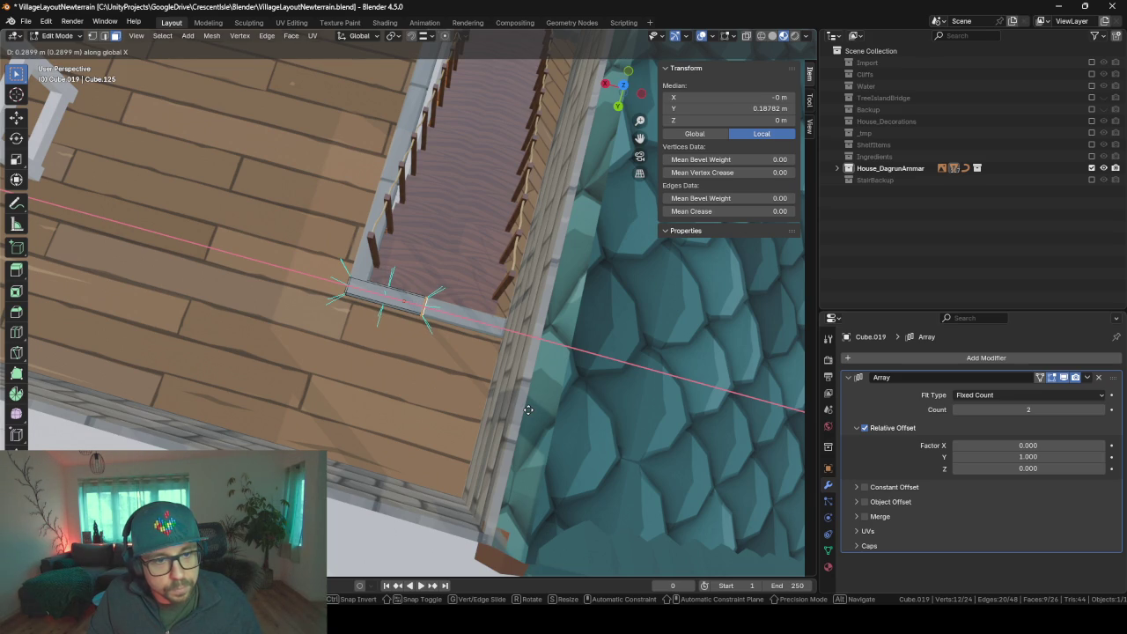
click(529, 410)
key(Tab)
mouse_move(366, 349)
middle_down()
mouse_move(652, 253)
mouse_move(545, 284)
mouse_move(262, 418)
middle_up()
scroll(652, 264, down, 5)
scroll(298, 351, up, 4)
scroll(299, 351, down, 3)
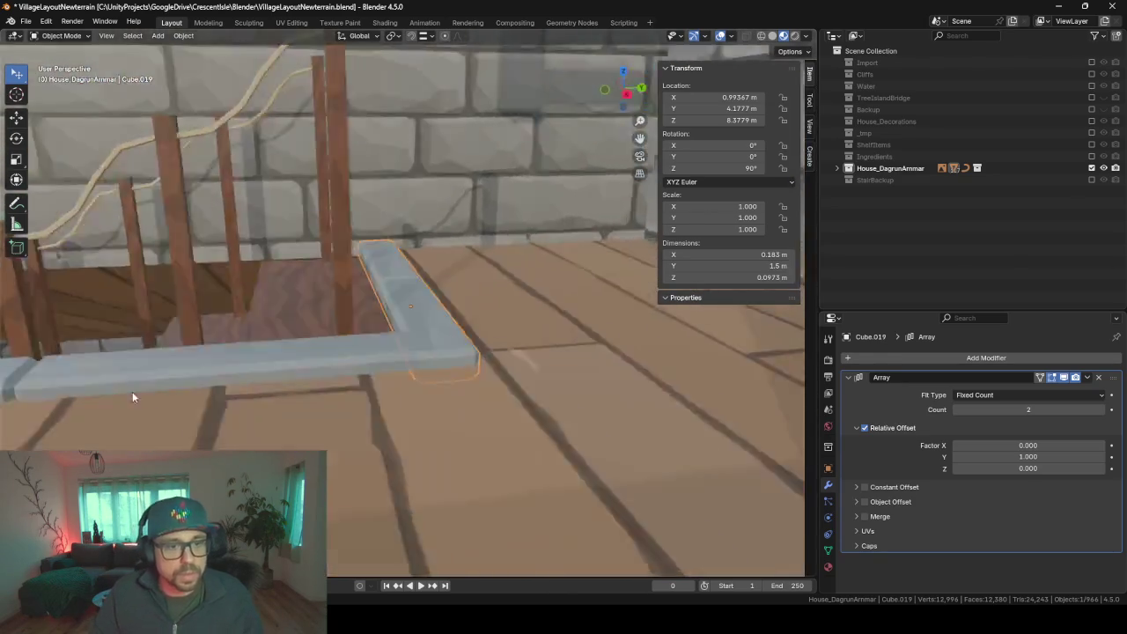
- Orbit over the new beam and look down onto the staircase from higher
mouse_move(286, 379)
middle_down()
mouse_move(126, 413)
mouse_move(345, 353)
mouse_move(318, 336)
mouse_move(472, 334)
mouse_move(525, 360)
mouse_move(387, 400)
mouse_move(209, 406)
mouse_move(333, 376)
mouse_move(330, 362)
mouse_move(384, 348)
mouse_move(546, 389)
mouse_move(348, 380)
mouse_move(455, 370)
mouse_move(403, 361)
mouse_move(788, 370)
mouse_move(29, 378)
mouse_move(2, 283)
middle_up()
scroll(209, 401, down, 3)
mouse_move(381, 273)
middle_down()
mouse_move(438, 270)
mouse_move(540, 433)
mouse_move(397, 421)
middle_up()
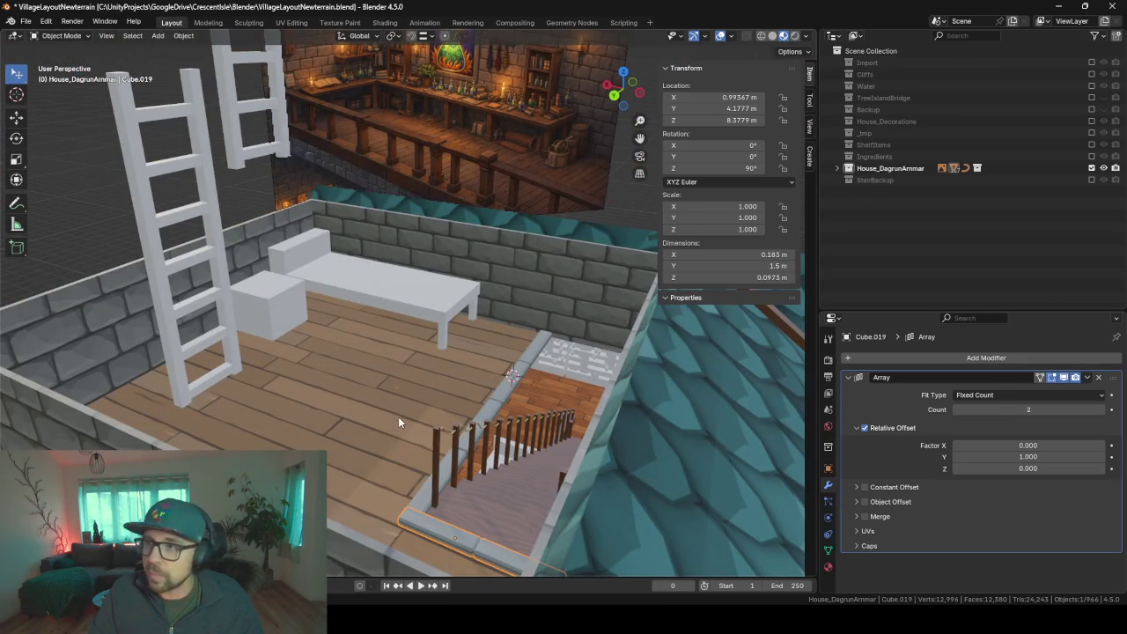
mouse_move(529, 397)
middle_down()
mouse_move(462, 400)
mouse_move(534, 419)
mouse_move(442, 427)
mouse_move(515, 419)
mouse_move(600, 372)
mouse_move(653, 387)
mouse_move(569, 404)
mouse_move(467, 322)
mouse_move(478, 317)
middle_up()
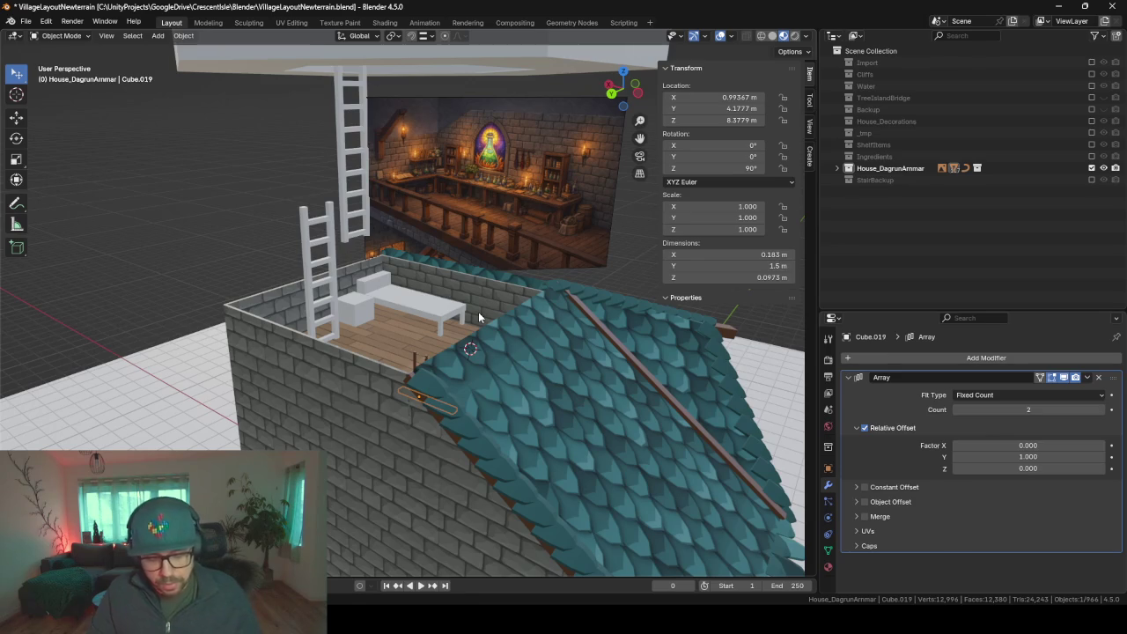
- Unhide the tower pieces with Alt+H and zoom toward them
key(alt+h)
scroll(493, 264, up, 5)
scroll(496, 260, up, 3)
scroll(498, 314, up, 3)
scroll(498, 314, up, 2)
scroll(498, 315, down, 2)
scroll(498, 314, down, 3)
scroll(554, 392, up, 2)
scroll(552, 372, up, 2)
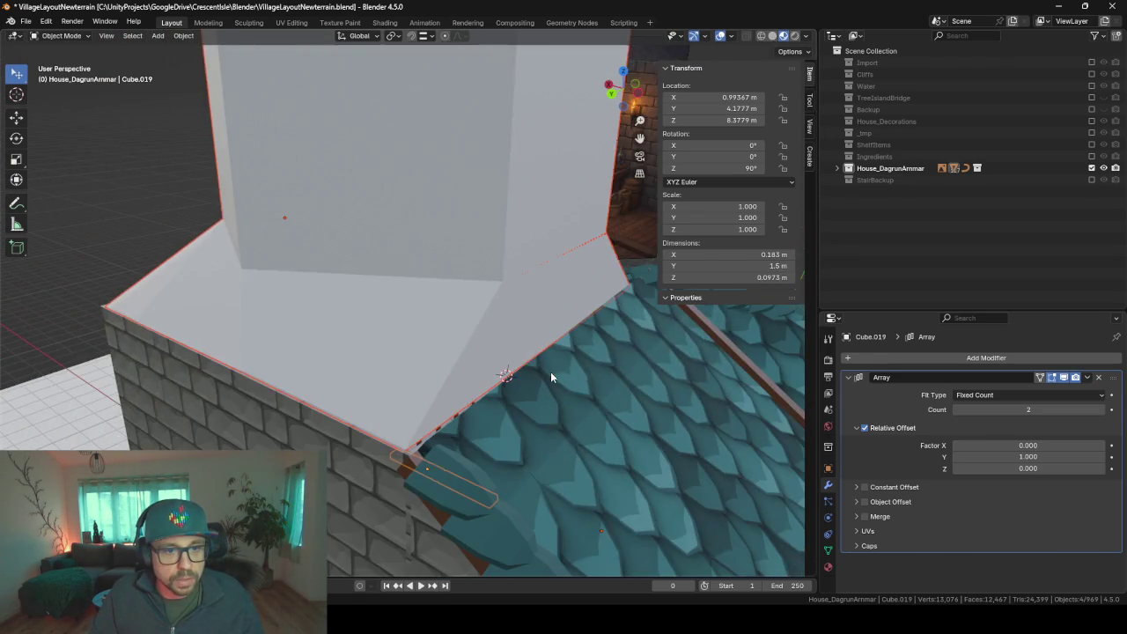
scroll(529, 368, up, 1)
scroll(493, 361, up, 1)
- Orbit and zoom around the tower base where it meets the roof and brick wall
middle_drag(489, 357, 587, 354)
mouse_move(524, 263)
middle_down()
mouse_move(502, 271)
mouse_move(523, 291)
middle_up()
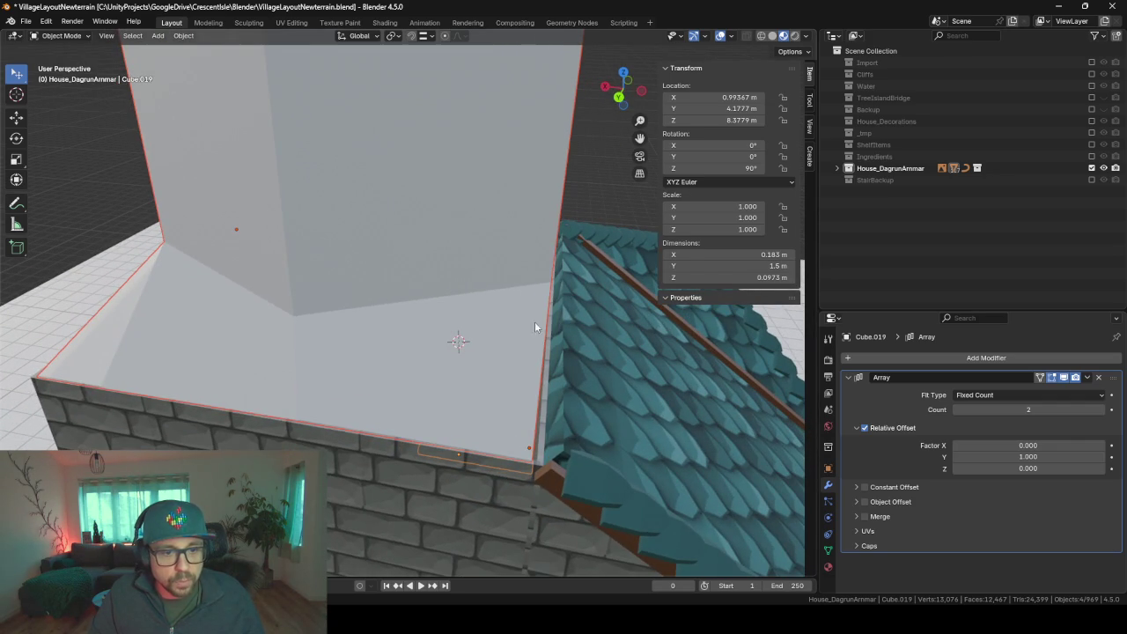
mouse_move(458, 462)
middle_down()
mouse_move(481, 449)
mouse_move(486, 420)
mouse_move(480, 310)
middle_up()
middle_drag(432, 208, 496, 221)
mouse_move(409, 236)
middle_down()
mouse_move(495, 264)
mouse_move(548, 308)
mouse_move(419, 254)
mouse_move(612, 304)
middle_up()
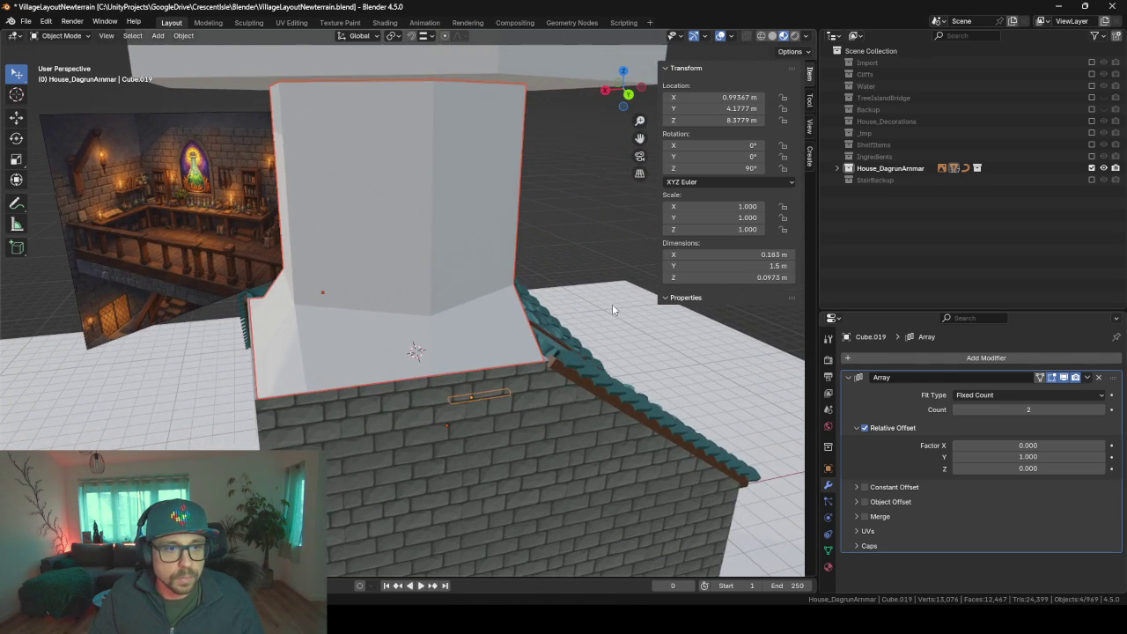
scroll(612, 304, down, 3)
scroll(476, 206, down, 3)
mouse_move(473, 235)
middle_down()
mouse_move(358, 198)
mouse_move(276, 196)
middle_up()
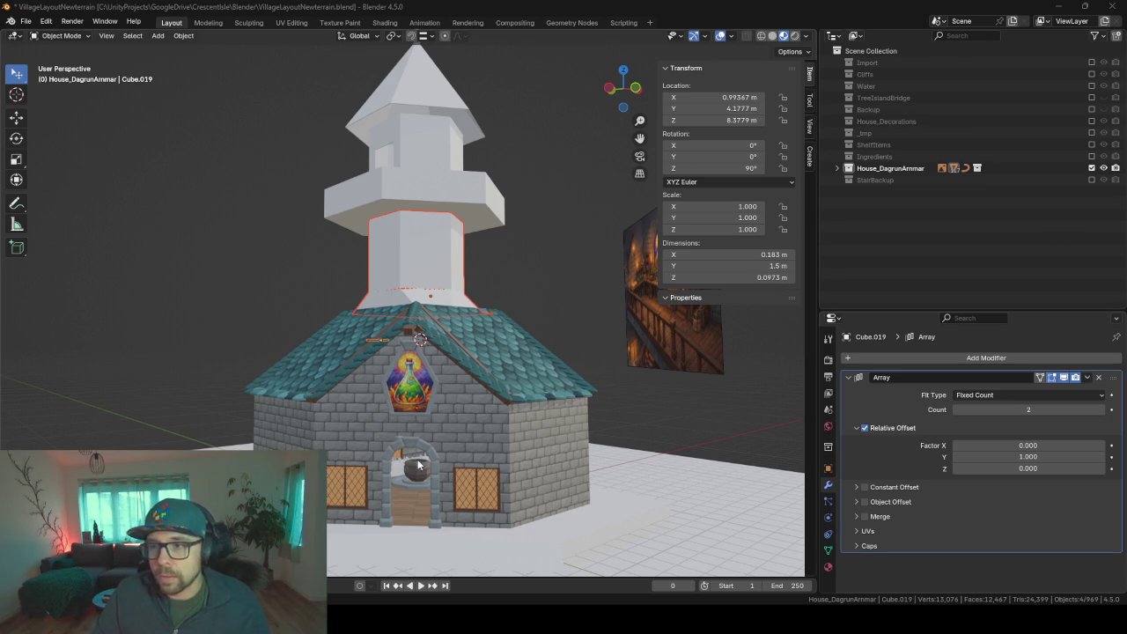
mouse_move(321, 384)
middle_down()
mouse_move(533, 403)
mouse_move(496, 411)
mouse_move(489, 288)
middle_up()
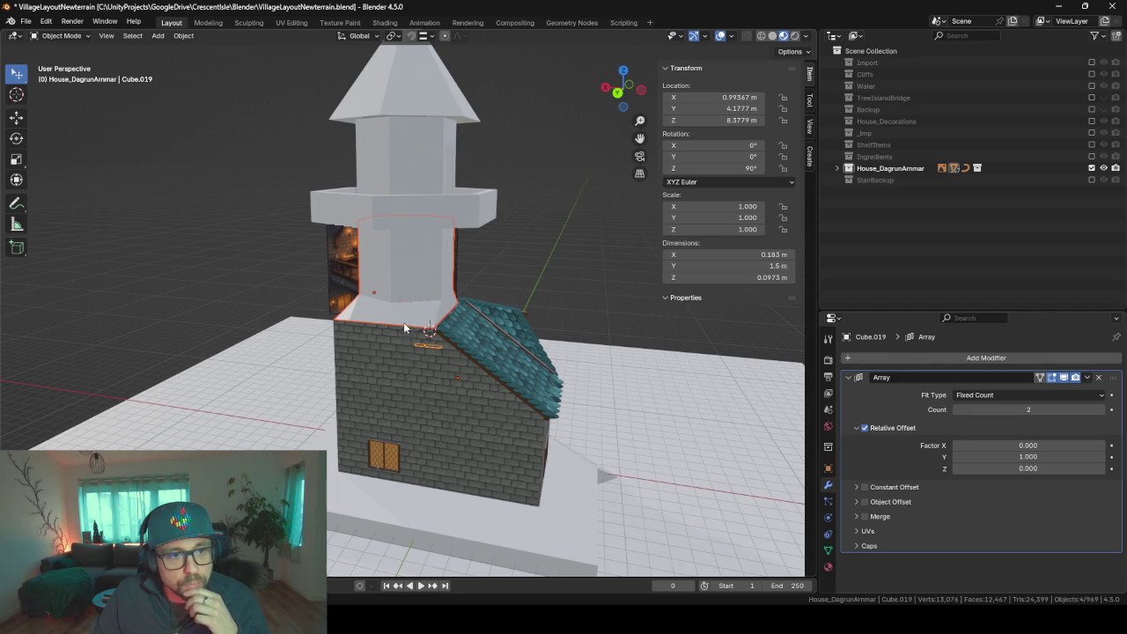
scroll(449, 307, up, 2)
scroll(454, 319, up, 2)
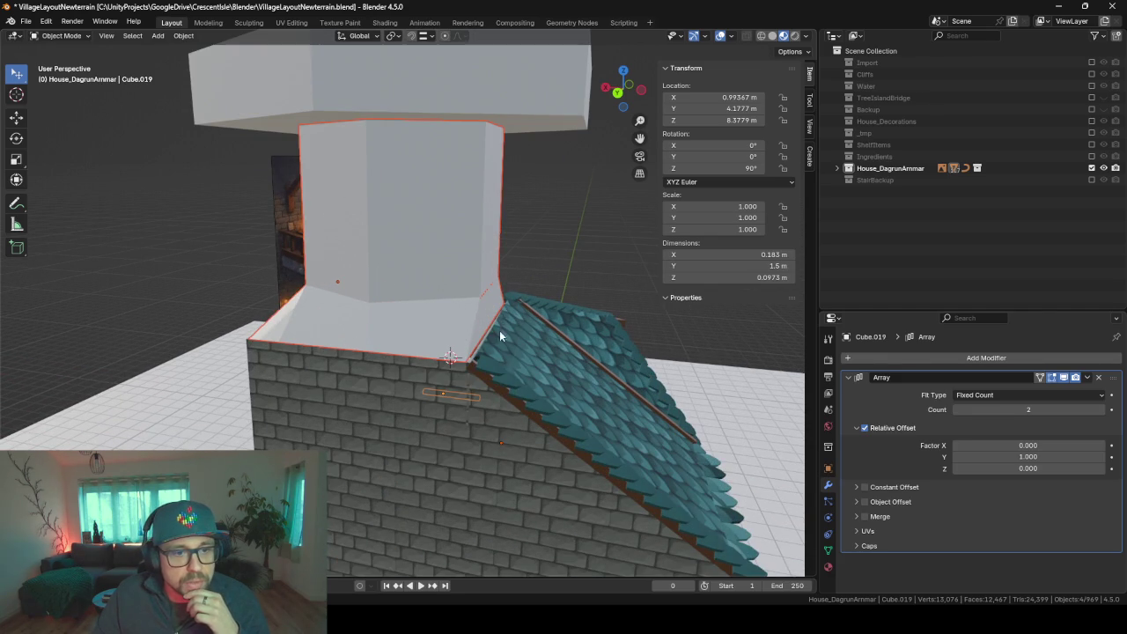
mouse_move(358, 315)
middle_down()
mouse_move(431, 325)
mouse_move(241, 326)
mouse_move(493, 327)
mouse_move(368, 331)
mouse_move(361, 317)
mouse_move(418, 304)
mouse_move(429, 288)
middle_up()
scroll(359, 313, up, 5)
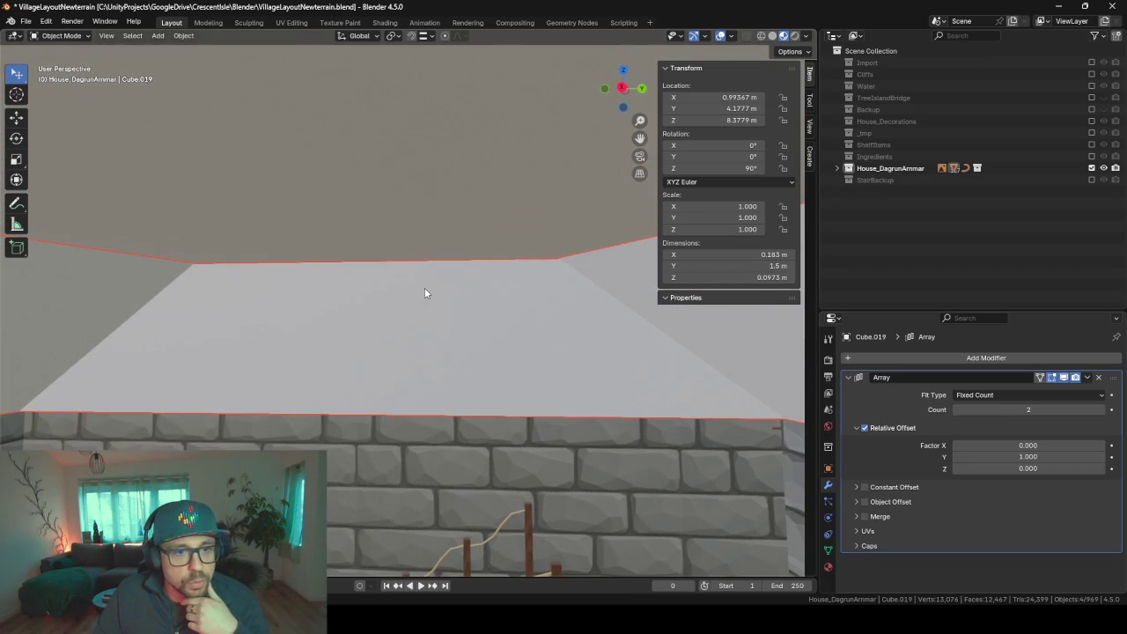
scroll(349, 269, up, 3)
scroll(428, 323, down, 3)
right_click(428, 323)
- Select the tower and inspect its front face in Edit Mode
mouse_move(330, 305)
middle_down()
mouse_move(413, 300)
mouse_move(370, 327)
mouse_move(380, 304)
mouse_move(431, 270)
mouse_move(342, 263)
middle_up()
click(380, 303)
key(Tab)
scroll(381, 304, down, 2)
click(407, 263)
scroll(374, 263, down, 2)
key(Tab)
- Duplicate the tower in place and hide the copy as a backup
key(shift+d)
right_click(382, 257)
key(h)
click(382, 257)
- Select edges of the original tower's base ledge in edge select mode
key(Tab)
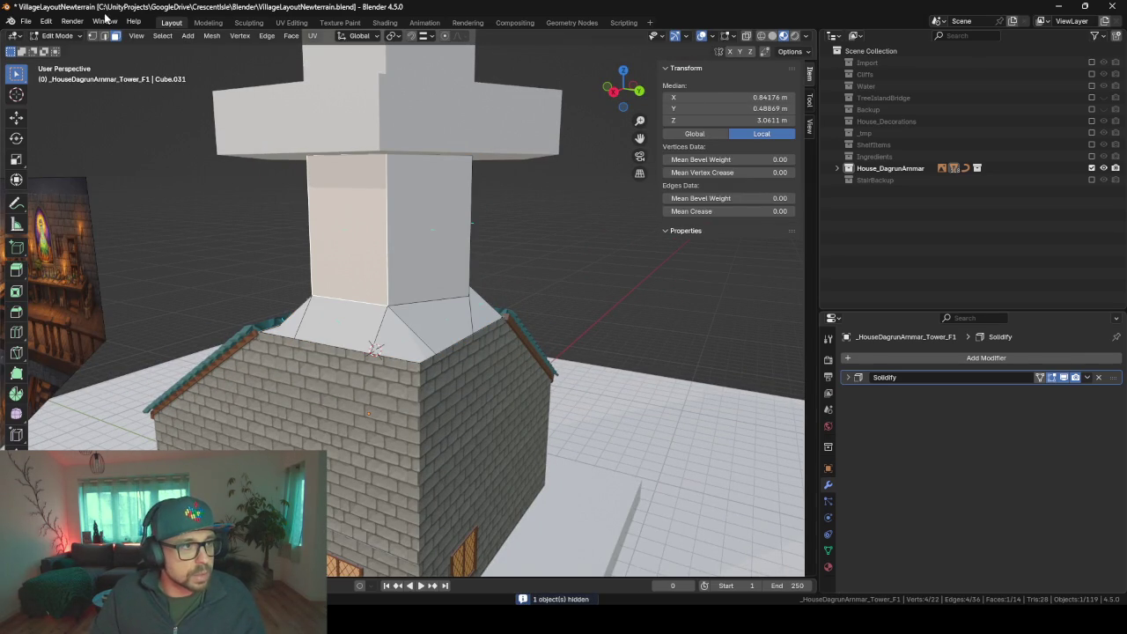
middle_drag(334, 342, 435, 333)
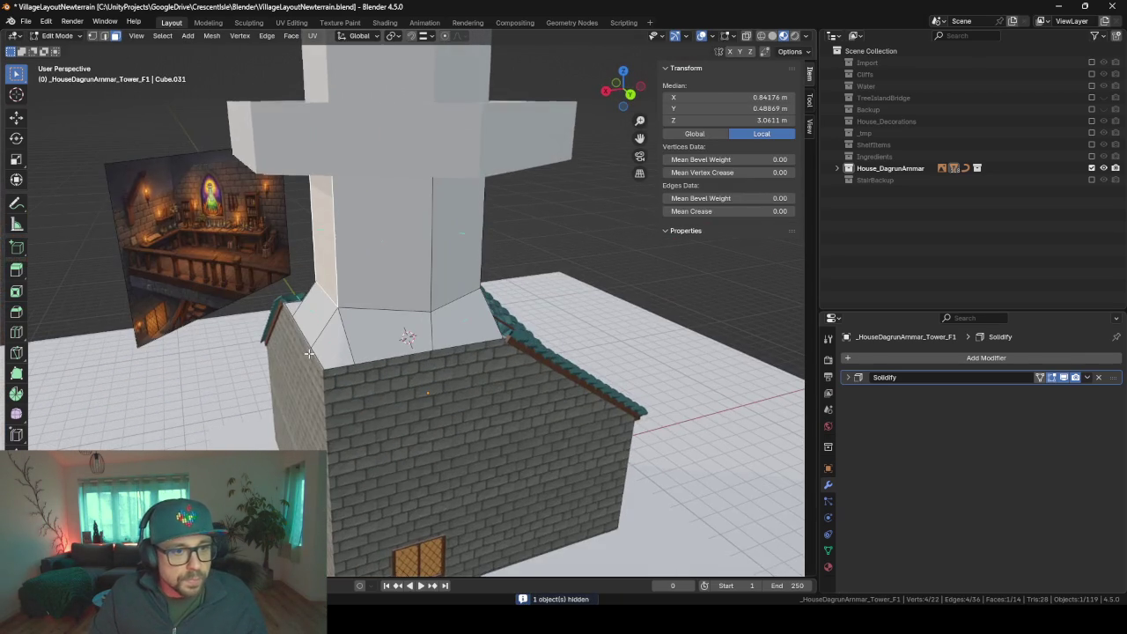
click(105, 36)
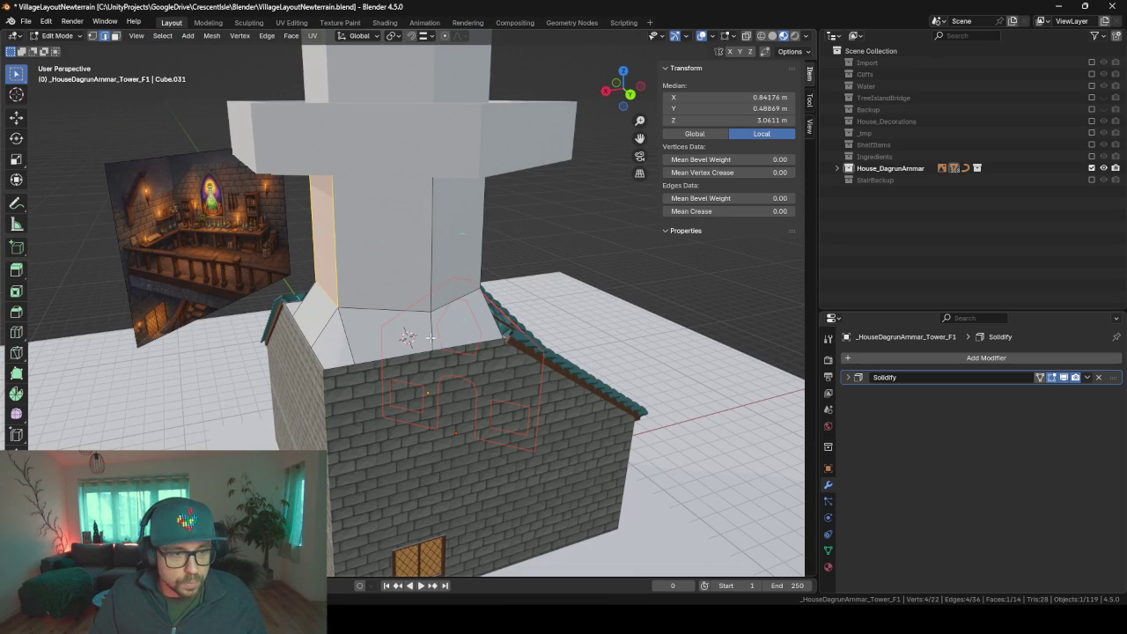
click(431, 337)
click(434, 333)
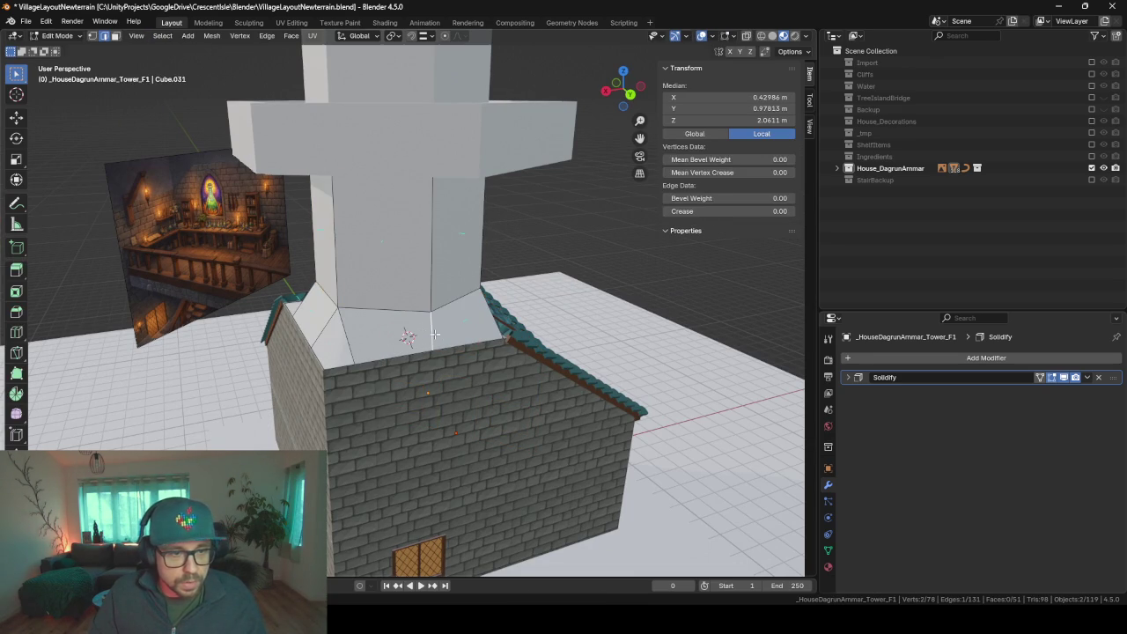
shift+click(433, 333)
click(428, 332)
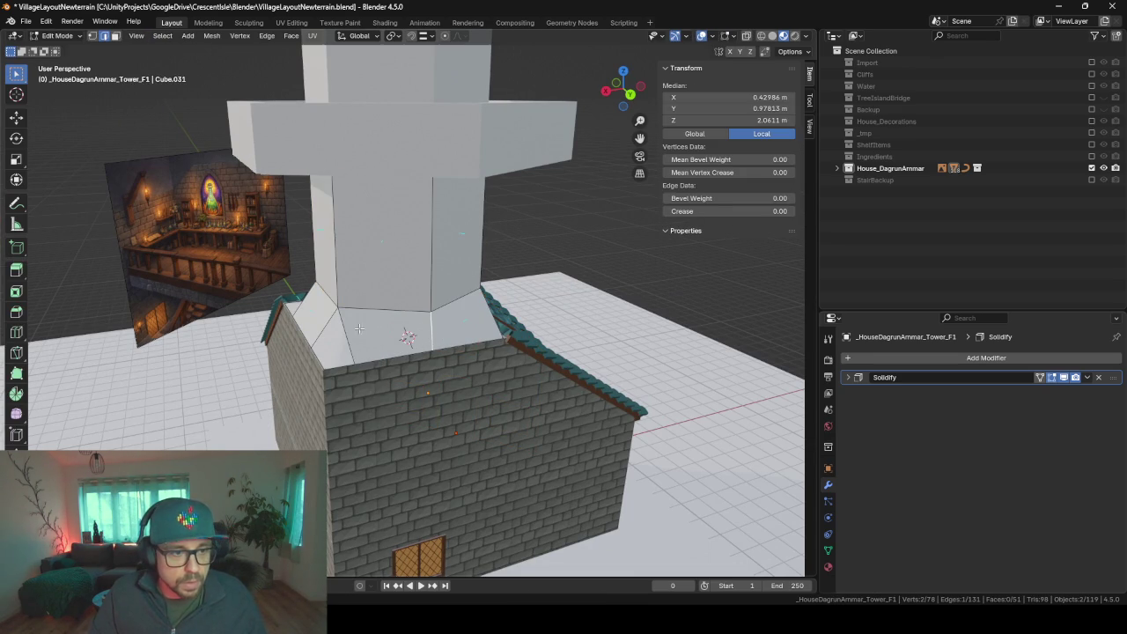
mouse_move(322, 329)
middle_down()
mouse_move(394, 362)
mouse_move(367, 355)
mouse_move(447, 355)
middle_up()
shift+click(352, 365)
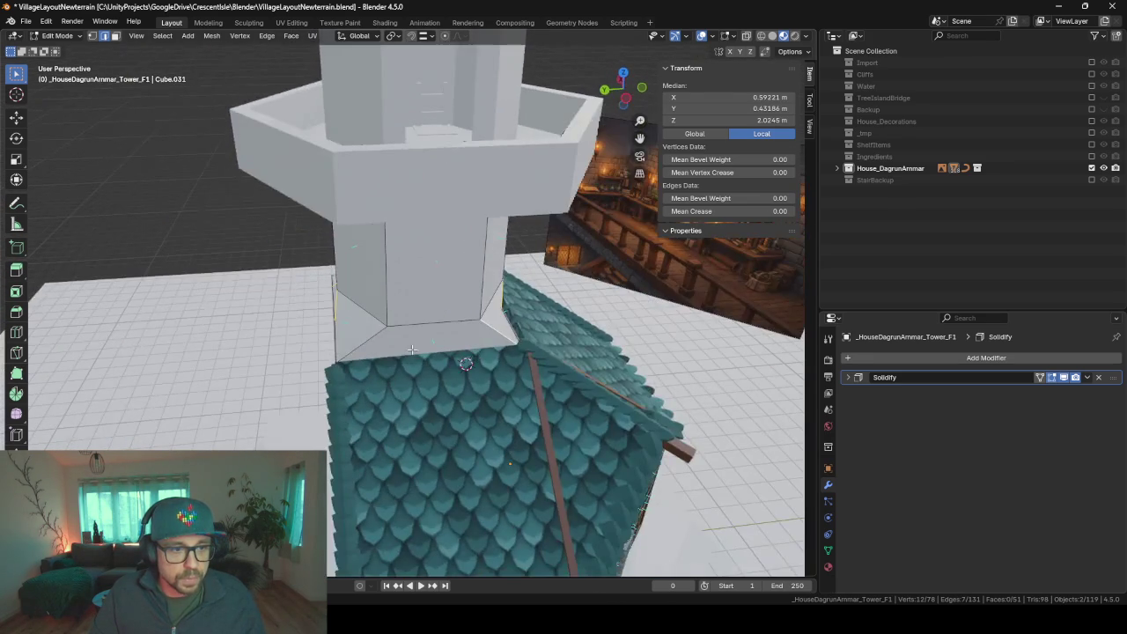
- Delete the old selected base edges around the tower
key(x)
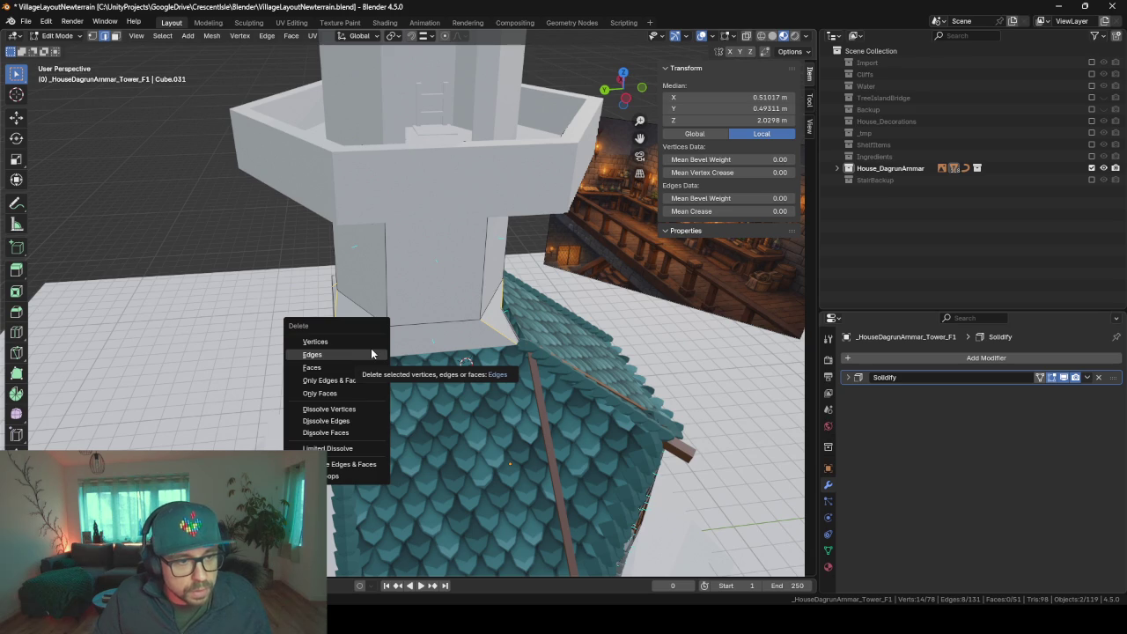
click(370, 349)
mouse_move(371, 349)
middle_down()
mouse_move(429, 354)
mouse_move(459, 343)
middle_up()
- Extrude the base rim edge loop straight up about 1.15 m into a low wall
alt+click(382, 358)
alt+shift+click(399, 368)
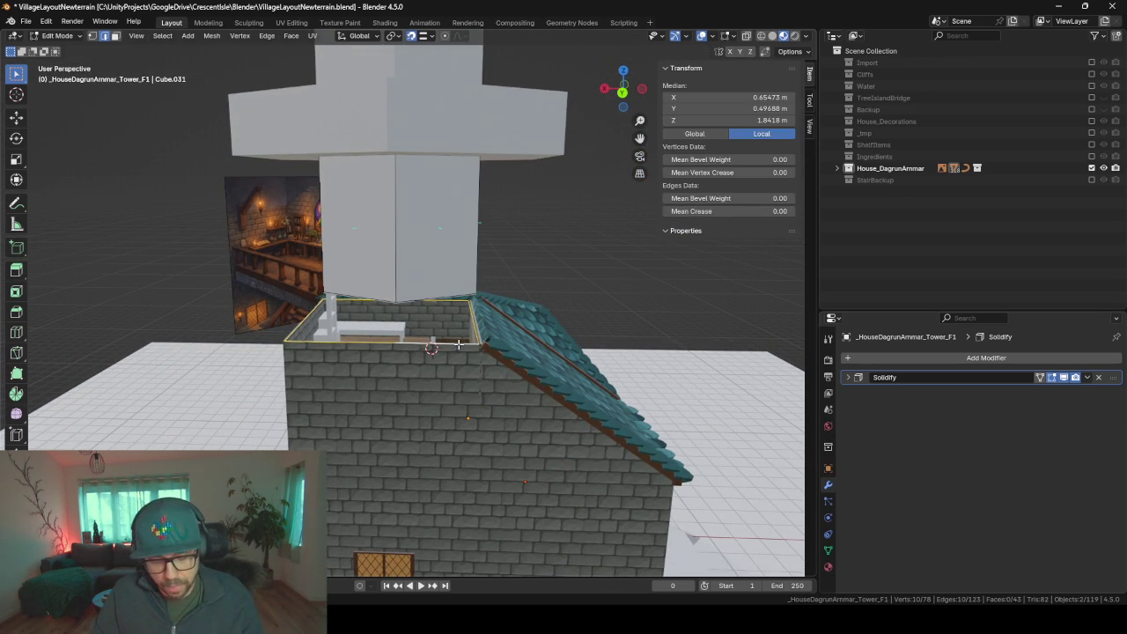
key(e)
key(z)
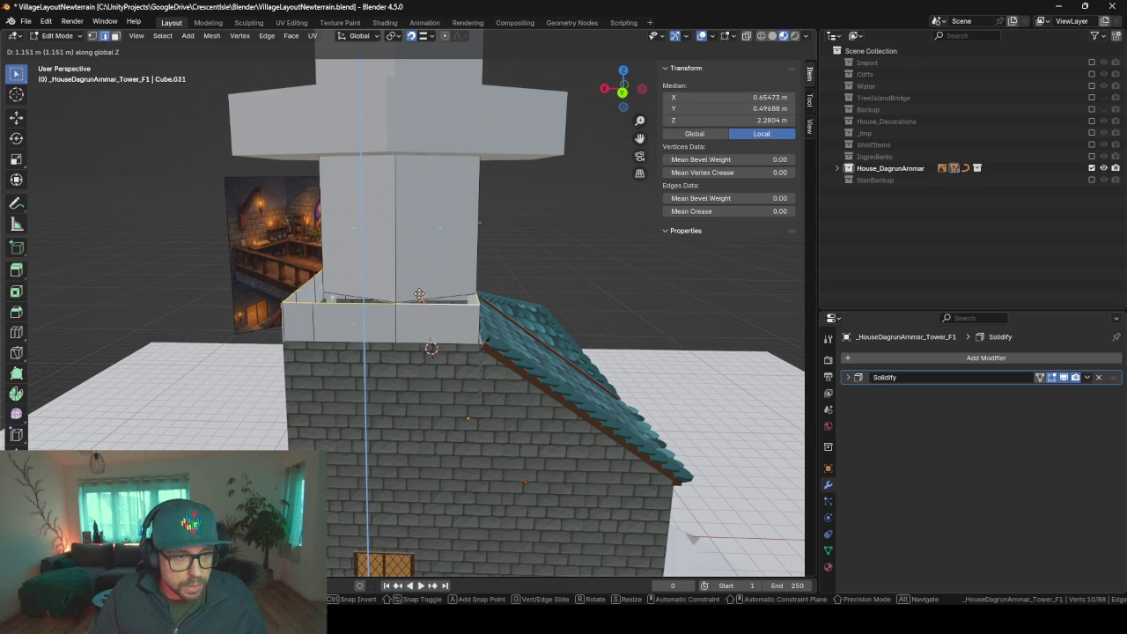
click(420, 294)
mouse_move(419, 294)
middle_down()
mouse_move(459, 334)
mouse_move(350, 351)
mouse_move(517, 308)
mouse_move(527, 338)
mouse_move(514, 281)
mouse_move(429, 303)
mouse_move(484, 299)
mouse_move(456, 306)
middle_up()
key(Tab)
scroll(484, 305, up, 4)
scroll(520, 261, up, 2)
- Back in Edit Mode, select the ledge's inner floor and front top edges and inspect them
key(Tab)
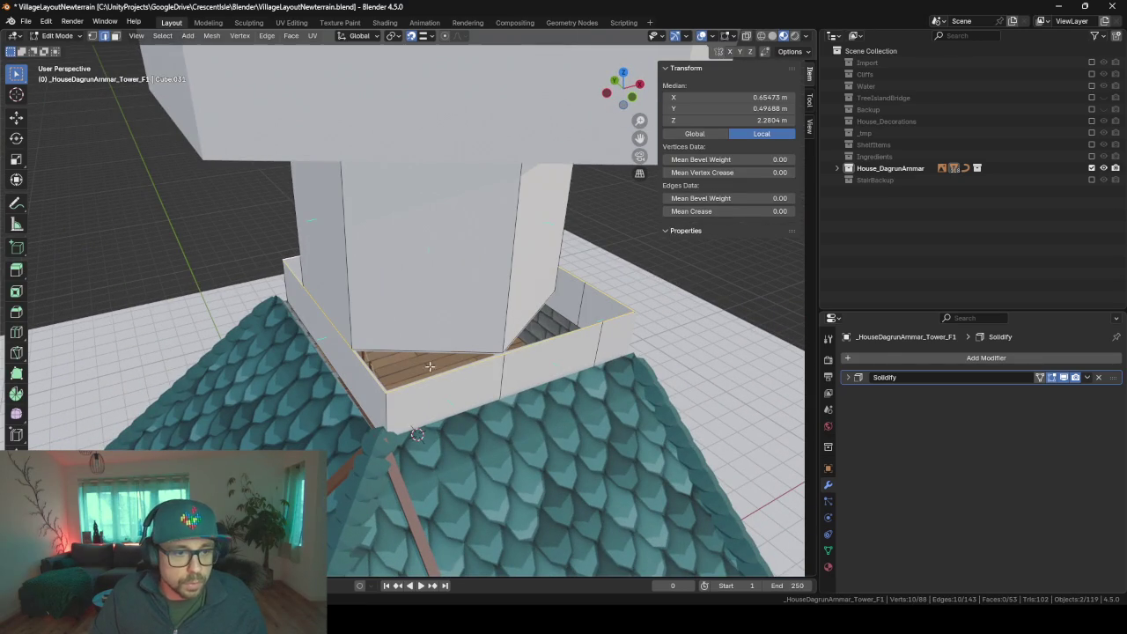
click(397, 352)
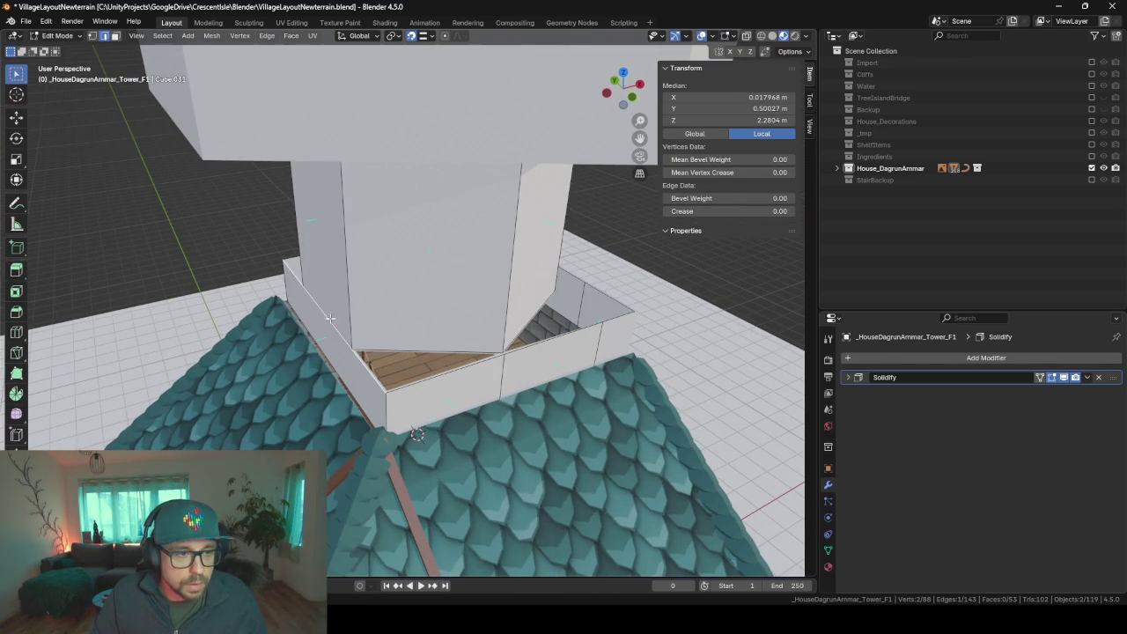
click(327, 317)
middle_drag(327, 317, 355, 319)
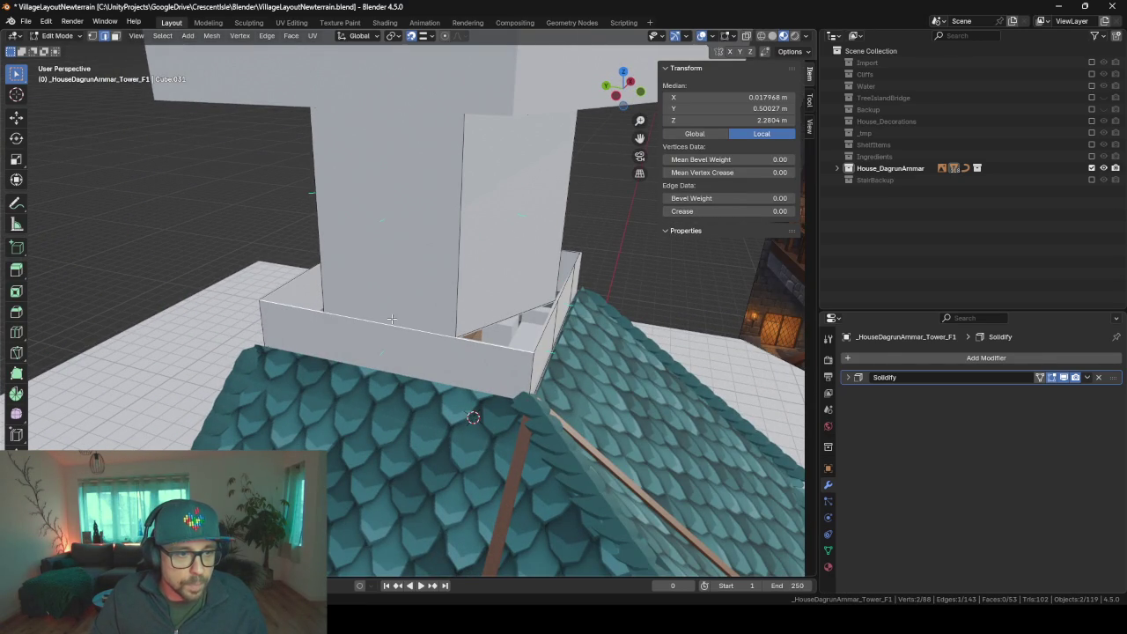
click(486, 339)
click(464, 340)
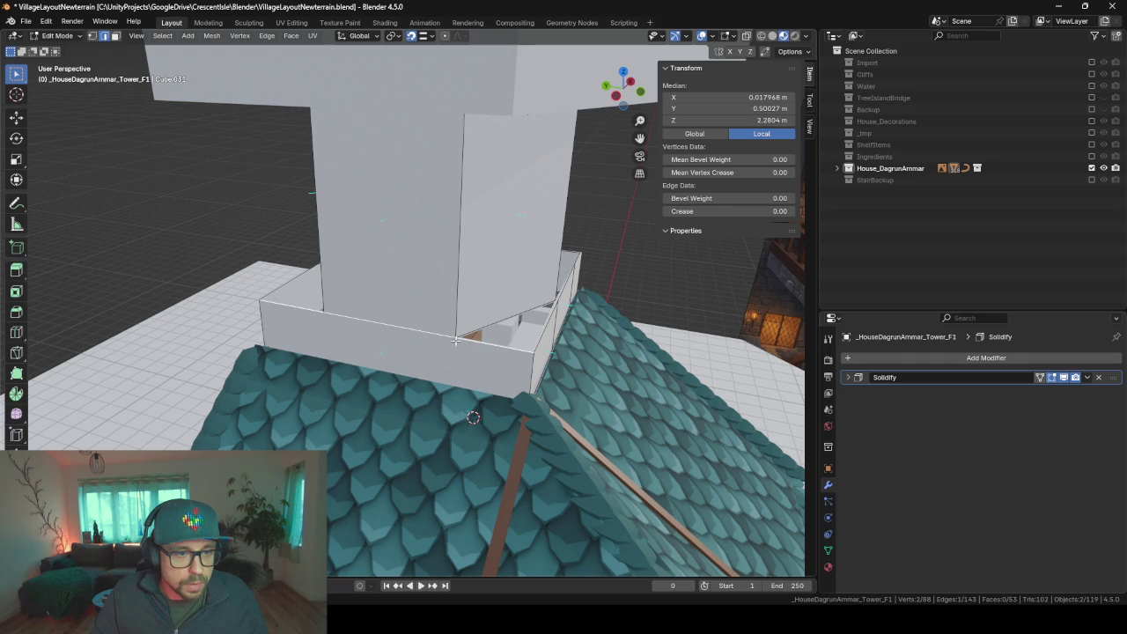
middle_drag(402, 354, 410, 339)
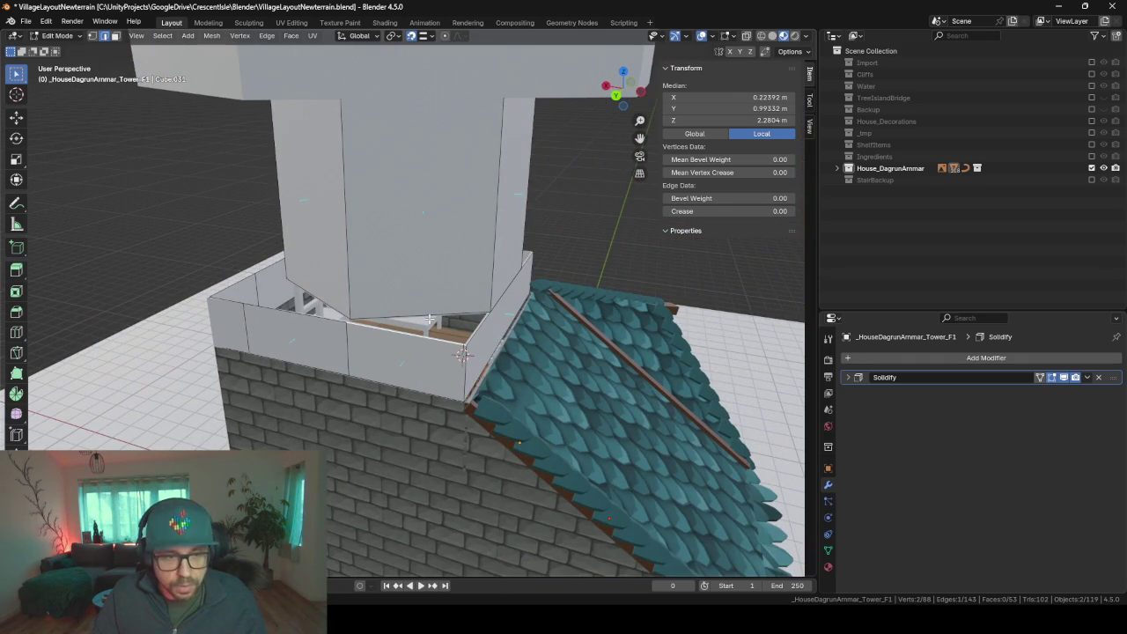
middle_drag(494, 344, 410, 324)
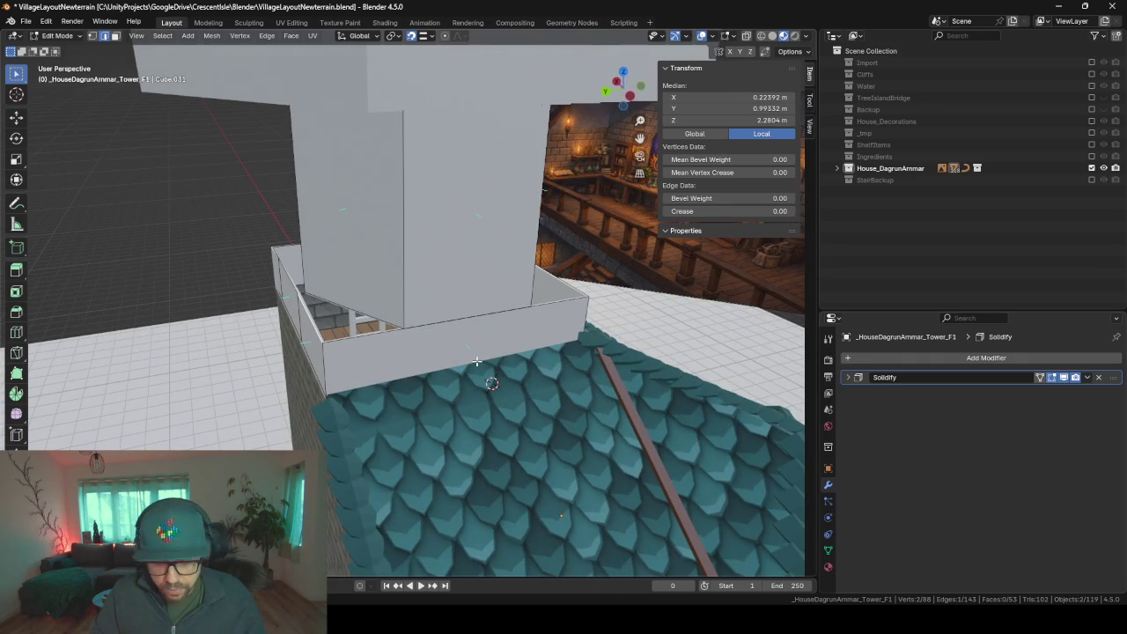
- Add two evenly spaced loop cuts across the ledge's front wall
middle_drag(476, 361, 431, 359)
click(430, 359)
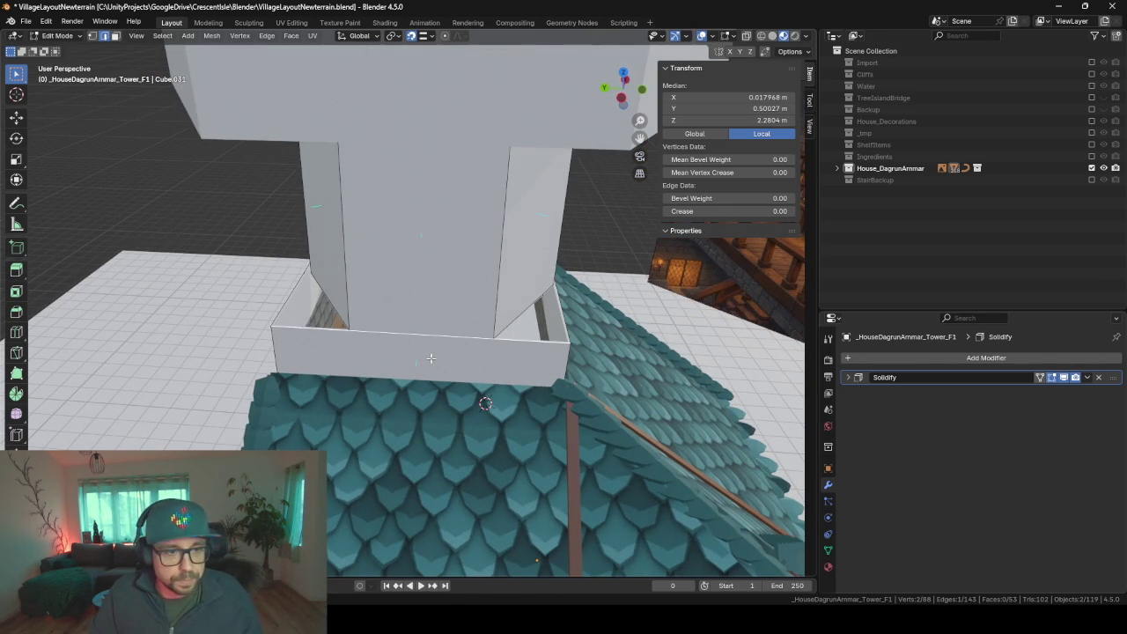
key(ctrl+r)
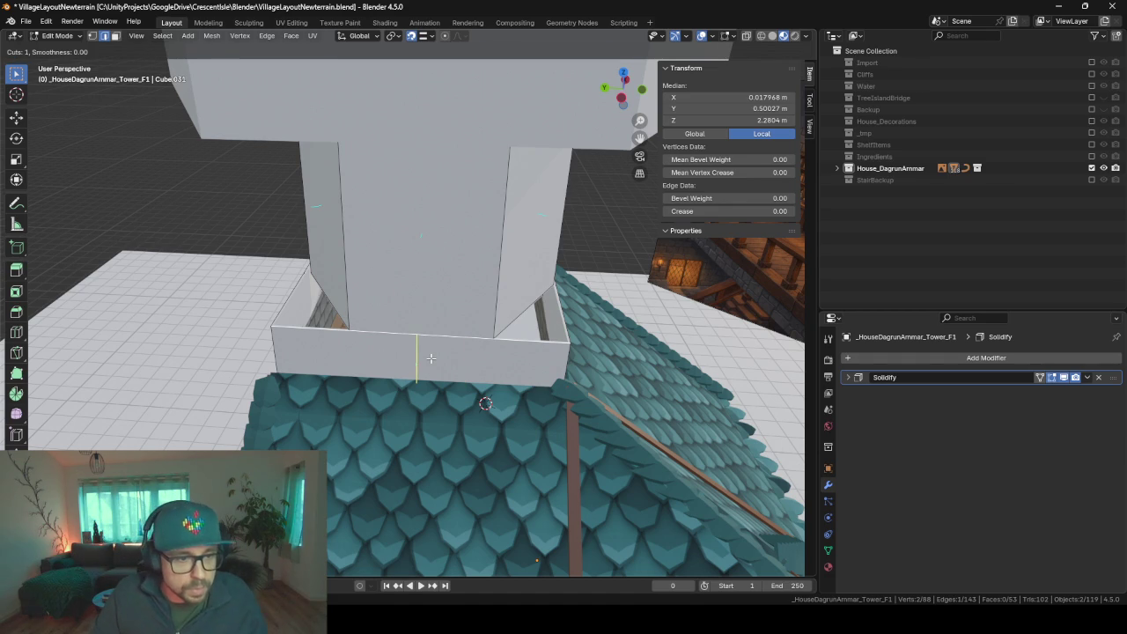
scroll(430, 358, up, 1)
click(431, 358)
right_click(431, 358)
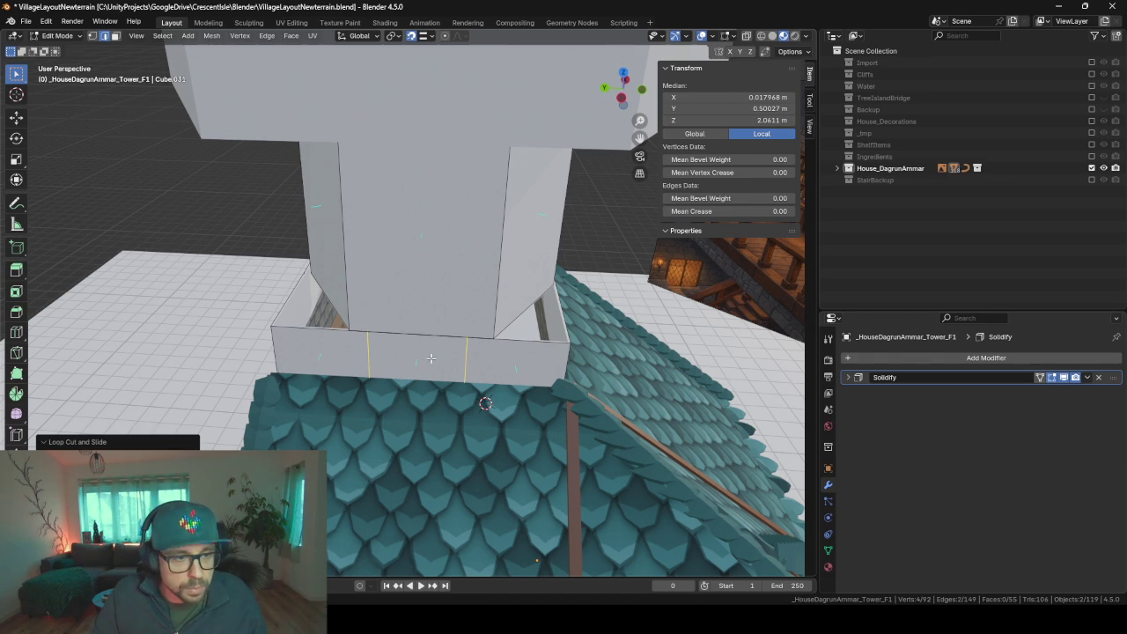
- Slide one new cut edge to the left and the other to the right
click(367, 356)
key(g)
key(g)
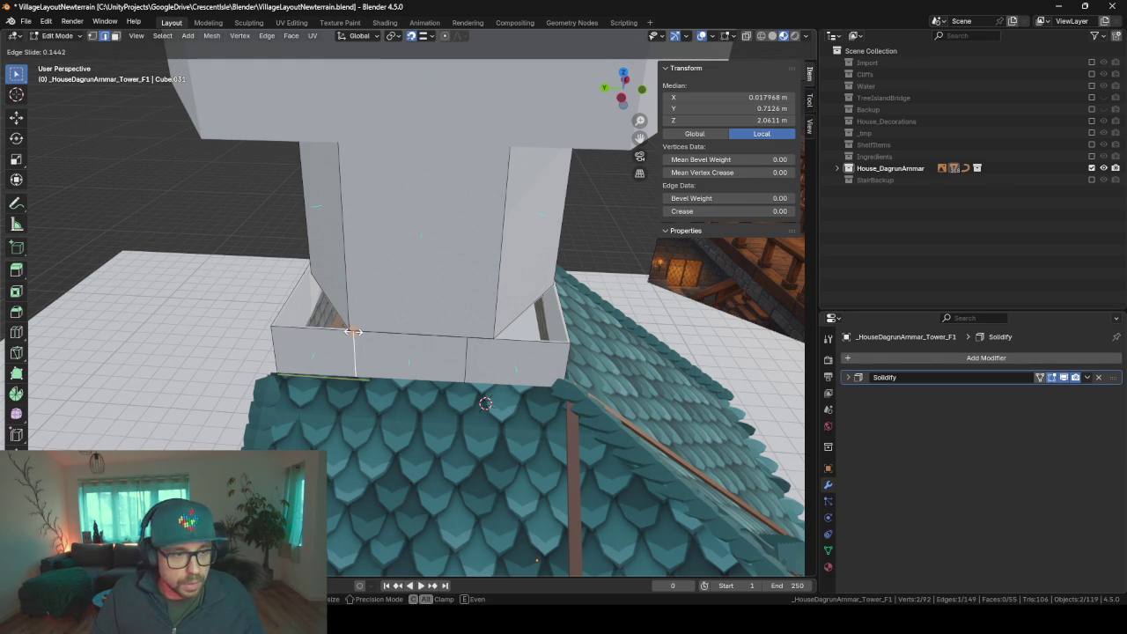
click(348, 324)
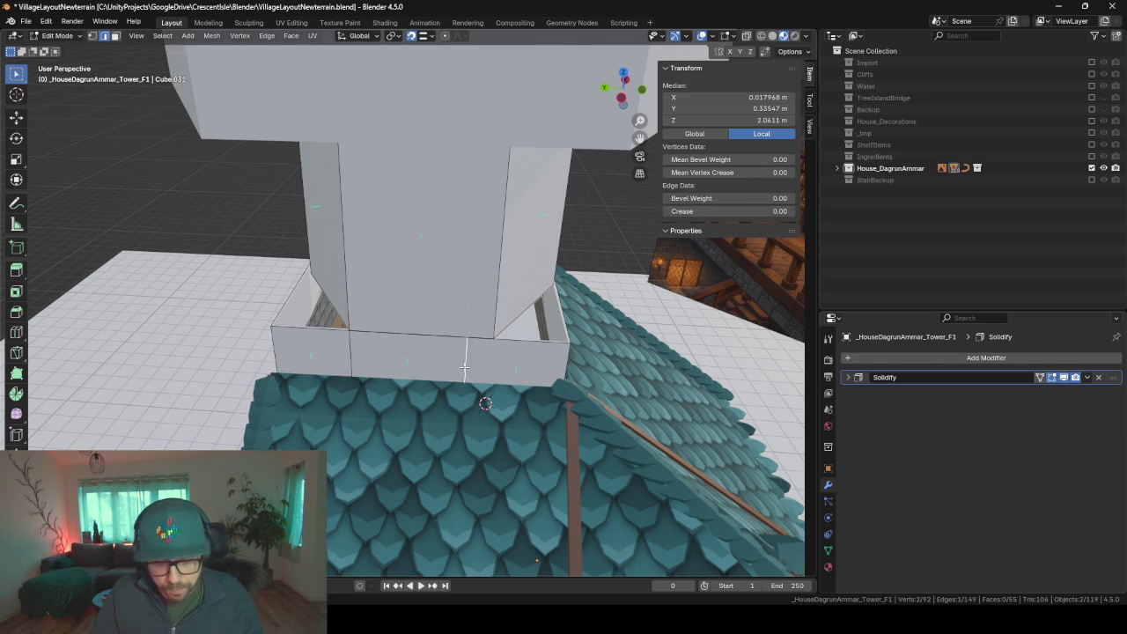
key(g)
key(g)
click(443, 330)
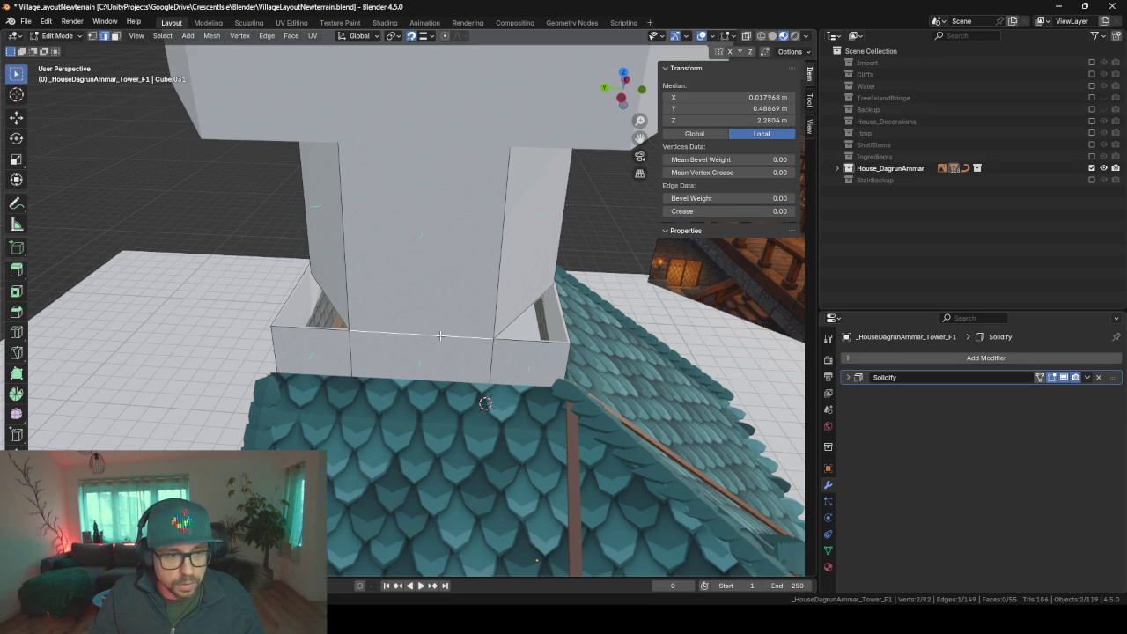
- Merge overlapping vertices of the whole tower mesh by distance
key(a)
key(m)
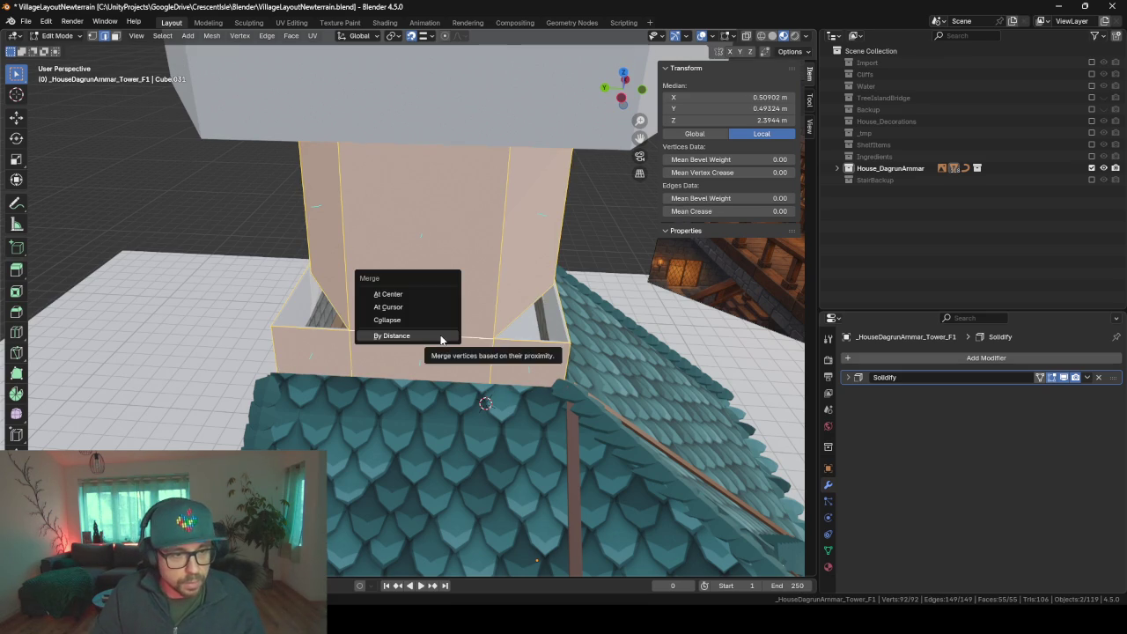
click(440, 336)
- Fill the first open gap and the left gap in the ledge with new faces
click(408, 336)
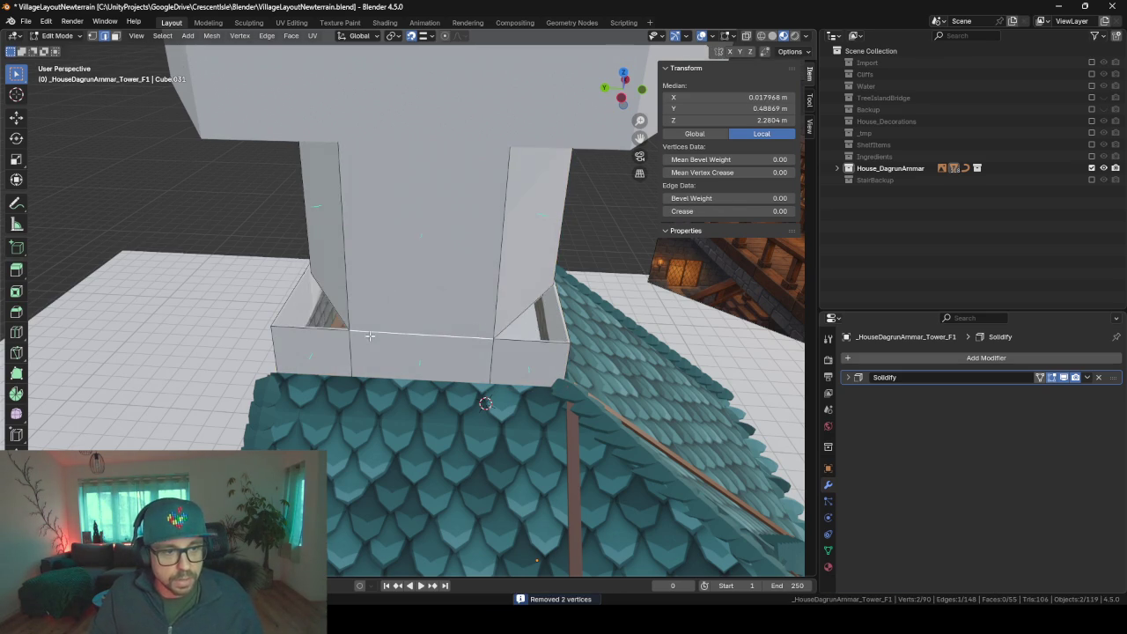
middle_drag(413, 334, 433, 343)
click(358, 318)
middle_drag(358, 318, 434, 346)
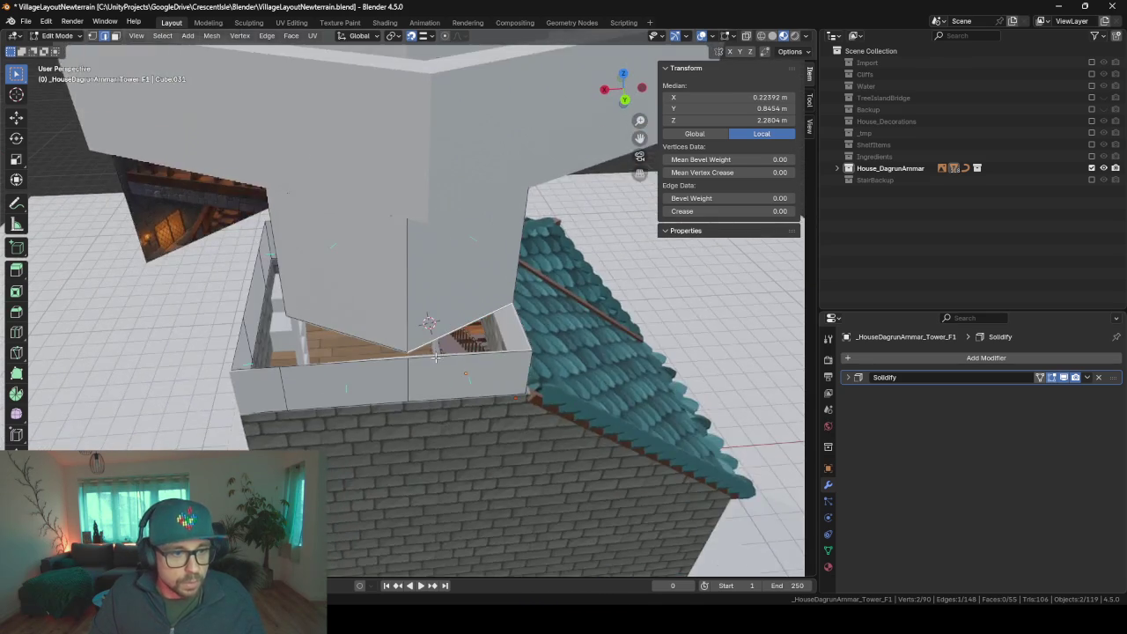
scroll(433, 346, up, 3)
shift+click(505, 410)
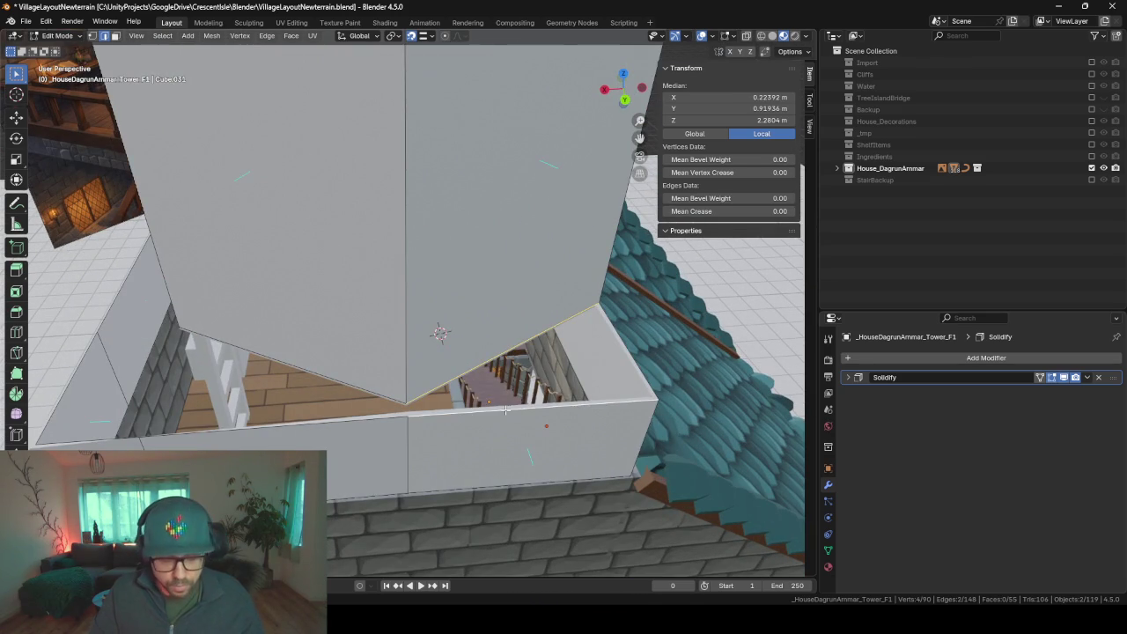
key(f)
click(341, 372)
shift+click(322, 427)
key(f)
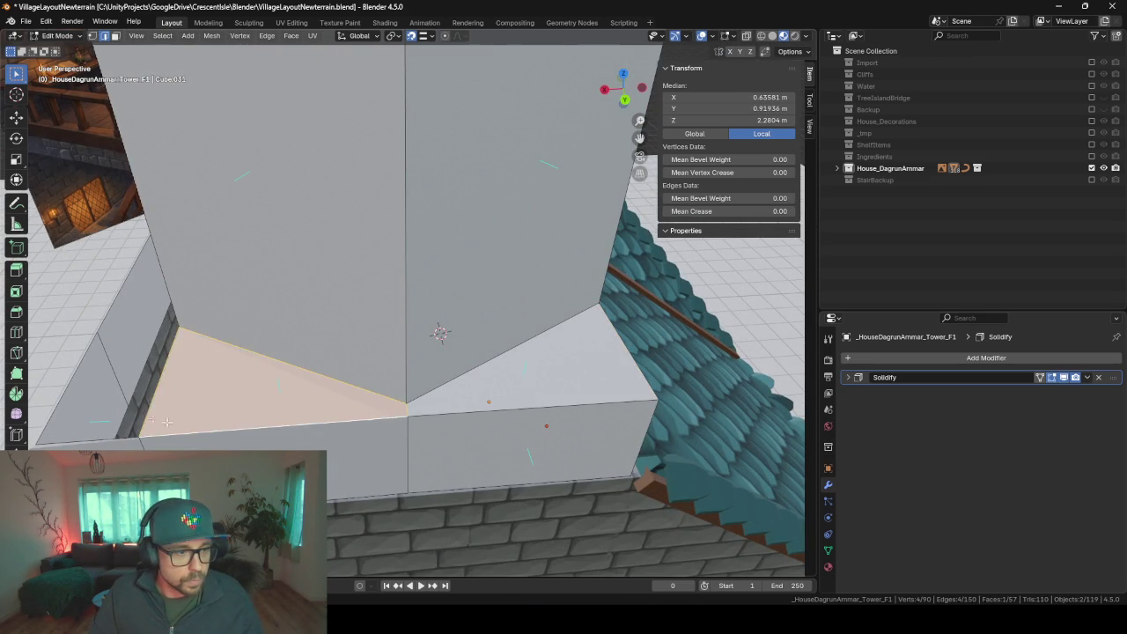
- Fill the two floor gaps of the ledge with faces
middle_drag(322, 428, 258, 388)
click(258, 388)
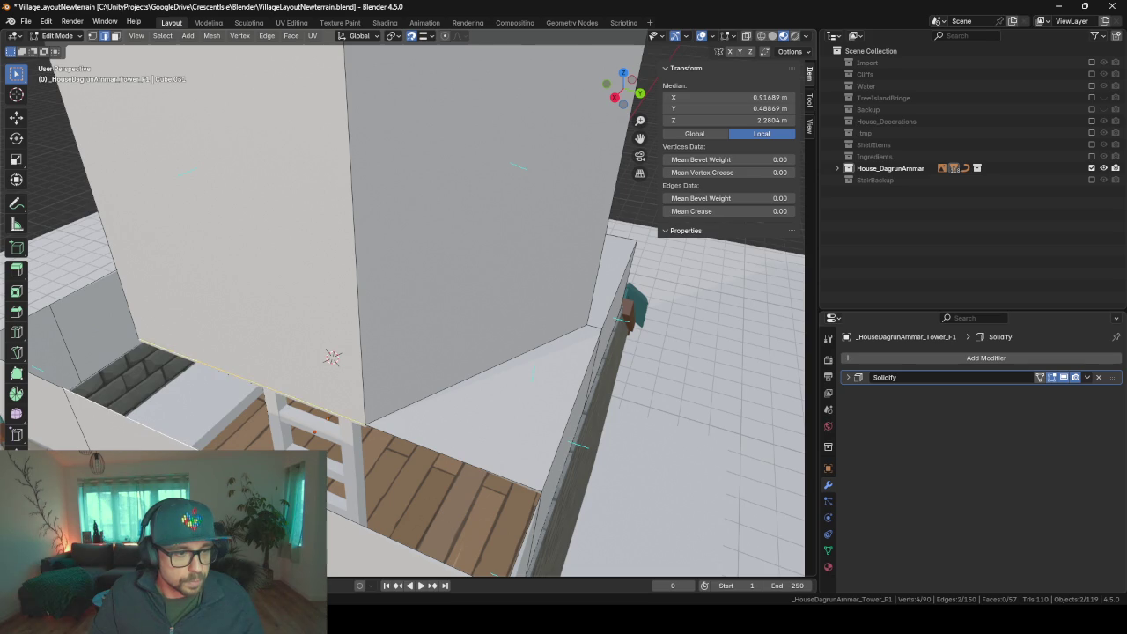
key(f)
click(432, 440)
middle_drag(432, 440, 252, 401)
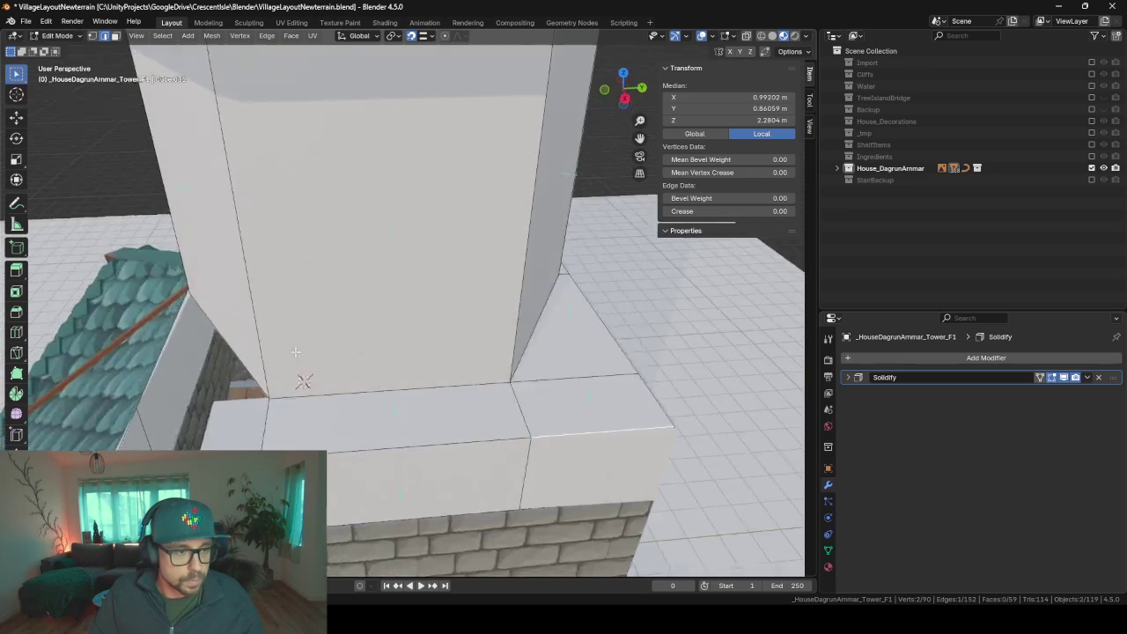
click(252, 400)
shift+click(253, 401)
key(f)
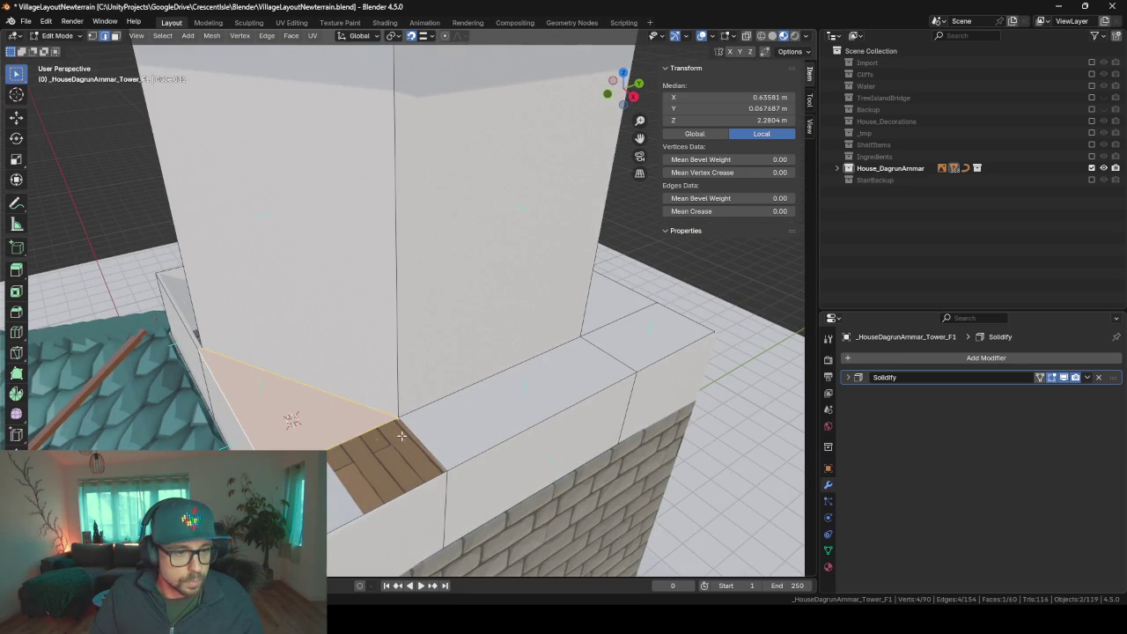
- Close the remaining corner gap with a triangle face
click(294, 415)
middle_drag(294, 414, 320, 361)
click(355, 388)
shift+click(304, 412)
key(f)
mouse_move(247, 382)
middle_down()
mouse_move(393, 329)
mouse_move(253, 323)
middle_up()
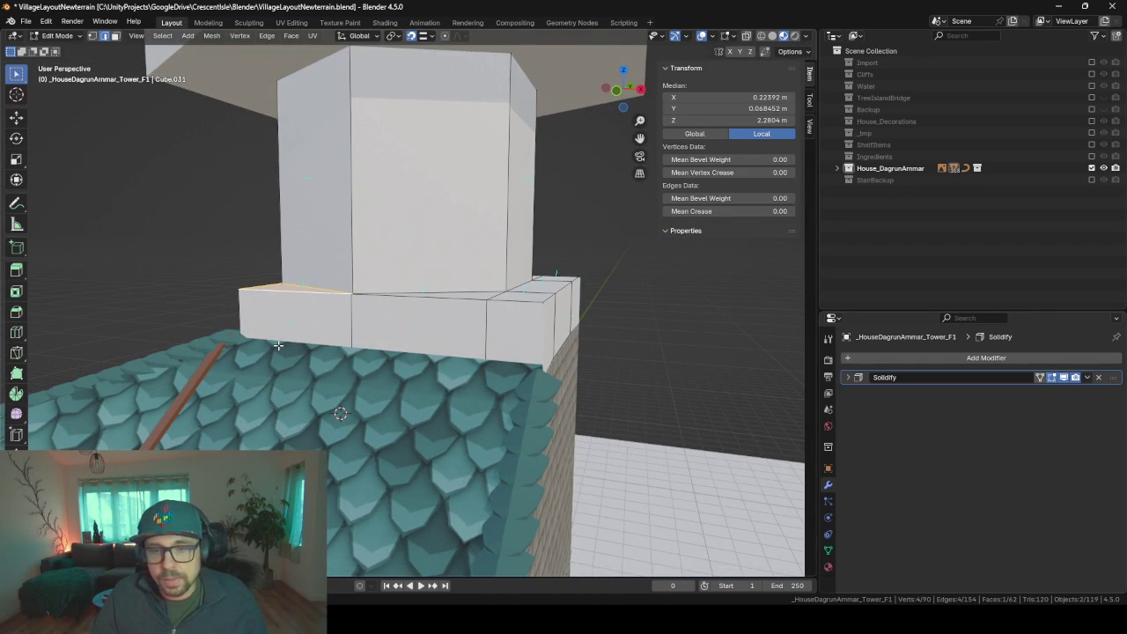
- Leave Edit Mode and select the brick ground wall object
key(Tab)
middle_drag(536, 376, 499, 346)
click(440, 396)
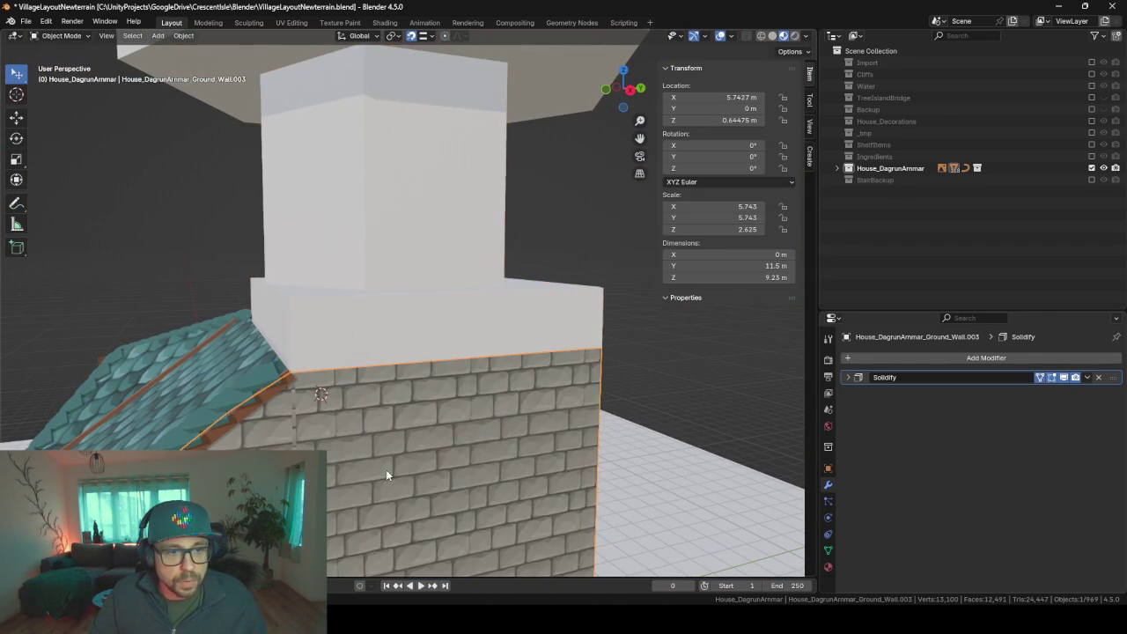
- Unwrap the whole tower mesh with Smart UV Project
click(411, 304)
key(Tab)
middle_drag(498, 319, 462, 324)
key(a)
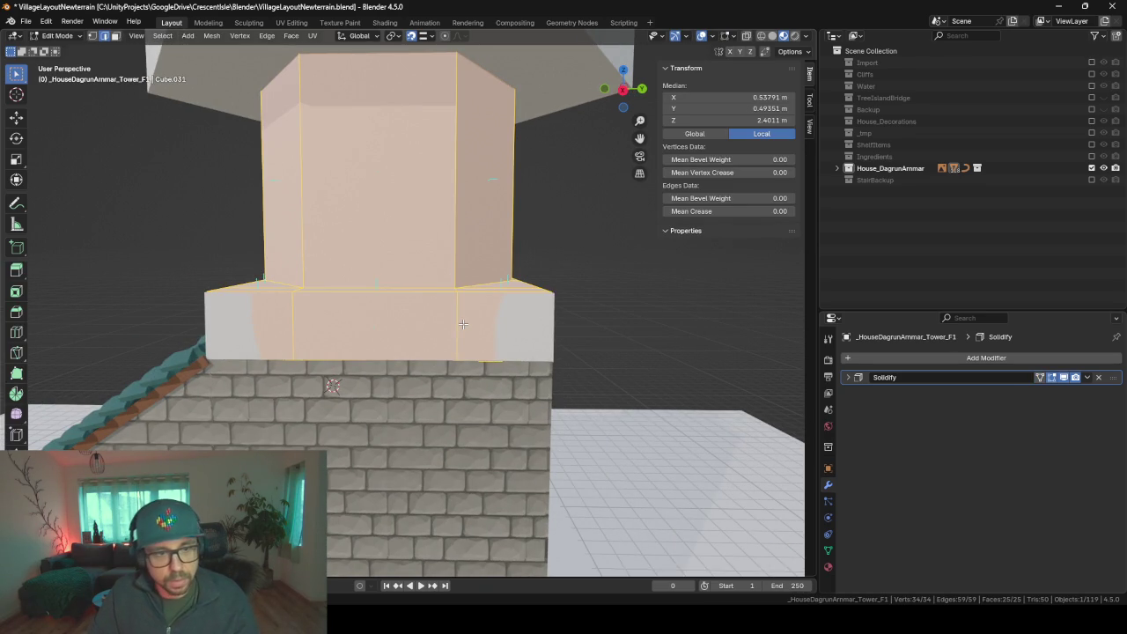
key(u)
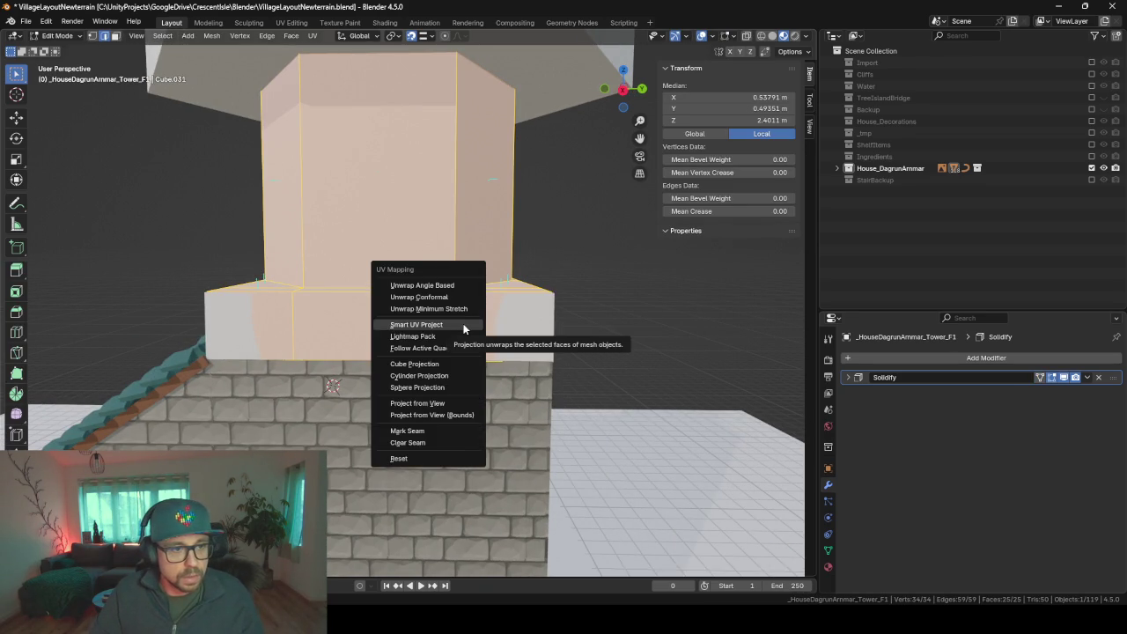
click(464, 329)
key(Return)
key(Tab)
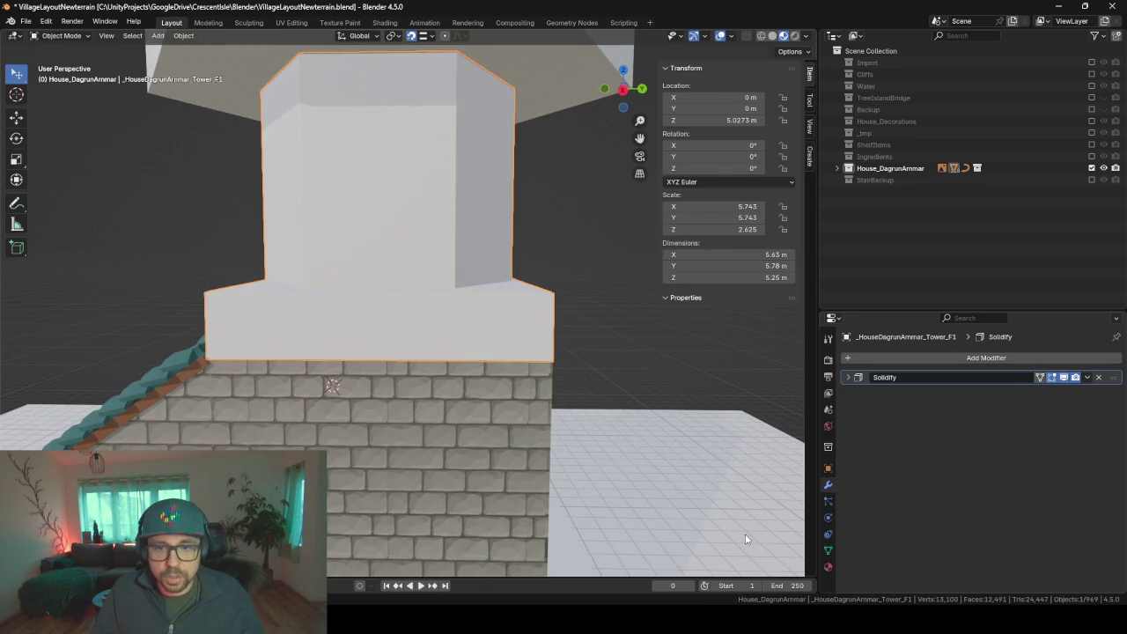
- Assign the BrickWall material to the tower by searching 'brick' in the material browser
click(828, 567)
click(858, 410)
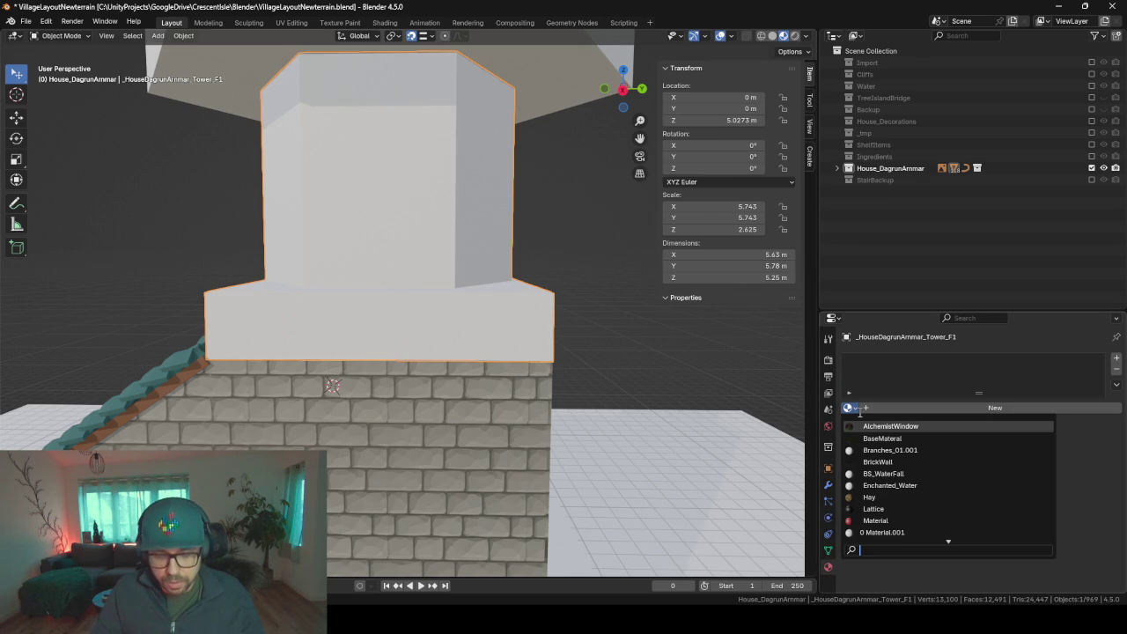
text(brick)
key(Return)
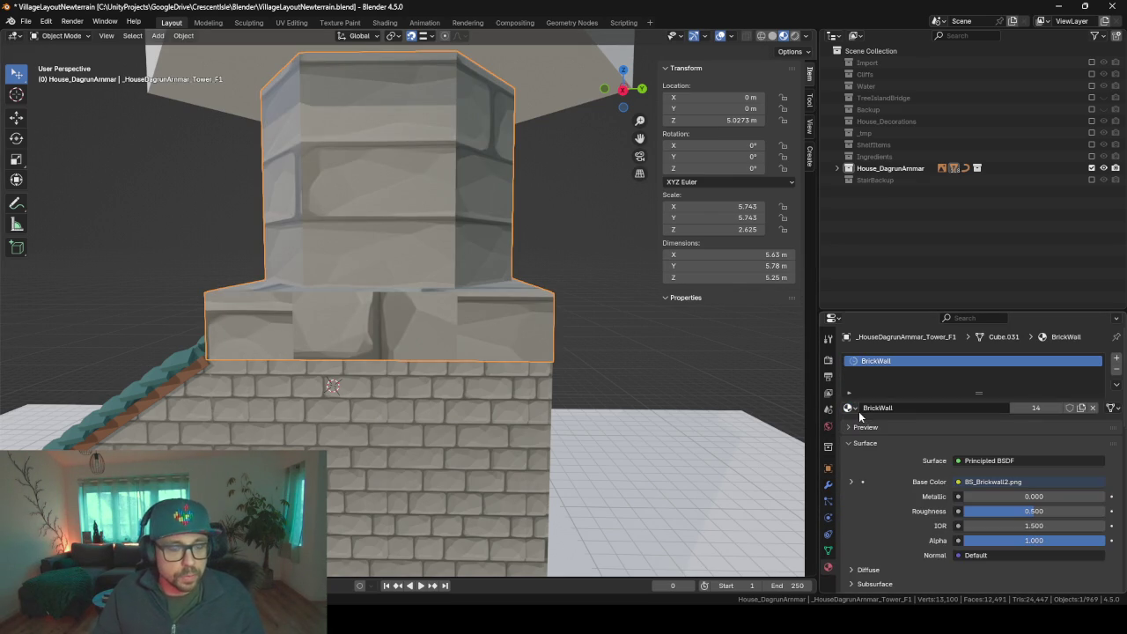
- Return to Edit Mode and pick a single vertical edge of the tower
mouse_move(347, 280)
middle_down()
mouse_move(539, 289)
mouse_move(570, 303)
mouse_move(454, 303)
mouse_move(414, 317)
mouse_move(390, 302)
middle_up()
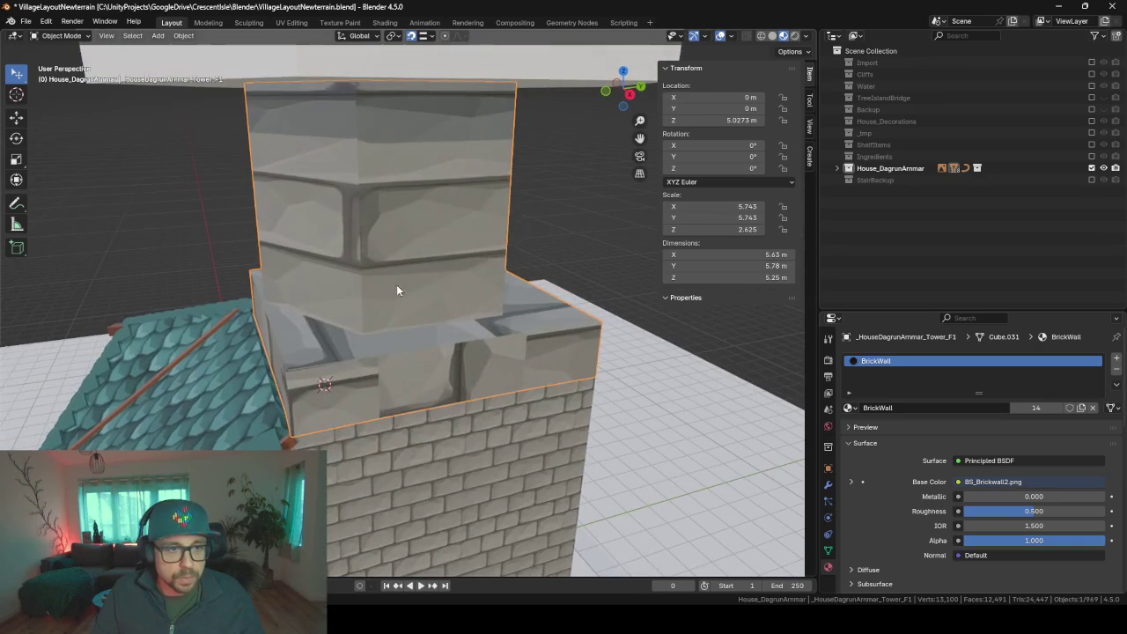
key(Tab)
click(385, 385)
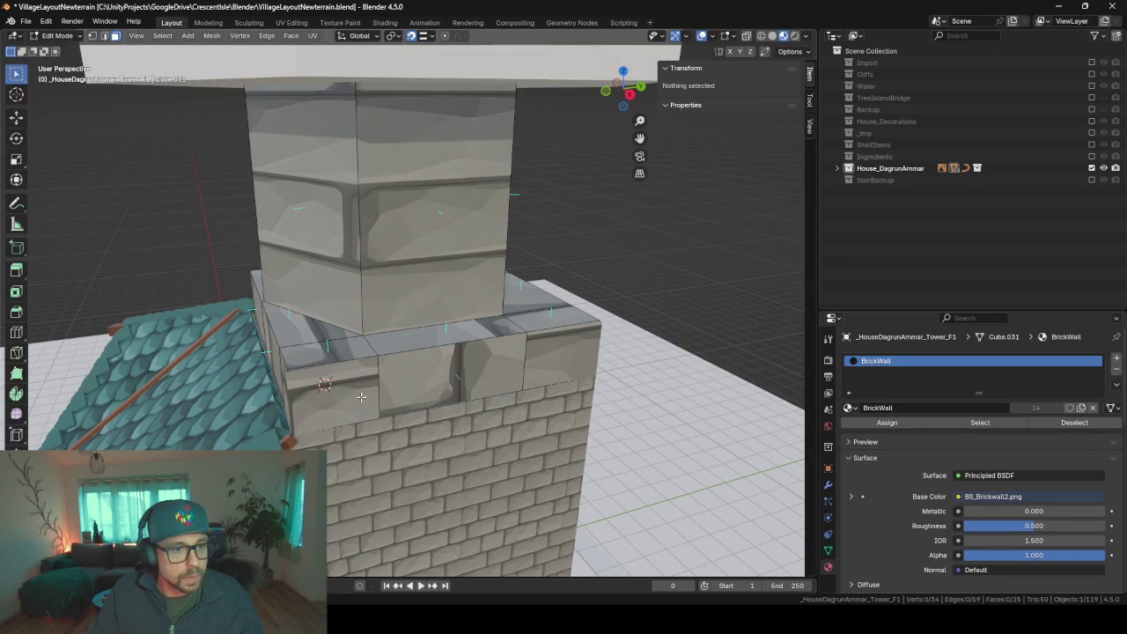
- Smart UV Project the ring of ledge faces around the tower base
alt+click(374, 398)
key(u)
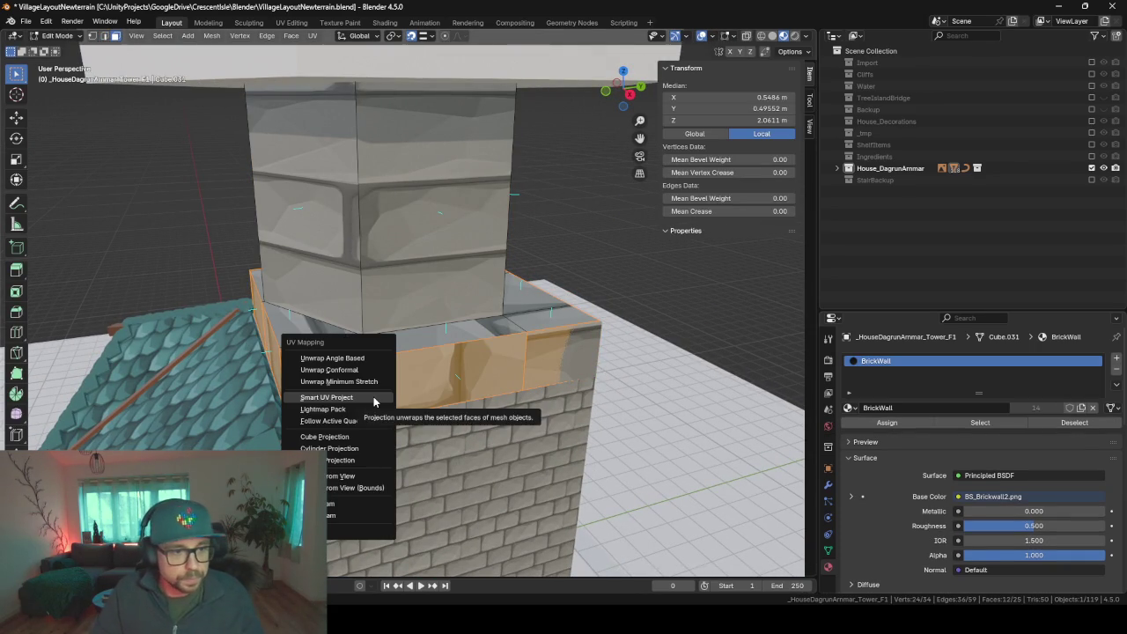
click(373, 396)
key(Return)
mouse_move(373, 396)
middle_down()
mouse_move(308, 390)
mouse_move(455, 370)
mouse_move(408, 386)
mouse_move(458, 392)
mouse_move(330, 396)
mouse_move(455, 370)
middle_up()
scroll(466, 395, up, 8)
scroll(466, 395, down, 8)
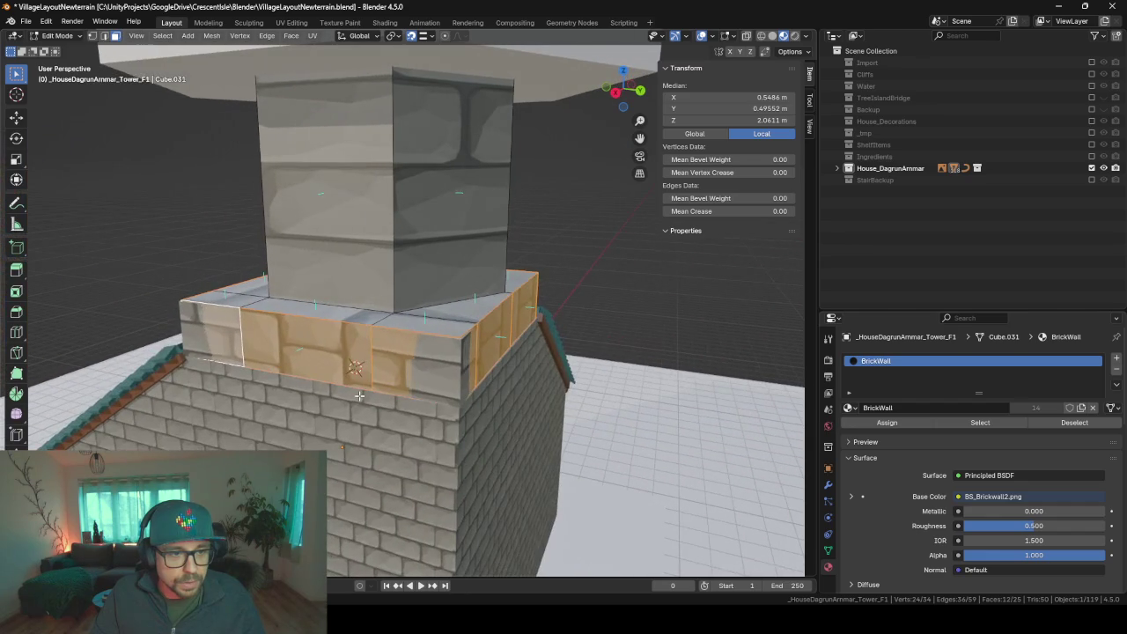
- Select a corner edge of the ledge and search 'mark' without running a command
key(Tab)
key(Tab)
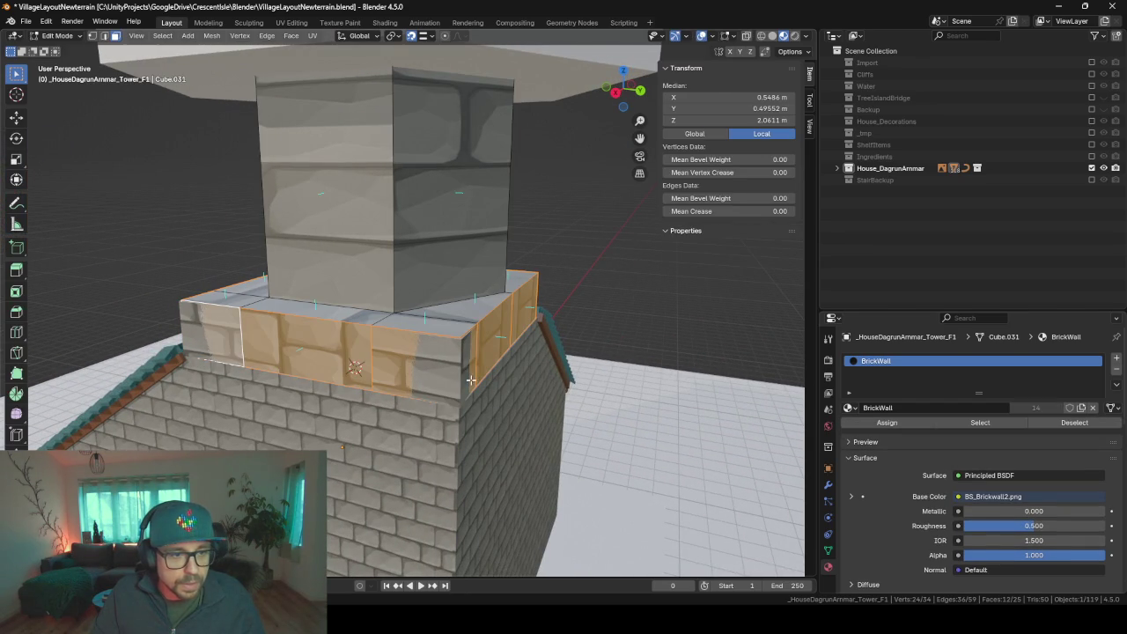
click(104, 36)
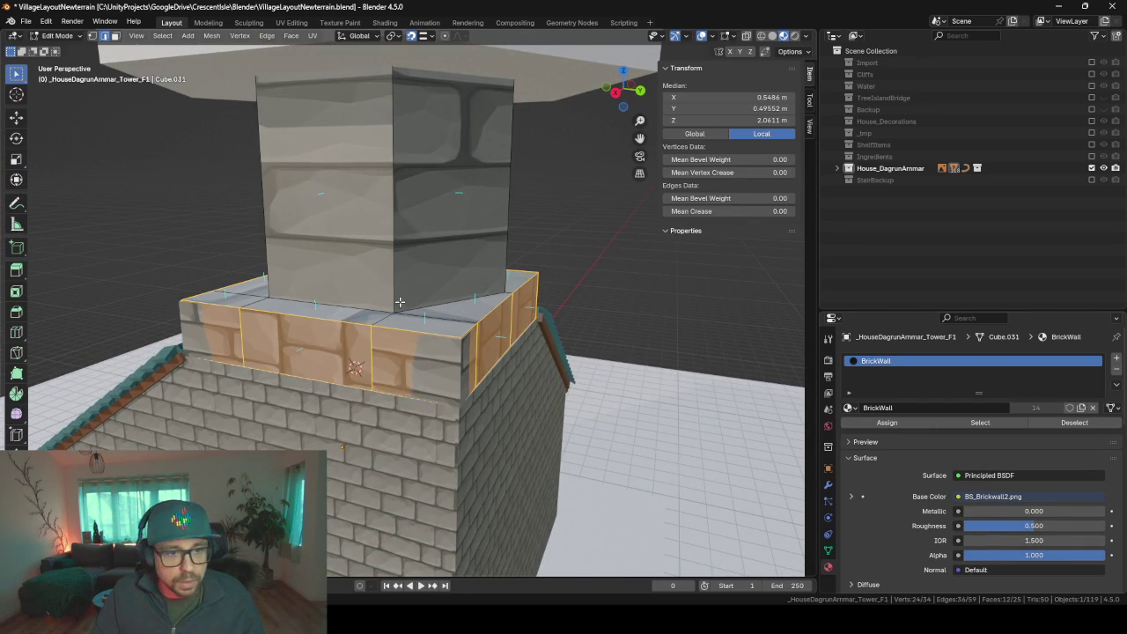
click(460, 368)
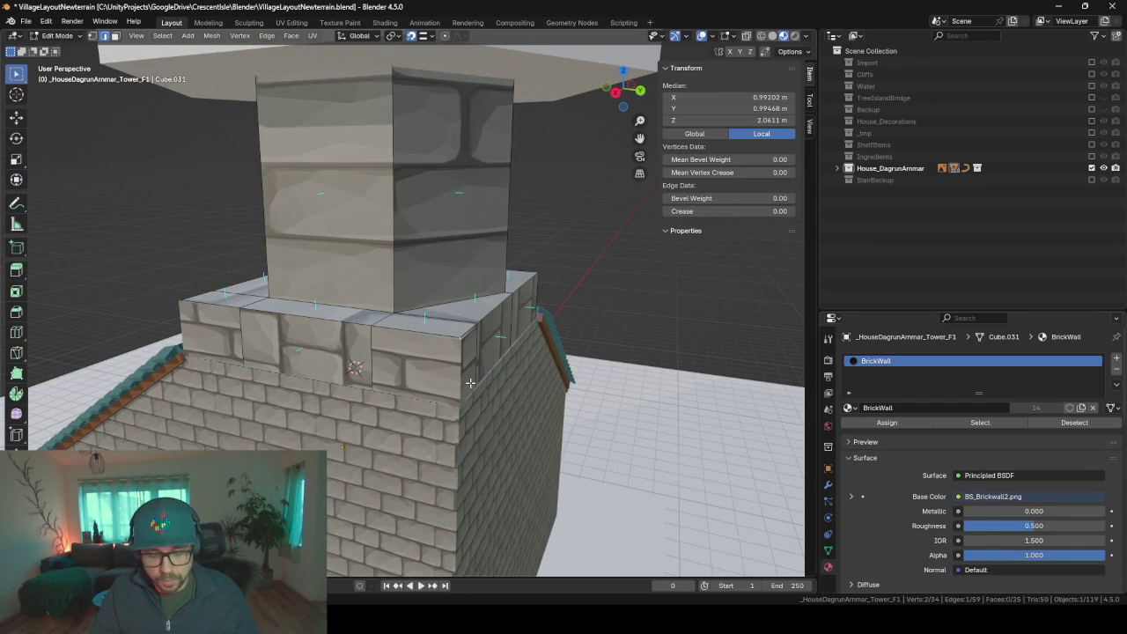
key(F3)
text(mark)
key(Return)
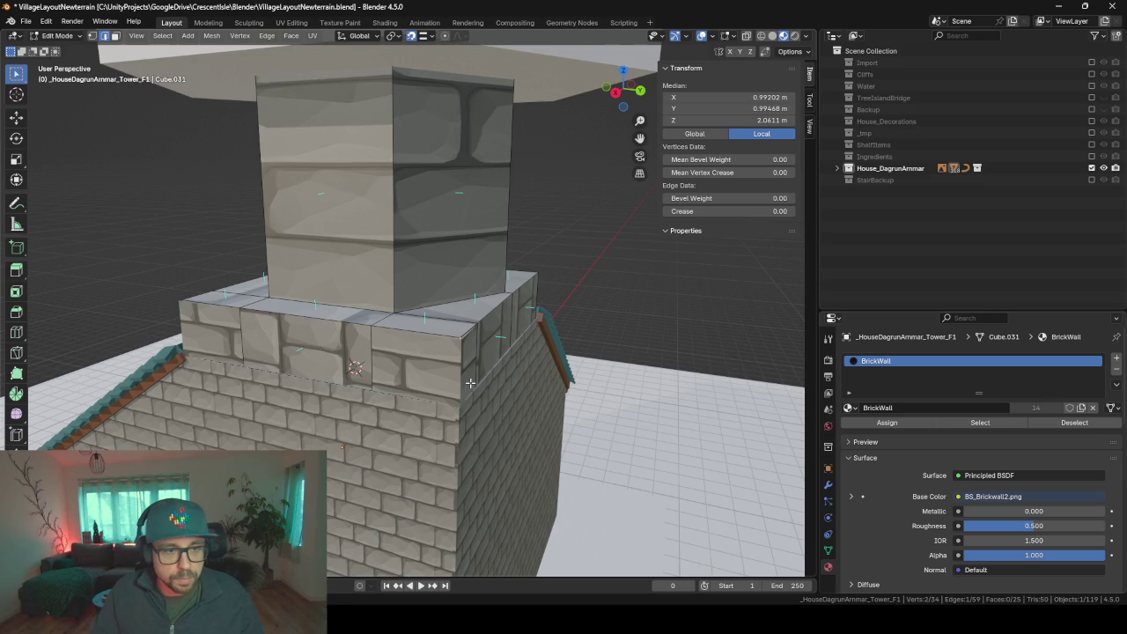
key(a)
key(ctrl+z)
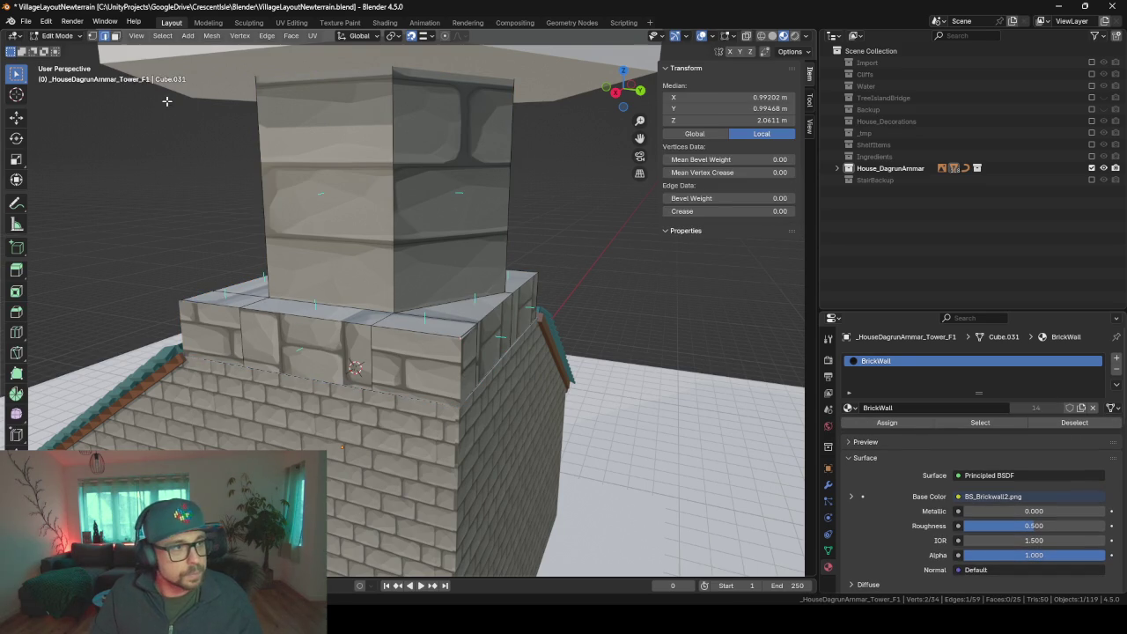
- Reselect the ledge face ring and re-unwrap it with Smart UV Project
click(115, 36)
alt+click(451, 361)
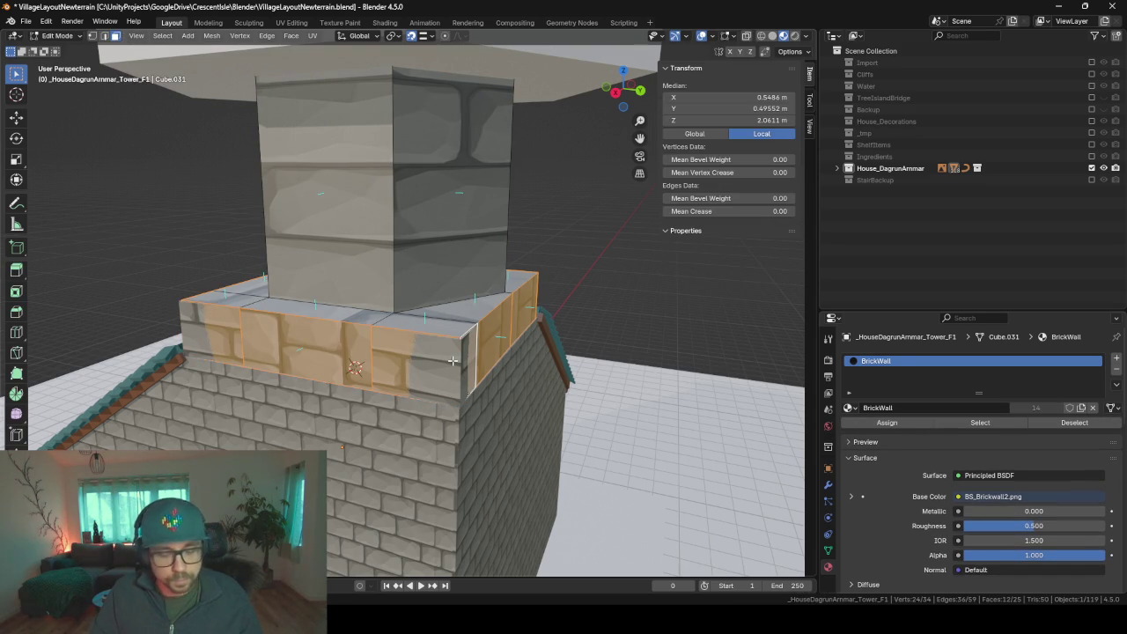
key(u)
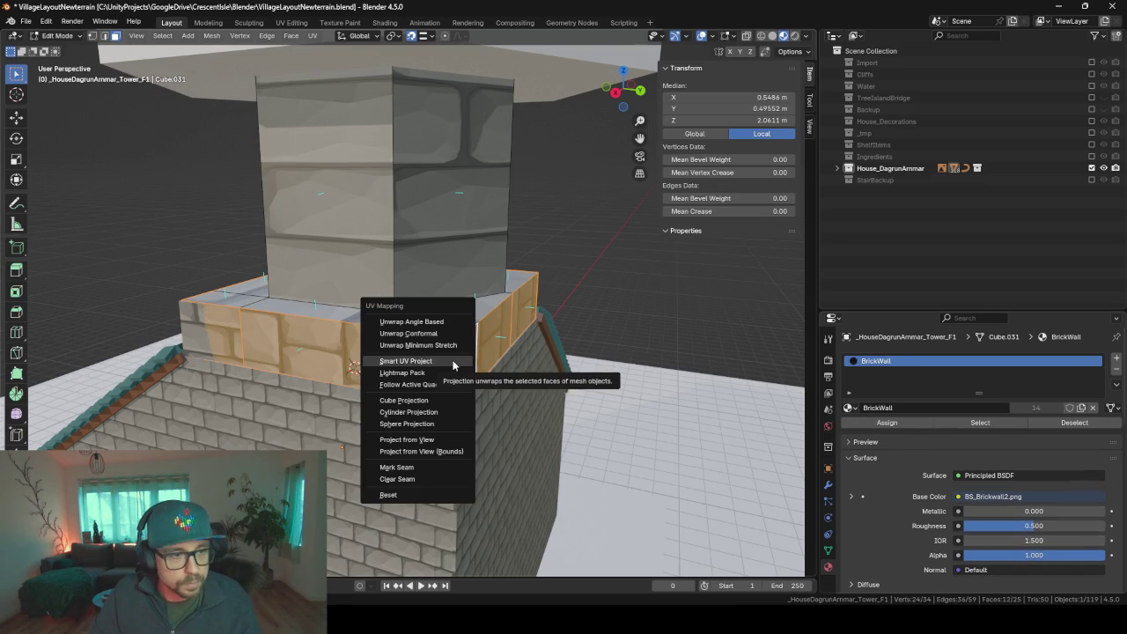
click(451, 362)
key(Return)
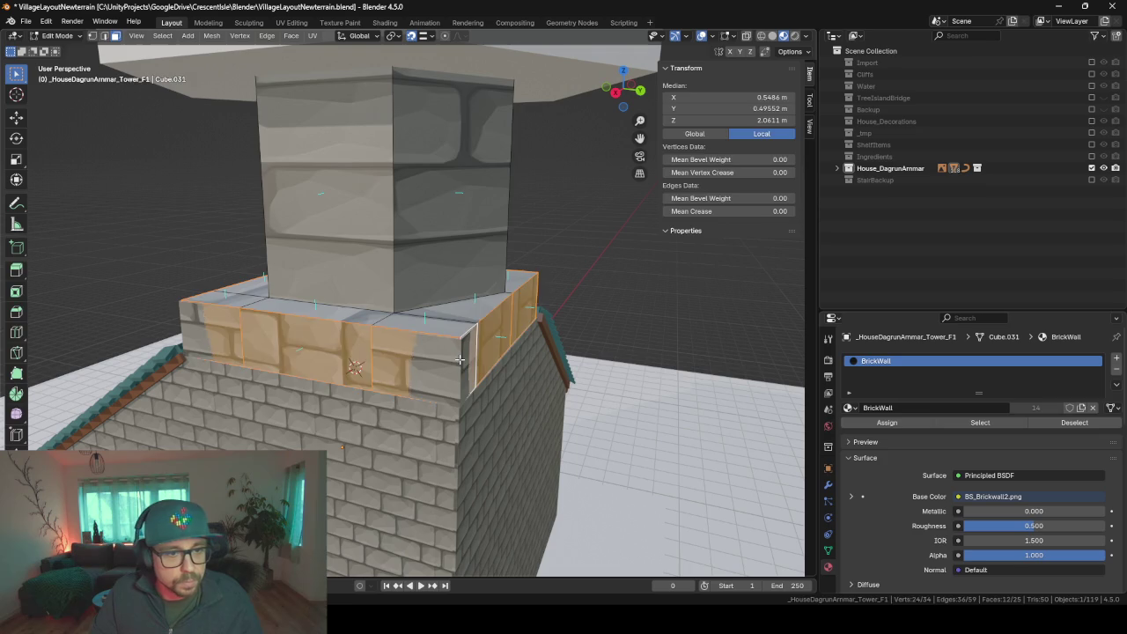
- Frame the view on the selection and re-enter the tower's Edit Mode at a ledge corner
key(Tab)
click(375, 364)
key(KP_Decimal)
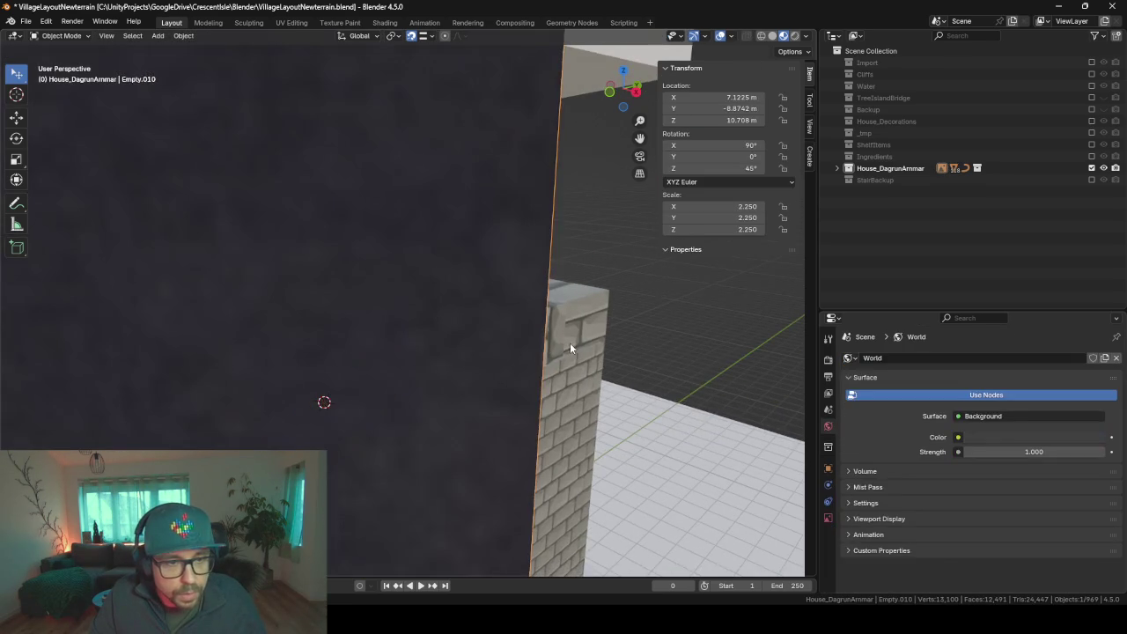
scroll(558, 344, down, 5)
click(500, 352)
key(Tab)
mouse_move(478, 358)
middle_down()
mouse_move(601, 417)
mouse_move(571, 465)
mouse_move(597, 462)
middle_up()
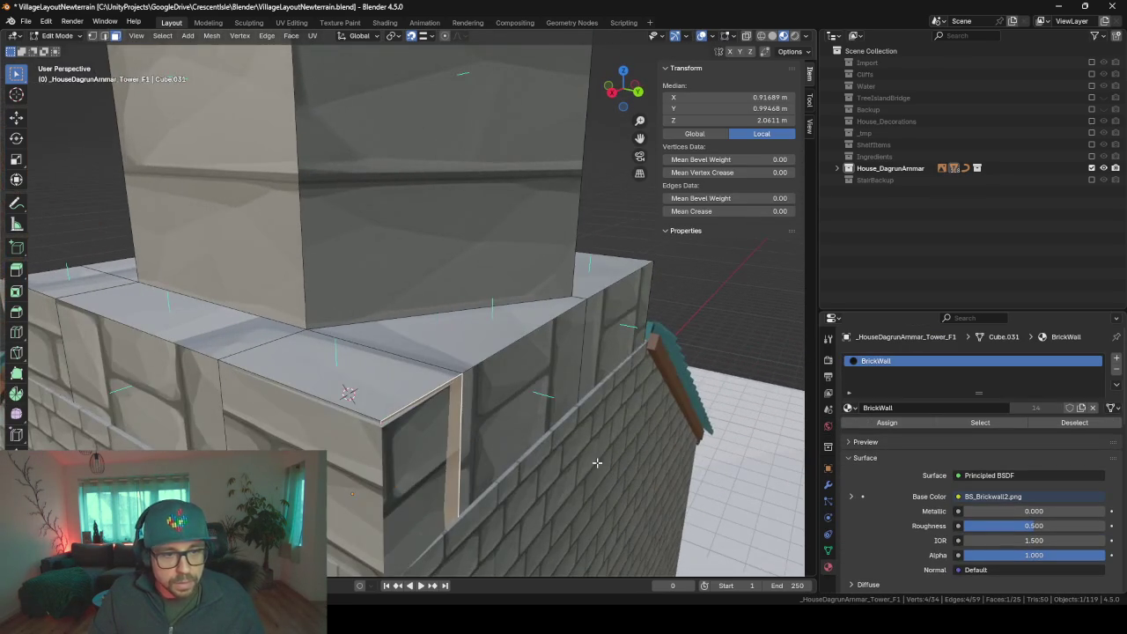
- Rotate the ledge's corner edge to fix its shading
right_click(456, 393)
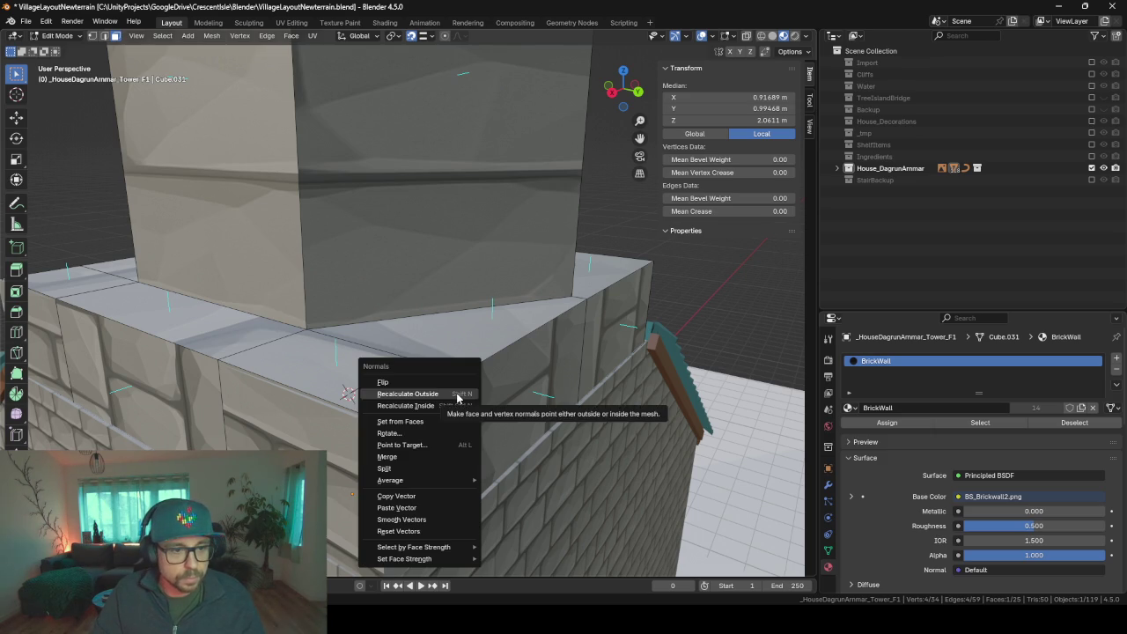
click(527, 394)
middle_drag(456, 393, 557, 391)
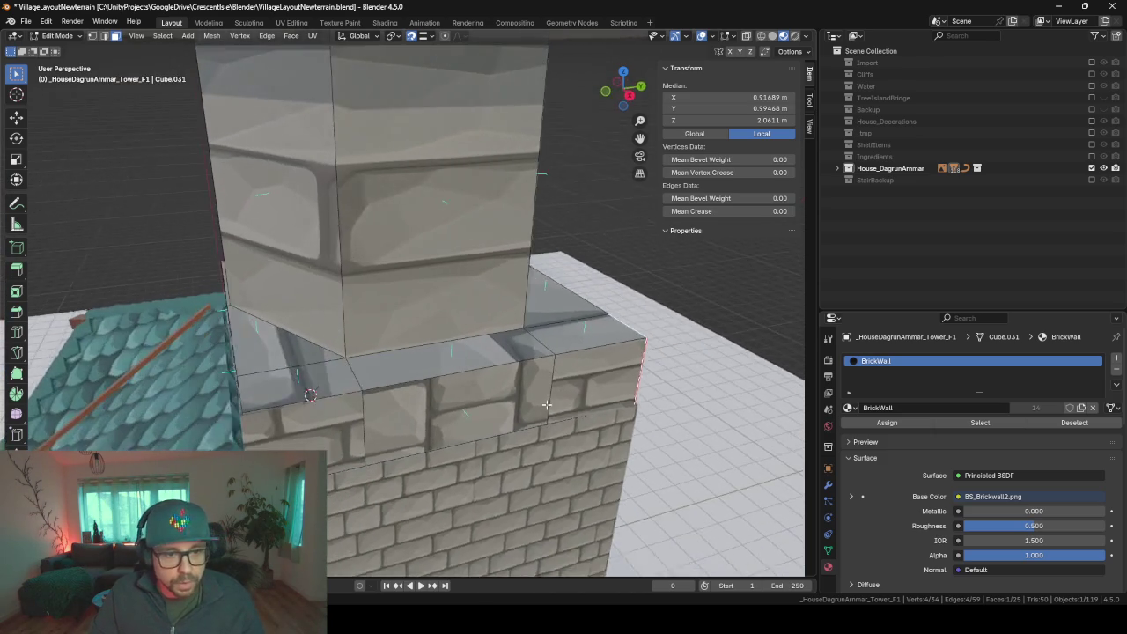
middle_drag(407, 420, 460, 419)
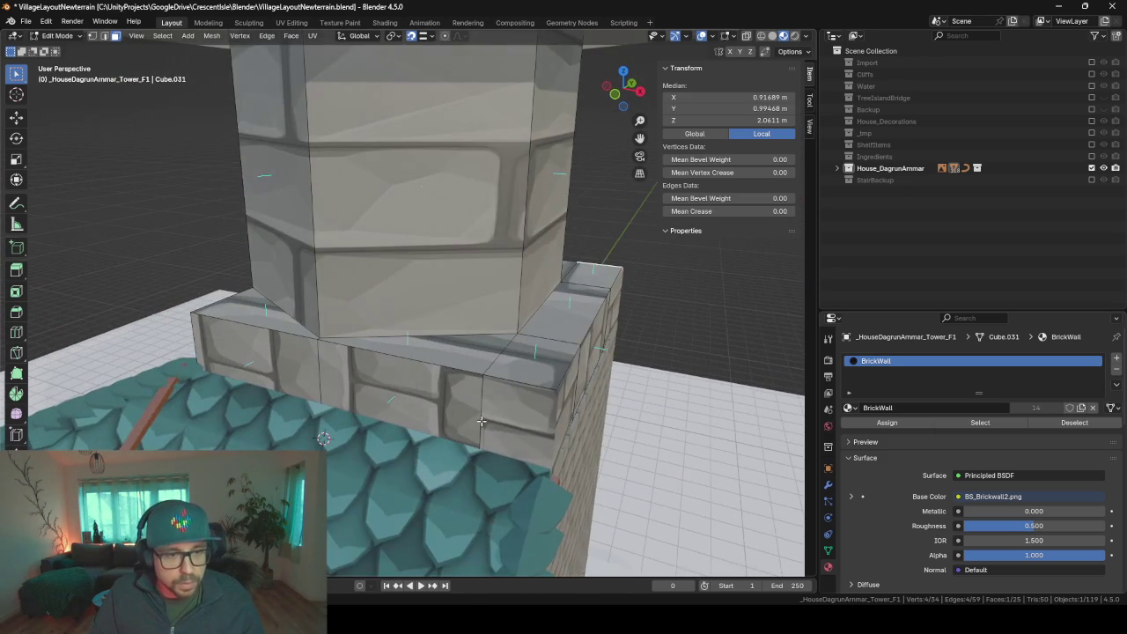
- Turn off the Solidify modifier's display in Edit Mode
click(551, 417)
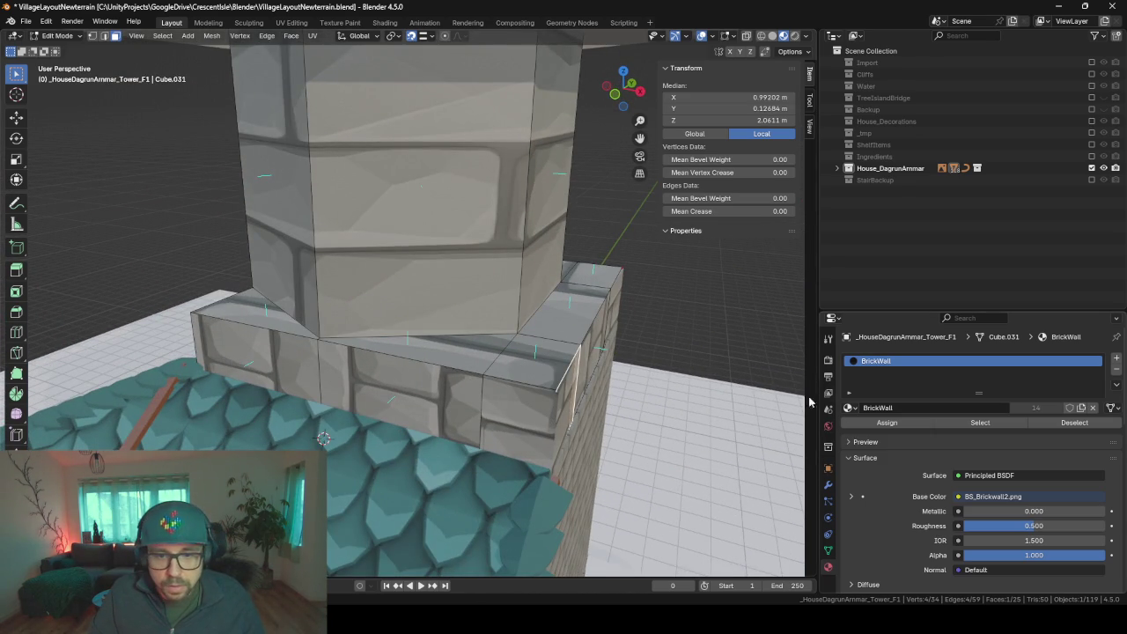
click(828, 485)
click(1051, 377)
- Select three corner faces on the ledge's right side, cancelling a command search for 'n'
mouse_move(458, 387)
middle_down()
mouse_move(485, 397)
mouse_move(371, 426)
middle_up()
click(303, 434)
mouse_move(303, 433)
middle_down()
mouse_move(470, 399)
mouse_move(735, 402)
middle_up()
shift+click(383, 416)
shift+click(361, 436)
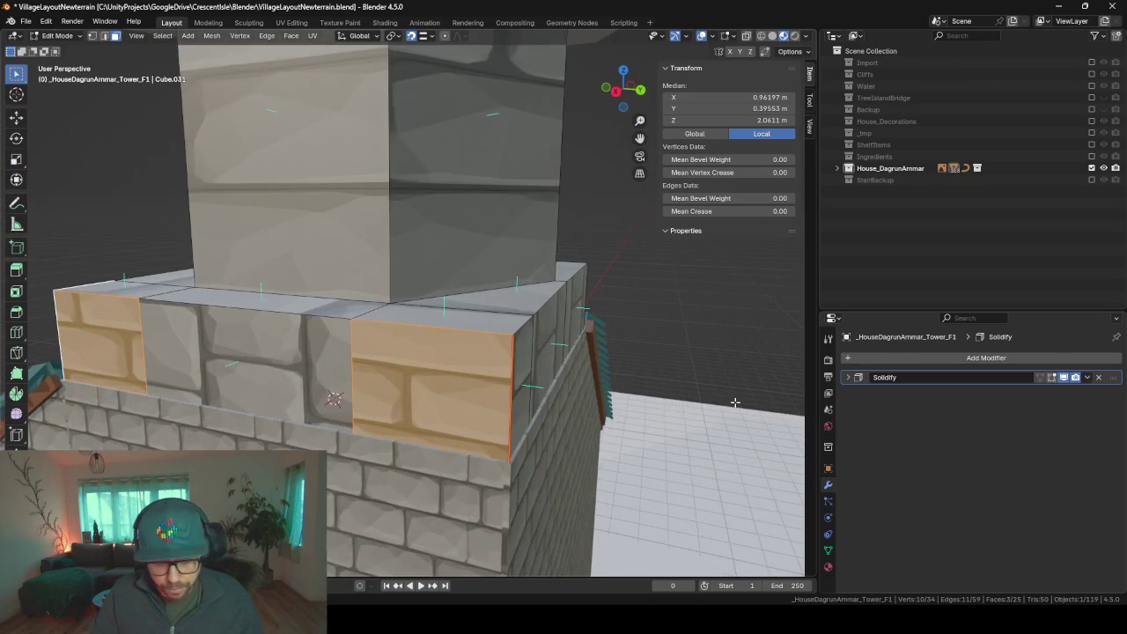
key(F3)
text(n)
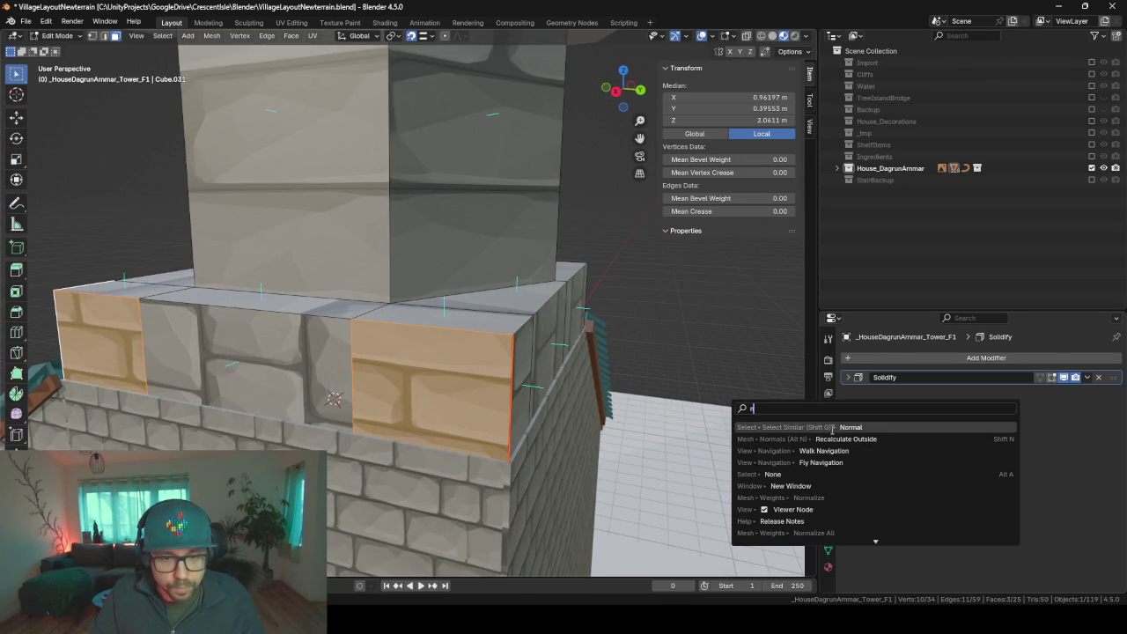
key(Escape)
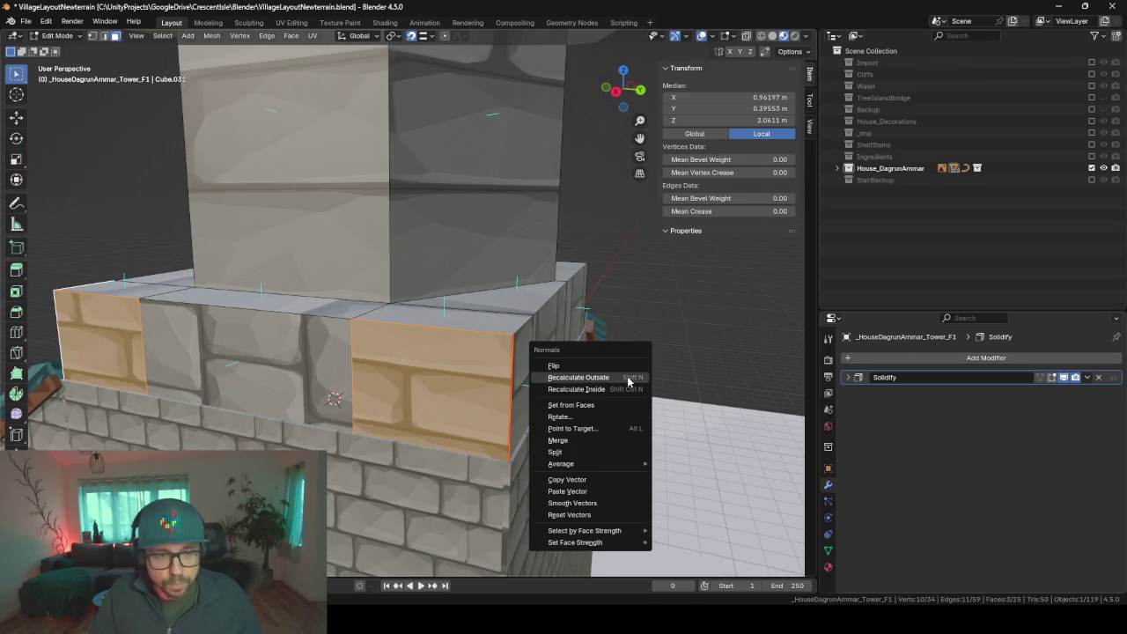
- Walk through the scene to look down on the brick-textured tower
mouse_move(591, 386)
middle_down()
mouse_move(445, 427)
mouse_move(222, 440)
mouse_move(319, 337)
middle_up()
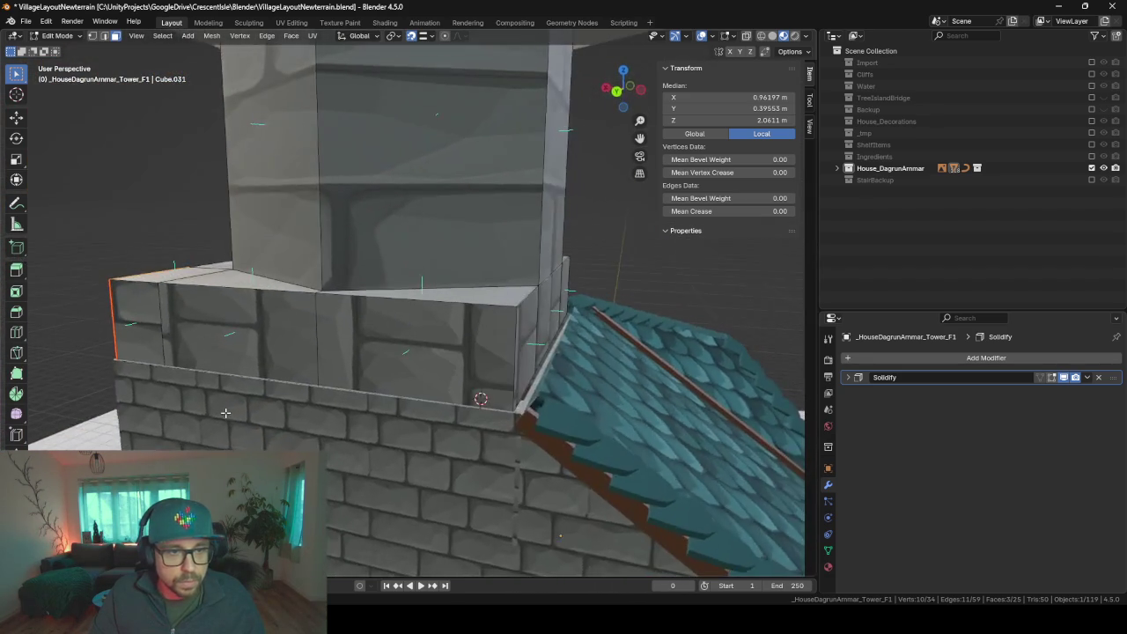
scroll(319, 337, up, 1)
scroll(320, 337, up, 2)
key(shift+grave)
key(w)
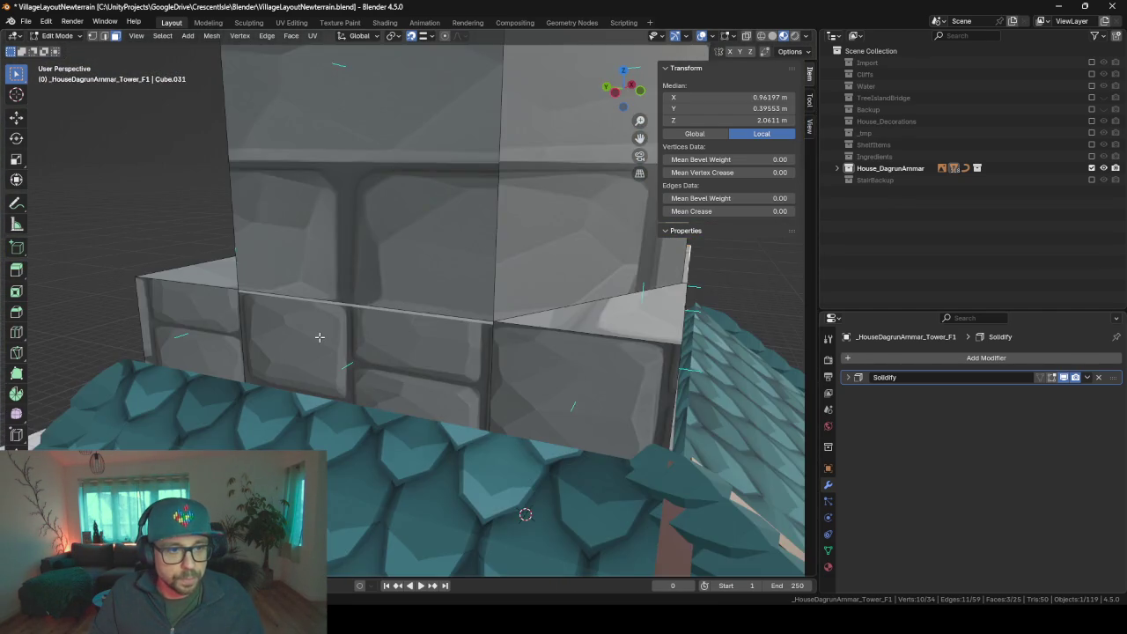
click(408, 301)
middle_drag(334, 312, 378, 294)
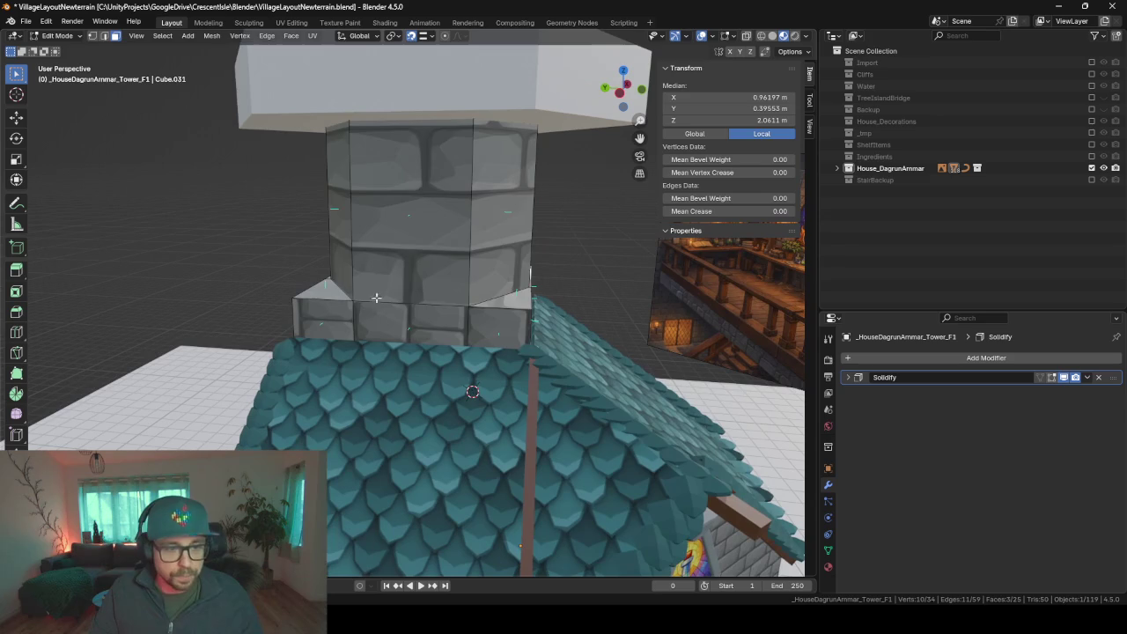
- Select the whole tower mesh and UV-unwrap it
key(a)
key(u)
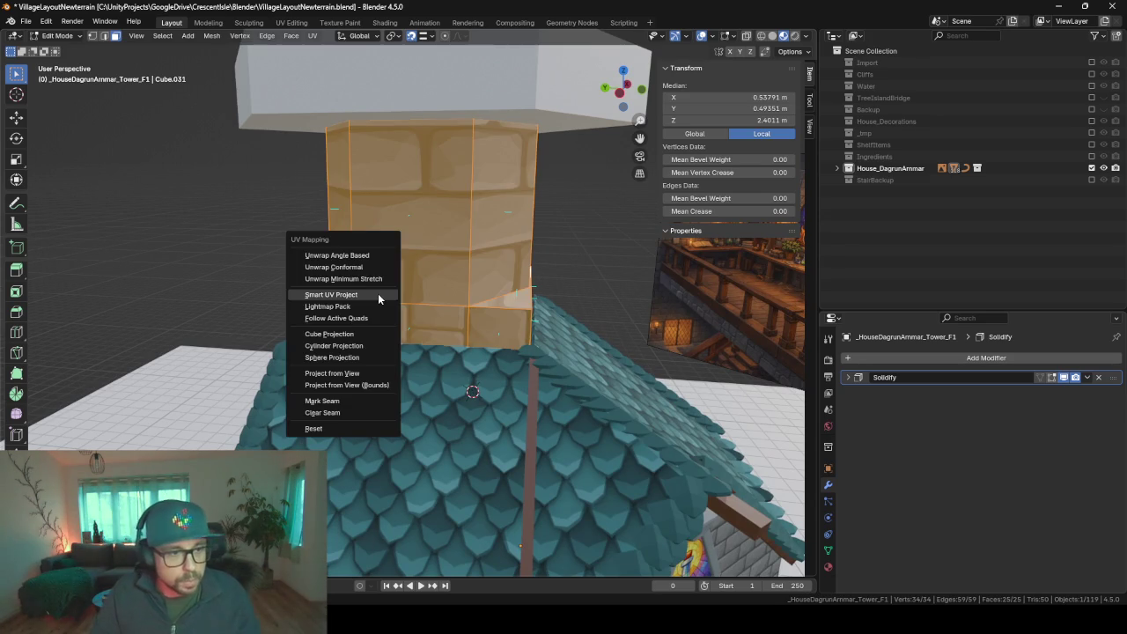
click(378, 293)
key(Return)
middle_drag(378, 299, 639, 292)
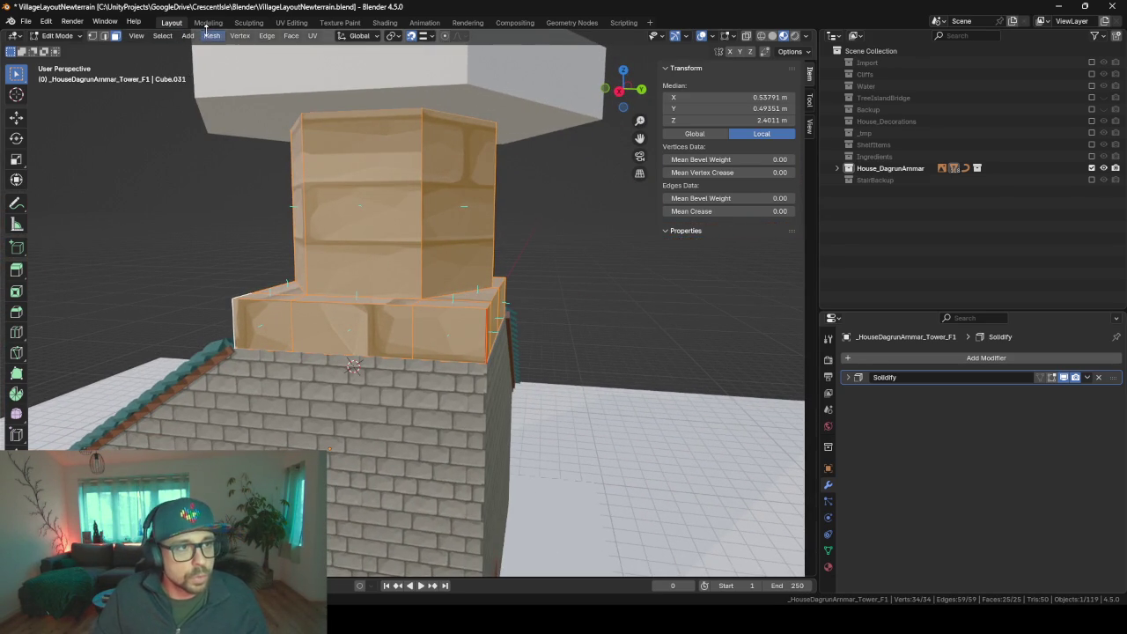
- In the UV Editing workspace, select all tower UV islands and scale them up
click(294, 22)
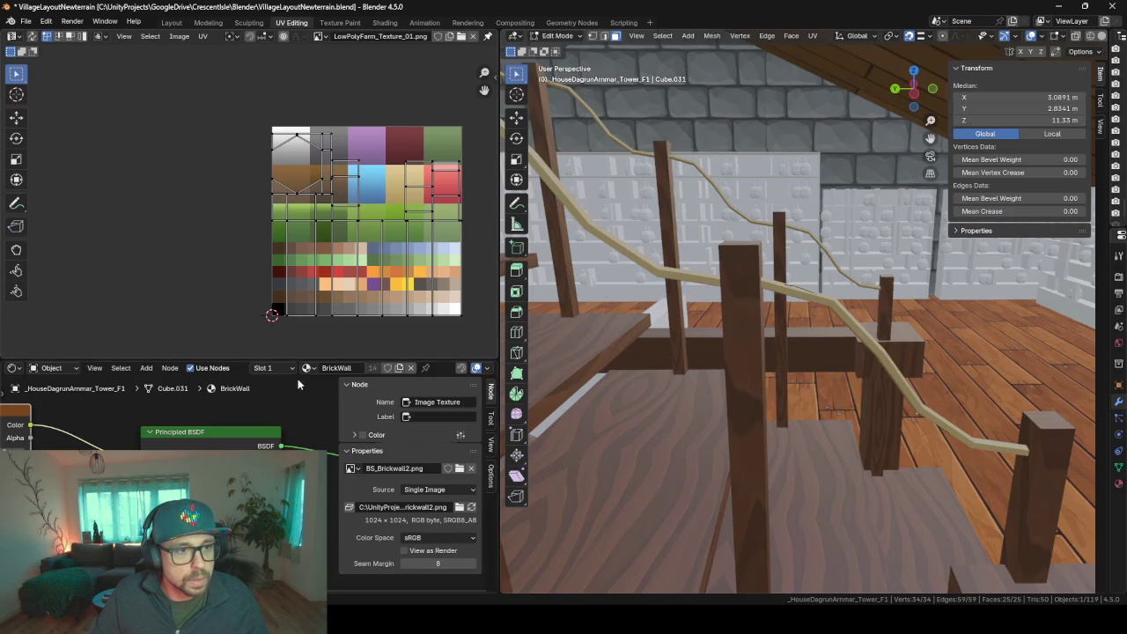
key(a)
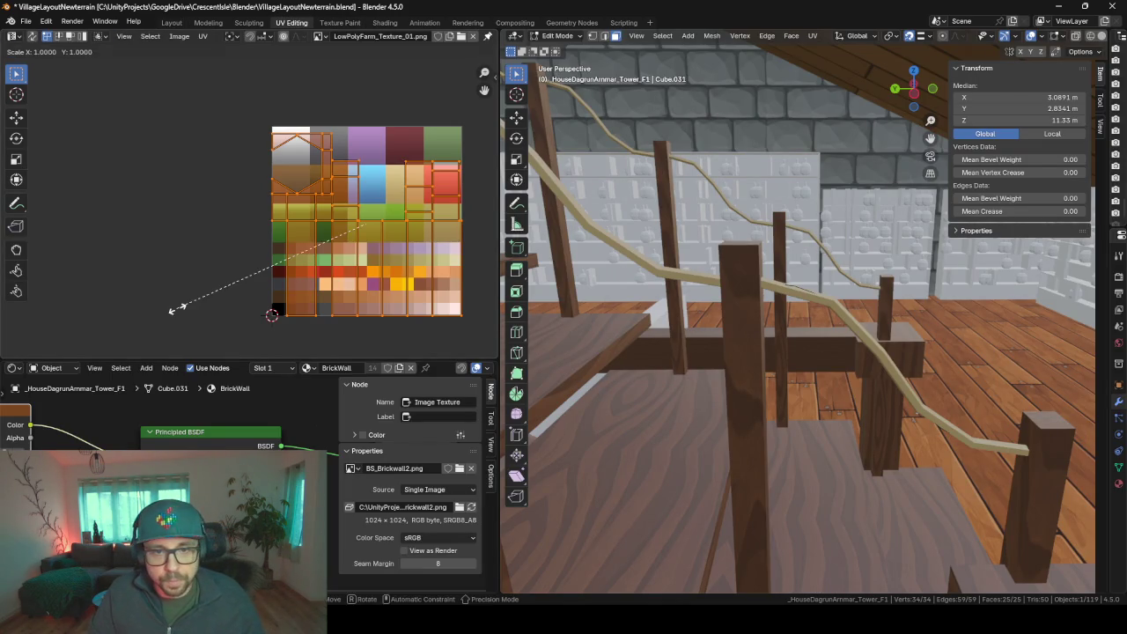
mouse_move(748, 281)
middle_down()
mouse_move(772, 265)
mouse_move(740, 224)
middle_up()
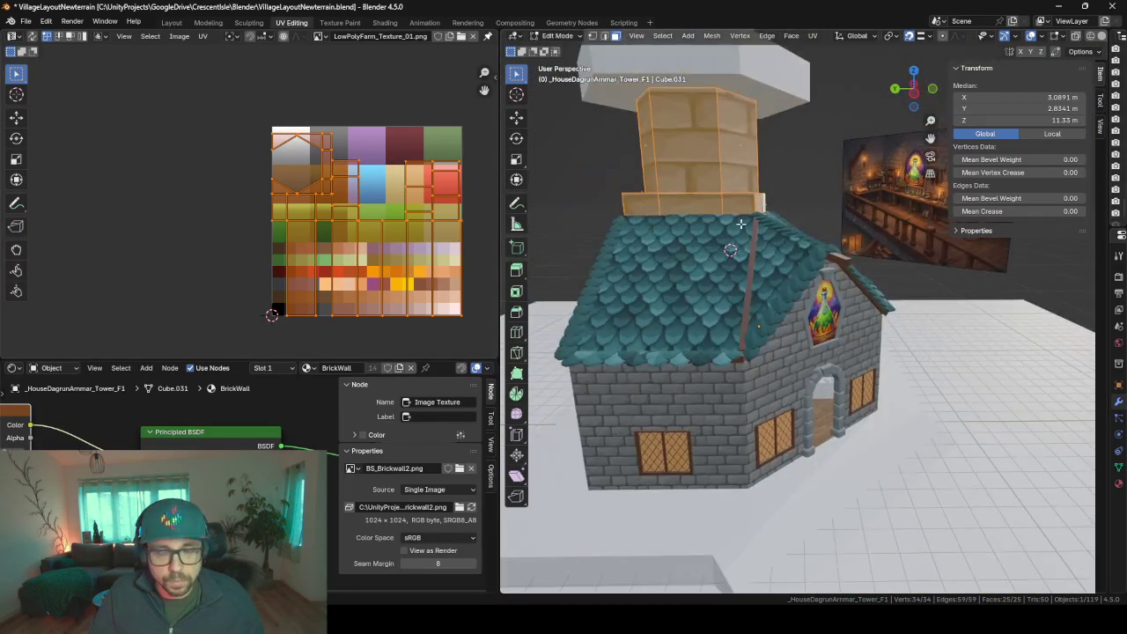
key(KP_Decimal)
scroll(740, 223, down, 5)
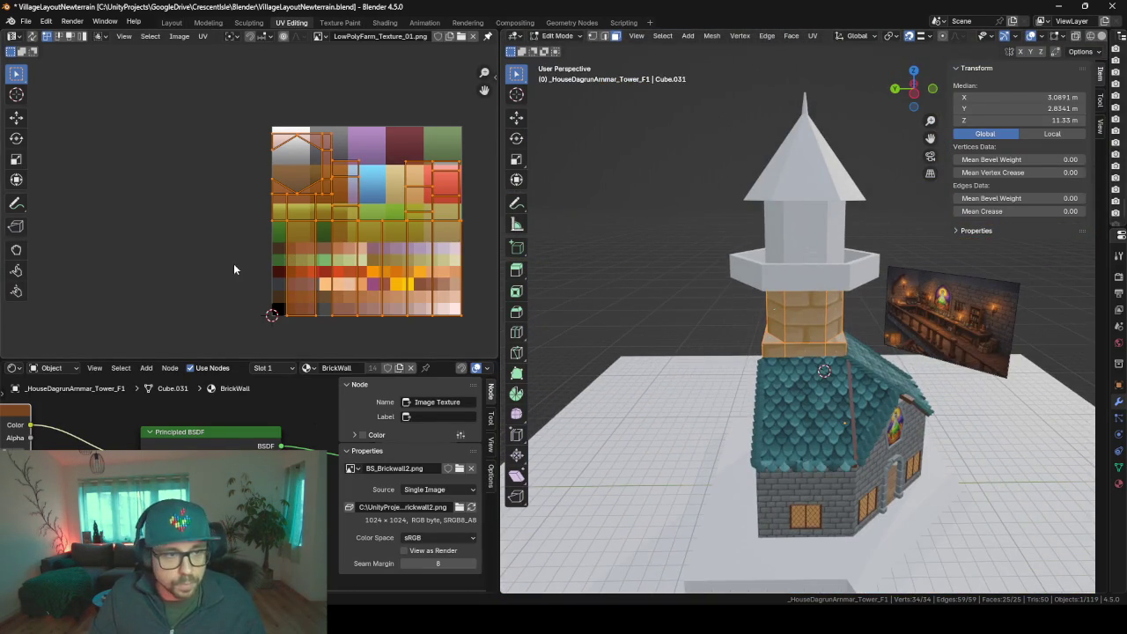
key(s)
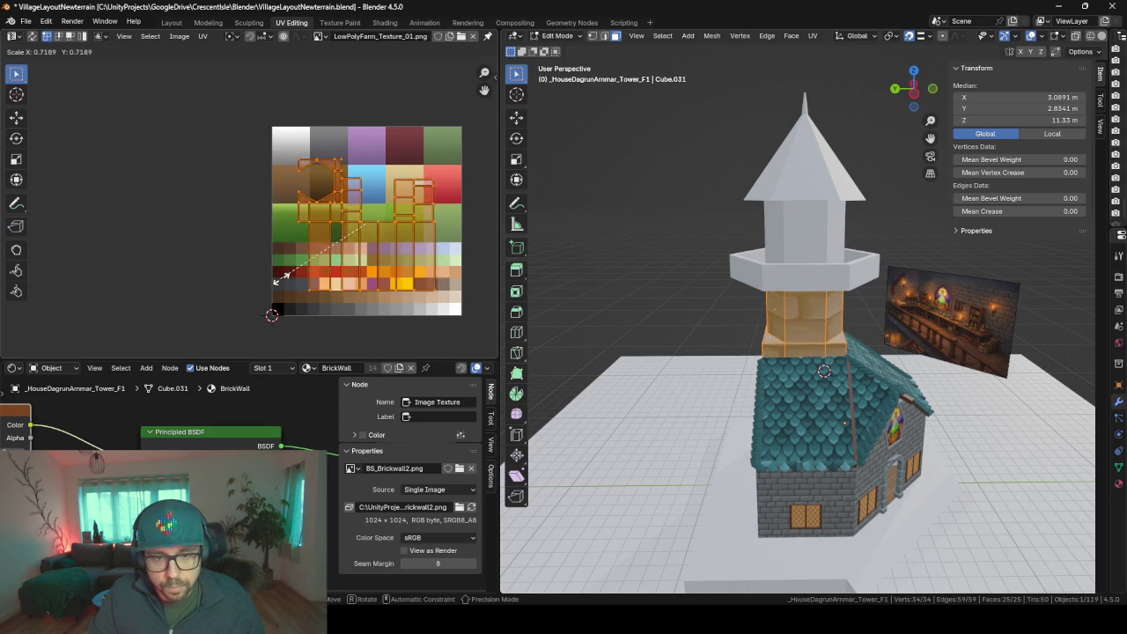
click(125, 71)
- Scale the tower's UV islands up a little more to shrink the bricks
mouse_move(697, 423)
middle_down()
mouse_move(795, 410)
mouse_move(810, 397)
middle_up()
scroll(810, 397, up, 4)
scroll(869, 496, up, 2)
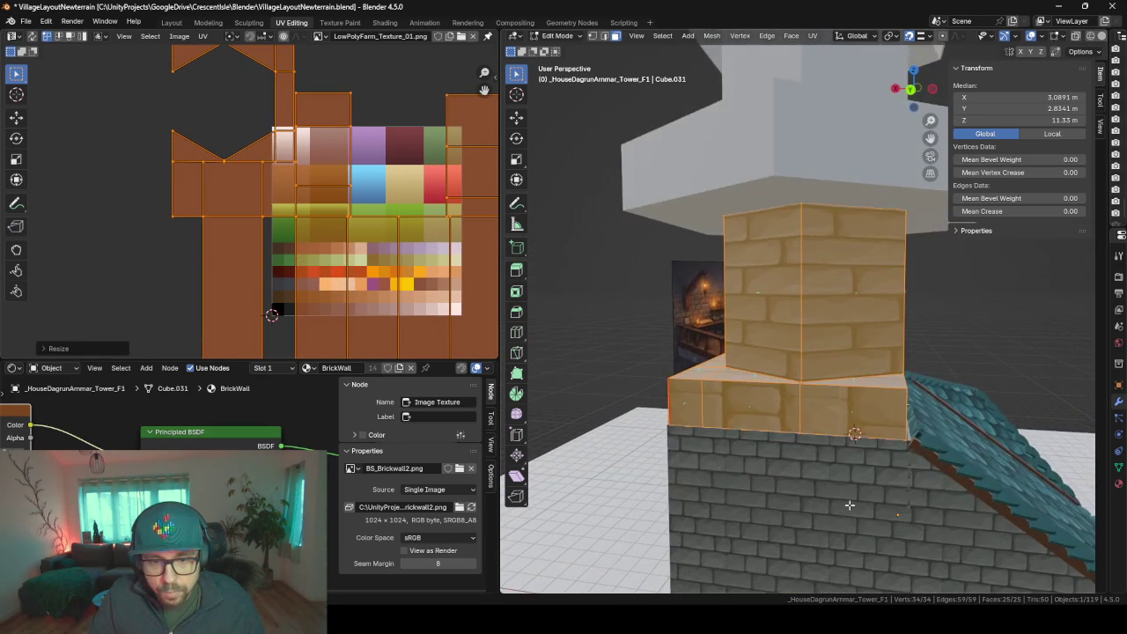
middle_drag(869, 495, 807, 345)
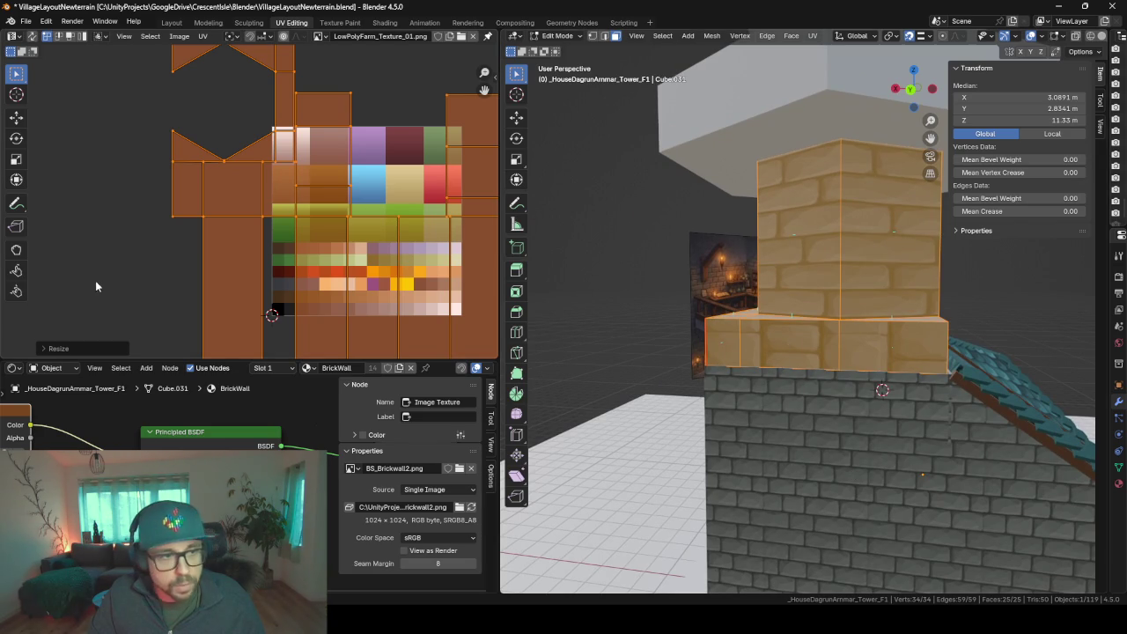
key(s)
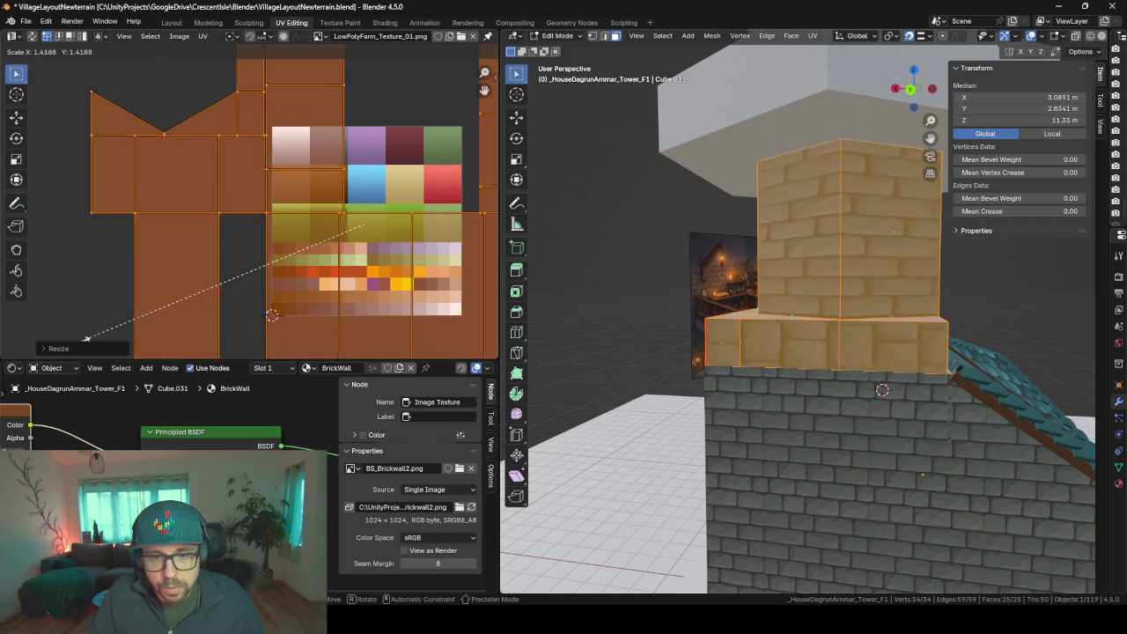
click(123, 339)
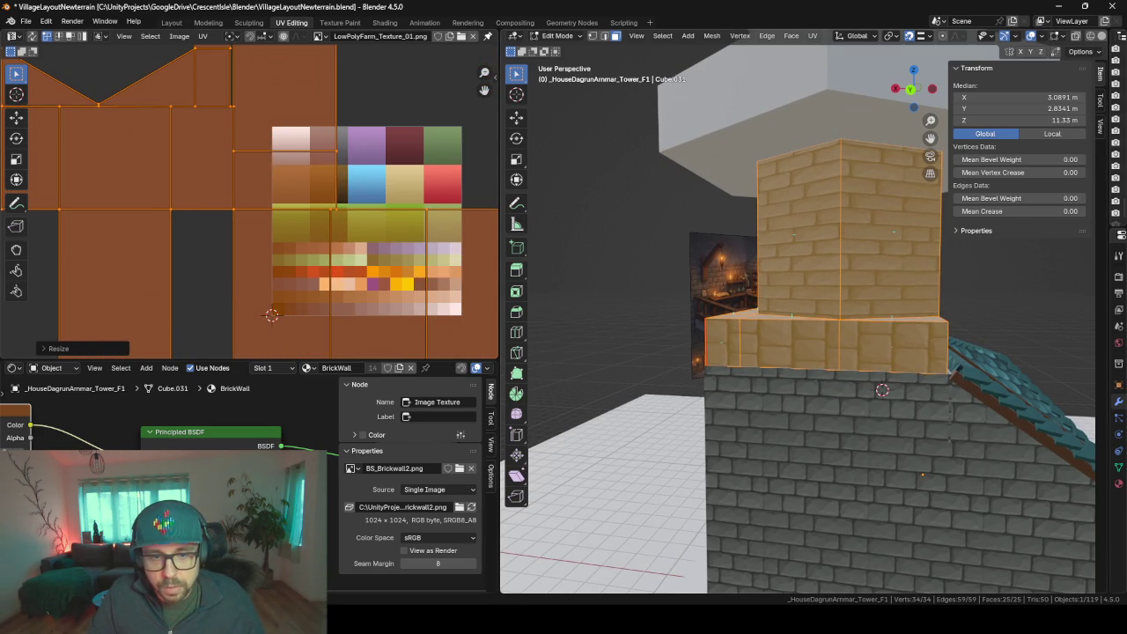
- Pick a face on the tower's base ledge
middle_drag(847, 310, 774, 317)
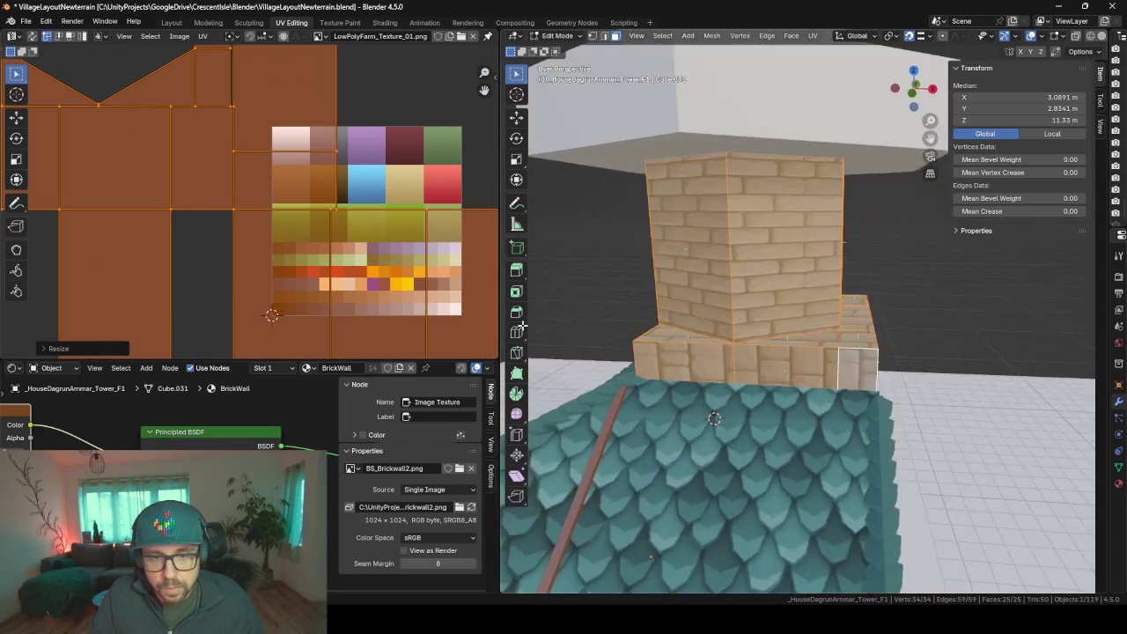
middle_drag(711, 415, 839, 385)
click(839, 384)
- Loop-select the base ledge ring and rotate its UVs 90 degrees
key(l)
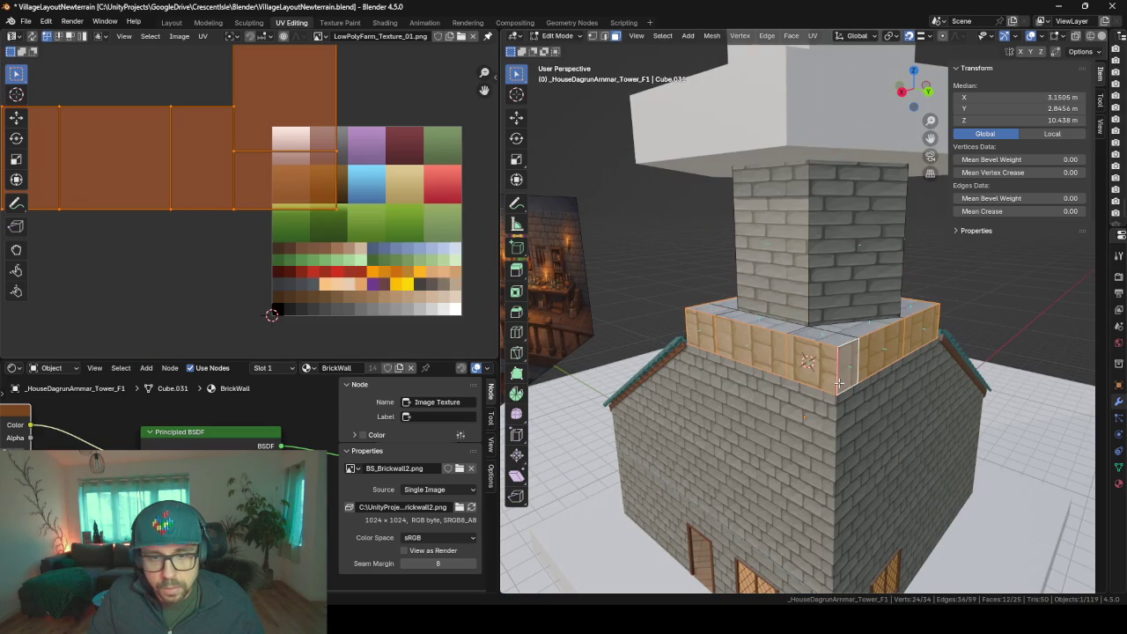
middle_drag(731, 290, 669, 264)
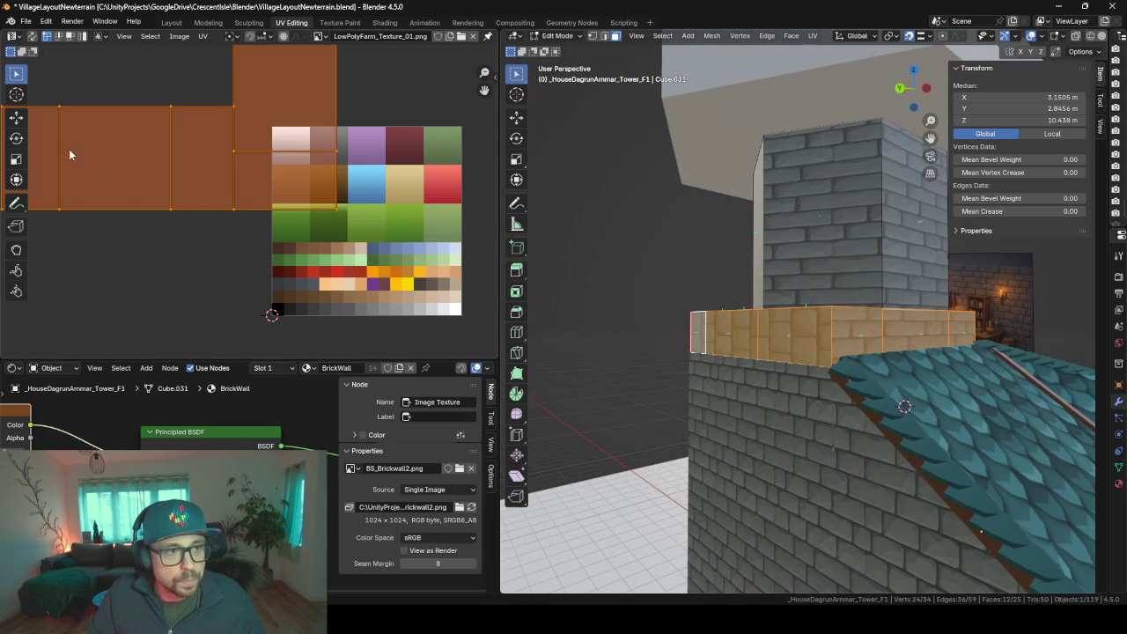
scroll(196, 222, down, 2)
text(r90)
key(Return)
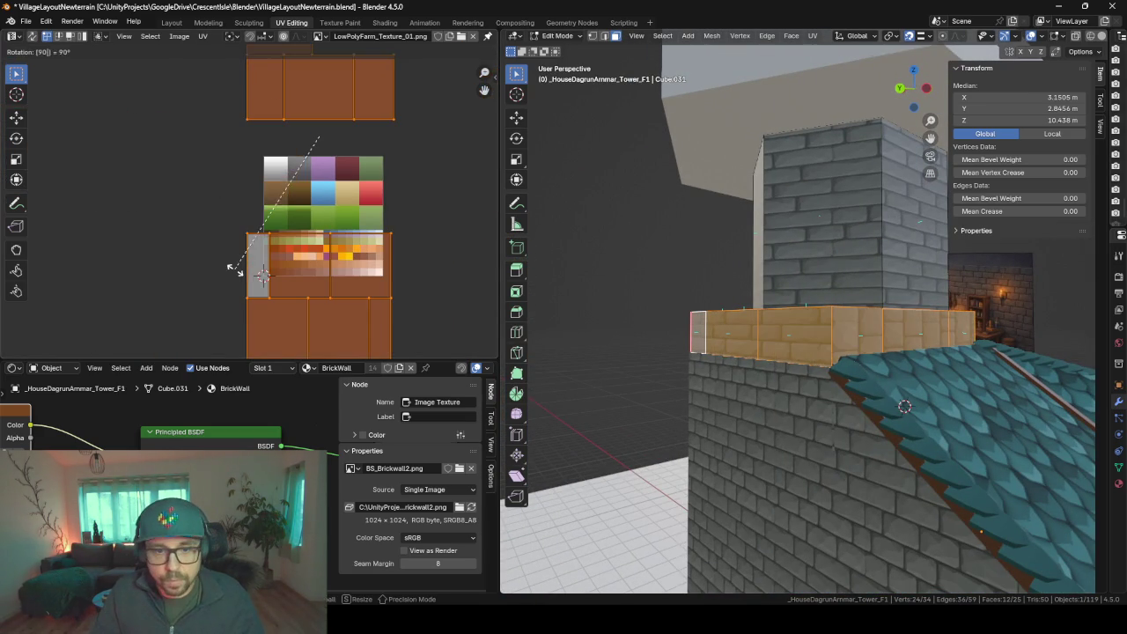
- Select a few of the ledge faces and rotate their UVs again
middle_drag(953, 365, 864, 356)
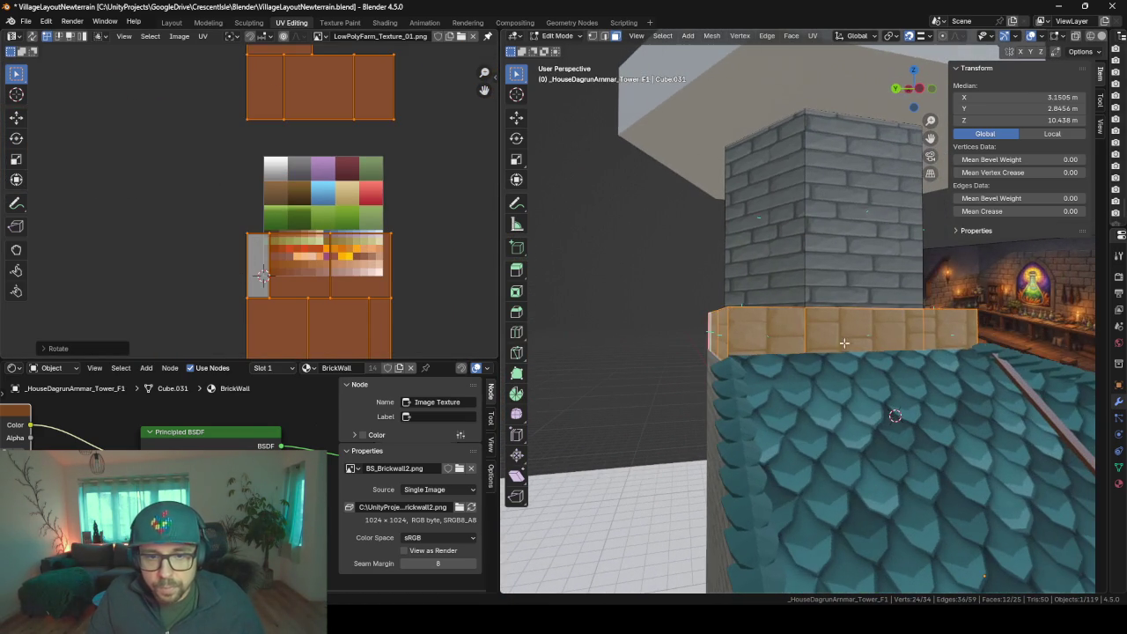
click(788, 332)
middle_drag(787, 332, 826, 368)
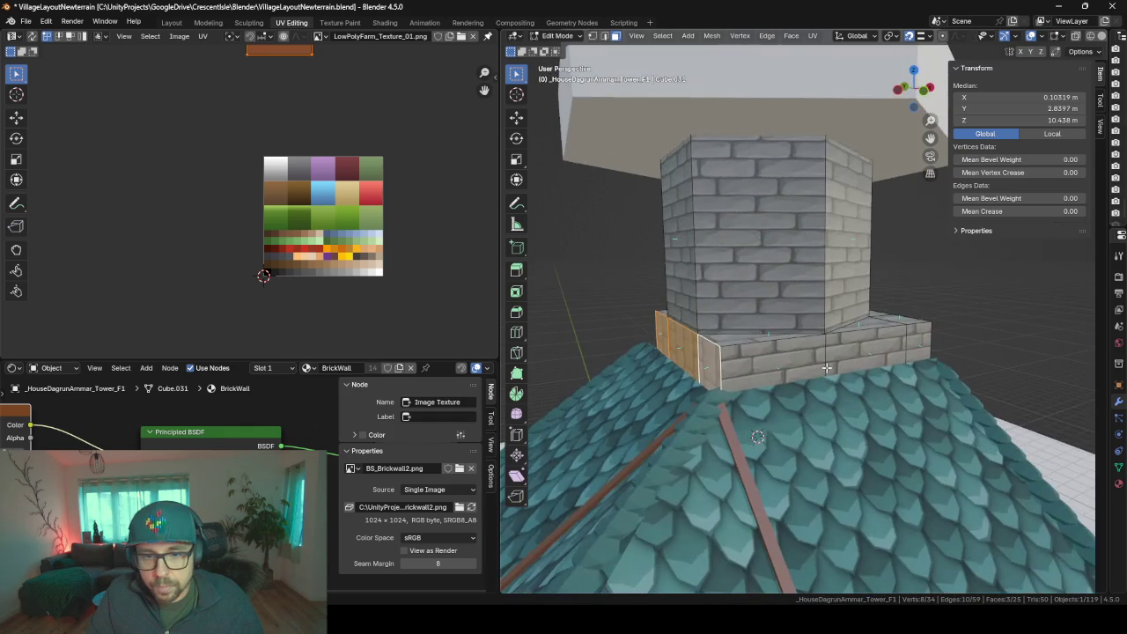
text(r900)
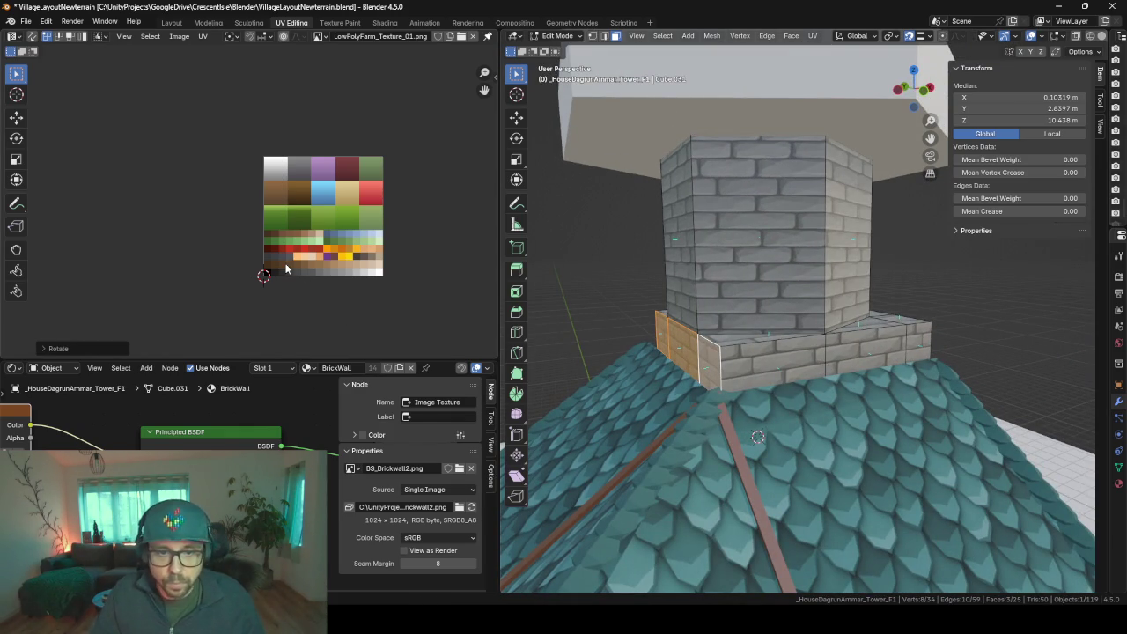
mouse_move(972, 417)
middle_down()
mouse_move(1021, 409)
mouse_move(921, 467)
mouse_move(668, 446)
middle_up()
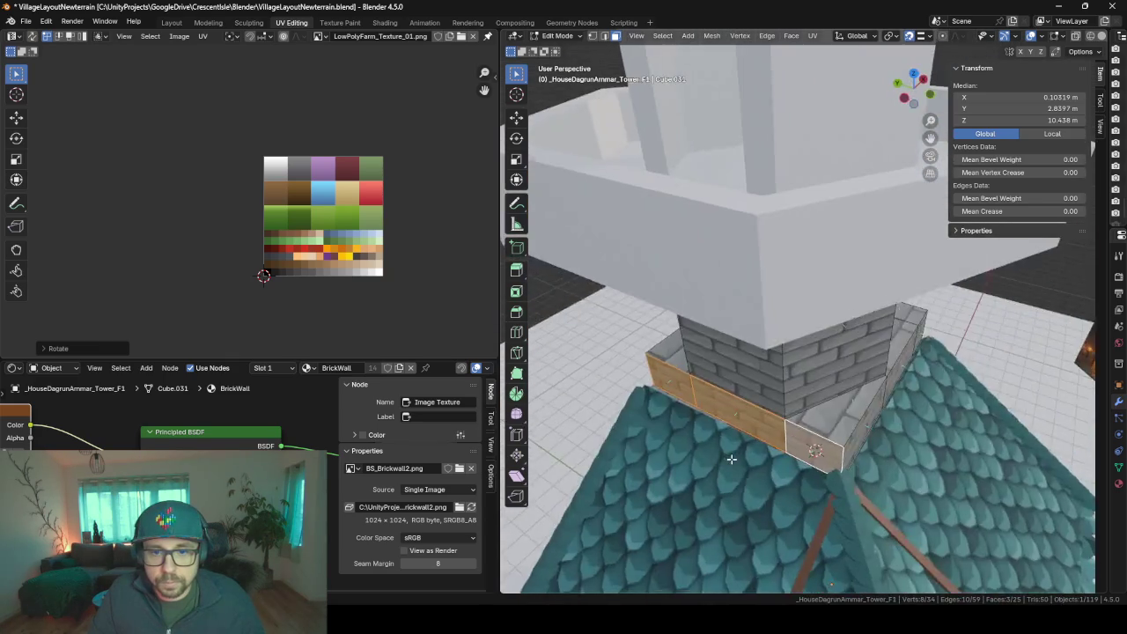
- Select all of the tower's UV islands and scale them up uniformly
key(a)
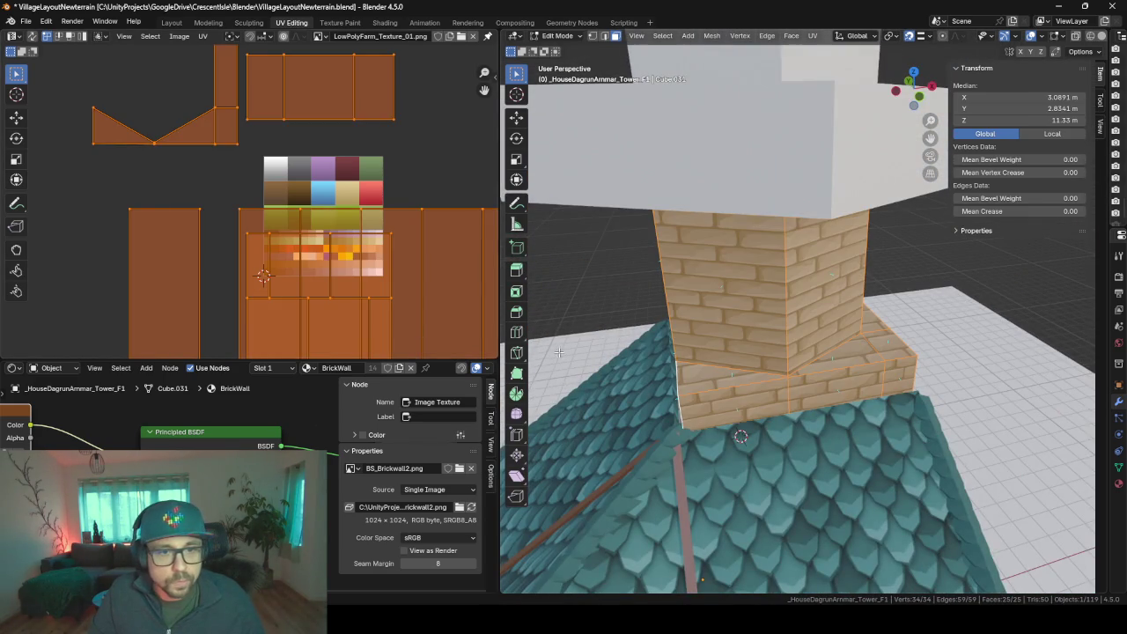
scroll(557, 350, down, 3)
middle_drag(558, 351, 882, 367)
key(alt+a)
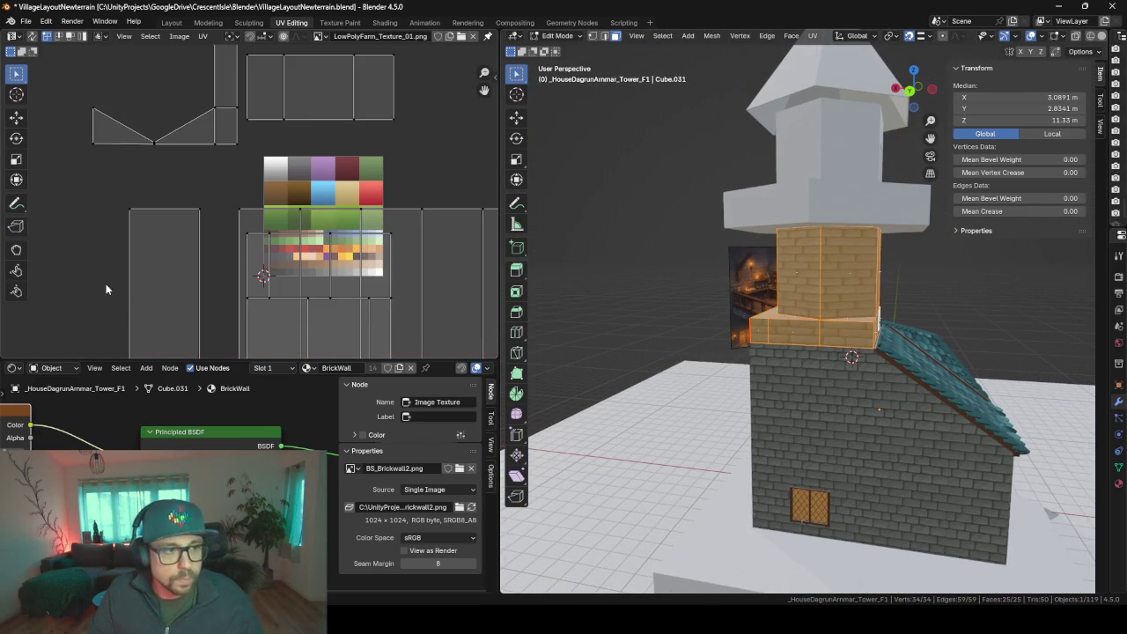
key(a)
key(s)
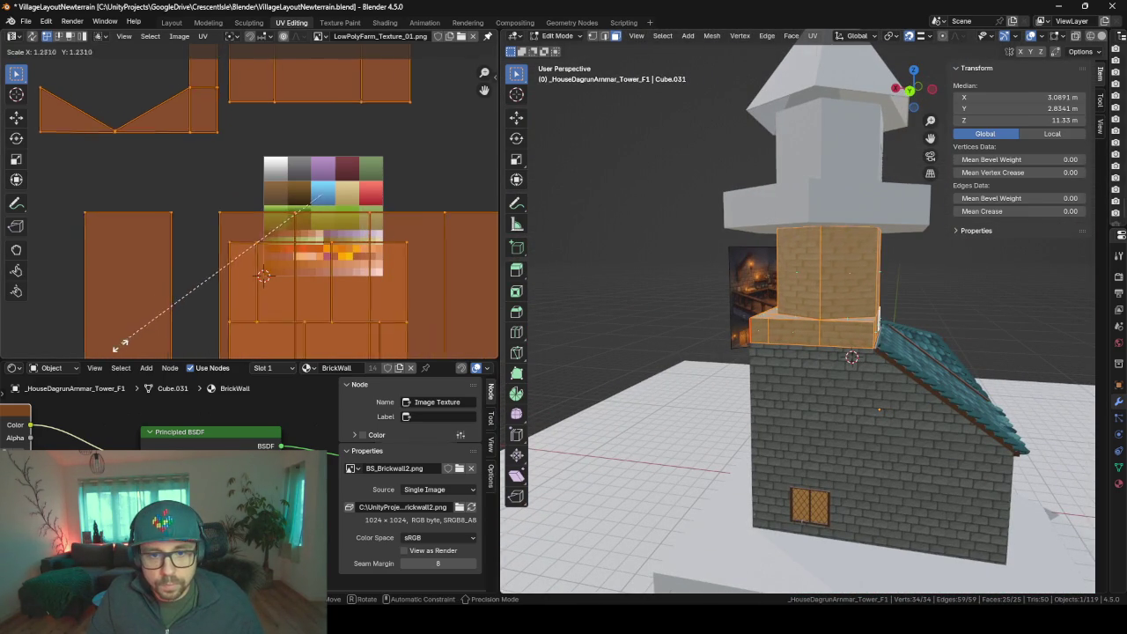
click(117, 350)
scroll(683, 450, up, 3)
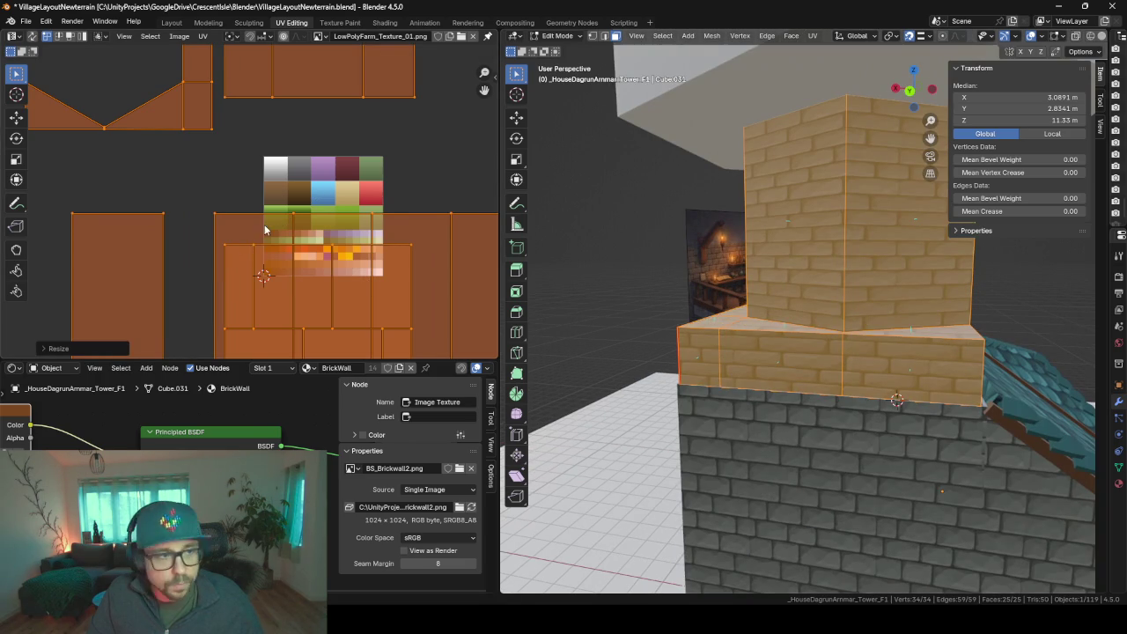
- Stretch the UVs horizontally along X to a scale of 1.3931
key(s)
key(x)
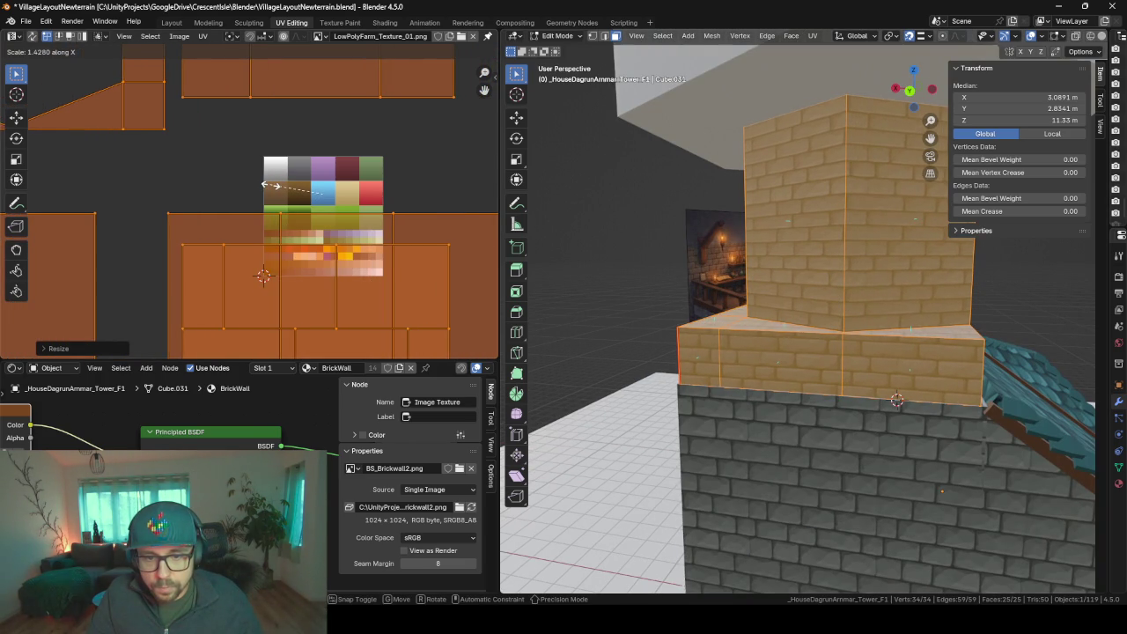
click(271, 197)
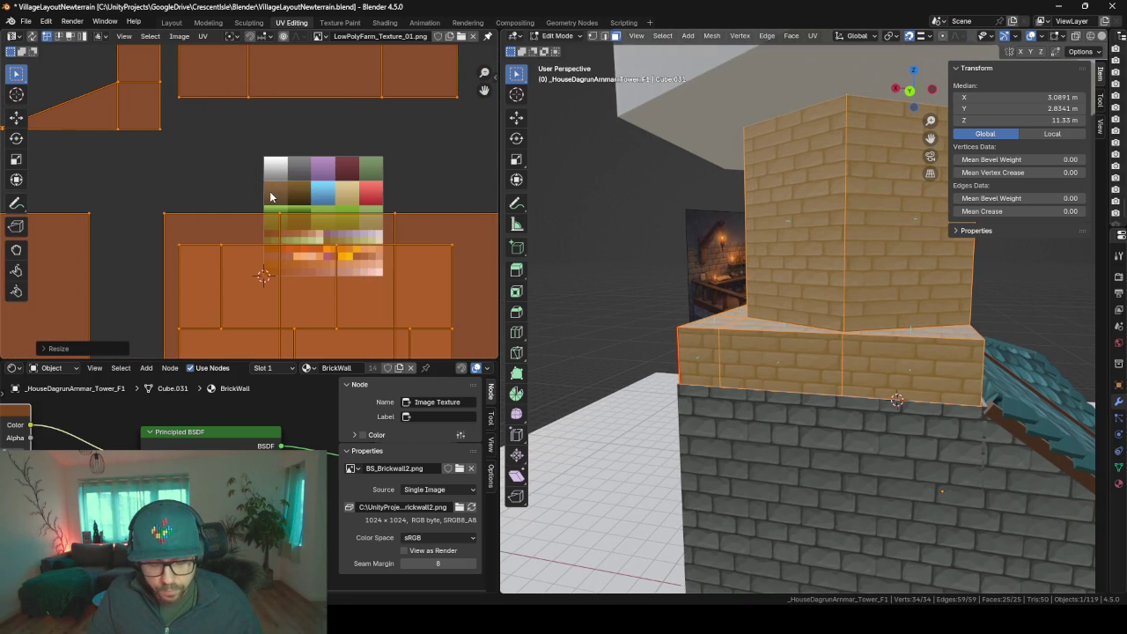
key(s)
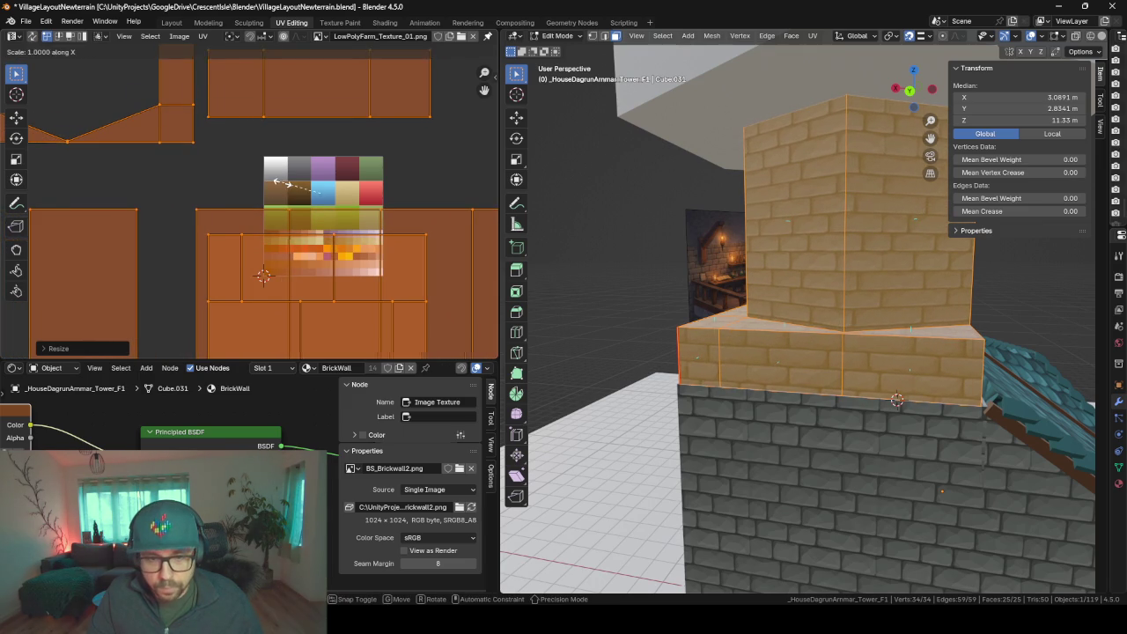
key(x)
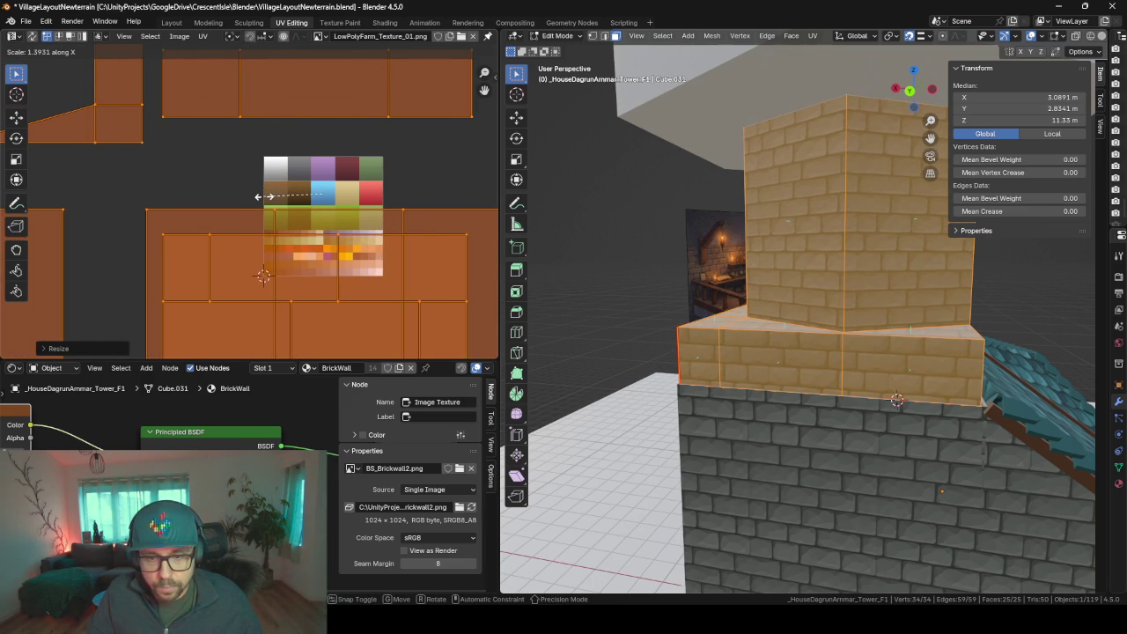
click(264, 197)
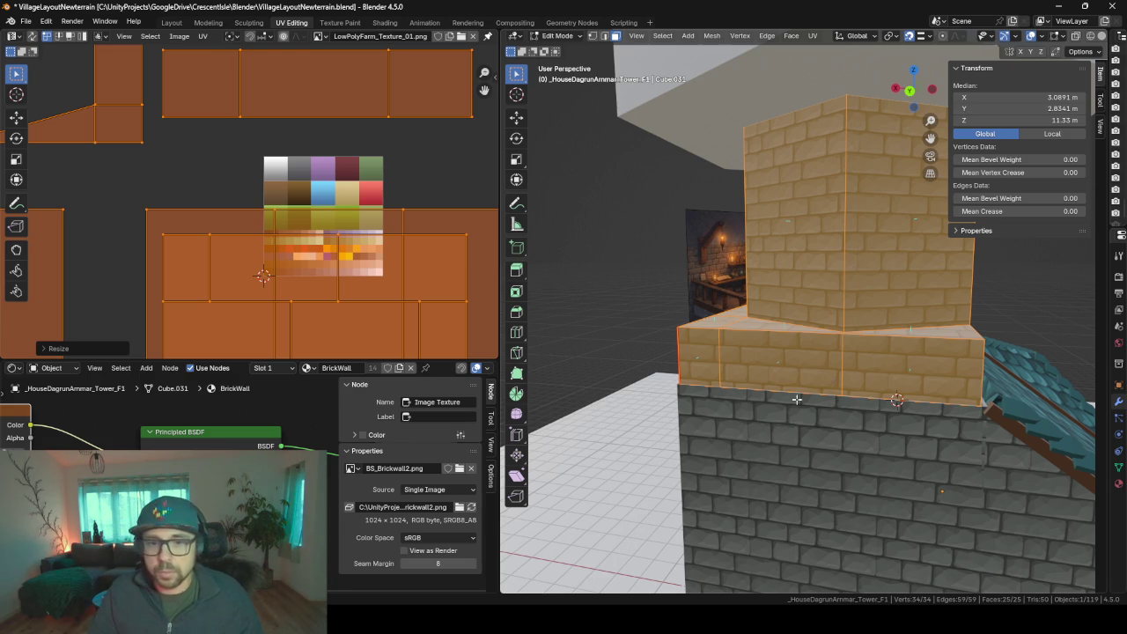
- Clear the selection and select the ledge face loop
key(alt+a)
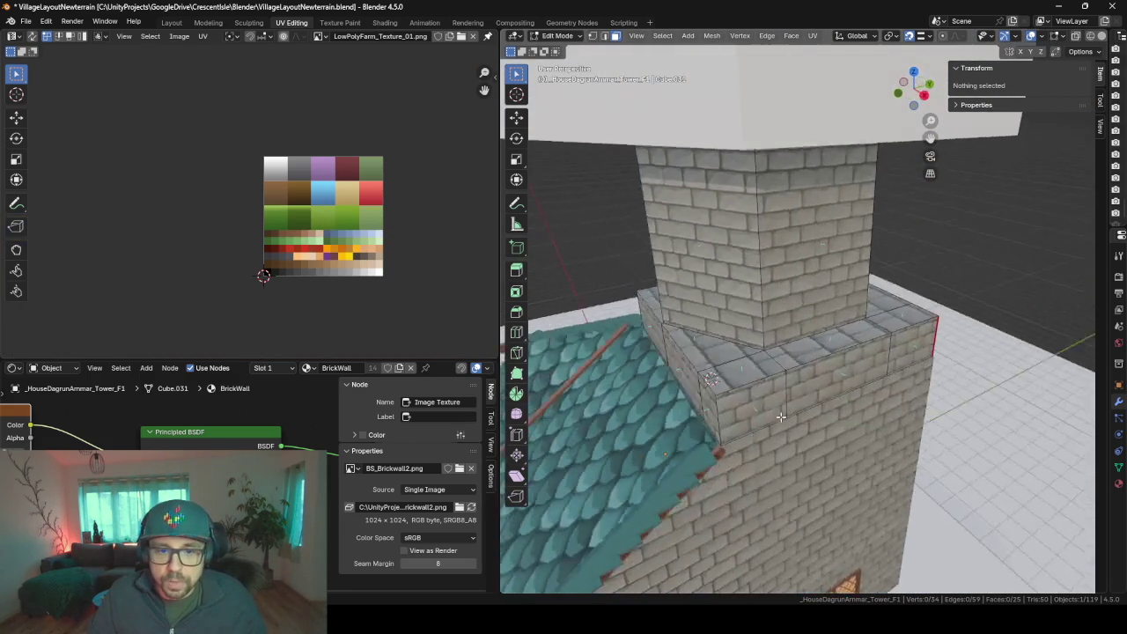
click(712, 390)
alt+shift+click(787, 385)
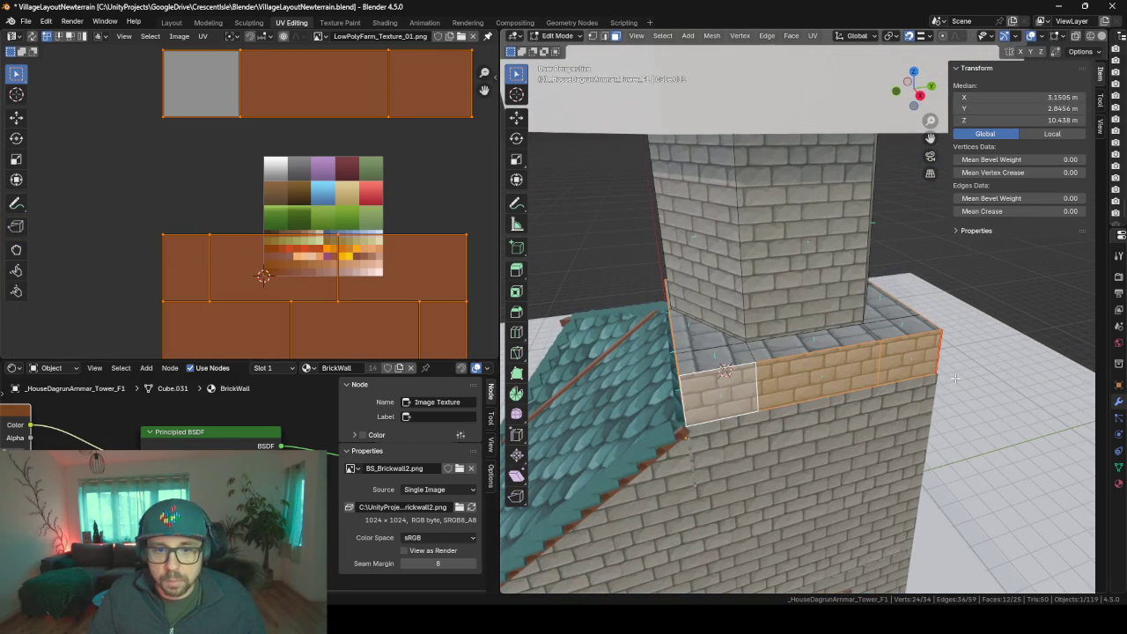